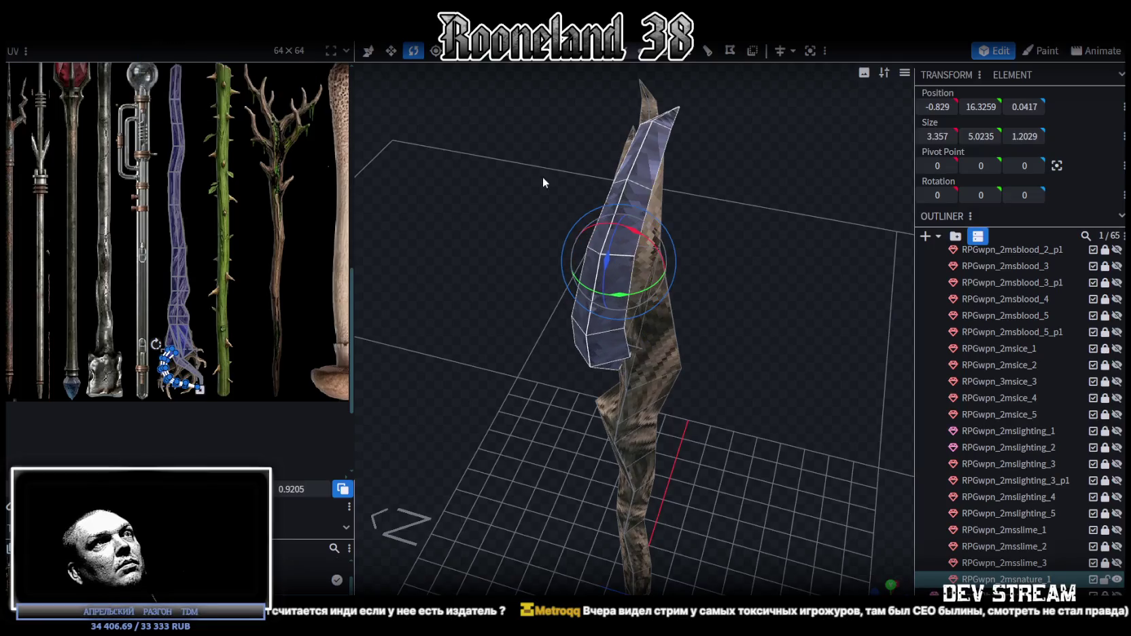
- Mirror the blade front to back, shift it forward in depth and tilt it about its pivot
{"action": "key", "text": "v"}
{"action": "left_click_drag", "start_coordinate": [675, 253], "coordinate": [723, 245]}
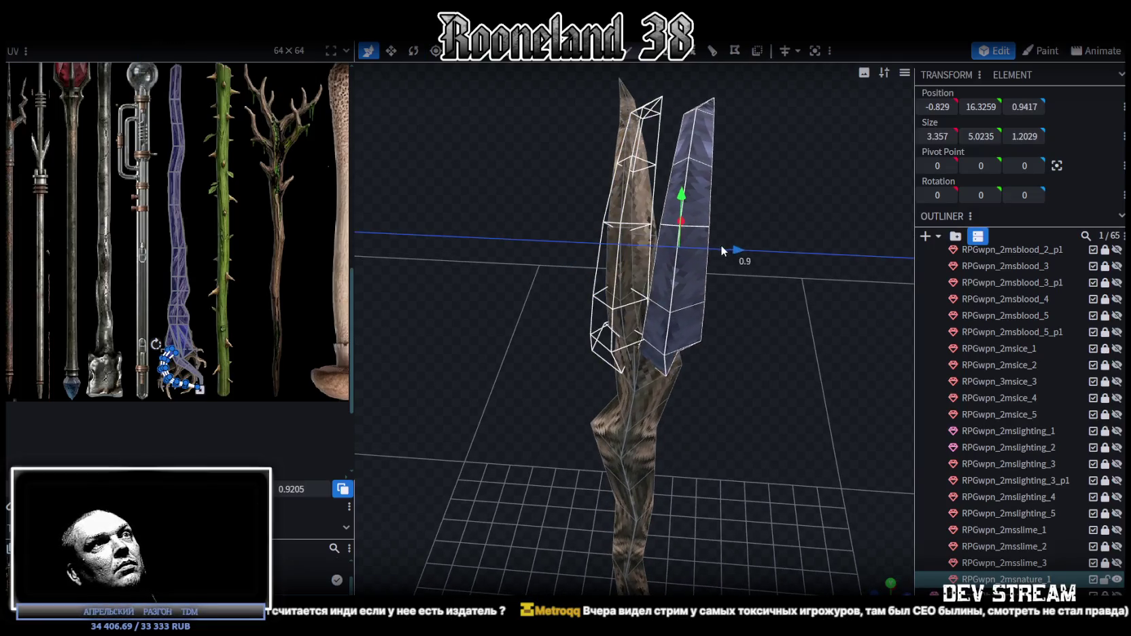
{"action": "mouse_move", "coordinate": [846, 282]}
{"action": "left_mouse_down"}
{"action": "mouse_move", "coordinate": [701, 245]}
{"action": "mouse_move", "coordinate": [696, 283]}
{"action": "left_mouse_up"}
{"action": "key", "text": "r"}
{"action": "mouse_move", "coordinate": [604, 282]}
{"action": "left_mouse_down"}
{"action": "mouse_move", "coordinate": [652, 291]}
{"action": "mouse_move", "coordinate": [794, 247]}
{"action": "mouse_move", "coordinate": [686, 201]}
{"action": "mouse_move", "coordinate": [682, 225]}
{"action": "left_mouse_up"}
- Slide the blade toward the trunk, lower it slightly and make it narrower
{"action": "scroll", "coordinate": [657, 152], "scroll_direction": "up", "scroll_amount": 3}
{"action": "scroll", "coordinate": [643, 193], "scroll_direction": "up", "scroll_amount": 3}
{"action": "scroll", "coordinate": [708, 187], "scroll_direction": "down", "scroll_amount": 3}
{"action": "scroll", "coordinate": [718, 230], "scroll_direction": "down", "scroll_amount": 3}
{"action": "scroll", "coordinate": [666, 229], "scroll_direction": "down", "scroll_amount": 2}
{"action": "key", "text": "v"}
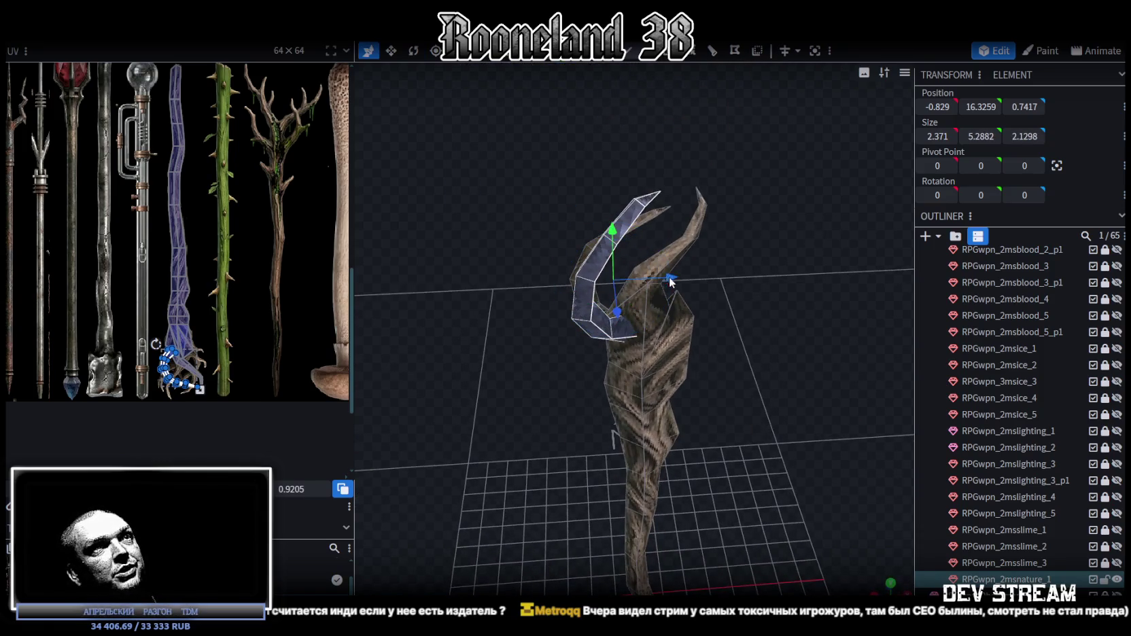
{"action": "left_click_drag", "start_coordinate": [670, 282], "coordinate": [691, 277]}
{"action": "left_click_drag", "start_coordinate": [640, 235], "coordinate": [645, 266]}
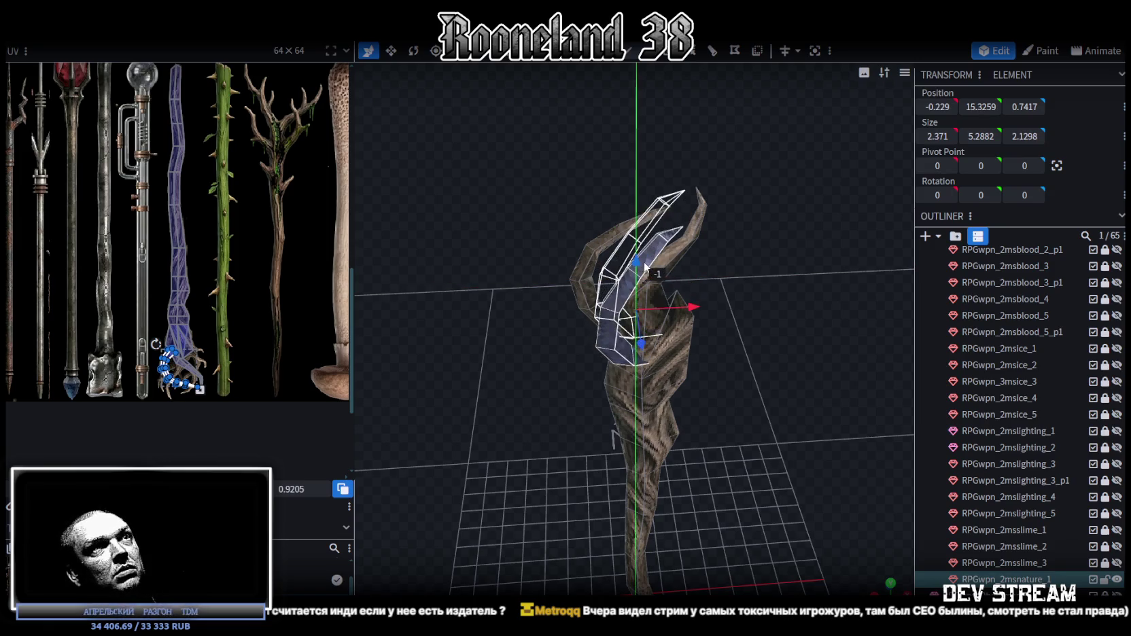
{"action": "scroll", "coordinate": [770, 208], "scroll_direction": "up", "scroll_amount": 3}
{"action": "scroll", "coordinate": [772, 216], "scroll_direction": "up", "scroll_amount": 2}
{"action": "scroll", "coordinate": [774, 230], "scroll_direction": "up", "scroll_amount": 2}
{"action": "scroll", "coordinate": [771, 238], "scroll_direction": "up", "scroll_amount": 1}
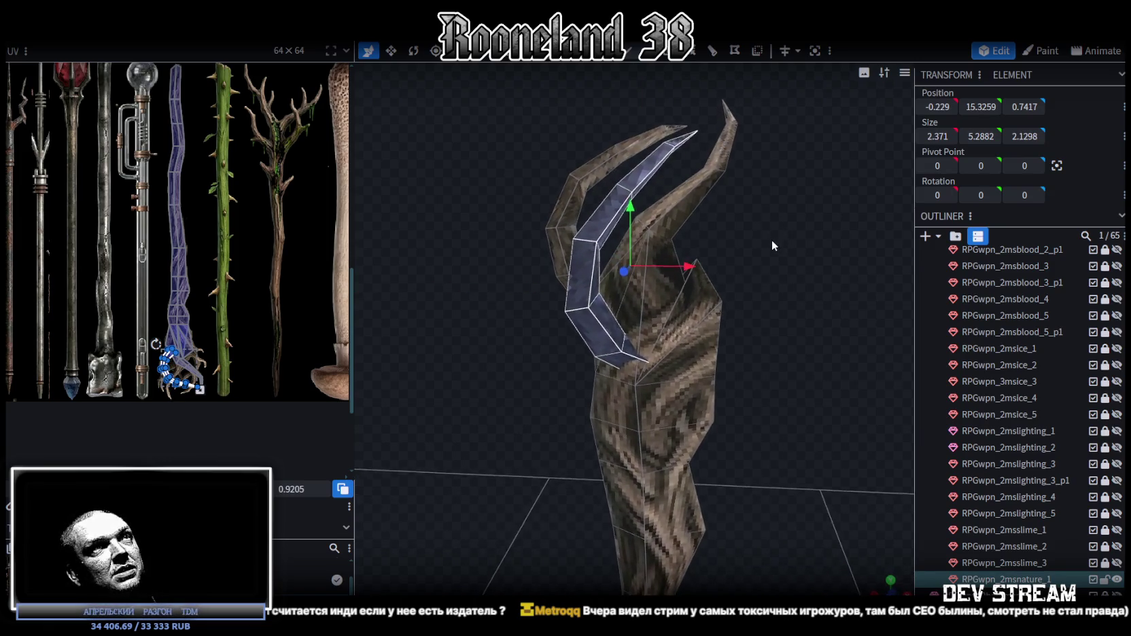
{"action": "left_click_drag", "start_coordinate": [772, 238], "coordinate": [766, 263]}
{"action": "key", "text": "s"}
{"action": "left_click_drag", "start_coordinate": [697, 279], "coordinate": [676, 277]}
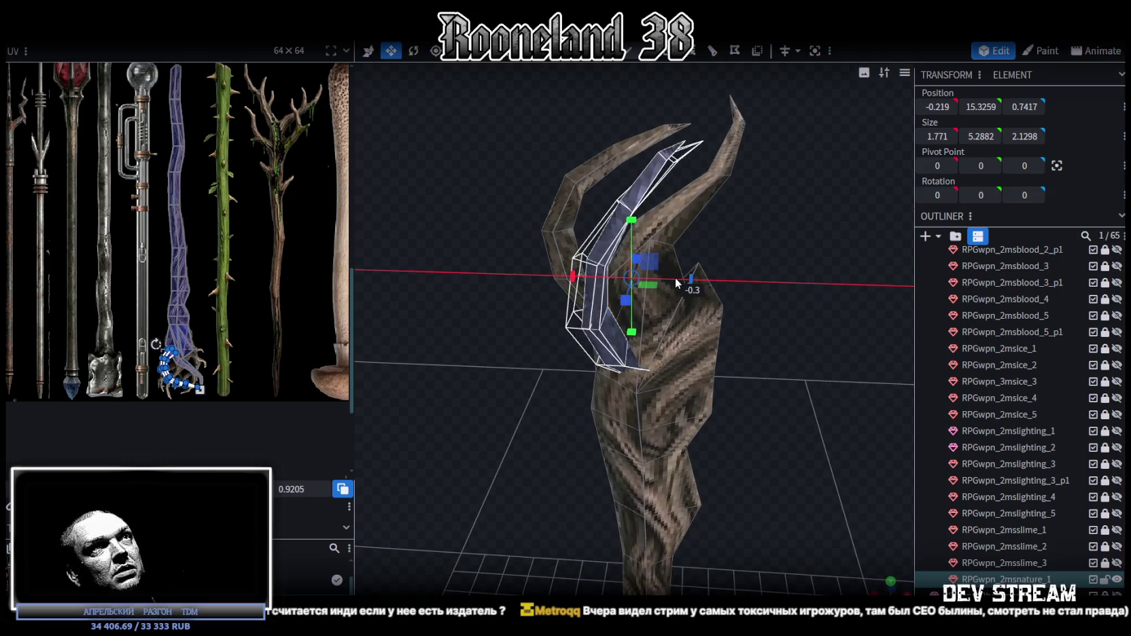
- Reselect the blade, move it forward in depth and make it thinner front to back
{"action": "left_click", "coordinate": [675, 193]}
{"action": "mouse_move", "coordinate": [661, 194]}
{"action": "left_mouse_down"}
{"action": "mouse_move", "coordinate": [709, 237]}
{"action": "mouse_move", "coordinate": [596, 252]}
{"action": "mouse_move", "coordinate": [638, 226]}
{"action": "mouse_move", "coordinate": [784, 206]}
{"action": "mouse_move", "coordinate": [758, 263]}
{"action": "mouse_move", "coordinate": [739, 258]}
{"action": "left_mouse_up"}
{"action": "left_click", "coordinate": [596, 253]}
{"action": "key", "text": "v"}
{"action": "mouse_move", "coordinate": [835, 302]}
{"action": "left_mouse_down"}
{"action": "mouse_move", "coordinate": [479, 360]}
{"action": "mouse_move", "coordinate": [564, 327]}
{"action": "left_mouse_up"}
{"action": "key", "text": "v"}
{"action": "mouse_move", "coordinate": [631, 305]}
{"action": "left_mouse_down"}
{"action": "mouse_move", "coordinate": [597, 286]}
{"action": "mouse_move", "coordinate": [744, 314]}
{"action": "mouse_move", "coordinate": [719, 311]}
{"action": "mouse_move", "coordinate": [696, 259]}
{"action": "mouse_move", "coordinate": [680, 272]}
{"action": "mouse_move", "coordinate": [742, 250]}
{"action": "mouse_move", "coordinate": [714, 279]}
{"action": "mouse_move", "coordinate": [807, 248]}
{"action": "mouse_move", "coordinate": [768, 242]}
{"action": "left_mouse_up"}
- Lower the blade, pull it back and rotate it to curve along the head at 2.1583 × 4.8882 × 1.1272
{"action": "key", "text": "v"}
{"action": "mouse_move", "coordinate": [624, 204]}
{"action": "left_mouse_down"}
{"action": "mouse_move", "coordinate": [622, 223]}
{"action": "mouse_move", "coordinate": [730, 228]}
{"action": "mouse_move", "coordinate": [761, 256]}
{"action": "mouse_move", "coordinate": [845, 269]}
{"action": "mouse_move", "coordinate": [837, 280]}
{"action": "left_mouse_up"}
{"action": "mouse_move", "coordinate": [719, 317]}
{"action": "left_mouse_down"}
{"action": "mouse_move", "coordinate": [709, 309]}
{"action": "mouse_move", "coordinate": [787, 440]}
{"action": "mouse_move", "coordinate": [831, 458]}
{"action": "mouse_move", "coordinate": [895, 403]}
{"action": "left_mouse_up"}
{"action": "scroll", "coordinate": [785, 382], "scroll_direction": "up", "scroll_amount": 3}
{"action": "scroll", "coordinate": [738, 418], "scroll_direction": "up", "scroll_amount": 3}
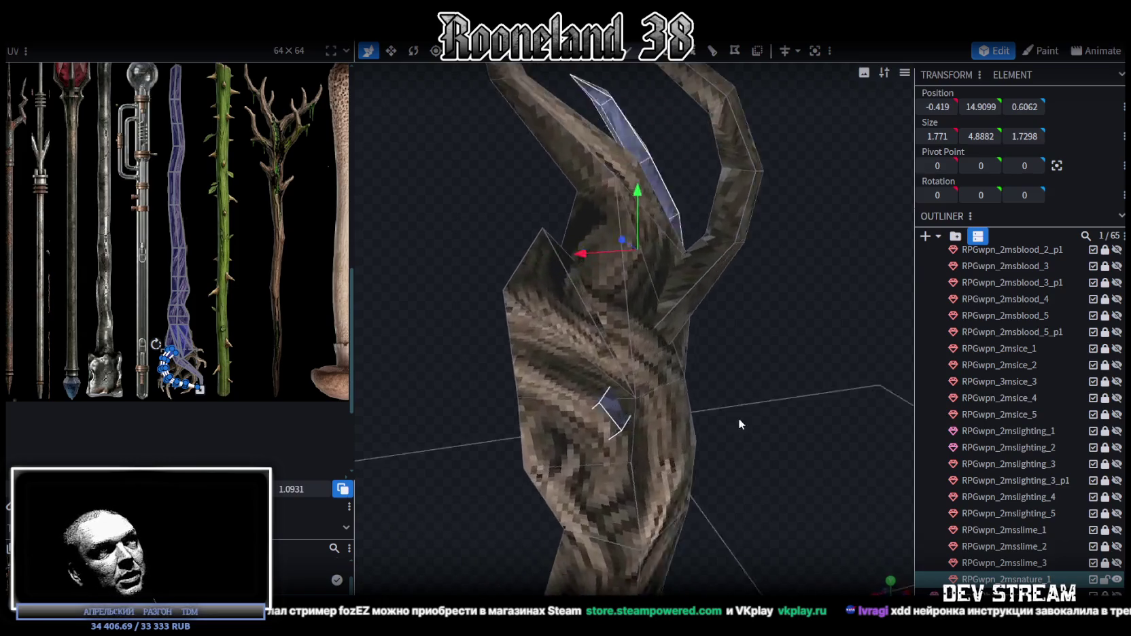
{"action": "left_click_drag", "start_coordinate": [739, 418], "coordinate": [707, 429]}
{"action": "key", "text": "r"}
{"action": "mouse_move", "coordinate": [681, 283]}
{"action": "left_mouse_down"}
{"action": "mouse_move", "coordinate": [637, 306]}
{"action": "mouse_move", "coordinate": [882, 376]}
{"action": "mouse_move", "coordinate": [593, 388]}
{"action": "mouse_move", "coordinate": [746, 336]}
{"action": "left_mouse_up"}
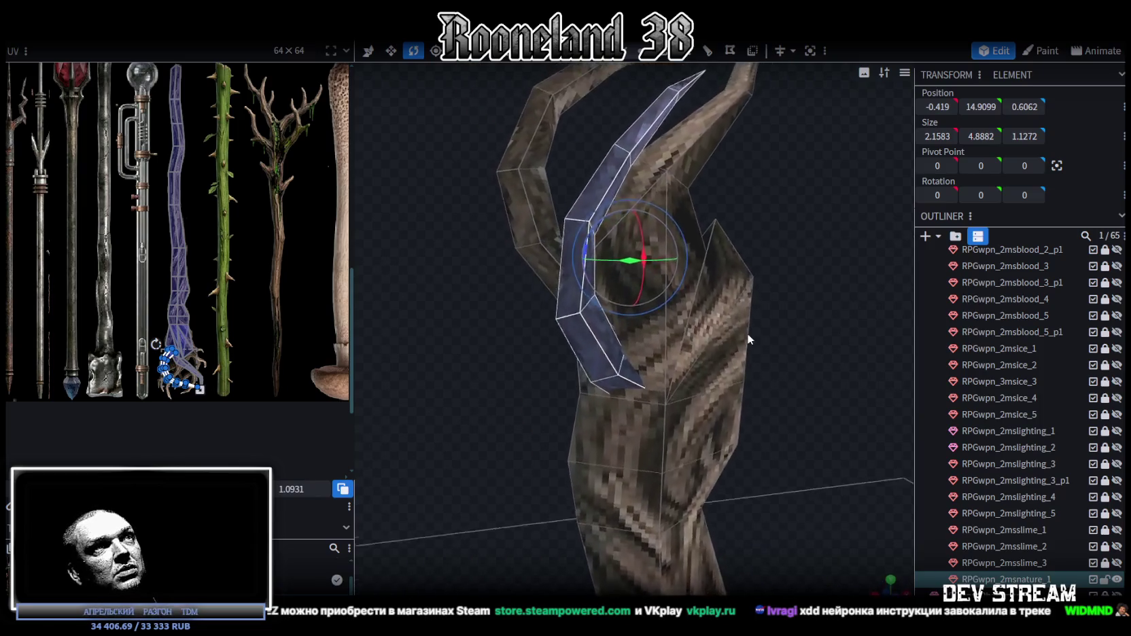
{"action": "scroll", "coordinate": [742, 335], "scroll_direction": "down", "scroll_amount": 3}
{"action": "right_click", "coordinate": [179, 65]}
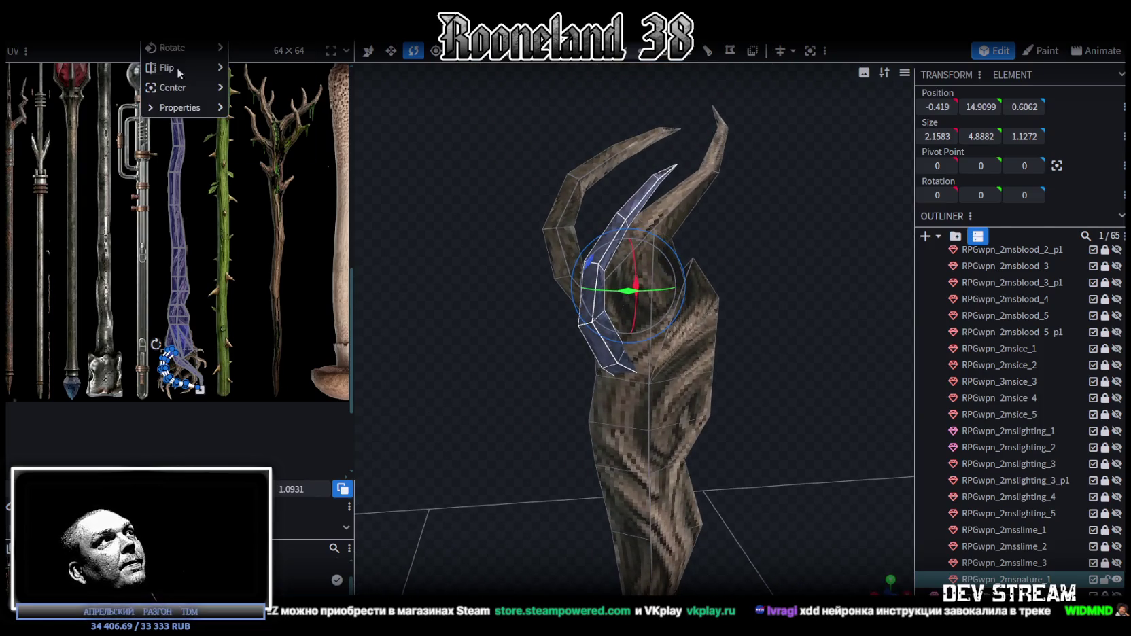
- Flip the blade on X onto the head's right side, with depth position 0.5062
{"action": "mouse_move", "coordinate": [168, 67]}
{"action": "left_click", "coordinate": [262, 69]}
{"action": "mouse_move", "coordinate": [708, 229]}
{"action": "left_mouse_down"}
{"action": "mouse_move", "coordinate": [603, 206]}
{"action": "mouse_move", "coordinate": [791, 278]}
{"action": "mouse_move", "coordinate": [752, 285]}
{"action": "mouse_move", "coordinate": [790, 301]}
{"action": "mouse_move", "coordinate": [539, 311]}
{"action": "mouse_move", "coordinate": [713, 321]}
{"action": "mouse_move", "coordinate": [775, 312]}
{"action": "mouse_move", "coordinate": [703, 242]}
{"action": "mouse_move", "coordinate": [714, 160]}
{"action": "left_mouse_up"}
{"action": "key", "text": "v"}
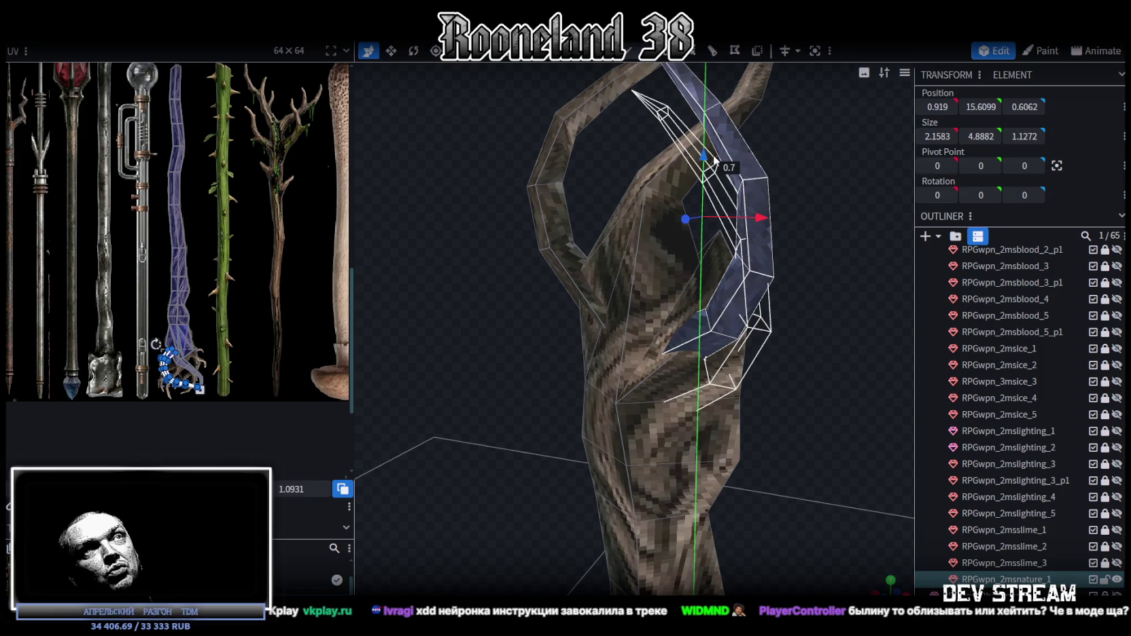
{"action": "mouse_move", "coordinate": [849, 236]}
{"action": "left_mouse_down"}
{"action": "mouse_move", "coordinate": [695, 297]}
{"action": "mouse_move", "coordinate": [527, 333]}
{"action": "mouse_move", "coordinate": [553, 348]}
{"action": "mouse_move", "coordinate": [538, 336]}
{"action": "left_mouse_up"}
{"action": "mouse_move", "coordinate": [742, 332]}
{"action": "left_mouse_down"}
{"action": "mouse_move", "coordinate": [586, 275]}
{"action": "mouse_move", "coordinate": [693, 267]}
{"action": "mouse_move", "coordinate": [584, 369]}
{"action": "mouse_move", "coordinate": [672, 375]}
{"action": "left_mouse_up"}
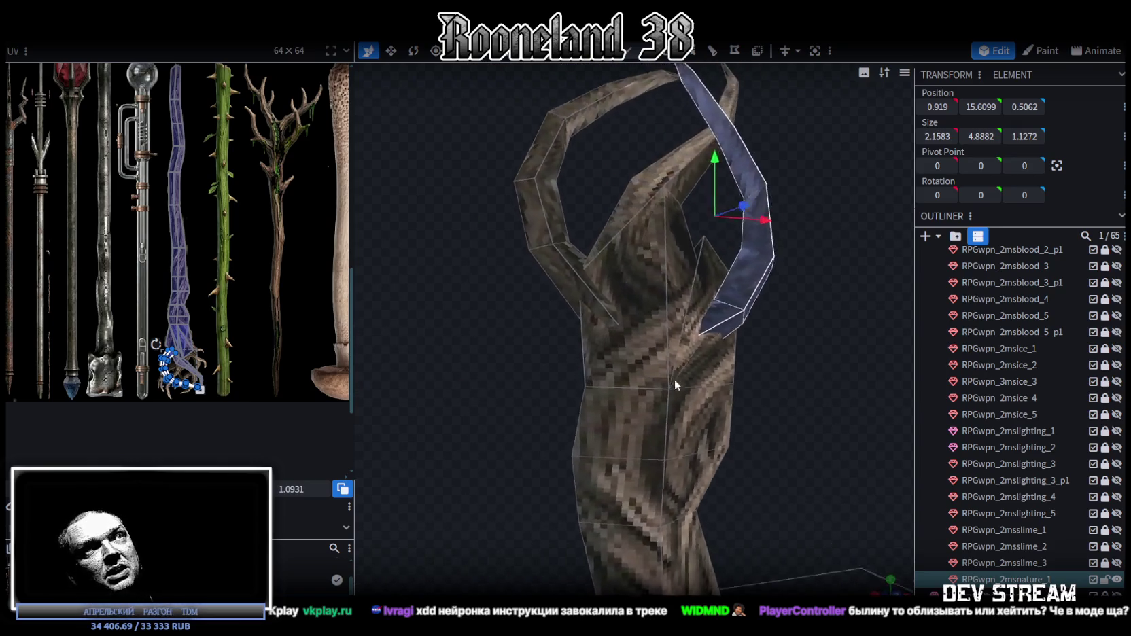
{"action": "scroll", "coordinate": [707, 408], "scroll_direction": "down", "scroll_amount": 5}
{"action": "left_click_drag", "start_coordinate": [743, 435], "coordinate": [739, 377]}
{"action": "scroll", "coordinate": [563, 303], "scroll_direction": "up", "scroll_amount": 5}
{"action": "mouse_move", "coordinate": [563, 303]}
{"action": "left_mouse_down"}
{"action": "mouse_move", "coordinate": [614, 299]}
{"action": "mouse_move", "coordinate": [634, 358]}
{"action": "mouse_move", "coordinate": [608, 378]}
{"action": "mouse_move", "coordinate": [721, 226]}
{"action": "mouse_move", "coordinate": [690, 246]}
{"action": "mouse_move", "coordinate": [707, 245]}
{"action": "left_mouse_up"}
- Box-select the upper horn's 12 faces in edge mode, then copy and paste them
{"action": "key", "text": "3"}
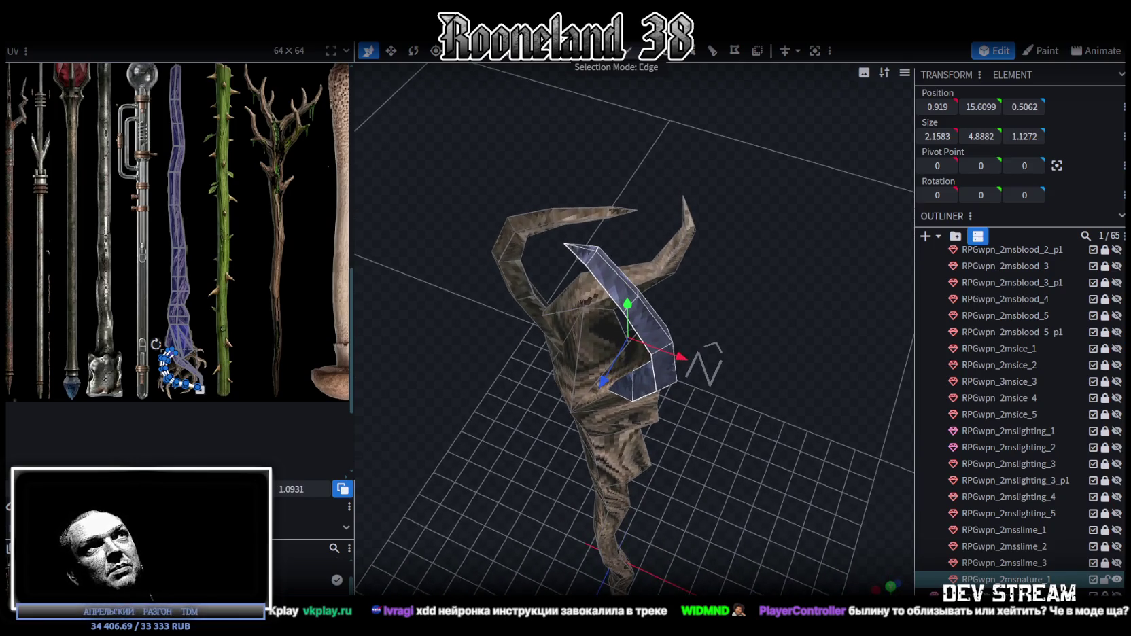
{"action": "mouse_move", "coordinate": [715, 201]}
{"action": "left_mouse_down"}
{"action": "mouse_move", "coordinate": [731, 155]}
{"action": "mouse_move", "coordinate": [650, 274]}
{"action": "mouse_move", "coordinate": [758, 257]}
{"action": "mouse_move", "coordinate": [568, 197]}
{"action": "left_mouse_up"}
{"action": "scroll", "coordinate": [569, 198], "scroll_direction": "up", "scroll_amount": 3}
{"action": "key", "text": "ctrl+c"}
{"action": "key", "text": "ctrl+v"}
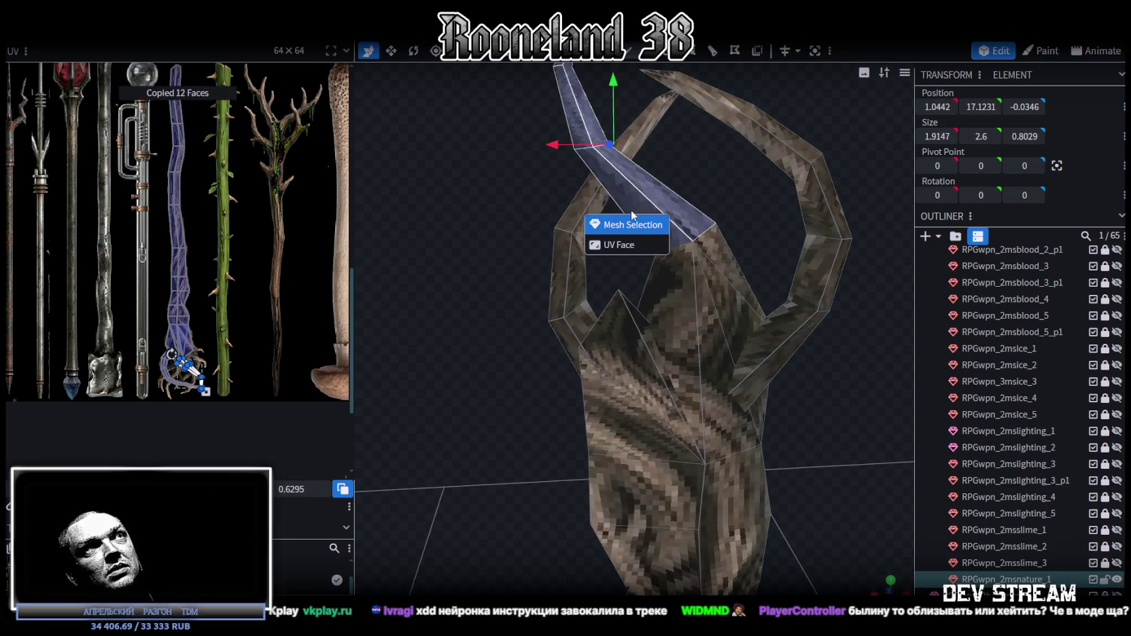
- Paste the horn as mesh geometry, lower it down the head, rotate it and push it back
{"action": "left_click", "coordinate": [632, 224]}
{"action": "scroll", "coordinate": [621, 136], "scroll_direction": "down", "scroll_amount": 2}
{"action": "left_click_drag", "start_coordinate": [619, 135], "coordinate": [619, 245]}
{"action": "mouse_move", "coordinate": [473, 198]}
{"action": "left_mouse_down"}
{"action": "mouse_move", "coordinate": [792, 320]}
{"action": "mouse_move", "coordinate": [663, 274]}
{"action": "left_mouse_up"}
{"action": "key", "text": "r"}
{"action": "mouse_move", "coordinate": [559, 307]}
{"action": "left_mouse_down"}
{"action": "mouse_move", "coordinate": [726, 299]}
{"action": "mouse_move", "coordinate": [728, 319]}
{"action": "mouse_move", "coordinate": [582, 274]}
{"action": "left_mouse_up"}
{"action": "key", "text": "v"}
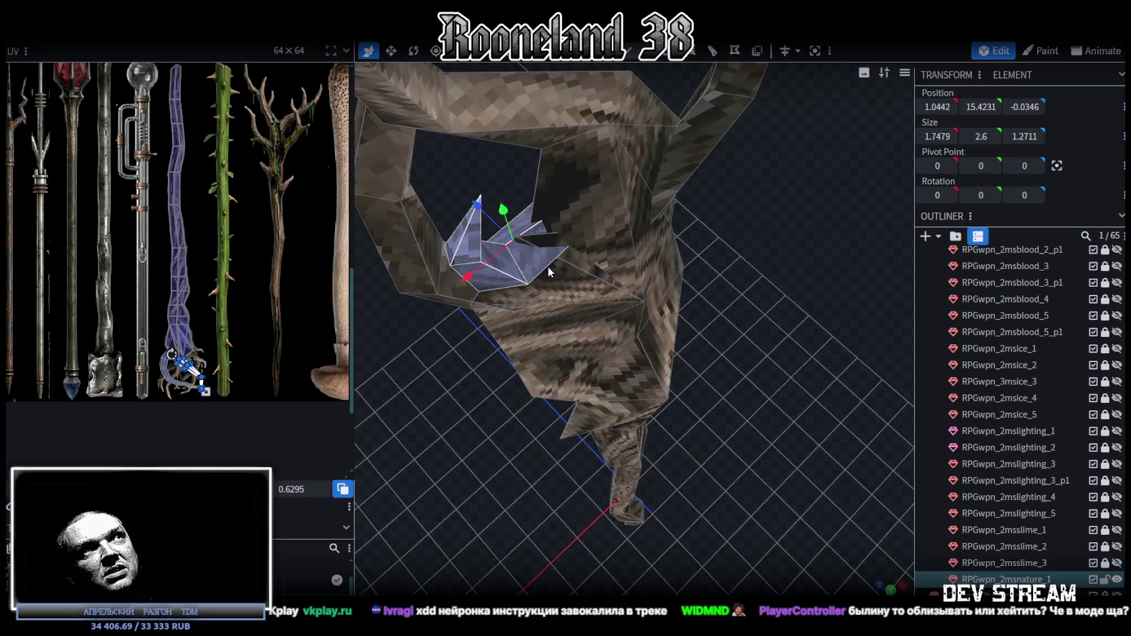
{"action": "left_click_drag", "start_coordinate": [478, 209], "coordinate": [511, 242]}
{"action": "mouse_move", "coordinate": [779, 301]}
{"action": "left_mouse_down"}
{"action": "mouse_move", "coordinate": [672, 179]}
{"action": "mouse_move", "coordinate": [749, 228]}
{"action": "mouse_move", "coordinate": [743, 239]}
{"action": "left_mouse_up"}
- Raise the new horn, shift it sideways and nudge it forward on the head's left side
{"action": "scroll", "coordinate": [673, 180], "scroll_direction": "down", "scroll_amount": 3}
{"action": "left_click_drag", "start_coordinate": [760, 300], "coordinate": [694, 246]}
{"action": "key", "text": "v"}
{"action": "left_click_drag", "start_coordinate": [607, 216], "coordinate": [607, 189]}
{"action": "left_click_drag", "start_coordinate": [672, 272], "coordinate": [688, 271]}
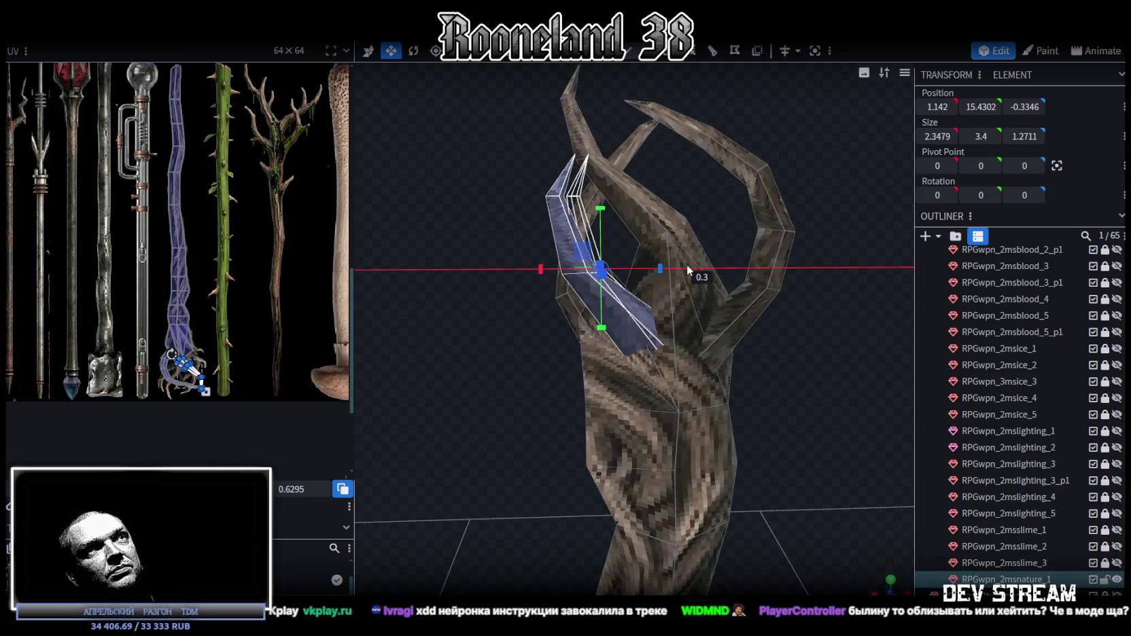
{"action": "mouse_move", "coordinate": [453, 190]}
{"action": "left_mouse_down"}
{"action": "mouse_move", "coordinate": [728, 251]}
{"action": "mouse_move", "coordinate": [684, 249]}
{"action": "left_mouse_up"}
{"action": "key", "text": "r"}
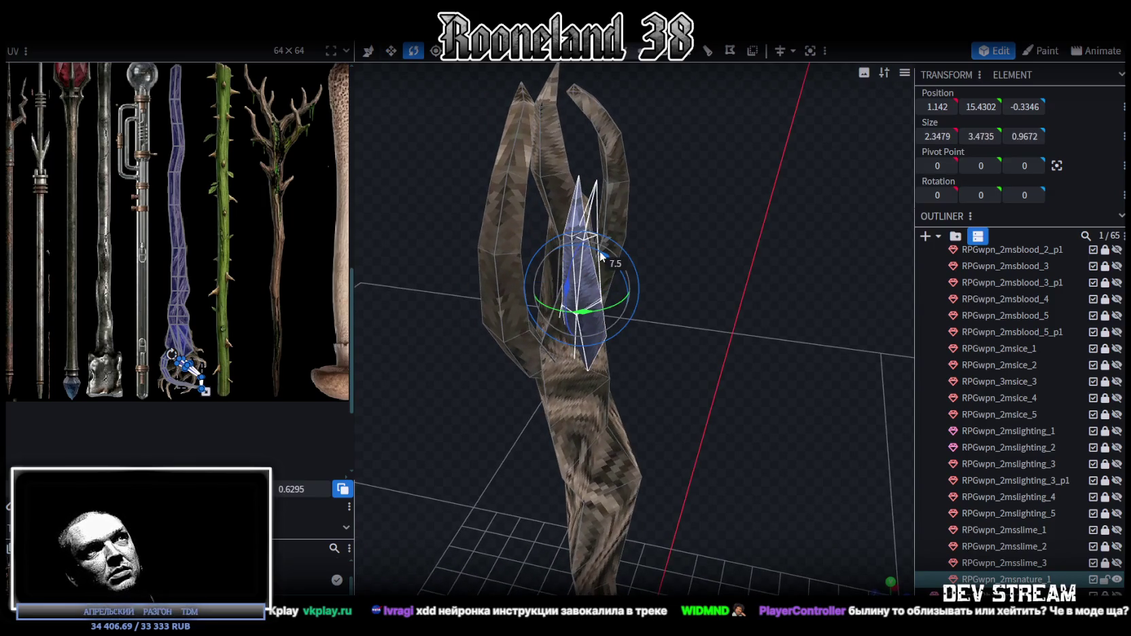
{"action": "mouse_move", "coordinate": [604, 254]}
{"action": "left_mouse_down"}
{"action": "mouse_move", "coordinate": [716, 274]}
{"action": "mouse_move", "coordinate": [747, 246]}
{"action": "left_mouse_up"}
{"action": "key", "text": "v"}
{"action": "mouse_move", "coordinate": [511, 260]}
{"action": "left_mouse_down"}
{"action": "mouse_move", "coordinate": [495, 253]}
{"action": "mouse_move", "coordinate": [686, 256]}
{"action": "mouse_move", "coordinate": [415, 229]}
{"action": "mouse_move", "coordinate": [297, 233]}
{"action": "mouse_move", "coordinate": [743, 281]}
{"action": "mouse_move", "coordinate": [750, 330]}
{"action": "mouse_move", "coordinate": [717, 365]}
{"action": "mouse_move", "coordinate": [667, 390]}
{"action": "left_mouse_up"}
- Tilt the horn outward and settle it at 1.8196 × 3.5432 × 1.132 beside the head
{"action": "key", "text": "r"}
{"action": "mouse_move", "coordinate": [582, 408]}
{"action": "left_mouse_down"}
{"action": "mouse_move", "coordinate": [563, 403]}
{"action": "mouse_move", "coordinate": [656, 319]}
{"action": "mouse_move", "coordinate": [574, 185]}
{"action": "mouse_move", "coordinate": [519, 338]}
{"action": "mouse_move", "coordinate": [529, 315]}
{"action": "left_mouse_up"}
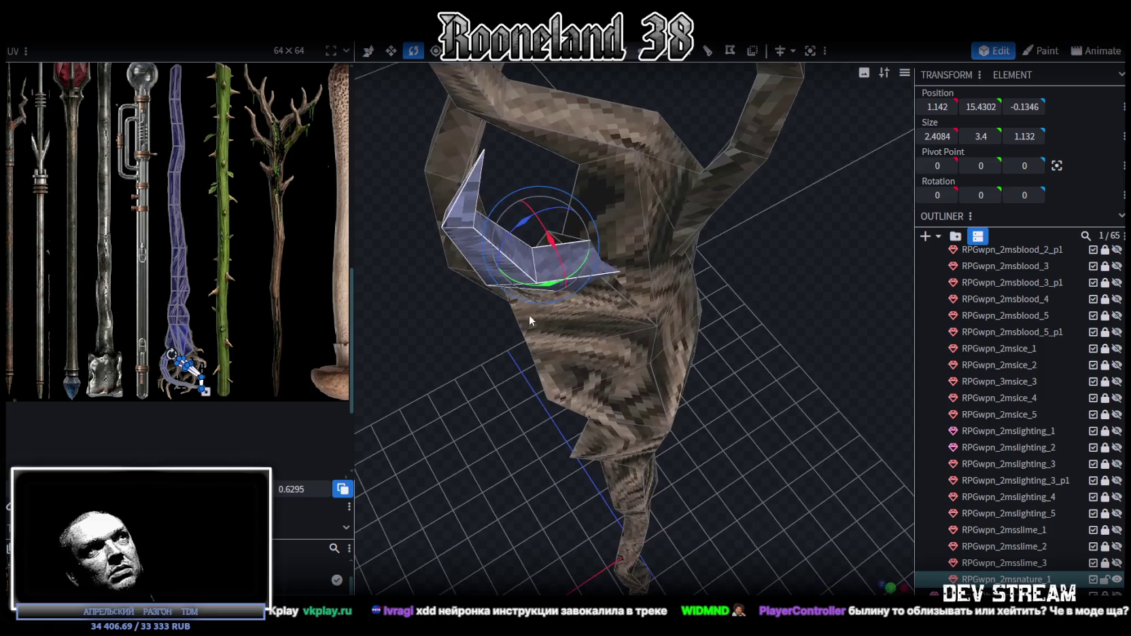
{"action": "left_click_drag", "start_coordinate": [526, 224], "coordinate": [534, 216]}
{"action": "mouse_move", "coordinate": [786, 353]}
{"action": "left_mouse_down"}
{"action": "mouse_move", "coordinate": [739, 279]}
{"action": "mouse_move", "coordinate": [754, 378]}
{"action": "mouse_move", "coordinate": [703, 203]}
{"action": "mouse_move", "coordinate": [687, 233]}
{"action": "left_mouse_up"}
{"action": "key", "text": "v"}
{"action": "mouse_move", "coordinate": [595, 244]}
{"action": "left_mouse_down"}
{"action": "mouse_move", "coordinate": [710, 285]}
{"action": "mouse_move", "coordinate": [686, 276]}
{"action": "left_mouse_up"}
{"action": "left_click_drag", "start_coordinate": [525, 299], "coordinate": [510, 300]}
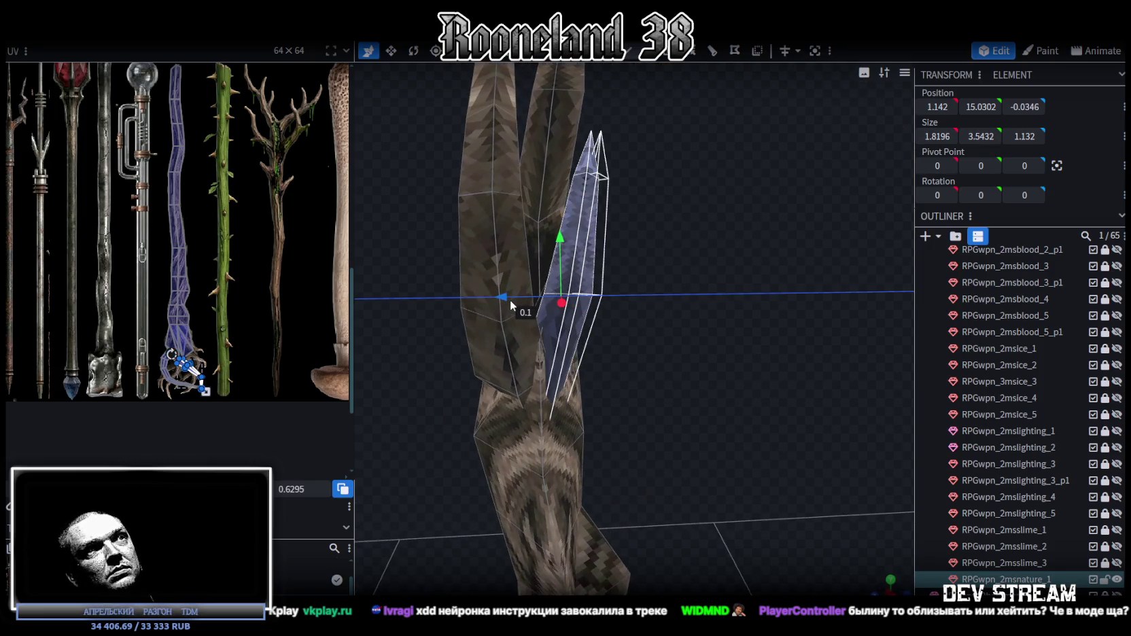
{"action": "mouse_move", "coordinate": [724, 267]}
{"action": "left_mouse_down"}
{"action": "mouse_move", "coordinate": [691, 314]}
{"action": "mouse_move", "coordinate": [564, 290]}
{"action": "mouse_move", "coordinate": [806, 362]}
{"action": "mouse_move", "coordinate": [732, 308]}
{"action": "mouse_move", "coordinate": [724, 323]}
{"action": "mouse_move", "coordinate": [738, 334]}
{"action": "mouse_move", "coordinate": [777, 316]}
{"action": "mouse_move", "coordinate": [885, 340]}
{"action": "mouse_move", "coordinate": [676, 330]}
{"action": "mouse_move", "coordinate": [693, 343]}
{"action": "left_mouse_up"}
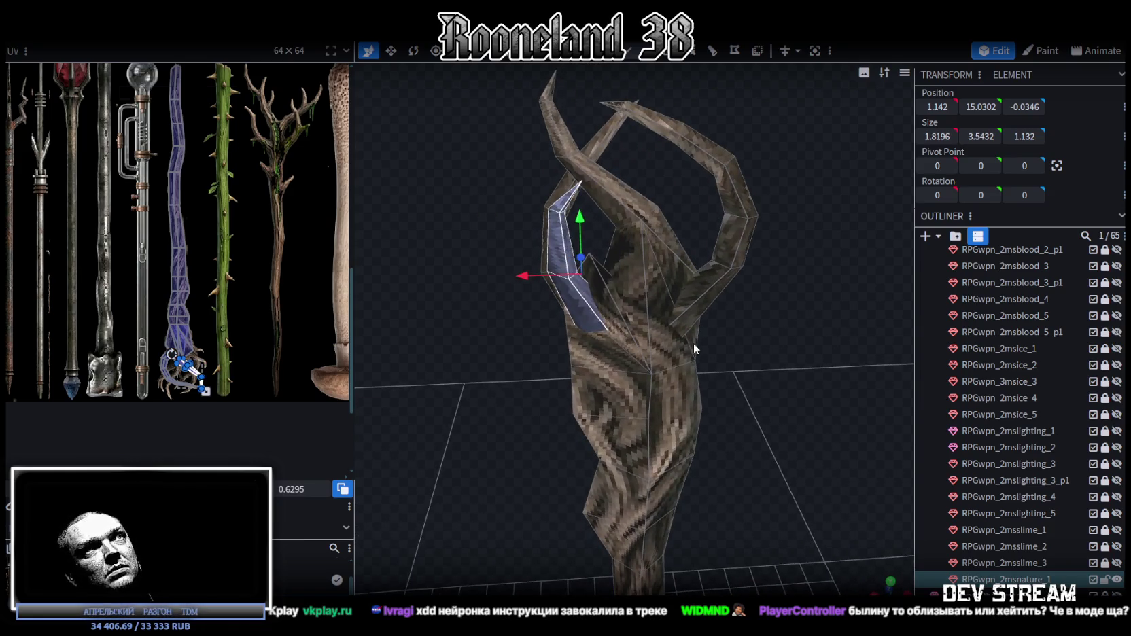
- Copy the horn faces and paste them again as new mesh geometry
{"action": "key", "text": "ctrl+c"}
{"action": "key", "text": "ctrl+v"}
{"action": "left_click", "coordinate": [735, 350]}
- Flip the pasted horn copy on X and Z and slide it toward the trunk on the right
{"action": "right_click", "coordinate": [144, 74]}
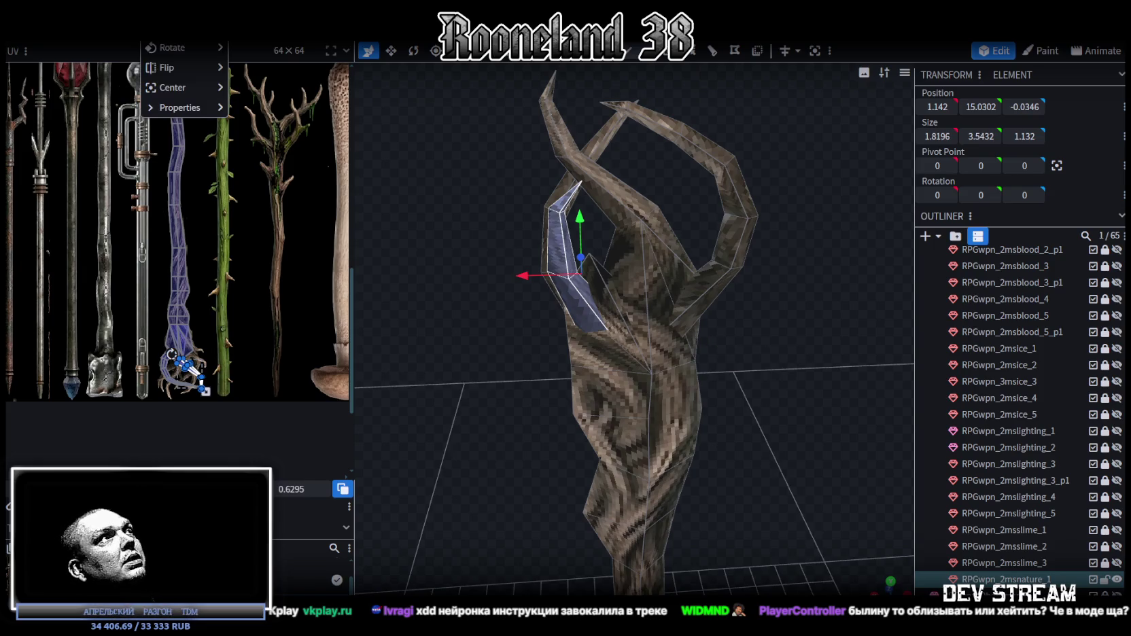
{"action": "mouse_move", "coordinate": [181, 67]}
{"action": "left_click", "coordinate": [255, 70]}
{"action": "right_click", "coordinate": [144, 68]}
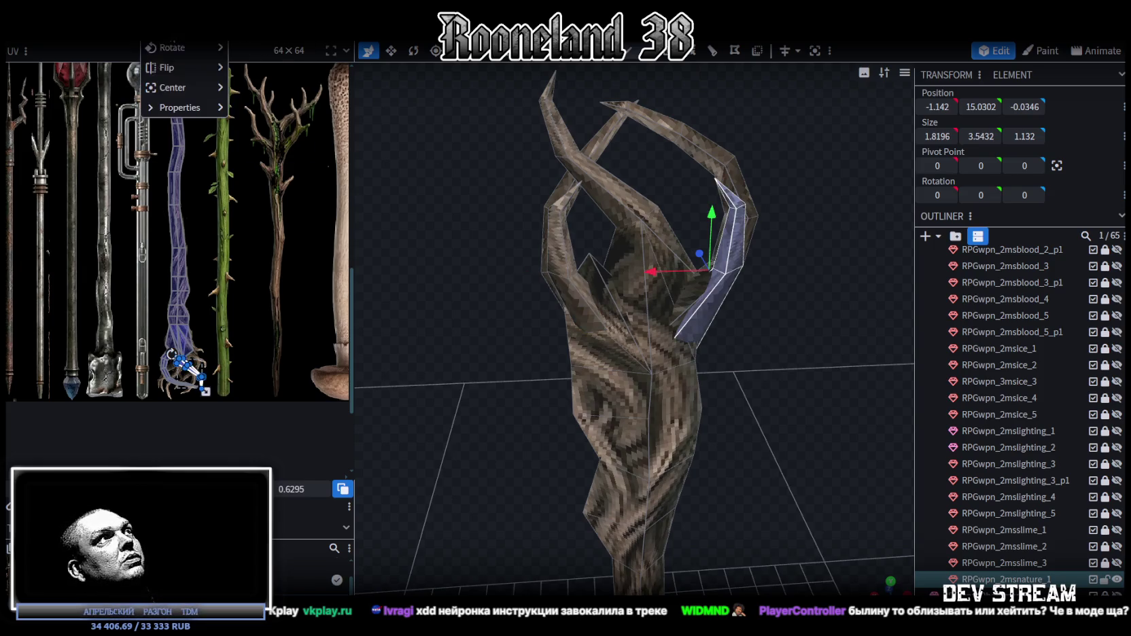
{"action": "left_click", "coordinate": [259, 109]}
{"action": "mouse_move", "coordinate": [672, 226]}
{"action": "left_mouse_down"}
{"action": "mouse_move", "coordinate": [695, 334]}
{"action": "mouse_move", "coordinate": [752, 320]}
{"action": "mouse_move", "coordinate": [599, 293]}
{"action": "mouse_move", "coordinate": [642, 281]}
{"action": "left_mouse_up"}
{"action": "mouse_move", "coordinate": [594, 240]}
{"action": "left_mouse_down"}
{"action": "mouse_move", "coordinate": [594, 205]}
{"action": "mouse_move", "coordinate": [499, 252]}
{"action": "mouse_move", "coordinate": [754, 423]}
{"action": "left_mouse_up"}
{"action": "scroll", "coordinate": [479, 276], "scroll_direction": "down", "scroll_amount": 2}
- Select the long left prong, lower it onto the shaft and rotate it -30° as a thorn
{"action": "left_click", "coordinate": [797, 489]}
{"action": "mouse_move", "coordinate": [798, 489]}
{"action": "left_mouse_down"}
{"action": "mouse_move", "coordinate": [716, 449]}
{"action": "mouse_move", "coordinate": [709, 428]}
{"action": "mouse_move", "coordinate": [631, 460]}
{"action": "mouse_move", "coordinate": [734, 422]}
{"action": "mouse_move", "coordinate": [811, 449]}
{"action": "mouse_move", "coordinate": [711, 424]}
{"action": "mouse_move", "coordinate": [784, 389]}
{"action": "left_mouse_up"}
{"action": "left_click", "coordinate": [653, 381]}
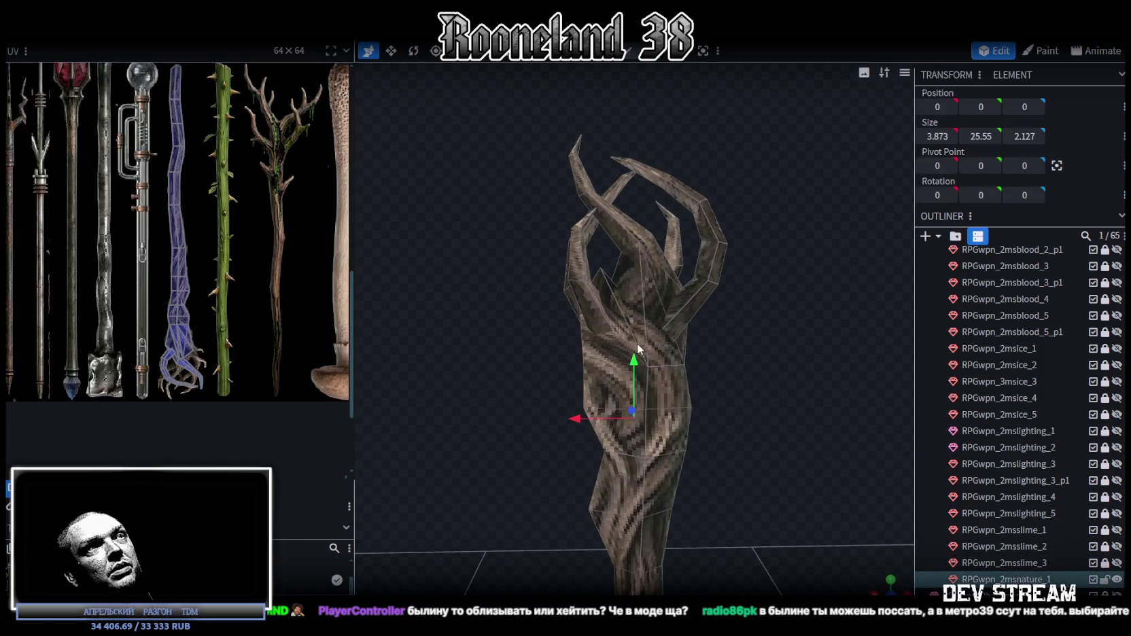
{"action": "mouse_move", "coordinate": [542, 355]}
{"action": "left_mouse_down"}
{"action": "mouse_move", "coordinate": [566, 351]}
{"action": "mouse_move", "coordinate": [453, 372]}
{"action": "mouse_move", "coordinate": [573, 360]}
{"action": "mouse_move", "coordinate": [573, 297]}
{"action": "left_mouse_up"}
{"action": "left_click", "coordinate": [573, 297]}
{"action": "right_click", "coordinate": [585, 291]}
{"action": "left_click", "coordinate": [627, 300]}
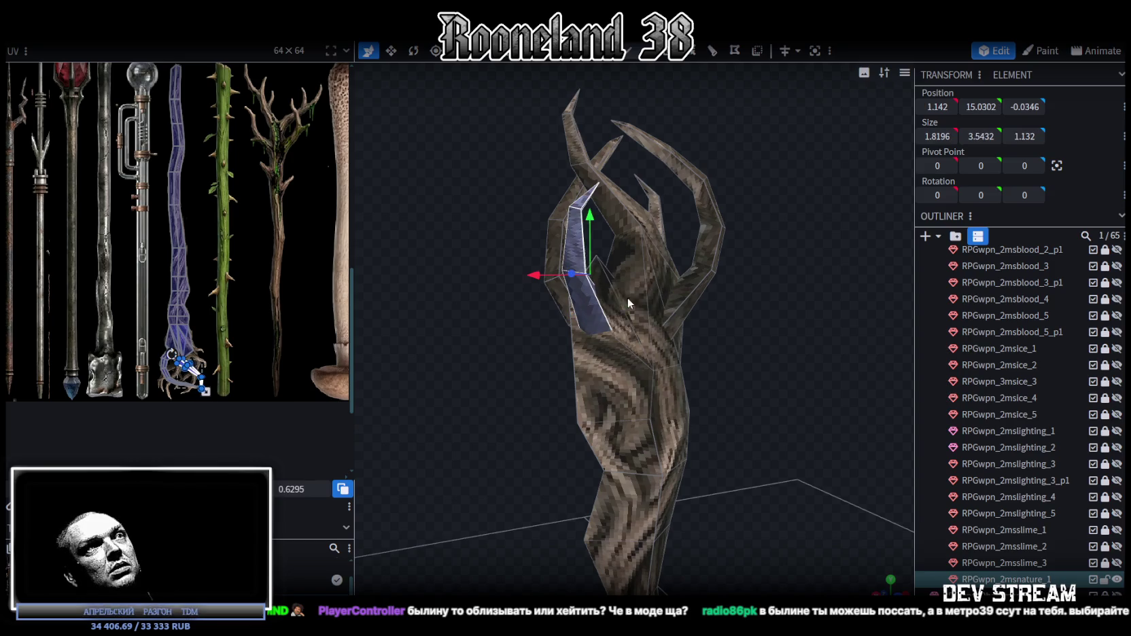
{"action": "mouse_move", "coordinate": [589, 225]}
{"action": "left_mouse_down"}
{"action": "mouse_move", "coordinate": [606, 336]}
{"action": "mouse_move", "coordinate": [756, 415]}
{"action": "mouse_move", "coordinate": [610, 335]}
{"action": "mouse_move", "coordinate": [484, 375]}
{"action": "mouse_move", "coordinate": [601, 404]}
{"action": "mouse_move", "coordinate": [630, 373]}
{"action": "left_mouse_up"}
{"action": "key", "text": "r"}
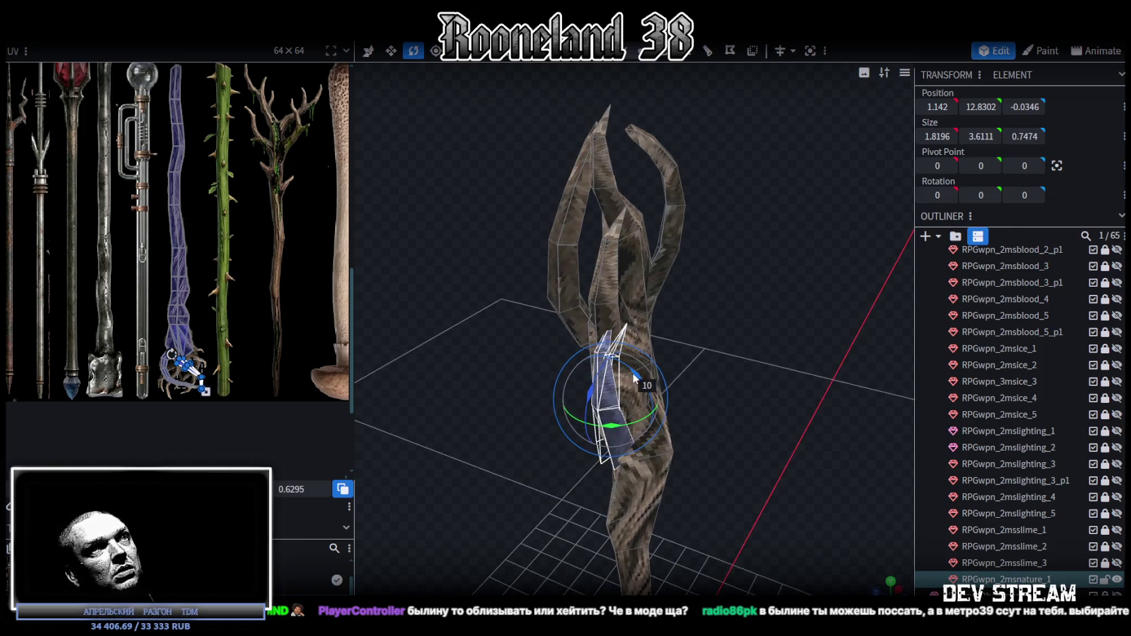
{"action": "mouse_move", "coordinate": [598, 400]}
{"action": "left_mouse_down"}
{"action": "mouse_move", "coordinate": [591, 417]}
{"action": "mouse_move", "coordinate": [620, 429]}
{"action": "mouse_move", "coordinate": [762, 430]}
{"action": "left_mouse_up"}
{"action": "key", "text": "v"}
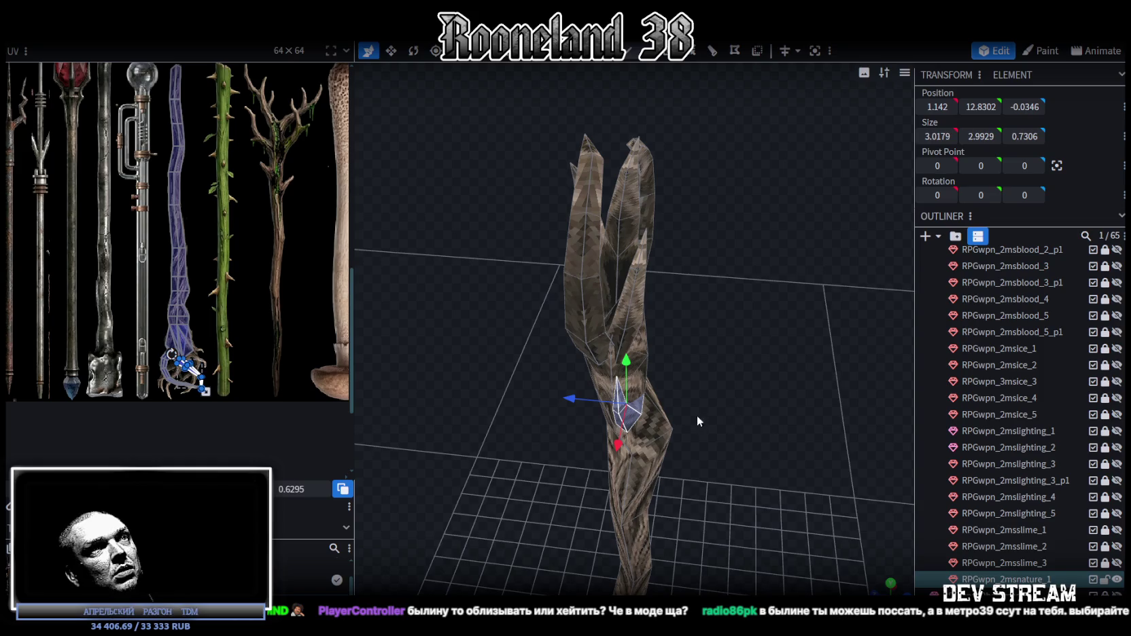
{"action": "left_click_drag", "start_coordinate": [823, 438], "coordinate": [853, 470]}
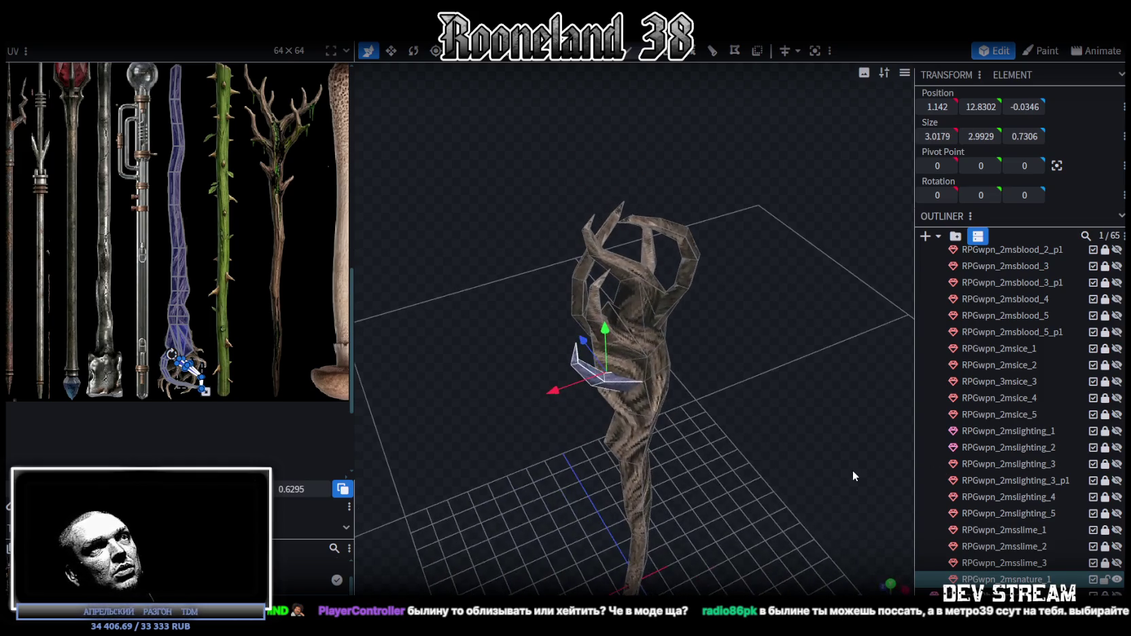
- Reposition the thorn prong against the shaft, settling it at height 13.1402
{"action": "mouse_move", "coordinate": [540, 387]}
{"action": "left_mouse_down"}
{"action": "mouse_move", "coordinate": [533, 396]}
{"action": "mouse_move", "coordinate": [830, 459]}
{"action": "mouse_move", "coordinate": [873, 479]}
{"action": "left_mouse_up"}
{"action": "left_click_drag", "start_coordinate": [585, 439], "coordinate": [575, 435]}
{"action": "mouse_move", "coordinate": [799, 446]}
{"action": "left_mouse_down"}
{"action": "mouse_move", "coordinate": [609, 327]}
{"action": "mouse_move", "coordinate": [650, 320]}
{"action": "left_mouse_up"}
{"action": "scroll", "coordinate": [612, 334], "scroll_direction": "up", "scroll_amount": 3}
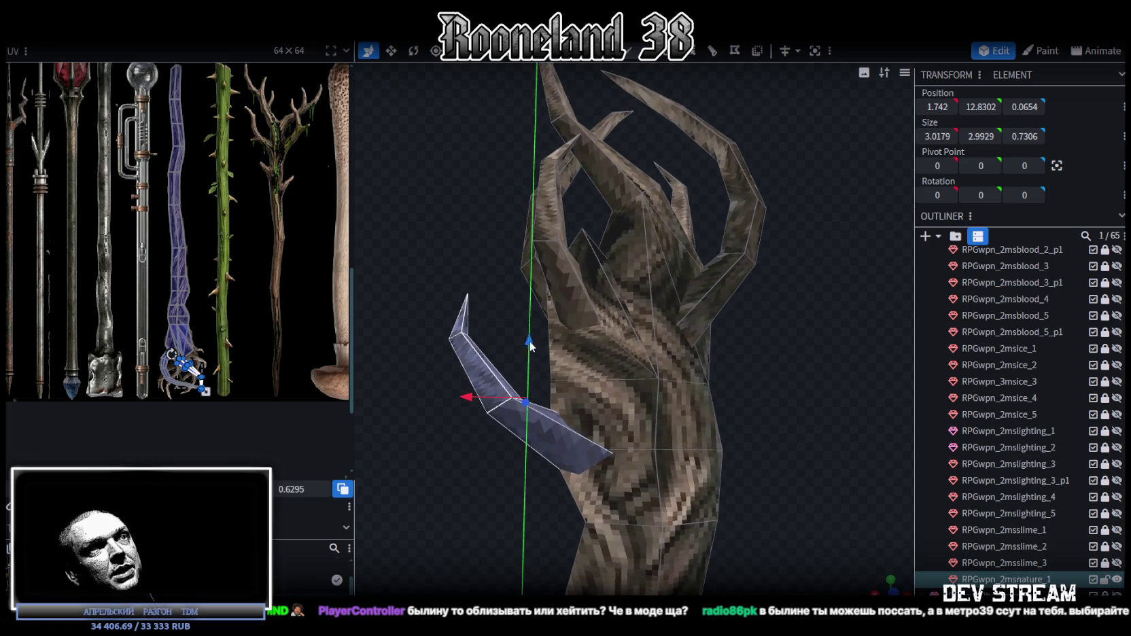
{"action": "left_click_drag", "start_coordinate": [529, 340], "coordinate": [530, 347]}
{"action": "mouse_move", "coordinate": [480, 409]}
{"action": "left_mouse_down"}
{"action": "mouse_move", "coordinate": [544, 473]}
{"action": "mouse_move", "coordinate": [450, 465]}
{"action": "left_mouse_up"}
{"action": "scroll", "coordinate": [450, 465], "scroll_direction": "down", "scroll_amount": 3}
{"action": "scroll", "coordinate": [682, 408], "scroll_direction": "up", "scroll_amount": 2}
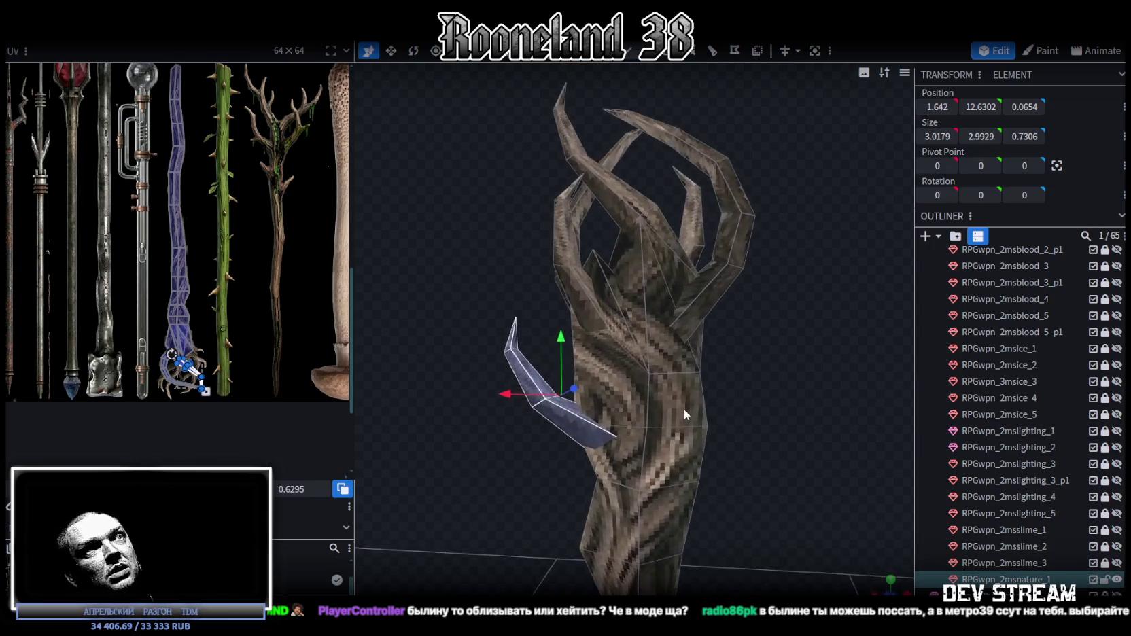
{"action": "left_click_drag", "start_coordinate": [561, 343], "coordinate": [559, 275]}
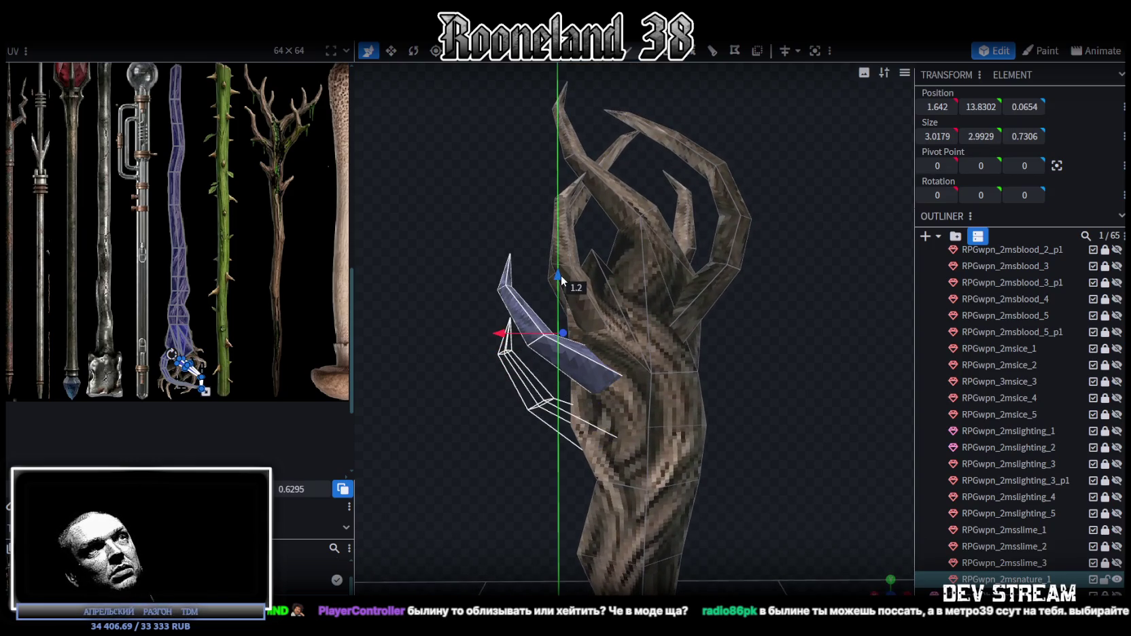
{"action": "mouse_move", "coordinate": [488, 440]}
{"action": "left_mouse_down"}
{"action": "mouse_move", "coordinate": [689, 462]}
{"action": "mouse_move", "coordinate": [638, 403]}
{"action": "left_mouse_up"}
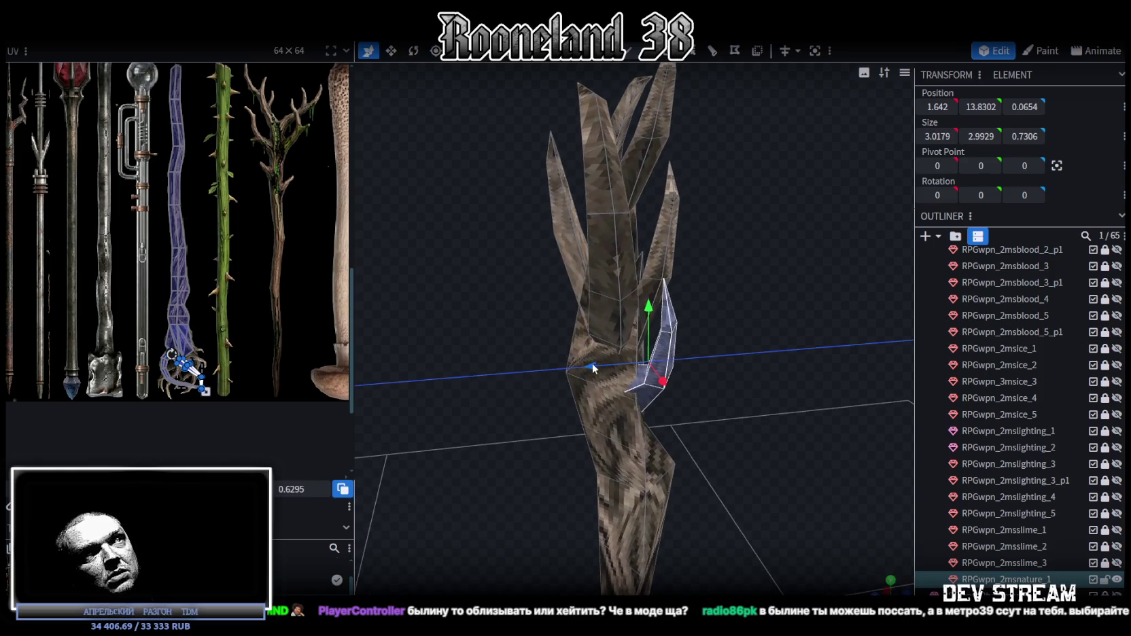
{"action": "mouse_move", "coordinate": [592, 363]}
{"action": "left_mouse_down"}
{"action": "mouse_move", "coordinate": [691, 395]}
{"action": "mouse_move", "coordinate": [639, 408]}
{"action": "left_mouse_up"}
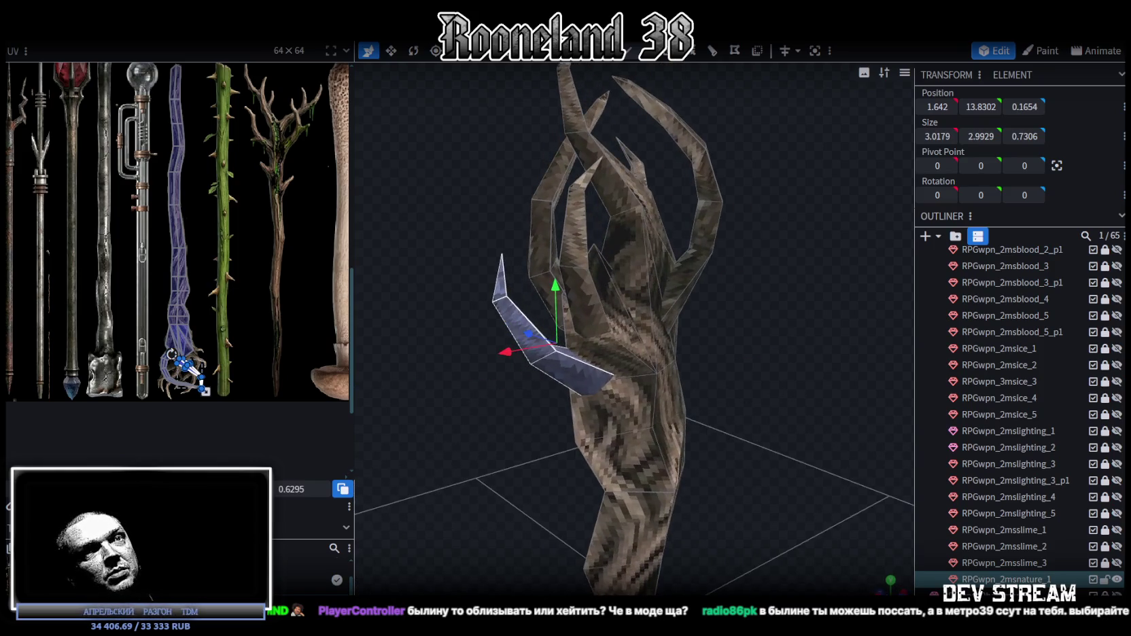
- Select the small thorn near the staff head and view it from a level side angle
{"action": "left_click", "coordinate": [685, 479]}
{"action": "scroll", "coordinate": [685, 479], "scroll_direction": "up", "scroll_amount": 3}
{"action": "left_click", "coordinate": [578, 364]}
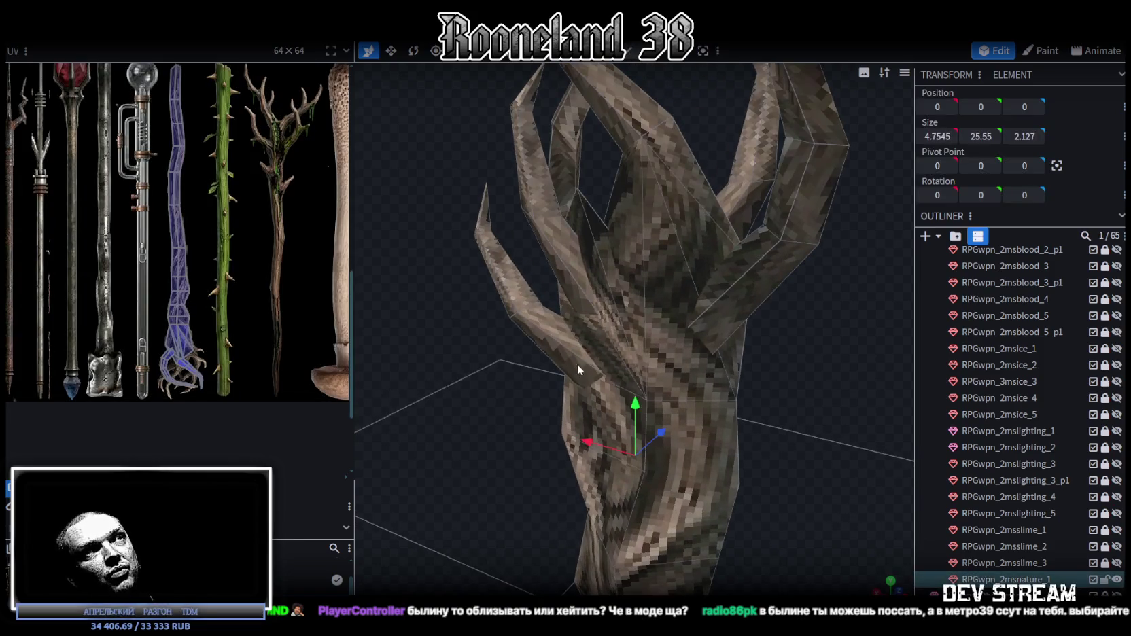
{"action": "scroll", "coordinate": [493, 399], "scroll_direction": "down", "scroll_amount": 1}
{"action": "scroll", "coordinate": [493, 400], "scroll_direction": "down", "scroll_amount": 3}
{"action": "left_click_drag", "start_coordinate": [524, 436], "coordinate": [537, 359]}
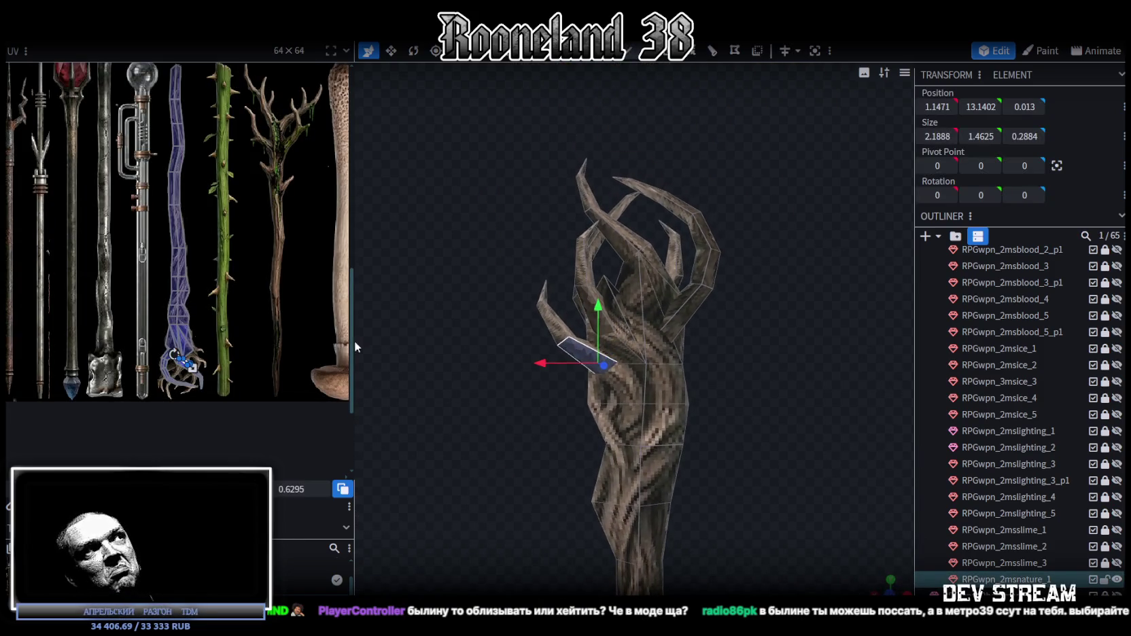
- Select both curved claw prongs as connected clusters and ready them for rotating upright
{"action": "middle_click_drag", "start_coordinate": [281, 313], "coordinate": [155, 364]}
{"action": "mouse_move", "coordinate": [769, 312]}
{"action": "left_mouse_down"}
{"action": "mouse_move", "coordinate": [790, 456]}
{"action": "mouse_move", "coordinate": [903, 428]}
{"action": "mouse_move", "coordinate": [919, 480]}
{"action": "mouse_move", "coordinate": [864, 363]}
{"action": "mouse_move", "coordinate": [850, 407]}
{"action": "mouse_move", "coordinate": [822, 380]}
{"action": "mouse_move", "coordinate": [800, 296]}
{"action": "mouse_move", "coordinate": [729, 286]}
{"action": "mouse_move", "coordinate": [730, 265]}
{"action": "mouse_move", "coordinate": [735, 287]}
{"action": "mouse_move", "coordinate": [634, 278]}
{"action": "mouse_move", "coordinate": [645, 280]}
{"action": "mouse_move", "coordinate": [687, 204]}
{"action": "mouse_move", "coordinate": [692, 138]}
{"action": "left_mouse_up"}
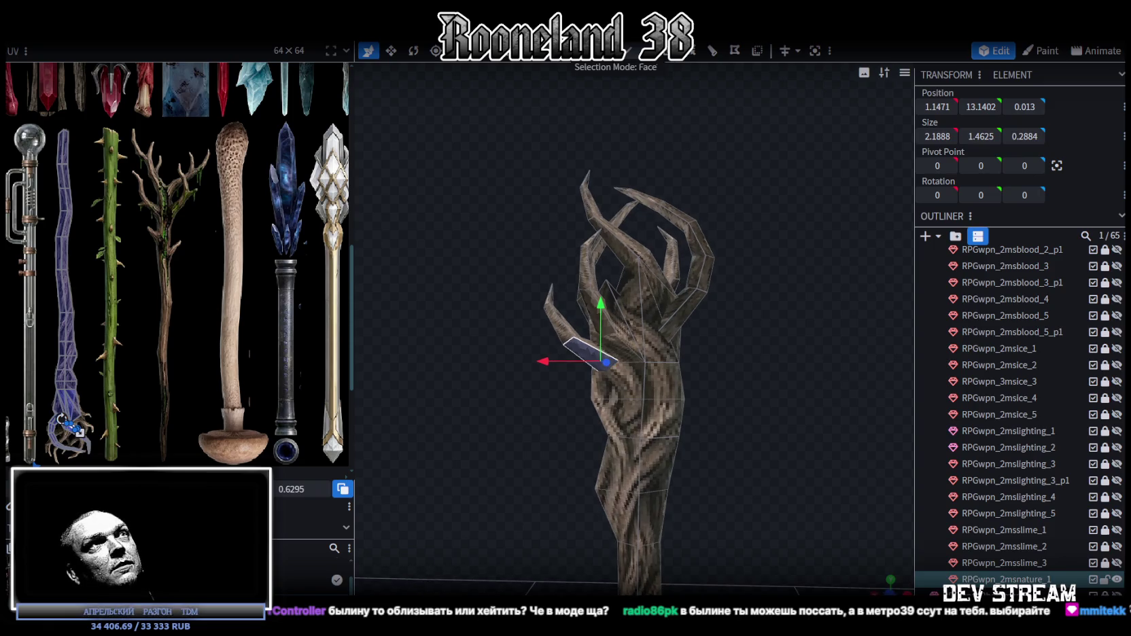
{"action": "mouse_move", "coordinate": [487, 121]}
{"action": "left_mouse_down"}
{"action": "mouse_move", "coordinate": [807, 376]}
{"action": "mouse_move", "coordinate": [692, 365]}
{"action": "mouse_move", "coordinate": [784, 333]}
{"action": "mouse_move", "coordinate": [728, 346]}
{"action": "mouse_move", "coordinate": [695, 384]}
{"action": "mouse_move", "coordinate": [797, 309]}
{"action": "left_mouse_up"}
{"action": "key", "text": "2"}
{"action": "left_click", "coordinate": [700, 257]}
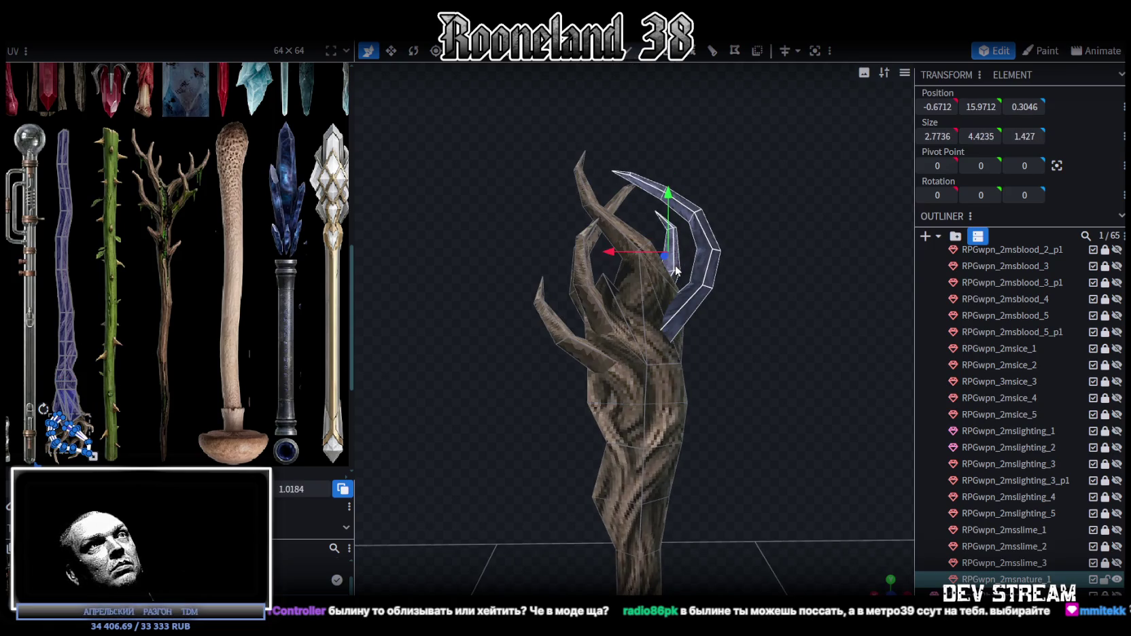
{"action": "left_click", "coordinate": [582, 257], "text": "shift"}
{"action": "key", "text": "ctrl+z"}
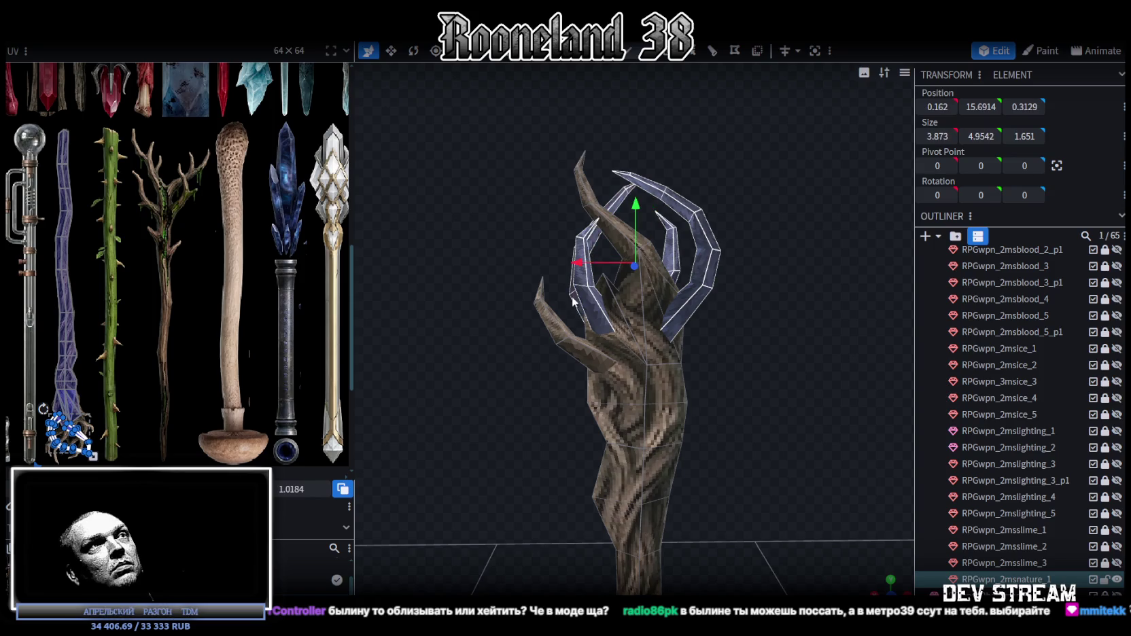
{"action": "mouse_move", "coordinate": [775, 283]}
{"action": "left_mouse_down"}
{"action": "mouse_move", "coordinate": [682, 327]}
{"action": "mouse_move", "coordinate": [798, 309]}
{"action": "mouse_move", "coordinate": [817, 292]}
{"action": "left_mouse_up"}
{"action": "right_click", "coordinate": [763, 301]}
{"action": "key", "text": "r"}
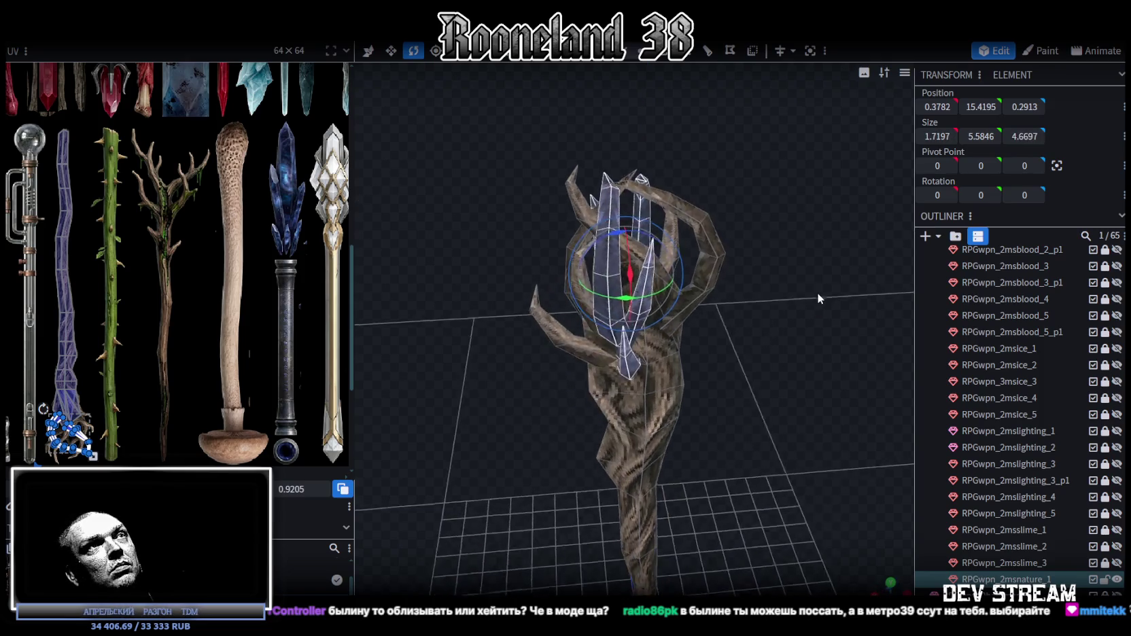
- Flip the inner prong cluster across the X axis and shift it along X
{"action": "left_click", "coordinate": [153, 10]}
{"action": "mouse_move", "coordinate": [172, 68]}
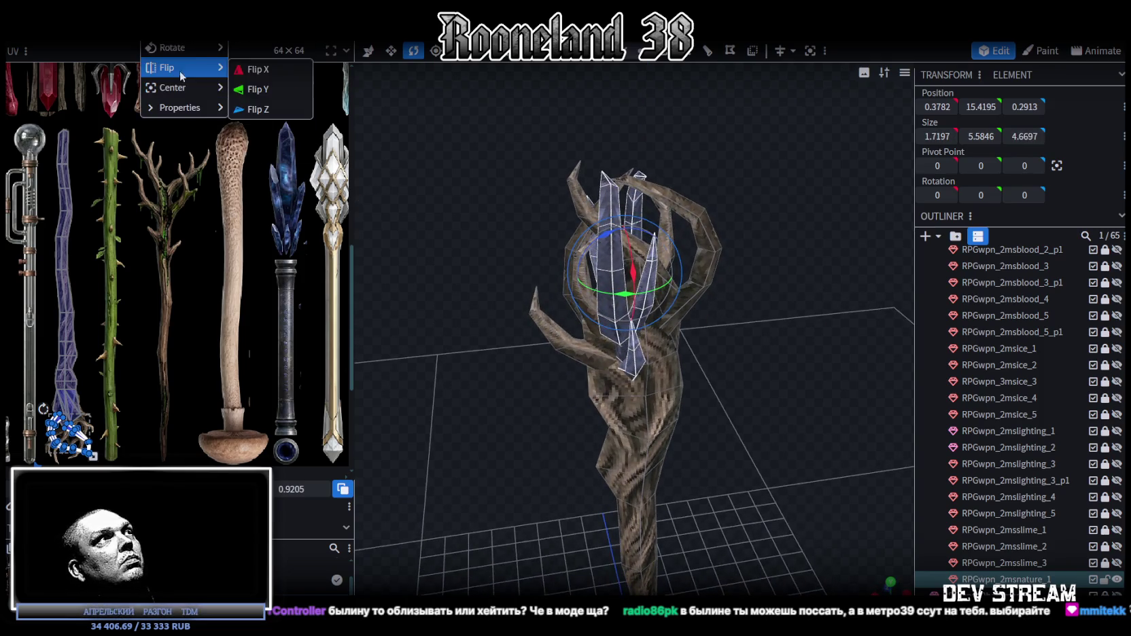
{"action": "left_click", "coordinate": [274, 77]}
{"action": "left_click_drag", "start_coordinate": [751, 196], "coordinate": [732, 258]}
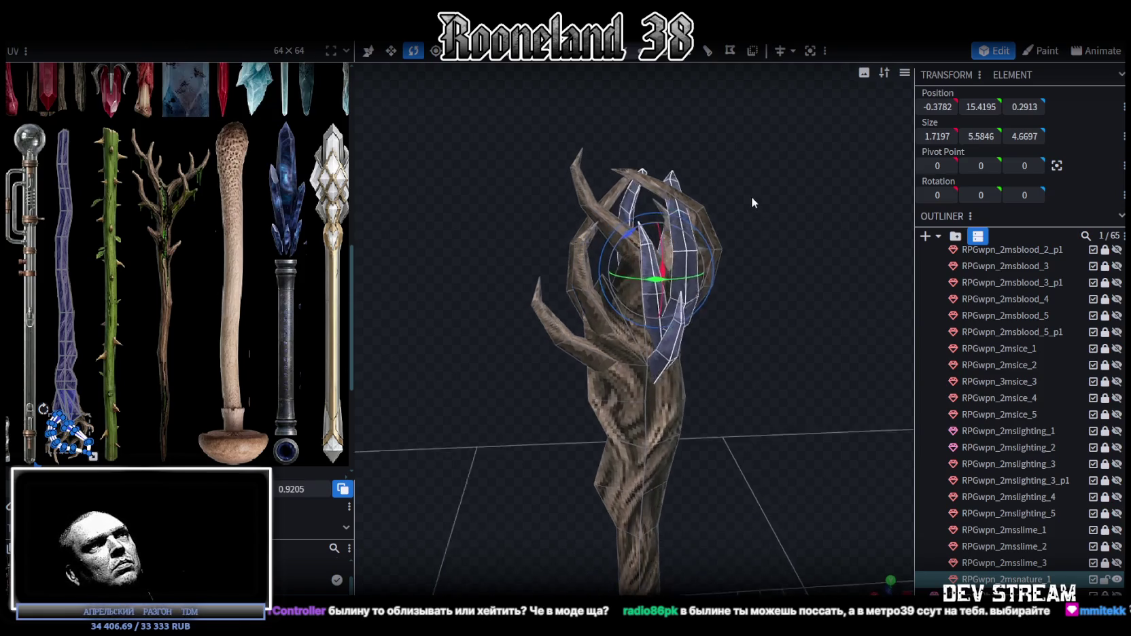
{"action": "key", "text": "v"}
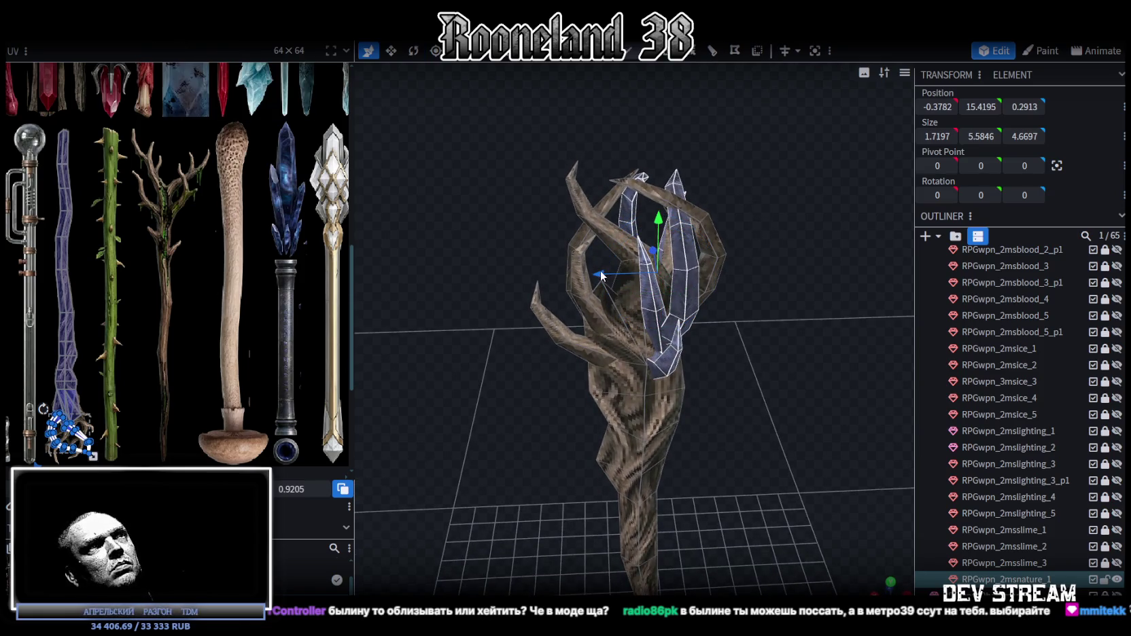
{"action": "left_click_drag", "start_coordinate": [602, 275], "coordinate": [578, 270]}
- Resize the prong cluster to 1.1594 × 4.7443 × 1.9027 and nudge it along X
{"action": "mouse_move", "coordinate": [650, 265]}
{"action": "left_mouse_down"}
{"action": "mouse_move", "coordinate": [663, 211]}
{"action": "mouse_move", "coordinate": [595, 166]}
{"action": "mouse_move", "coordinate": [571, 238]}
{"action": "mouse_move", "coordinate": [550, 173]}
{"action": "mouse_move", "coordinate": [587, 172]}
{"action": "left_mouse_up"}
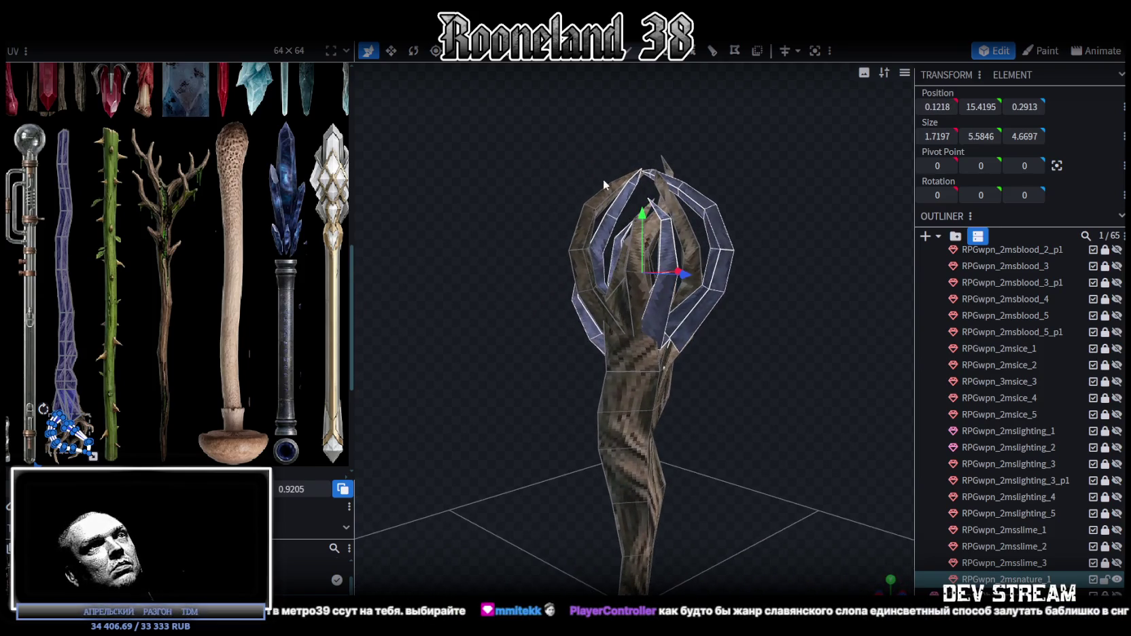
{"action": "key", "text": "s"}
{"action": "mouse_move", "coordinate": [642, 194]}
{"action": "left_mouse_down"}
{"action": "mouse_move", "coordinate": [804, 233]}
{"action": "mouse_move", "coordinate": [849, 321]}
{"action": "mouse_move", "coordinate": [703, 328]}
{"action": "mouse_move", "coordinate": [801, 261]}
{"action": "mouse_move", "coordinate": [681, 302]}
{"action": "mouse_move", "coordinate": [650, 198]}
{"action": "mouse_move", "coordinate": [698, 219]}
{"action": "mouse_move", "coordinate": [683, 147]}
{"action": "mouse_move", "coordinate": [633, 141]}
{"action": "mouse_move", "coordinate": [489, 159]}
{"action": "mouse_move", "coordinate": [504, 216]}
{"action": "mouse_move", "coordinate": [609, 142]}
{"action": "mouse_move", "coordinate": [532, 215]}
{"action": "mouse_move", "coordinate": [584, 271]}
{"action": "left_mouse_up"}
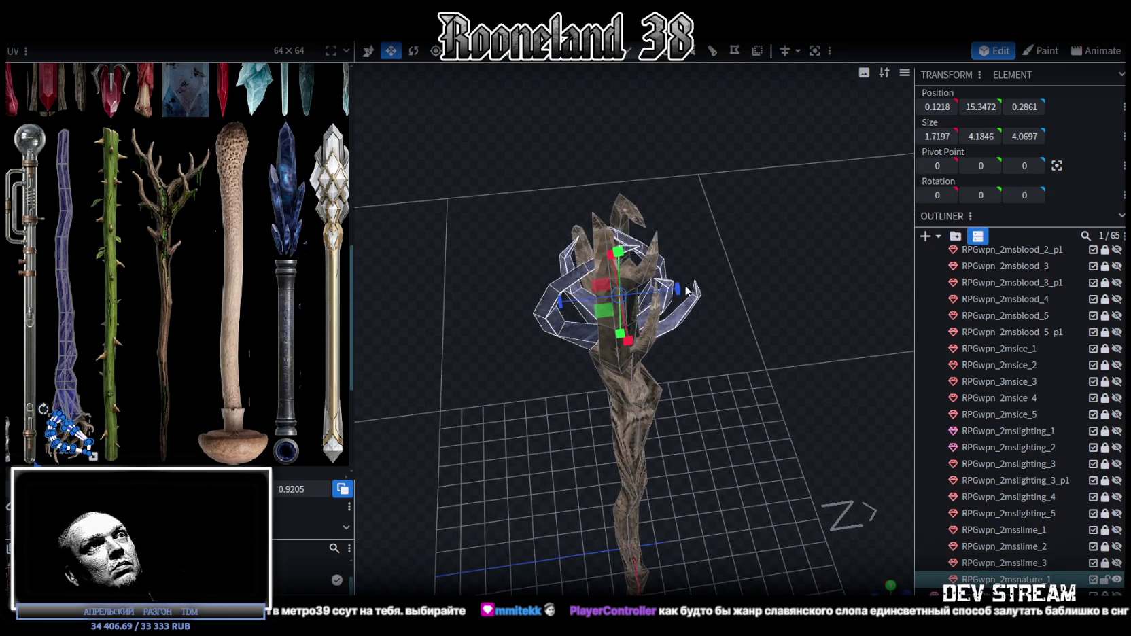
{"action": "mouse_move", "coordinate": [688, 291]}
{"action": "left_mouse_down"}
{"action": "mouse_move", "coordinate": [710, 291]}
{"action": "mouse_move", "coordinate": [725, 387]}
{"action": "mouse_move", "coordinate": [719, 332]}
{"action": "left_mouse_up"}
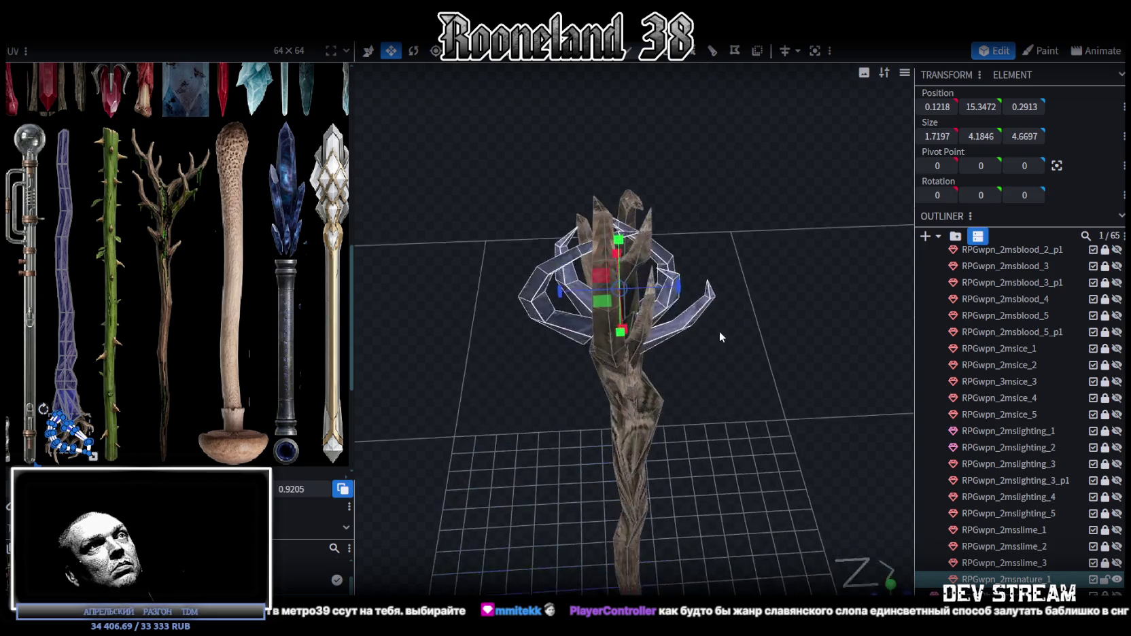
{"action": "mouse_move", "coordinate": [680, 289]}
{"action": "left_mouse_down"}
{"action": "mouse_move", "coordinate": [670, 292]}
{"action": "mouse_move", "coordinate": [811, 336]}
{"action": "mouse_move", "coordinate": [767, 297]}
{"action": "left_mouse_up"}
{"action": "key", "text": "v"}
{"action": "mouse_move", "coordinate": [685, 292]}
{"action": "left_mouse_down"}
{"action": "mouse_move", "coordinate": [699, 296]}
{"action": "mouse_move", "coordinate": [787, 240]}
{"action": "mouse_move", "coordinate": [782, 254]}
{"action": "mouse_move", "coordinate": [685, 77]}
{"action": "left_mouse_up"}
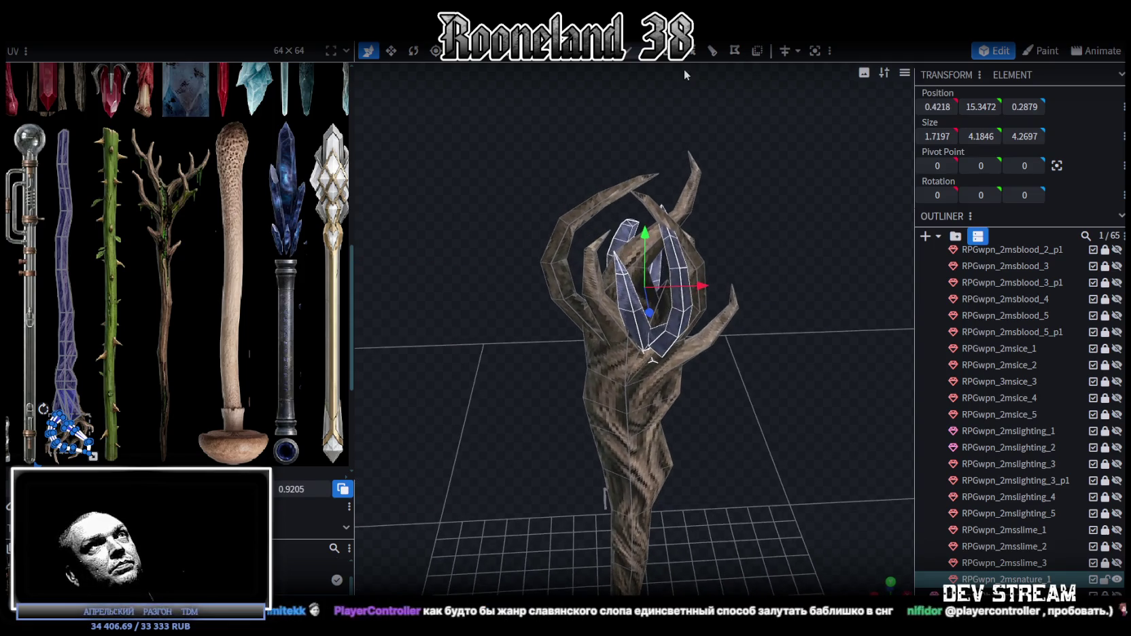
- Lower a single left crystal spike along Y and nudge it along X
{"action": "left_click", "coordinate": [589, 300]}
{"action": "left_click_drag", "start_coordinate": [727, 443], "coordinate": [856, 356]}
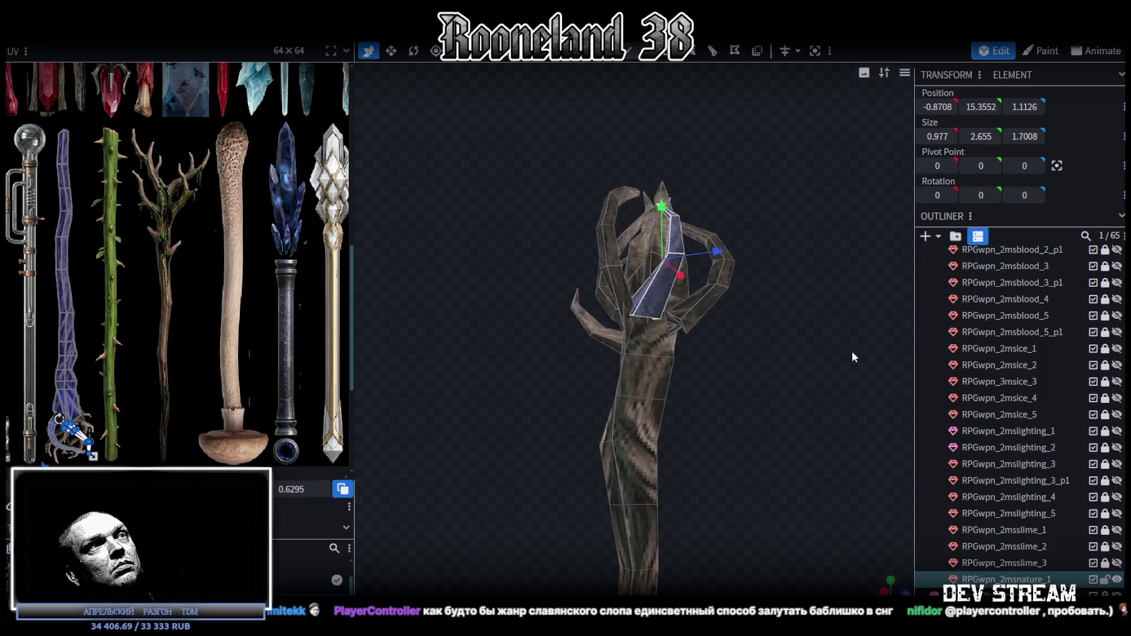
{"action": "left_click_drag", "start_coordinate": [666, 216], "coordinate": [665, 252]}
{"action": "left_click_drag", "start_coordinate": [782, 353], "coordinate": [714, 384]}
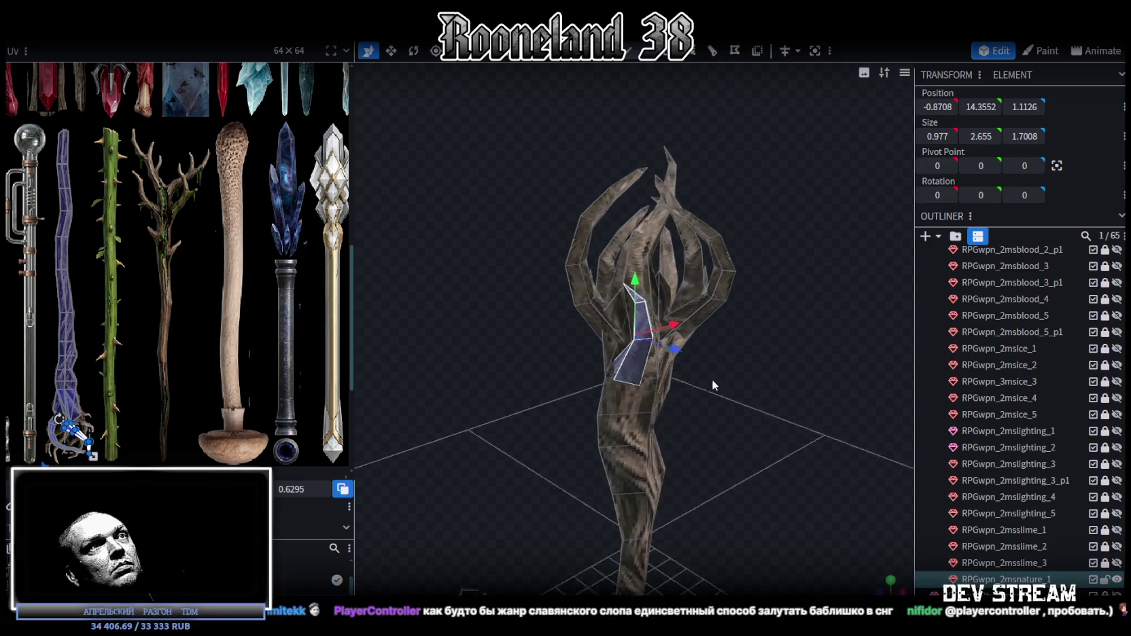
{"action": "mouse_move", "coordinate": [680, 325]}
{"action": "left_mouse_down"}
{"action": "mouse_move", "coordinate": [791, 367]}
{"action": "mouse_move", "coordinate": [824, 367]}
{"action": "mouse_move", "coordinate": [694, 381]}
{"action": "left_mouse_up"}
- Tilt another crystal spike, then shift it along X and lower it
{"action": "left_click", "coordinate": [699, 310]}
{"action": "mouse_move", "coordinate": [699, 310]}
{"action": "left_mouse_down"}
{"action": "mouse_move", "coordinate": [703, 343]}
{"action": "mouse_move", "coordinate": [642, 301]}
{"action": "left_mouse_up"}
{"action": "key", "text": "r"}
{"action": "left_click_drag", "start_coordinate": [576, 266], "coordinate": [605, 285]}
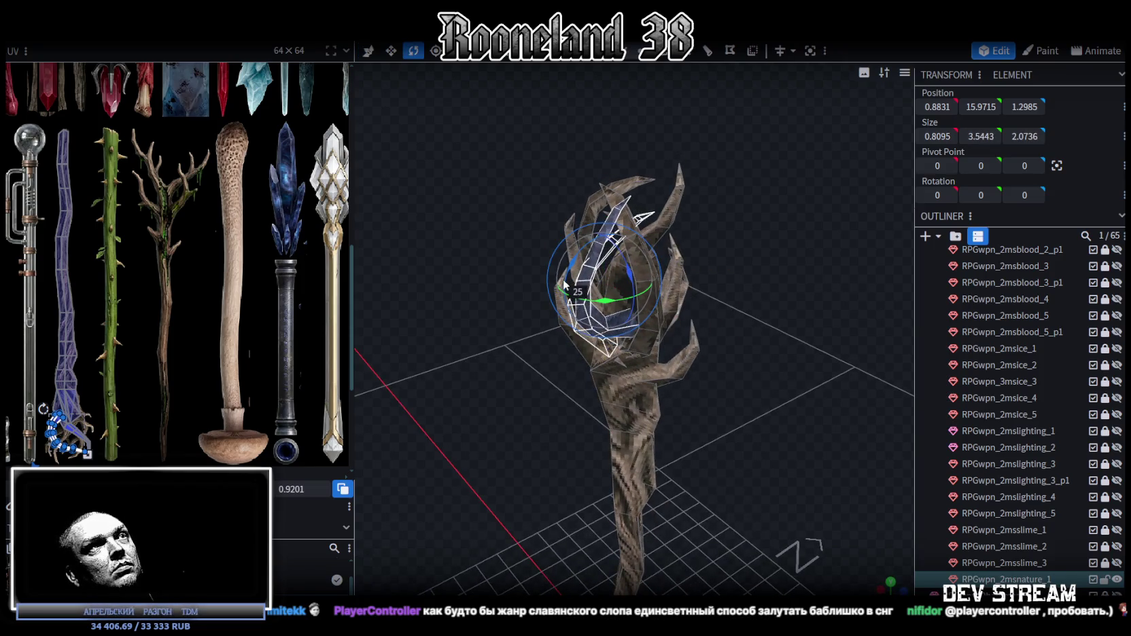
{"action": "key", "text": "v"}
{"action": "mouse_move", "coordinate": [833, 230]}
{"action": "left_mouse_down"}
{"action": "mouse_move", "coordinate": [731, 247]}
{"action": "mouse_move", "coordinate": [835, 348]}
{"action": "left_mouse_up"}
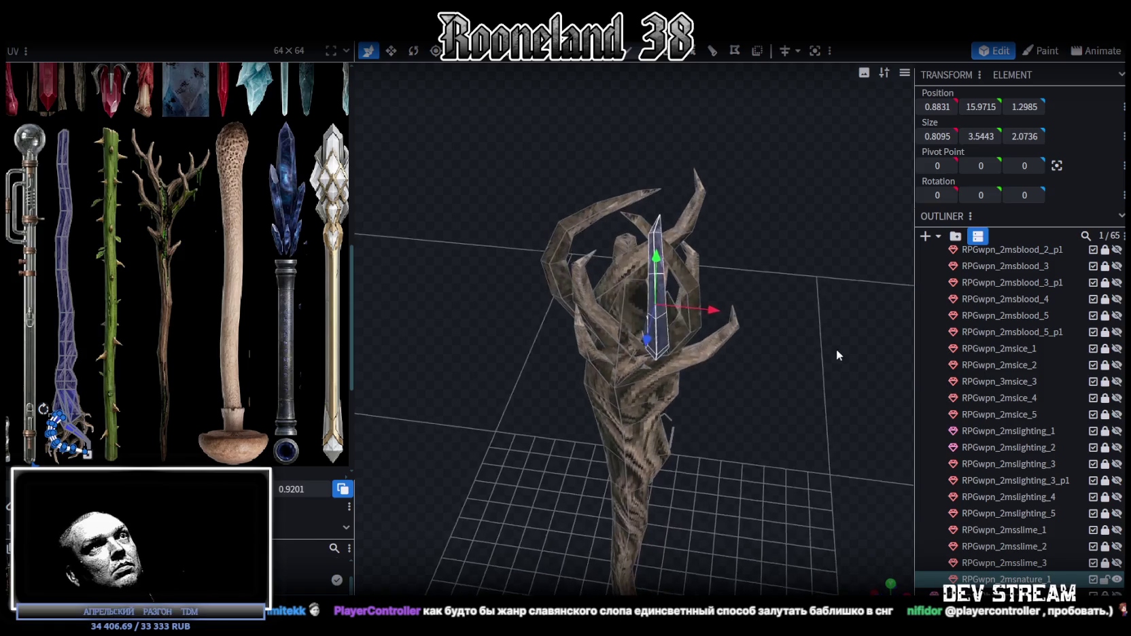
{"action": "mouse_move", "coordinate": [720, 316]}
{"action": "left_mouse_down"}
{"action": "mouse_move", "coordinate": [685, 308]}
{"action": "mouse_move", "coordinate": [729, 269]}
{"action": "mouse_move", "coordinate": [612, 258]}
{"action": "left_mouse_up"}
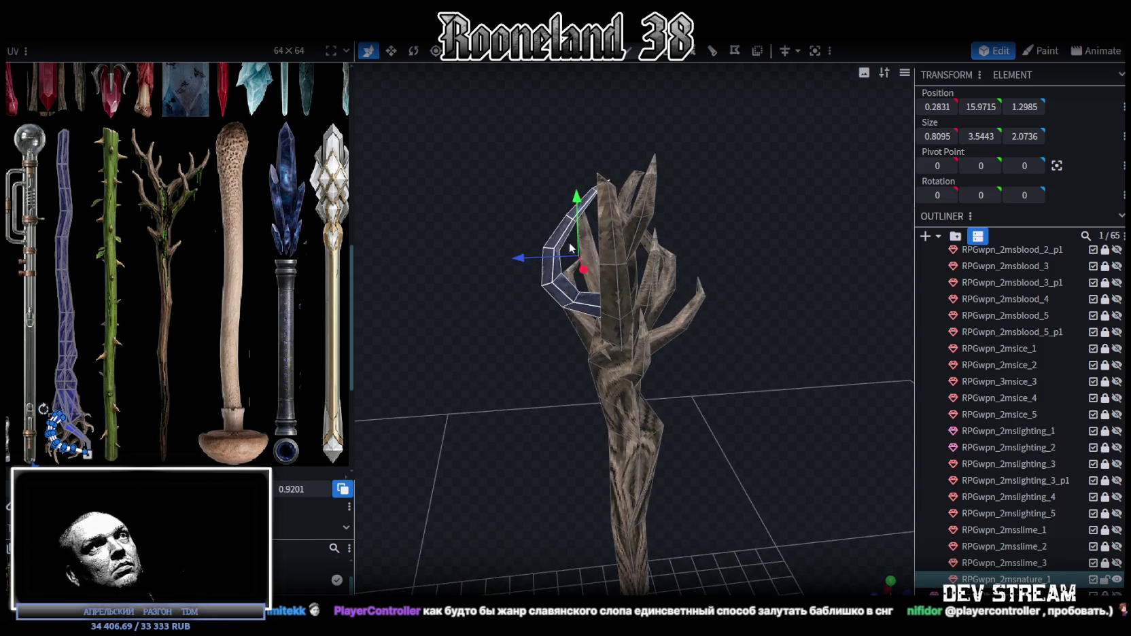
{"action": "mouse_move", "coordinate": [578, 225]}
{"action": "left_mouse_down"}
{"action": "mouse_move", "coordinate": [591, 216]}
{"action": "mouse_move", "coordinate": [588, 157]}
{"action": "mouse_move", "coordinate": [605, 138]}
{"action": "mouse_move", "coordinate": [590, 126]}
{"action": "left_mouse_up"}
- Lower that spike onto the shaft at height 12.8563, tilting it further and pushing it back along Z
{"action": "key", "text": "s"}
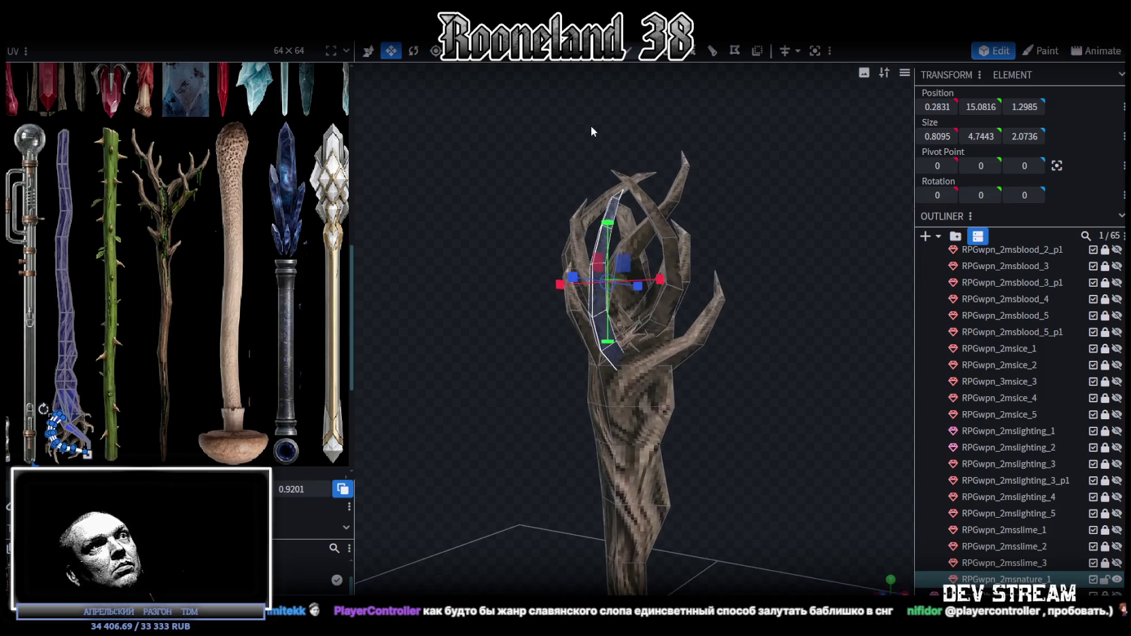
{"action": "key", "text": "v"}
{"action": "mouse_move", "coordinate": [610, 231]}
{"action": "left_mouse_down"}
{"action": "mouse_move", "coordinate": [663, 269]}
{"action": "mouse_move", "coordinate": [835, 328]}
{"action": "mouse_move", "coordinate": [804, 362]}
{"action": "left_mouse_up"}
{"action": "key", "text": "r"}
{"action": "left_click_drag", "start_coordinate": [657, 342], "coordinate": [670, 354]}
{"action": "left_click_drag", "start_coordinate": [720, 380], "coordinate": [776, 369]}
{"action": "key", "text": "s"}
{"action": "mouse_move", "coordinate": [687, 341]}
{"action": "left_mouse_down"}
{"action": "mouse_move", "coordinate": [764, 363]}
{"action": "mouse_move", "coordinate": [705, 345]}
{"action": "left_mouse_up"}
{"action": "mouse_move", "coordinate": [537, 316]}
{"action": "left_mouse_down"}
{"action": "mouse_move", "coordinate": [680, 327]}
{"action": "mouse_move", "coordinate": [758, 301]}
{"action": "mouse_move", "coordinate": [728, 293]}
{"action": "mouse_move", "coordinate": [707, 299]}
{"action": "mouse_move", "coordinate": [778, 329]}
{"action": "left_mouse_up"}
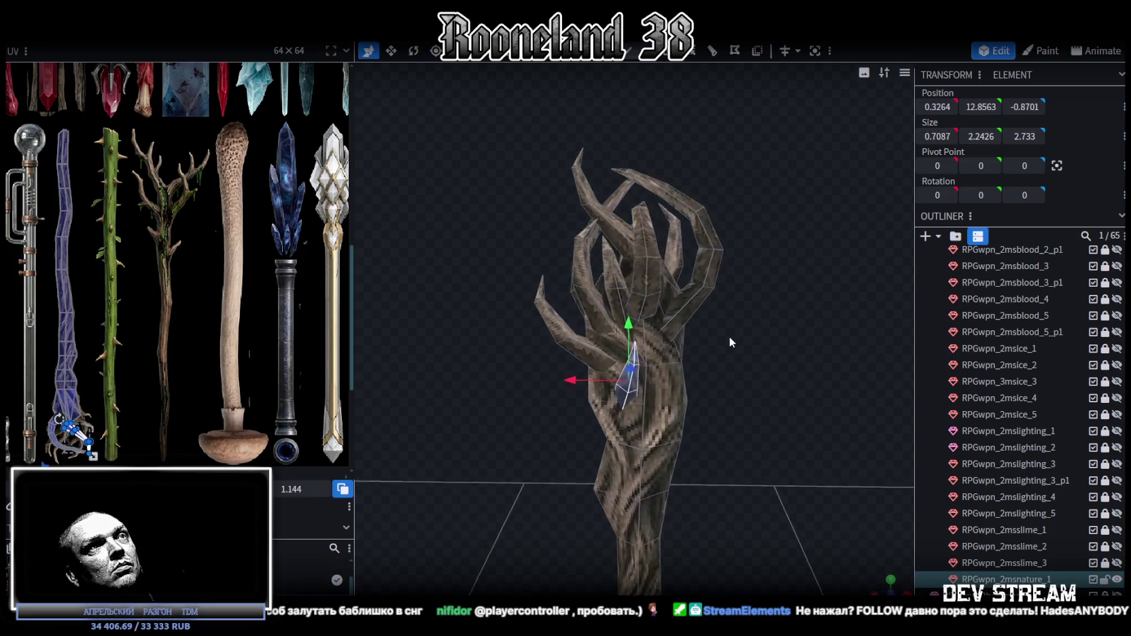
- Slide the small shaft thorn along X and widen it
{"action": "scroll", "coordinate": [744, 349], "scroll_direction": "up", "scroll_amount": 5}
{"action": "left_click_drag", "start_coordinate": [592, 407], "coordinate": [632, 405]}
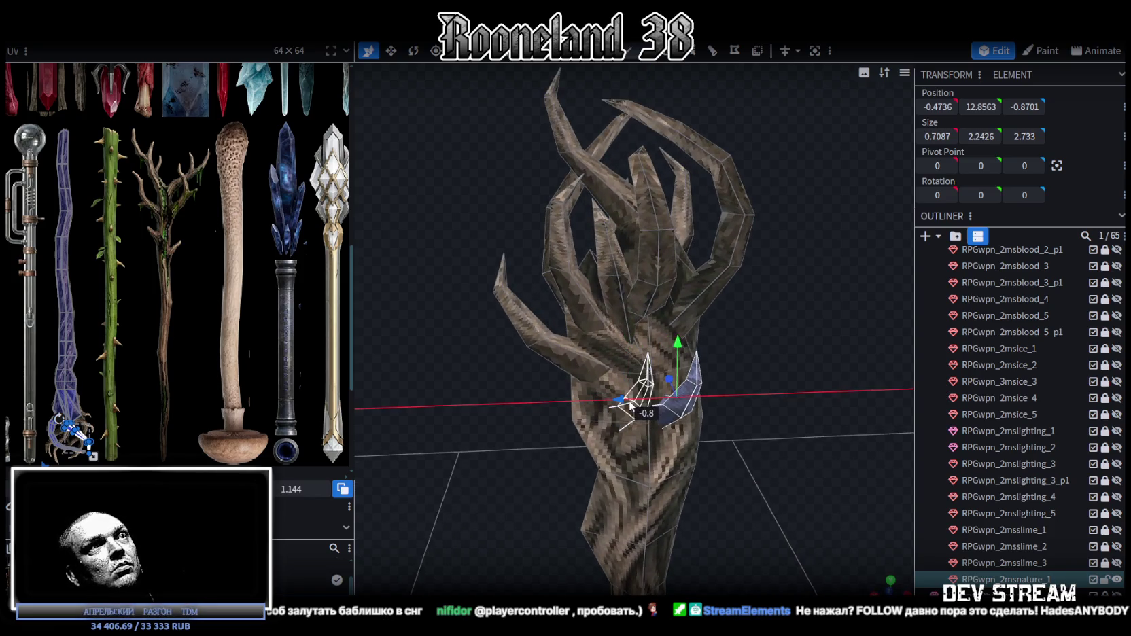
{"action": "left_click_drag", "start_coordinate": [769, 442], "coordinate": [810, 457]}
{"action": "key", "text": "s"}
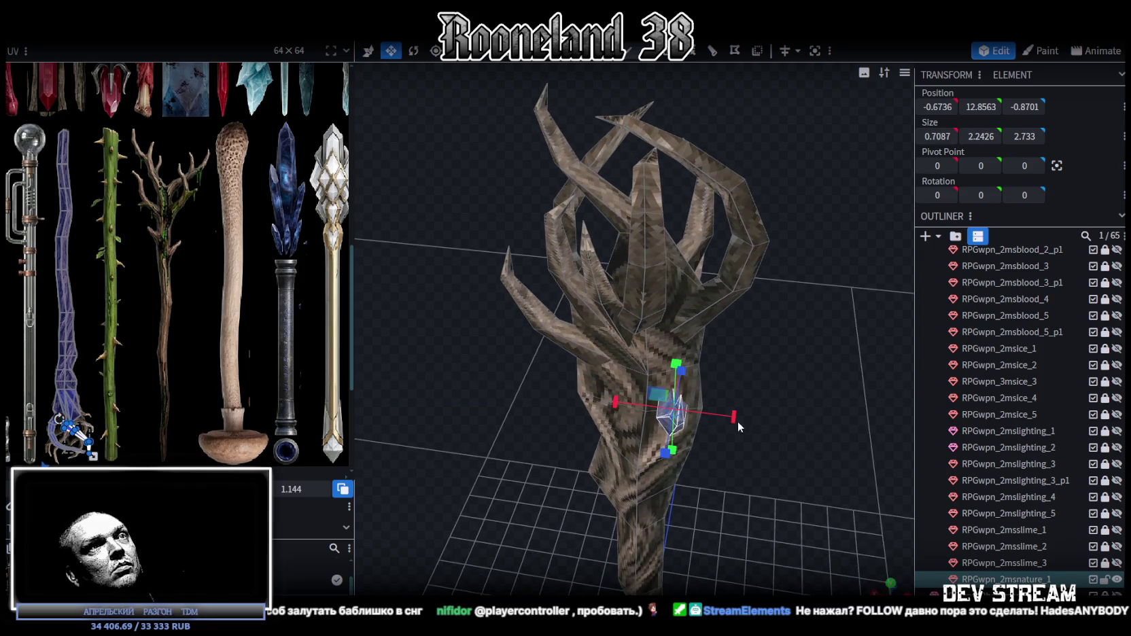
{"action": "left_click_drag", "start_coordinate": [739, 422], "coordinate": [813, 408]}
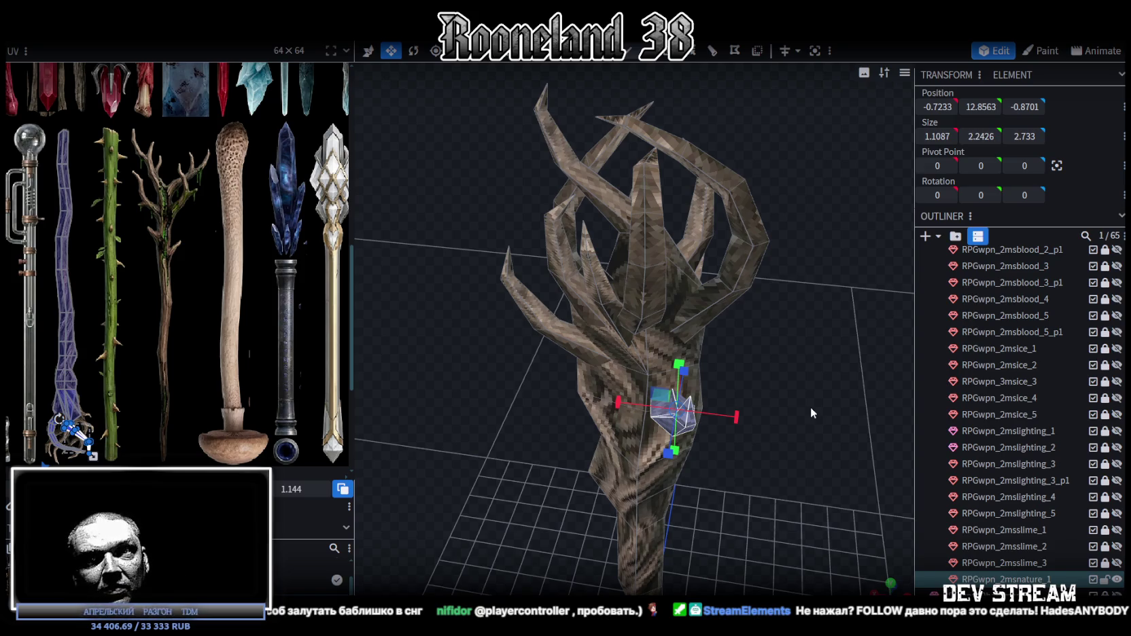
- Lengthen the thorn to 1.1087 × 3.4426 × 2.733 and shift it out along X and Z
{"action": "mouse_move", "coordinate": [809, 407]}
{"action": "left_mouse_down"}
{"action": "mouse_move", "coordinate": [707, 331]}
{"action": "mouse_move", "coordinate": [827, 353]}
{"action": "mouse_move", "coordinate": [700, 373]}
{"action": "left_mouse_up"}
{"action": "scroll", "coordinate": [742, 324], "scroll_direction": "up", "scroll_amount": 3}
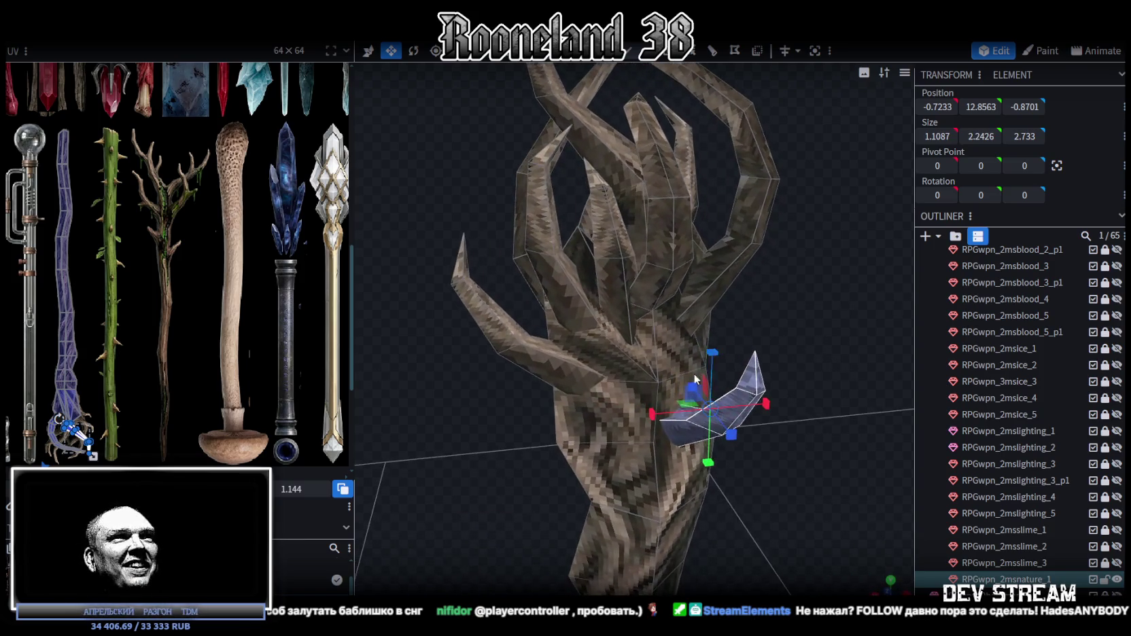
{"action": "mouse_move", "coordinate": [822, 471]}
{"action": "left_mouse_down"}
{"action": "mouse_move", "coordinate": [799, 470]}
{"action": "mouse_move", "coordinate": [754, 429]}
{"action": "left_mouse_up"}
{"action": "mouse_move", "coordinate": [686, 303]}
{"action": "left_mouse_down"}
{"action": "mouse_move", "coordinate": [676, 274]}
{"action": "mouse_move", "coordinate": [703, 433]}
{"action": "mouse_move", "coordinate": [709, 381]}
{"action": "mouse_move", "coordinate": [663, 378]}
{"action": "left_mouse_up"}
{"action": "key", "text": "v"}
{"action": "left_click_drag", "start_coordinate": [782, 442], "coordinate": [830, 461]}
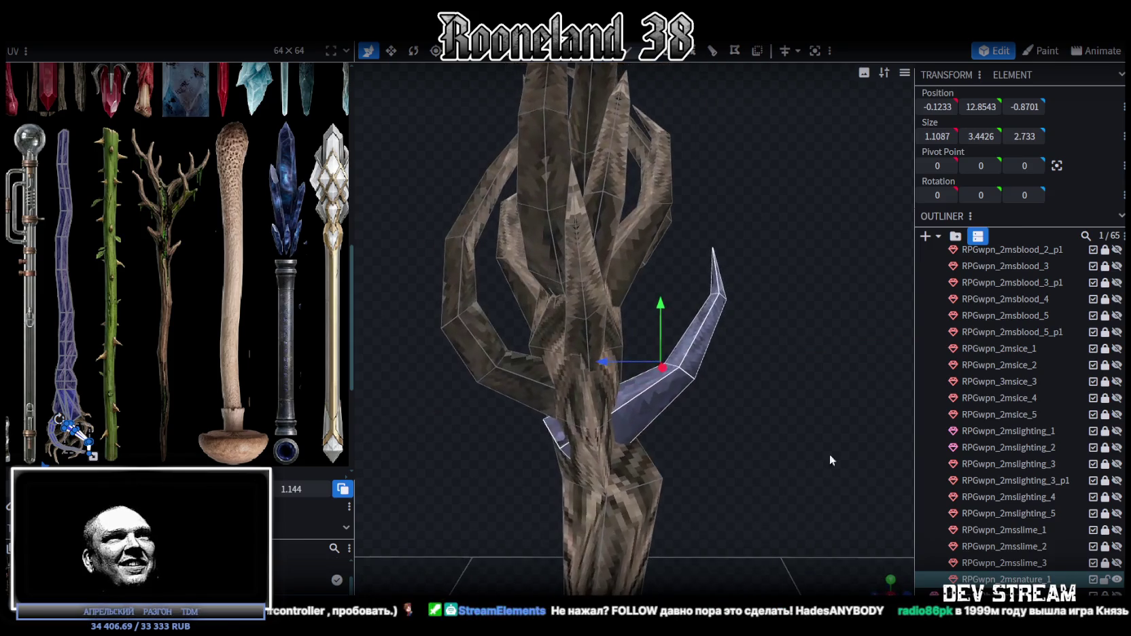
{"action": "mouse_move", "coordinate": [624, 371]}
{"action": "left_mouse_down"}
{"action": "mouse_move", "coordinate": [670, 328]}
{"action": "mouse_move", "coordinate": [704, 319]}
{"action": "mouse_move", "coordinate": [648, 443]}
{"action": "mouse_move", "coordinate": [586, 429]}
{"action": "mouse_move", "coordinate": [672, 322]}
{"action": "left_mouse_up"}
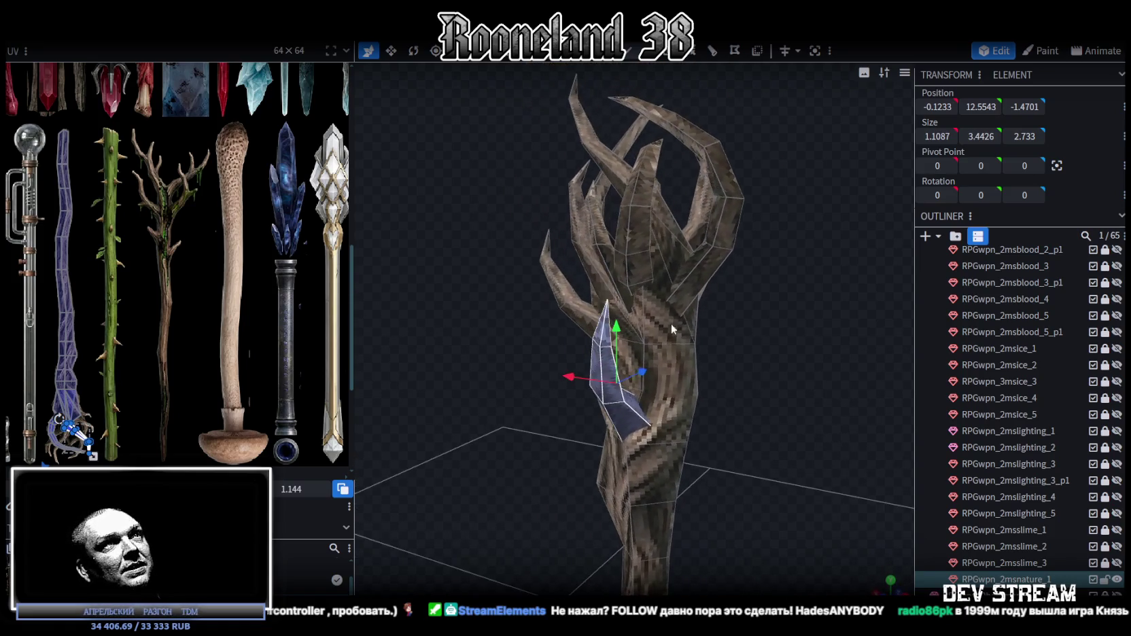
- Lower the top curved branch along Y and lengthen it upward
{"action": "left_click", "coordinate": [642, 262]}
{"action": "left_click_drag", "start_coordinate": [642, 261], "coordinate": [711, 314]}
{"action": "left_click_drag", "start_coordinate": [645, 164], "coordinate": [644, 225]}
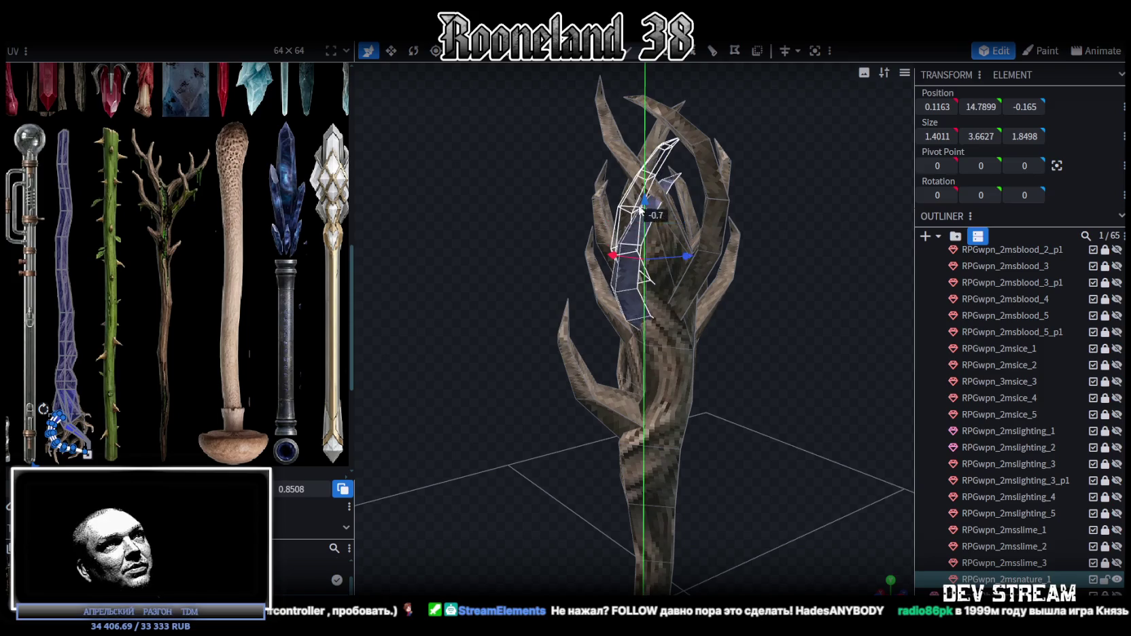
{"action": "mouse_move", "coordinate": [764, 351]}
{"action": "left_mouse_down"}
{"action": "mouse_move", "coordinate": [846, 367]}
{"action": "mouse_move", "coordinate": [725, 291]}
{"action": "left_mouse_up"}
{"action": "mouse_move", "coordinate": [603, 282]}
{"action": "left_mouse_down"}
{"action": "mouse_move", "coordinate": [653, 231]}
{"action": "mouse_move", "coordinate": [642, 180]}
{"action": "left_mouse_up"}
{"action": "key", "text": "s"}
{"action": "mouse_move", "coordinate": [748, 293]}
{"action": "left_mouse_down"}
{"action": "mouse_move", "coordinate": [810, 338]}
{"action": "mouse_move", "coordinate": [645, 231]}
{"action": "mouse_move", "coordinate": [662, 292]}
{"action": "left_mouse_up"}
- Rotate the curved branch upright and shift it along X and Z
{"action": "key", "text": "r"}
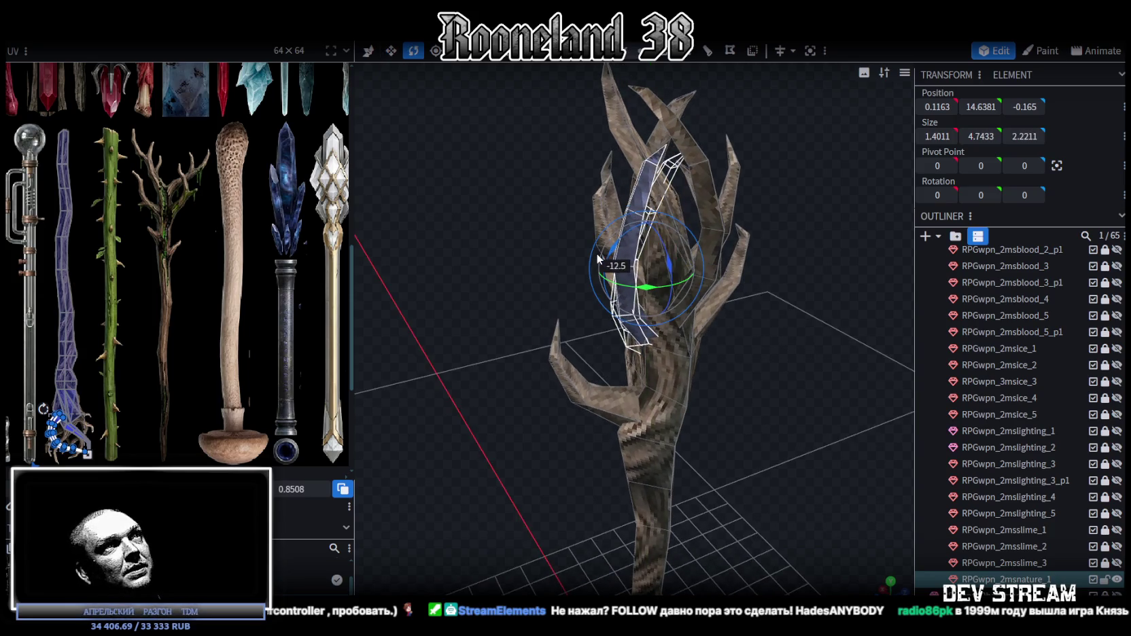
{"action": "mouse_move", "coordinate": [748, 306]}
{"action": "left_mouse_down"}
{"action": "mouse_move", "coordinate": [881, 394]}
{"action": "mouse_move", "coordinate": [826, 377]}
{"action": "mouse_move", "coordinate": [796, 398]}
{"action": "left_mouse_up"}
{"action": "key", "text": "v"}
{"action": "left_click_drag", "start_coordinate": [613, 247], "coordinate": [615, 262]}
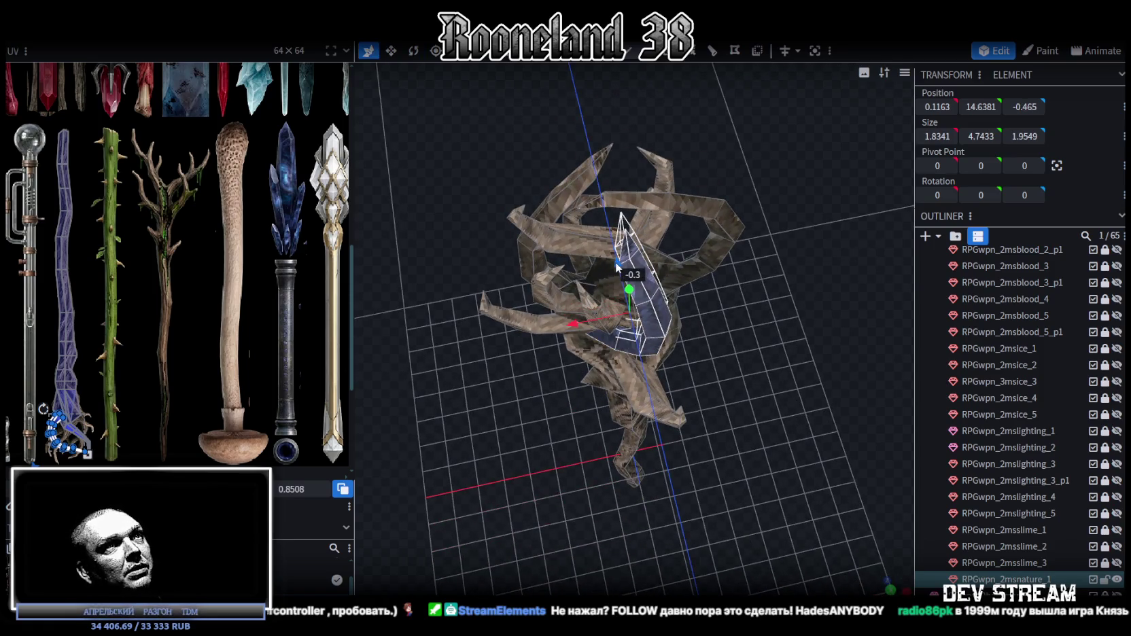
{"action": "left_click_drag", "start_coordinate": [573, 322], "coordinate": [609, 320]}
{"action": "mouse_move", "coordinate": [787, 350]}
{"action": "left_mouse_down"}
{"action": "mouse_move", "coordinate": [612, 267]}
{"action": "mouse_move", "coordinate": [564, 269]}
{"action": "mouse_move", "coordinate": [527, 301]}
{"action": "mouse_move", "coordinate": [411, 303]}
{"action": "mouse_move", "coordinate": [535, 302]}
{"action": "left_mouse_up"}
- Rotate another branch piece by -67.5 degrees, adjusting it and undoing the last change
{"action": "left_click", "coordinate": [623, 299]}
{"action": "left_click_drag", "start_coordinate": [768, 325], "coordinate": [764, 372]}
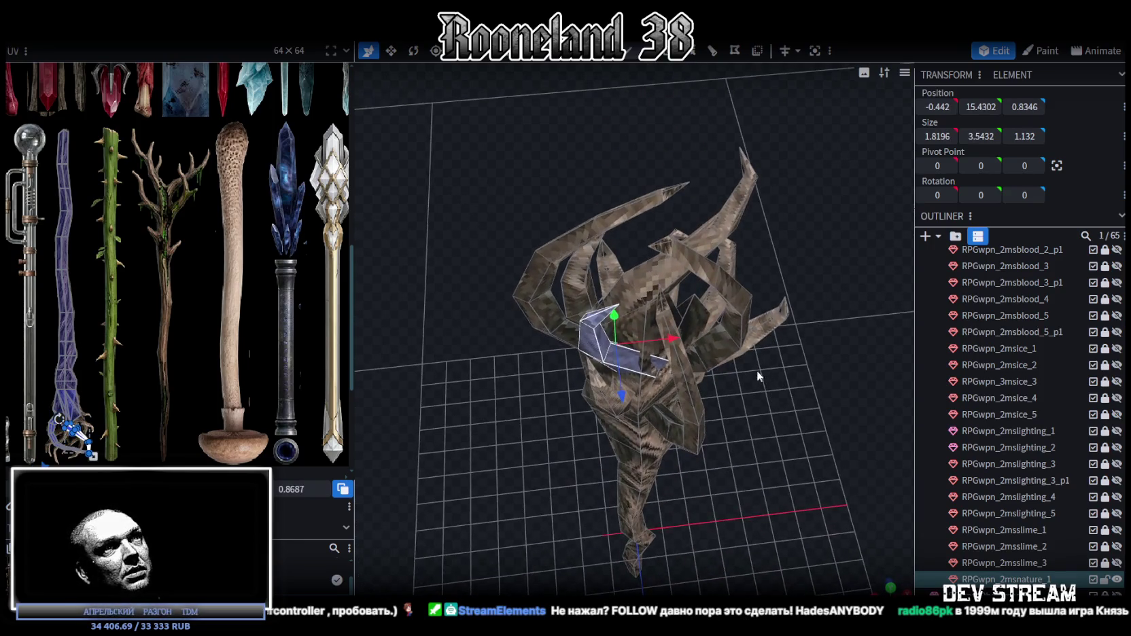
{"action": "key", "text": "r"}
{"action": "mouse_move", "coordinate": [622, 388]}
{"action": "left_mouse_down"}
{"action": "mouse_move", "coordinate": [836, 368]}
{"action": "mouse_move", "coordinate": [790, 348]}
{"action": "left_mouse_up"}
{"action": "left_click_drag", "start_coordinate": [661, 331], "coordinate": [712, 335]}
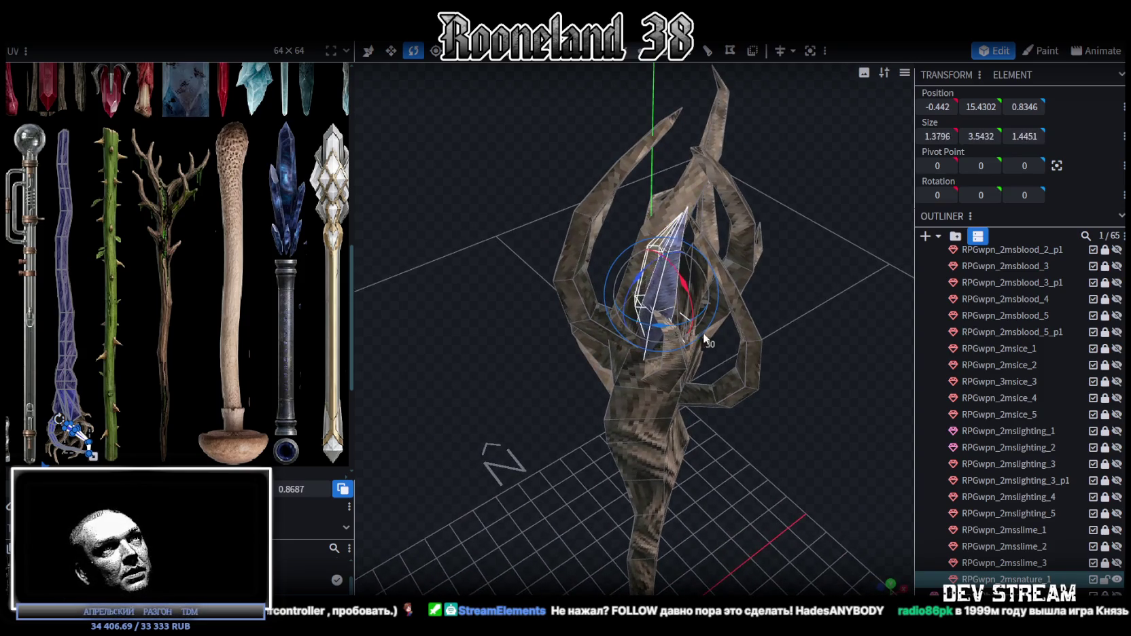
{"action": "mouse_move", "coordinate": [820, 327]}
{"action": "left_mouse_down"}
{"action": "mouse_move", "coordinate": [758, 335]}
{"action": "mouse_move", "coordinate": [659, 304]}
{"action": "left_mouse_up"}
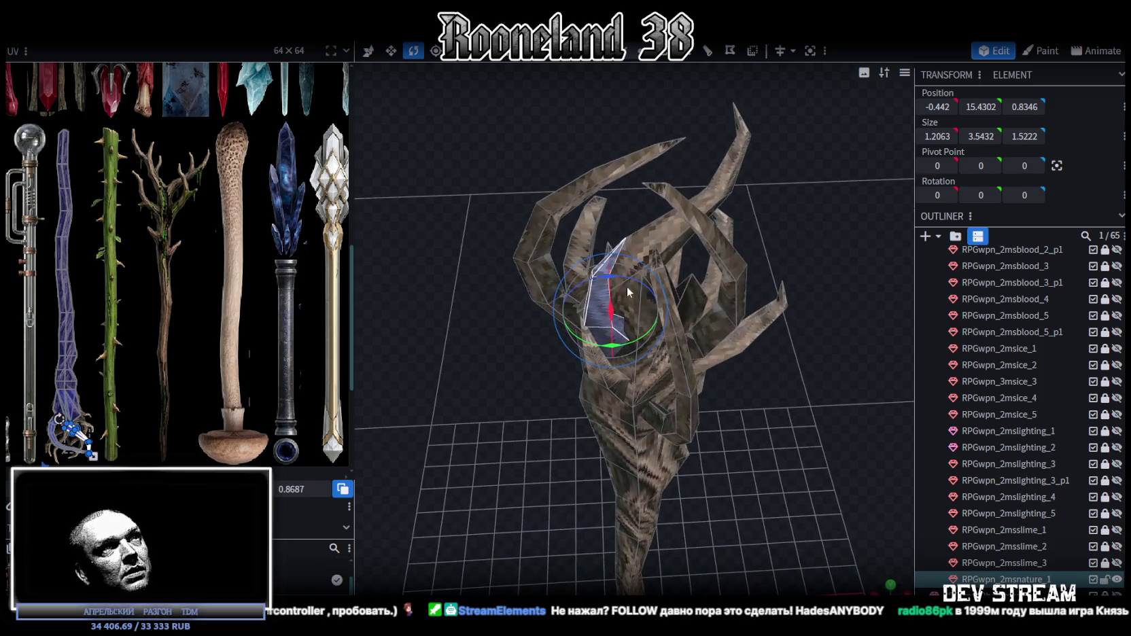
{"action": "mouse_move", "coordinate": [599, 283]}
{"action": "left_mouse_down"}
{"action": "mouse_move", "coordinate": [510, 393]}
{"action": "mouse_move", "coordinate": [576, 340]}
{"action": "mouse_move", "coordinate": [537, 354]}
{"action": "mouse_move", "coordinate": [669, 439]}
{"action": "mouse_move", "coordinate": [723, 364]}
{"action": "left_mouse_up"}
{"action": "key", "text": "ctrl+z"}
- Move the branch piece outward along depth and sideways to X −0.9708
{"action": "key", "text": "v"}
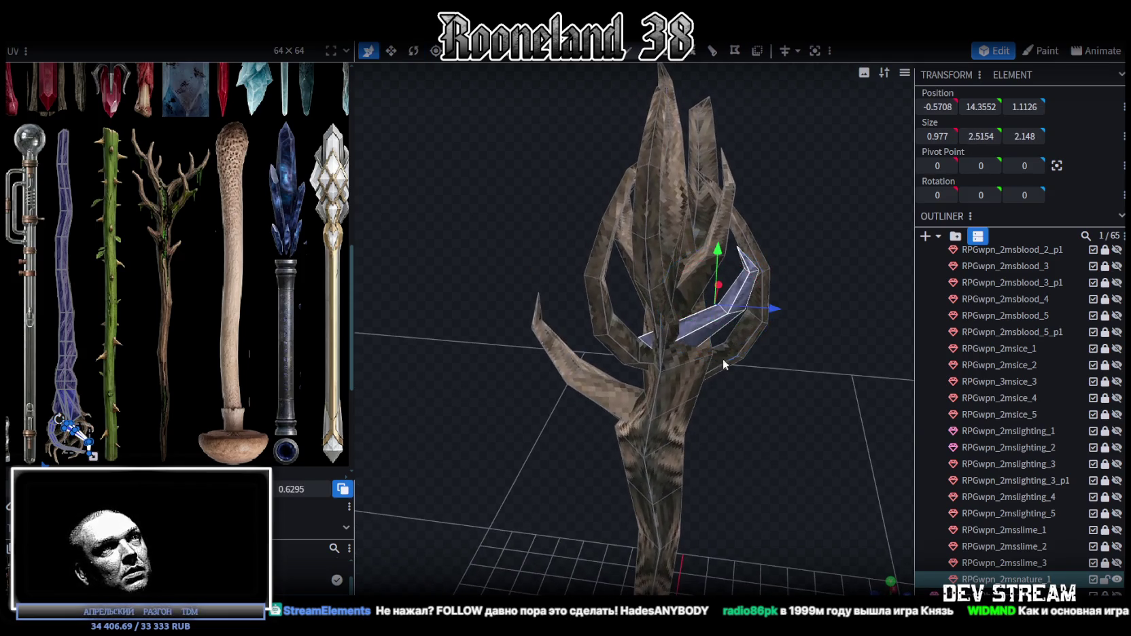
{"action": "mouse_move", "coordinate": [779, 316]}
{"action": "left_mouse_down"}
{"action": "mouse_move", "coordinate": [798, 318]}
{"action": "mouse_move", "coordinate": [653, 457]}
{"action": "left_mouse_up"}
{"action": "key", "text": "r"}
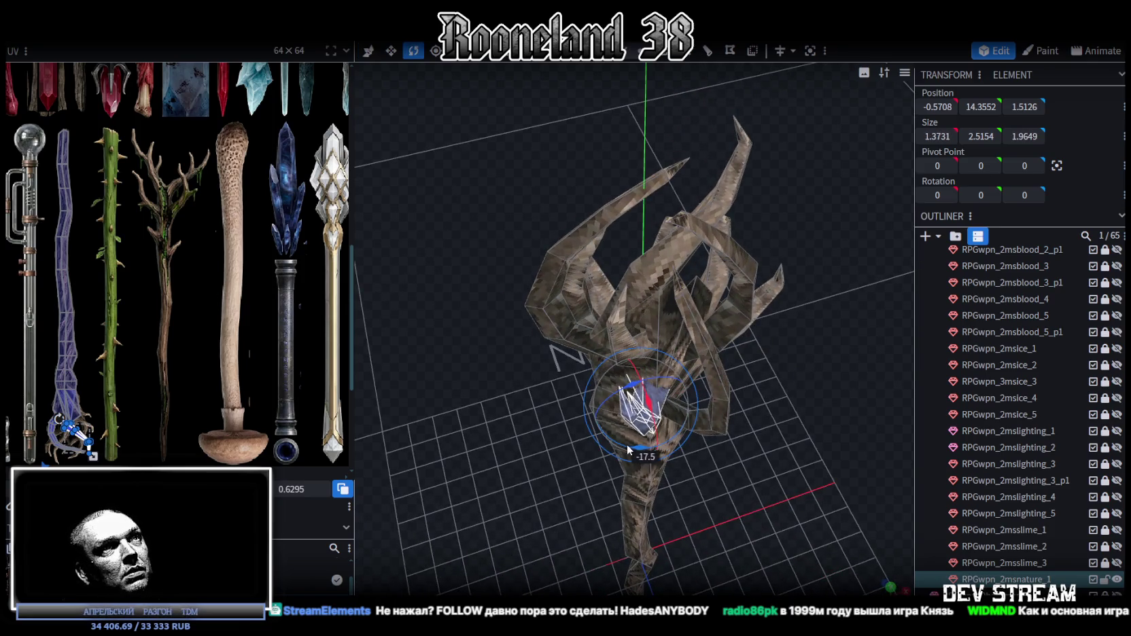
{"action": "key", "text": "v"}
{"action": "mouse_move", "coordinate": [692, 393]}
{"action": "left_mouse_down"}
{"action": "mouse_move", "coordinate": [674, 404]}
{"action": "mouse_move", "coordinate": [737, 352]}
{"action": "mouse_move", "coordinate": [677, 352]}
{"action": "mouse_move", "coordinate": [522, 399]}
{"action": "mouse_move", "coordinate": [496, 393]}
{"action": "left_mouse_up"}
- Deselect, view the whole staff, then select one branch of the staff head
{"action": "left_click", "coordinate": [764, 405]}
{"action": "mouse_move", "coordinate": [764, 405]}
{"action": "left_mouse_down"}
{"action": "mouse_move", "coordinate": [801, 509]}
{"action": "mouse_move", "coordinate": [761, 420]}
{"action": "mouse_move", "coordinate": [552, 431]}
{"action": "mouse_move", "coordinate": [533, 510]}
{"action": "mouse_move", "coordinate": [485, 478]}
{"action": "mouse_move", "coordinate": [564, 355]}
{"action": "mouse_move", "coordinate": [599, 338]}
{"action": "mouse_move", "coordinate": [610, 392]}
{"action": "mouse_move", "coordinate": [692, 358]}
{"action": "mouse_move", "coordinate": [676, 373]}
{"action": "left_mouse_up"}
{"action": "left_click", "coordinate": [610, 391]}
{"action": "scroll", "coordinate": [676, 373], "scroll_direction": "up", "scroll_amount": 3}
{"action": "left_click", "coordinate": [729, 304]}
{"action": "mouse_move", "coordinate": [729, 304]}
{"action": "left_mouse_down"}
{"action": "mouse_move", "coordinate": [802, 368]}
{"action": "mouse_move", "coordinate": [697, 349]}
{"action": "mouse_move", "coordinate": [639, 359]}
{"action": "mouse_move", "coordinate": [589, 336]}
{"action": "left_mouse_up"}
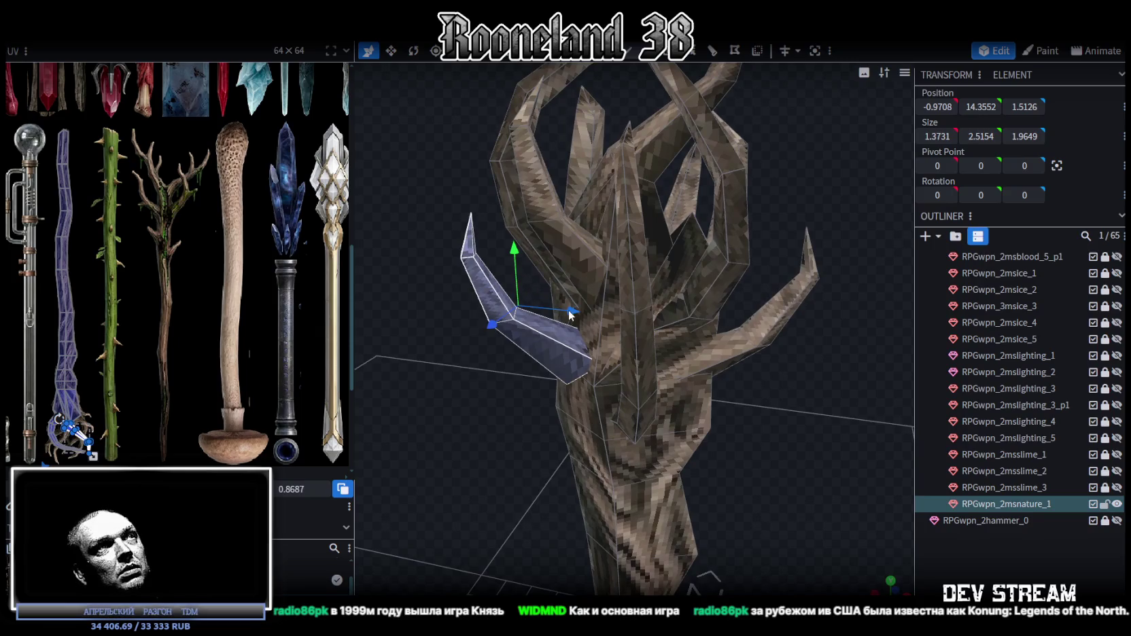
- Push the head branch back inward and move one of its vertices along Z
{"action": "mouse_move", "coordinate": [493, 328]}
{"action": "left_mouse_down"}
{"action": "mouse_move", "coordinate": [425, 392]}
{"action": "mouse_move", "coordinate": [542, 345]}
{"action": "mouse_move", "coordinate": [650, 370]}
{"action": "mouse_move", "coordinate": [632, 391]}
{"action": "mouse_move", "coordinate": [769, 252]}
{"action": "left_mouse_up"}
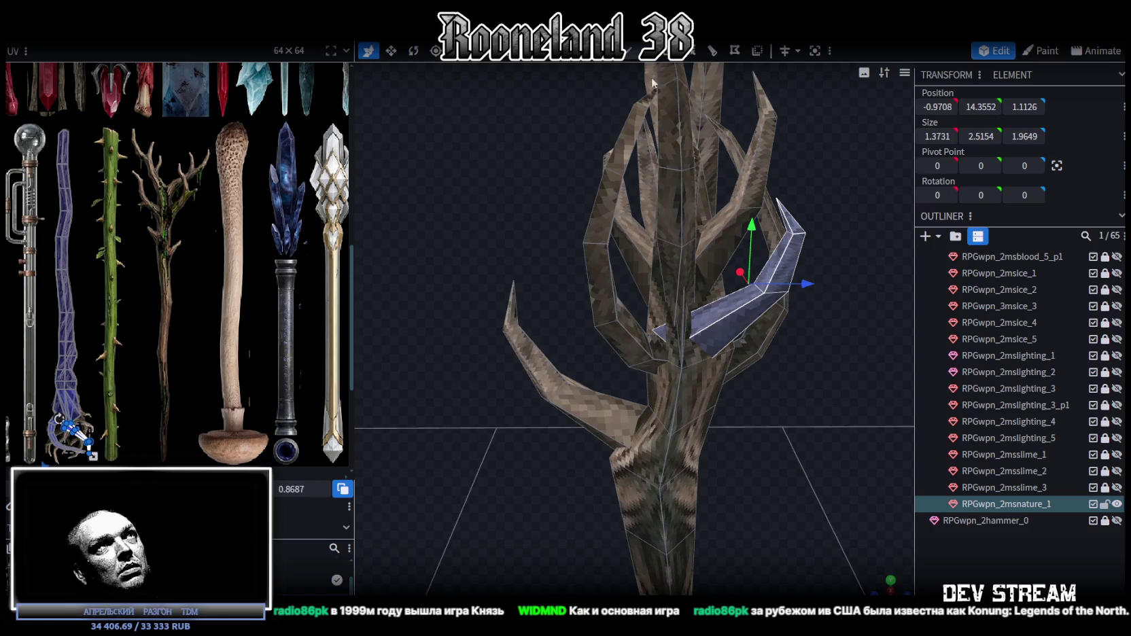
{"action": "left_click", "coordinate": [682, 324]}
{"action": "mouse_move", "coordinate": [711, 325]}
{"action": "left_mouse_down"}
{"action": "mouse_move", "coordinate": [729, 324]}
{"action": "mouse_move", "coordinate": [861, 438]}
{"action": "mouse_move", "coordinate": [749, 464]}
{"action": "mouse_move", "coordinate": [735, 452]}
{"action": "mouse_move", "coordinate": [742, 370]}
{"action": "mouse_move", "coordinate": [820, 382]}
{"action": "mouse_move", "coordinate": [800, 518]}
{"action": "mouse_move", "coordinate": [628, 433]}
{"action": "mouse_move", "coordinate": [378, 435]}
{"action": "mouse_move", "coordinate": [677, 453]}
{"action": "mouse_move", "coordinate": [631, 429]}
{"action": "mouse_move", "coordinate": [661, 463]}
{"action": "left_mouse_up"}
- Clear the selection and reselect the staff model to inspect it
{"action": "left_click", "coordinate": [812, 428]}
{"action": "scroll", "coordinate": [607, 423], "scroll_direction": "down", "scroll_amount": 3}
{"action": "scroll", "coordinate": [677, 453], "scroll_direction": "up", "scroll_amount": 2}
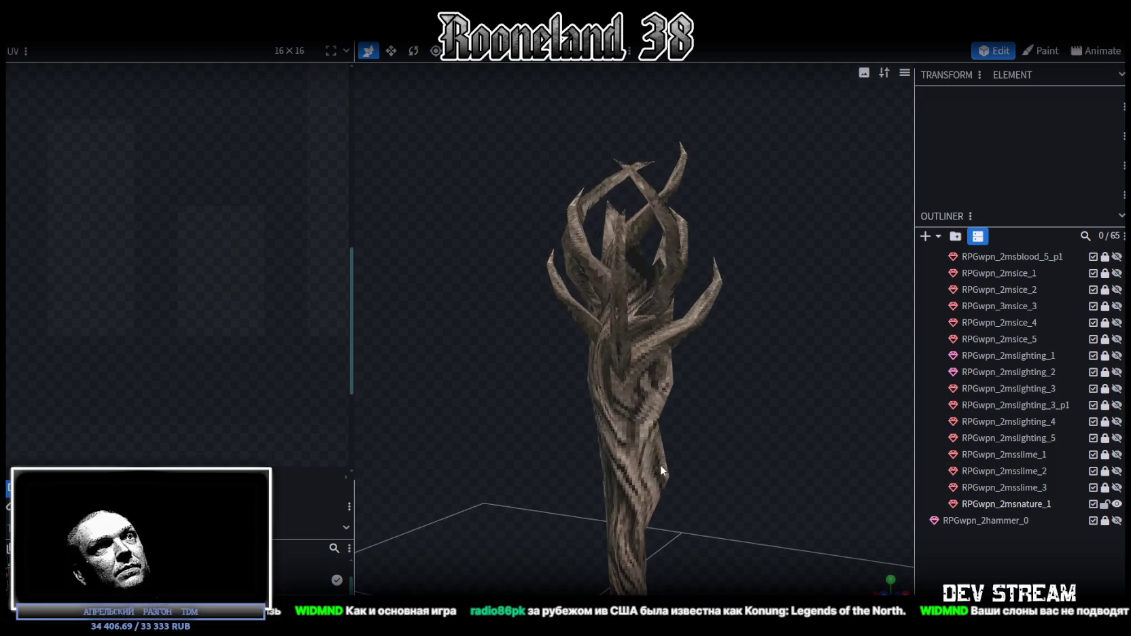
{"action": "left_click", "coordinate": [660, 462]}
{"action": "left_click_drag", "start_coordinate": [760, 454], "coordinate": [441, 426]}
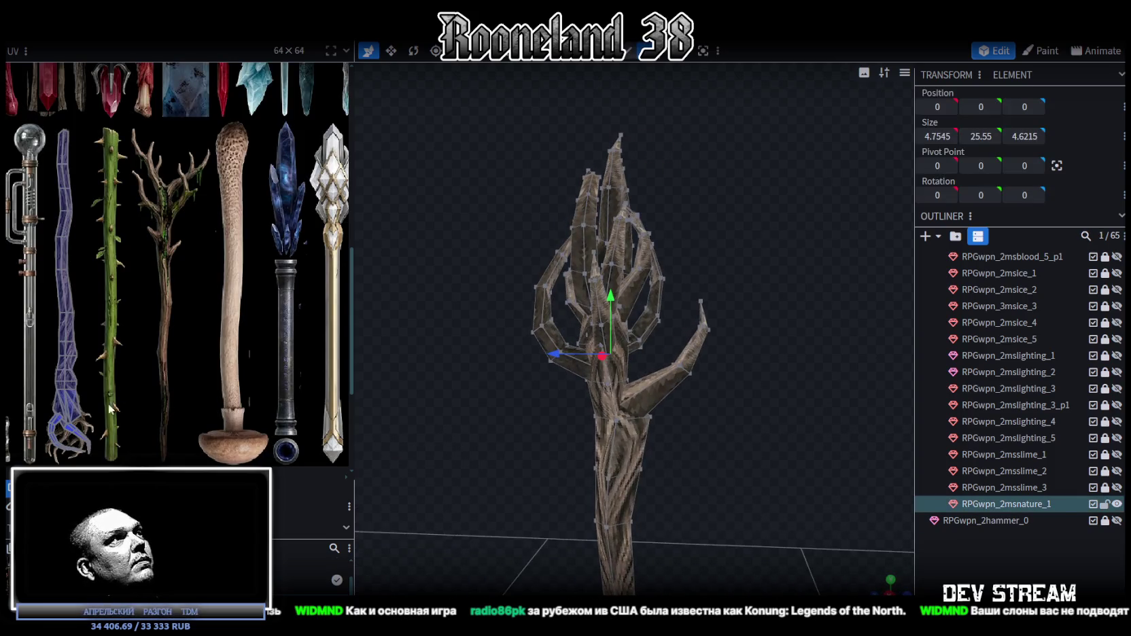
- Check the staff from another angle and save it as RPGweapon.bbmodel
{"action": "scroll", "coordinate": [109, 406], "scroll_direction": "up", "scroll_amount": 4}
{"action": "scroll", "coordinate": [57, 334], "scroll_direction": "up", "scroll_amount": 2}
{"action": "mouse_move", "coordinate": [605, 403]}
{"action": "left_mouse_down"}
{"action": "mouse_move", "coordinate": [710, 448]}
{"action": "mouse_move", "coordinate": [640, 452]}
{"action": "left_mouse_up"}
{"action": "key", "text": "ctrl+s"}
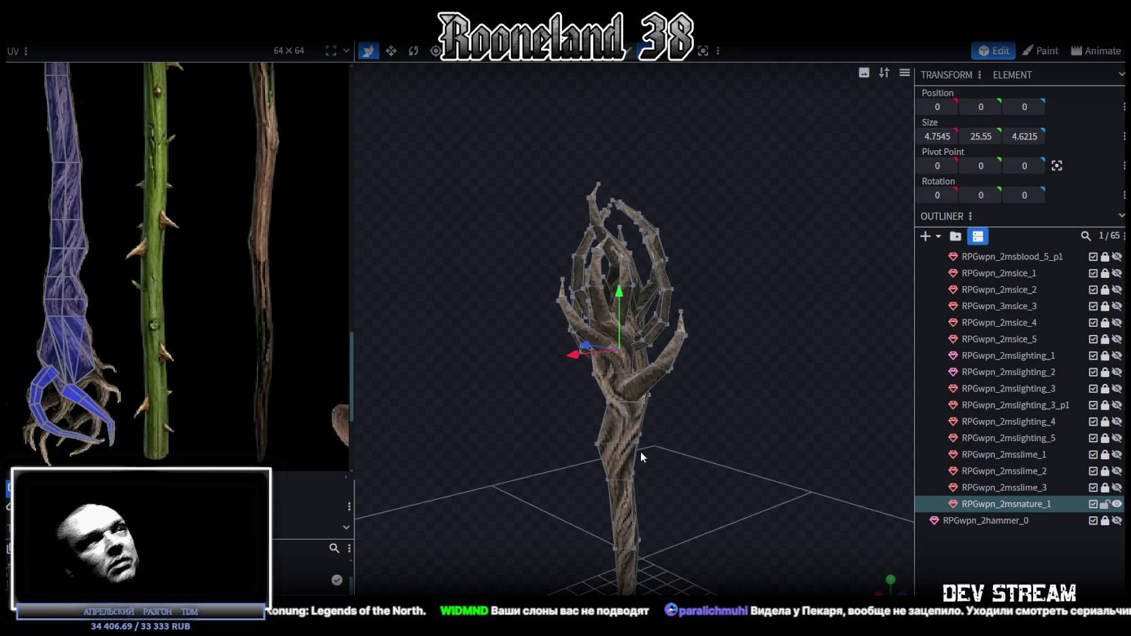
{"action": "scroll", "coordinate": [707, 380], "scroll_direction": "up", "scroll_amount": 3}
- Push two head spikes, including the taller one, back along the depth axis
{"action": "mouse_move", "coordinate": [727, 355]}
{"action": "left_mouse_down"}
{"action": "mouse_move", "coordinate": [552, 407]}
{"action": "mouse_move", "coordinate": [518, 435]}
{"action": "mouse_move", "coordinate": [552, 367]}
{"action": "mouse_move", "coordinate": [784, 392]}
{"action": "mouse_move", "coordinate": [762, 415]}
{"action": "mouse_move", "coordinate": [796, 297]}
{"action": "mouse_move", "coordinate": [894, 319]}
{"action": "mouse_move", "coordinate": [944, 298]}
{"action": "left_mouse_up"}
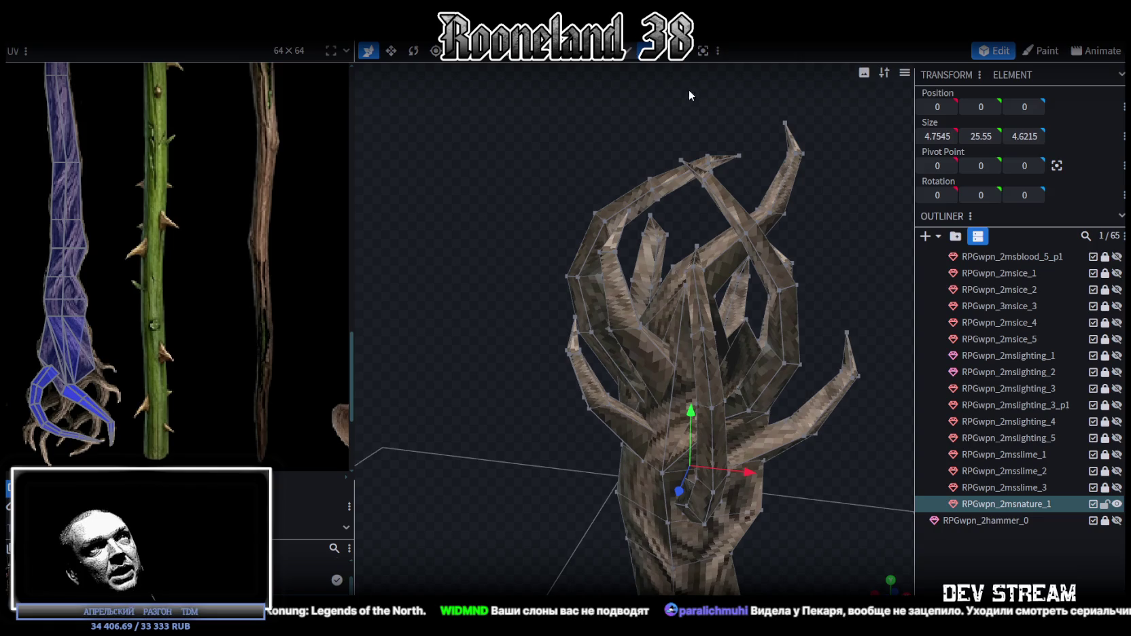
{"action": "mouse_move", "coordinate": [704, 251]}
{"action": "left_mouse_down"}
{"action": "mouse_move", "coordinate": [677, 204]}
{"action": "mouse_move", "coordinate": [581, 240]}
{"action": "mouse_move", "coordinate": [598, 249]}
{"action": "left_mouse_up"}
{"action": "left_click", "coordinate": [645, 221]}
{"action": "mouse_move", "coordinate": [706, 248]}
{"action": "left_mouse_down"}
{"action": "mouse_move", "coordinate": [731, 223]}
{"action": "mouse_move", "coordinate": [707, 212]}
{"action": "left_mouse_up"}
{"action": "left_click", "coordinate": [663, 265]}
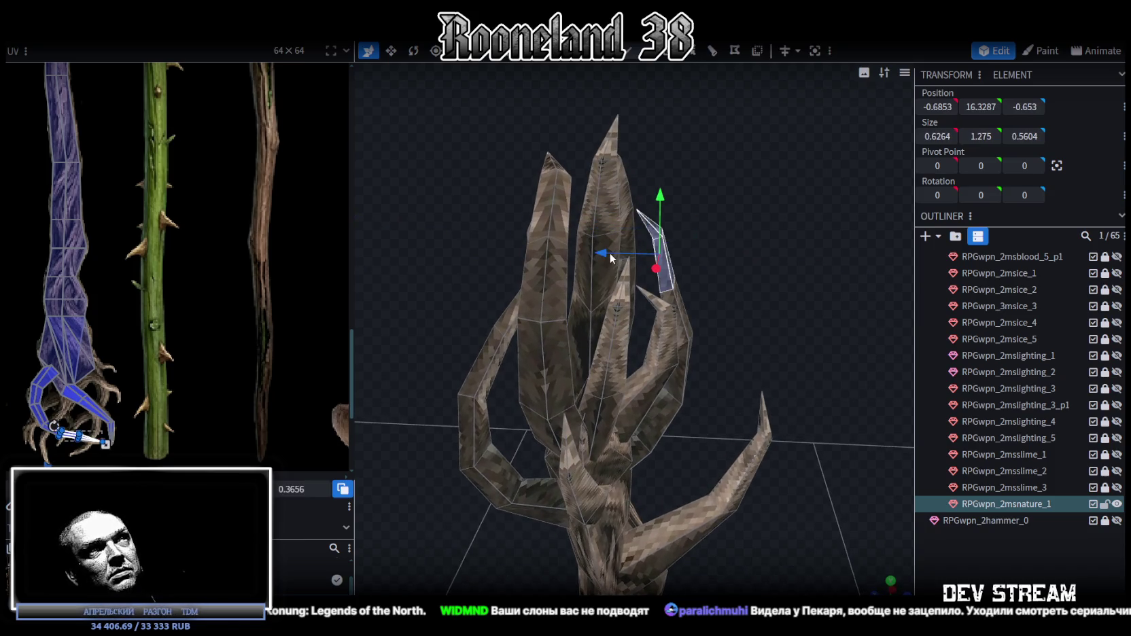
{"action": "left_click_drag", "start_coordinate": [610, 252], "coordinate": [623, 251]}
{"action": "mouse_move", "coordinate": [774, 219]}
{"action": "left_mouse_down"}
{"action": "mouse_move", "coordinate": [590, 249]}
{"action": "mouse_move", "coordinate": [663, 210]}
{"action": "mouse_move", "coordinate": [778, 206]}
{"action": "left_mouse_up"}
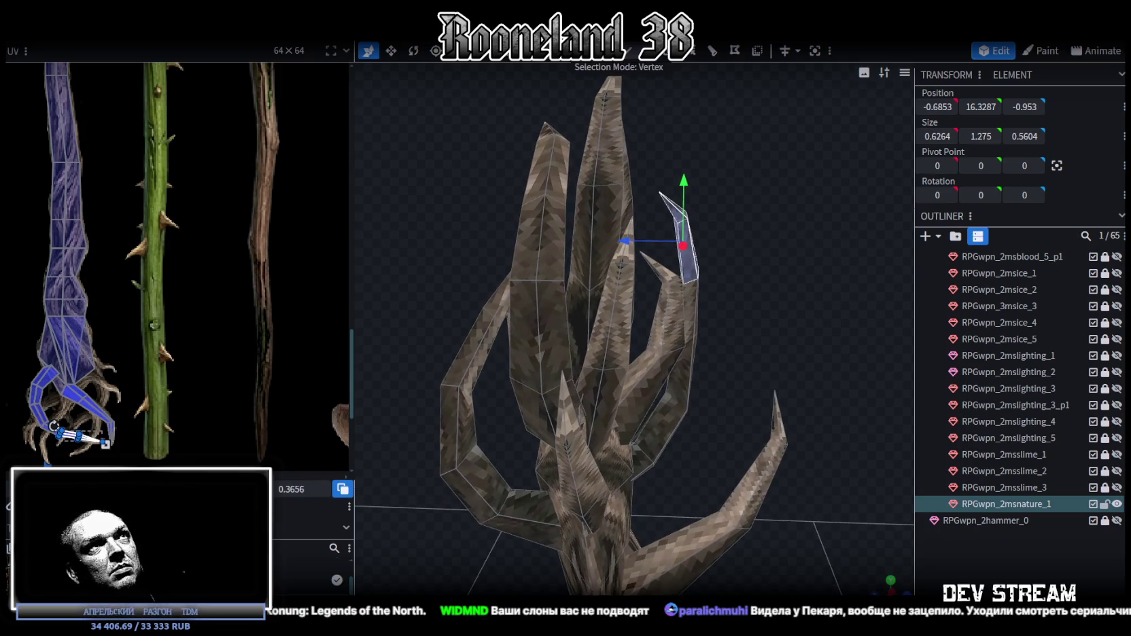
- Shift a small triangular spike-tip face slightly along X
{"action": "left_click", "coordinate": [638, 255]}
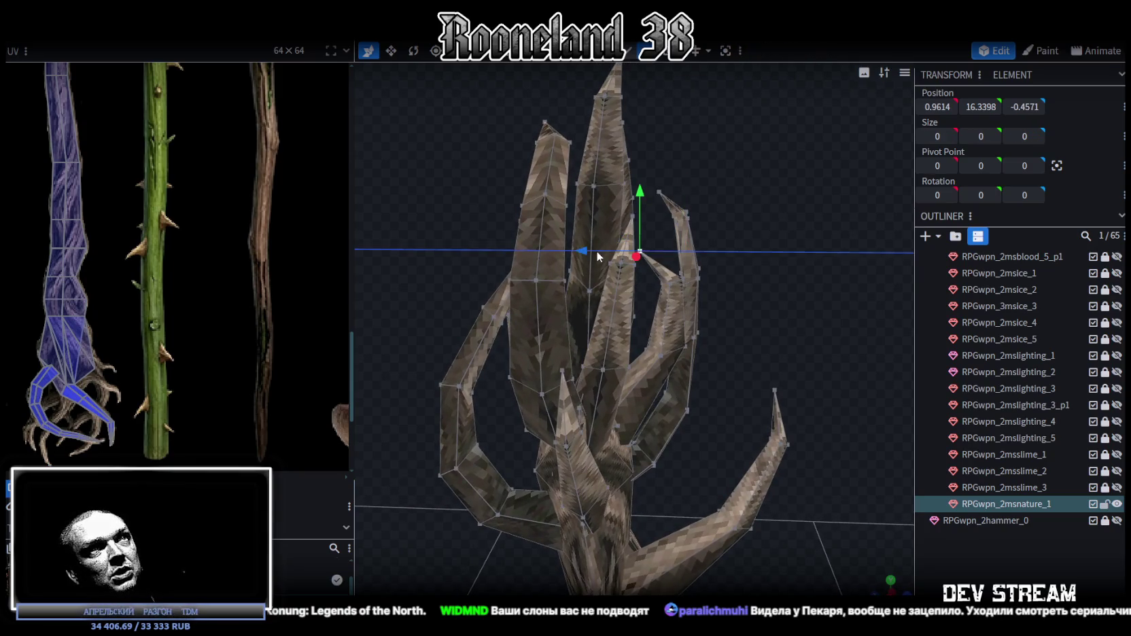
{"action": "mouse_move", "coordinate": [717, 244]}
{"action": "left_mouse_down"}
{"action": "mouse_move", "coordinate": [661, 263]}
{"action": "mouse_move", "coordinate": [628, 246]}
{"action": "mouse_move", "coordinate": [659, 252]}
{"action": "mouse_move", "coordinate": [437, 238]}
{"action": "mouse_move", "coordinate": [524, 250]}
{"action": "mouse_move", "coordinate": [462, 229]}
{"action": "left_mouse_up"}
{"action": "scroll", "coordinate": [462, 234], "scroll_direction": "up", "scroll_amount": 3}
{"action": "scroll", "coordinate": [489, 238], "scroll_direction": "up", "scroll_amount": 3}
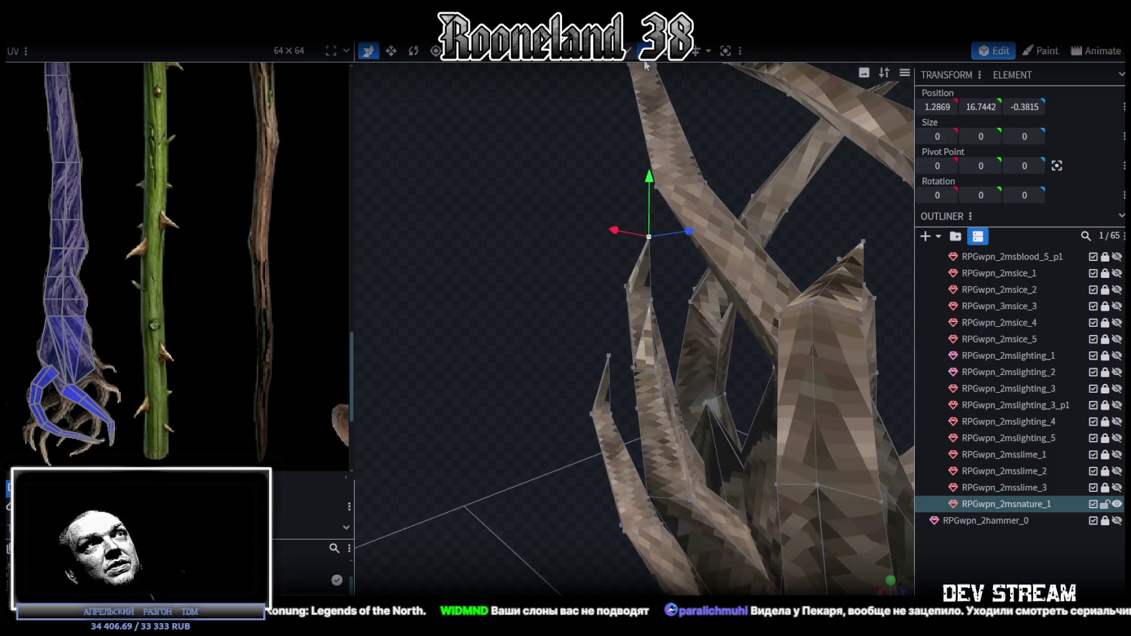
{"action": "left_click", "coordinate": [670, 264]}
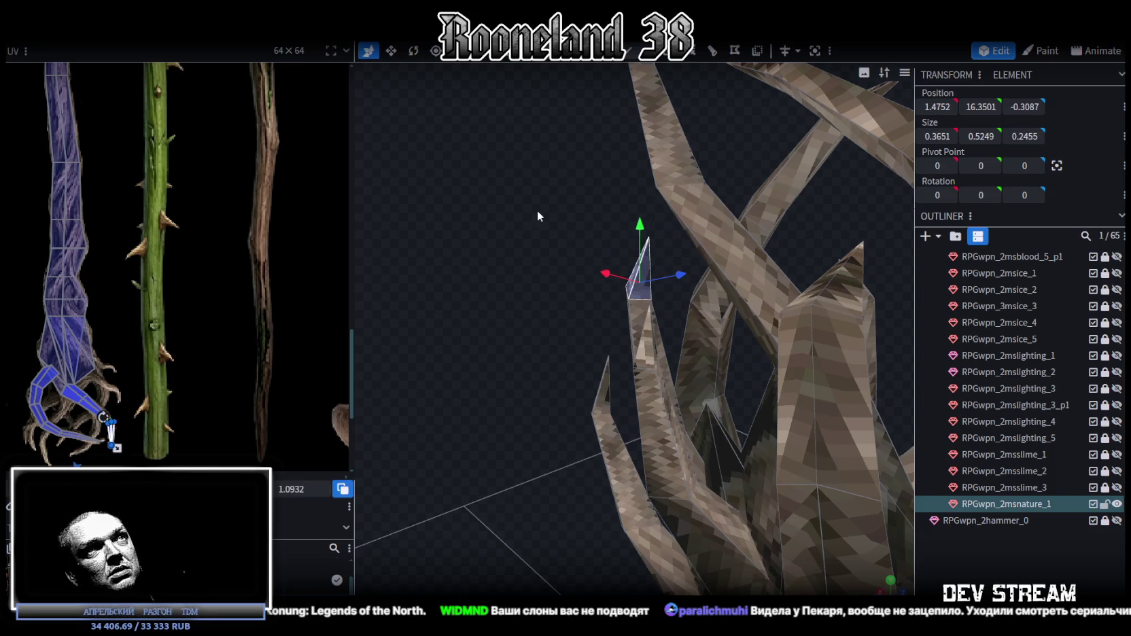
{"action": "mouse_move", "coordinate": [537, 218]}
{"action": "left_mouse_down"}
{"action": "mouse_move", "coordinate": [701, 319]}
{"action": "mouse_move", "coordinate": [668, 264]}
{"action": "left_mouse_up"}
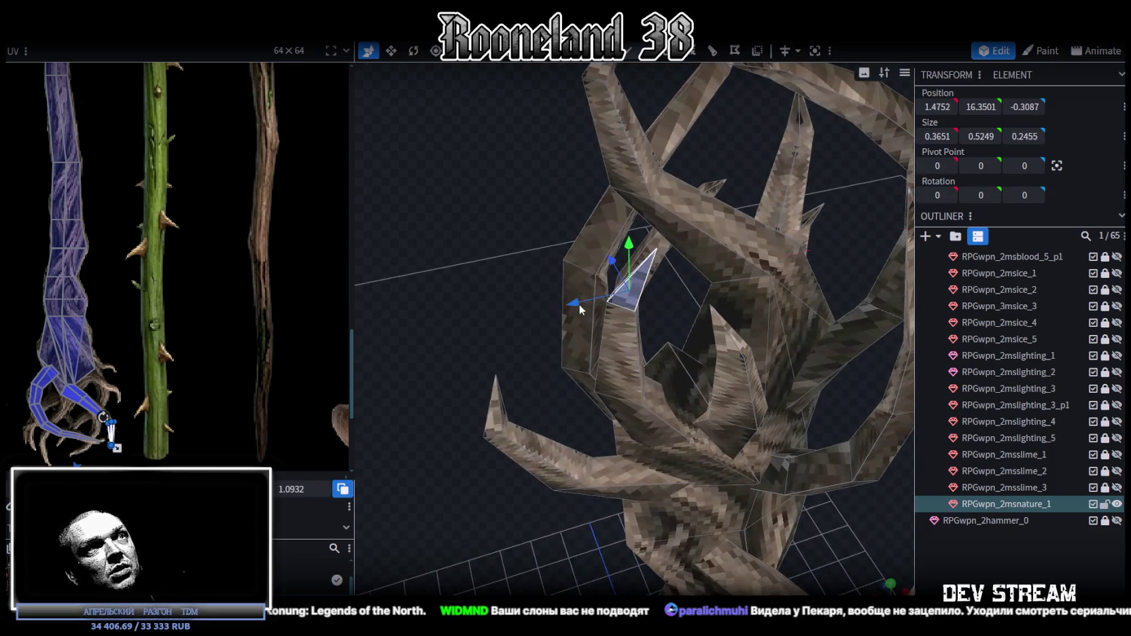
{"action": "left_click_drag", "start_coordinate": [579, 304], "coordinate": [566, 303]}
{"action": "mouse_move", "coordinate": [509, 265]}
{"action": "left_mouse_down"}
{"action": "mouse_move", "coordinate": [457, 214]}
{"action": "mouse_move", "coordinate": [438, 268]}
{"action": "mouse_move", "coordinate": [698, 221]}
{"action": "mouse_move", "coordinate": [700, 248]}
{"action": "mouse_move", "coordinate": [644, 276]}
{"action": "mouse_move", "coordinate": [700, 281]}
{"action": "mouse_move", "coordinate": [656, 301]}
{"action": "mouse_move", "coordinate": [662, 323]}
{"action": "left_mouse_up"}
- Lower a small face on a long spike and shift it slightly along X
{"action": "left_click", "coordinate": [639, 313]}
{"action": "mouse_move", "coordinate": [791, 253]}
{"action": "left_mouse_down"}
{"action": "mouse_move", "coordinate": [850, 203]}
{"action": "mouse_move", "coordinate": [708, 220]}
{"action": "mouse_move", "coordinate": [625, 285]}
{"action": "mouse_move", "coordinate": [628, 314]}
{"action": "mouse_move", "coordinate": [653, 311]}
{"action": "left_mouse_up"}
{"action": "left_click", "coordinate": [658, 320]}
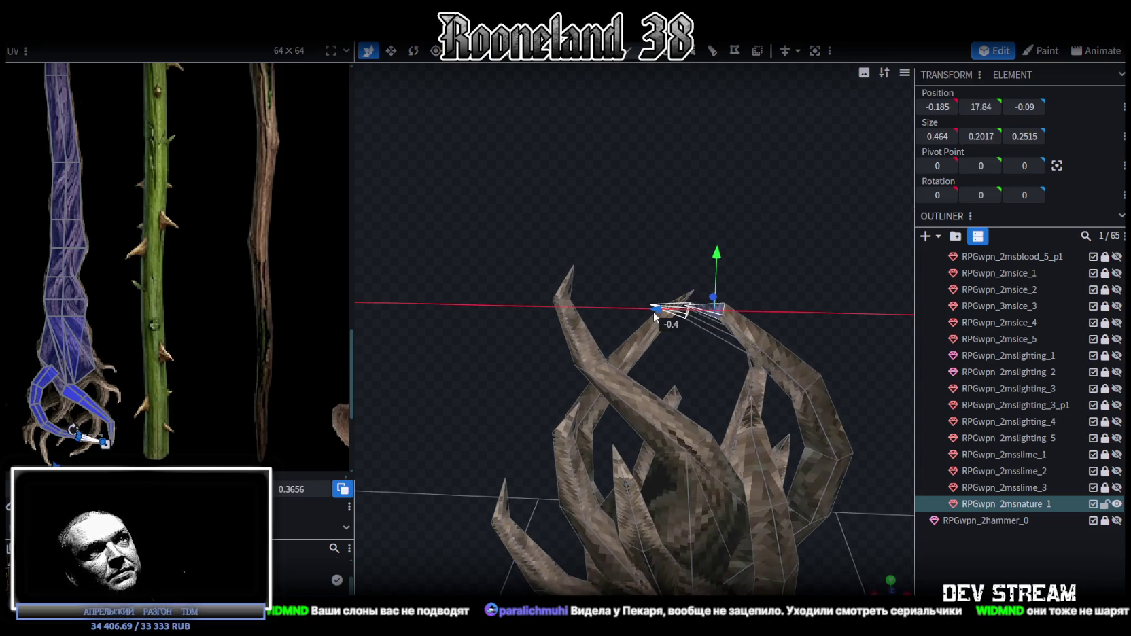
{"action": "left_click_drag", "start_coordinate": [717, 253], "coordinate": [661, 320]}
{"action": "mouse_move", "coordinate": [724, 276]}
{"action": "left_mouse_down"}
{"action": "mouse_move", "coordinate": [663, 327]}
{"action": "mouse_move", "coordinate": [599, 297]}
{"action": "mouse_move", "coordinate": [601, 259]}
{"action": "mouse_move", "coordinate": [578, 252]}
{"action": "mouse_move", "coordinate": [578, 265]}
{"action": "mouse_move", "coordinate": [528, 247]}
{"action": "mouse_move", "coordinate": [583, 297]}
{"action": "mouse_move", "coordinate": [535, 305]}
{"action": "mouse_move", "coordinate": [495, 276]}
{"action": "mouse_move", "coordinate": [523, 278]}
{"action": "mouse_move", "coordinate": [629, 348]}
{"action": "mouse_move", "coordinate": [617, 354]}
{"action": "mouse_move", "coordinate": [492, 270]}
{"action": "mouse_move", "coordinate": [597, 262]}
{"action": "mouse_move", "coordinate": [649, 283]}
{"action": "mouse_move", "coordinate": [616, 300]}
{"action": "left_mouse_up"}
- Select spike tips in turn, ending on a face of the central spike
{"action": "left_click", "coordinate": [620, 343]}
{"action": "left_click", "coordinate": [629, 357]}
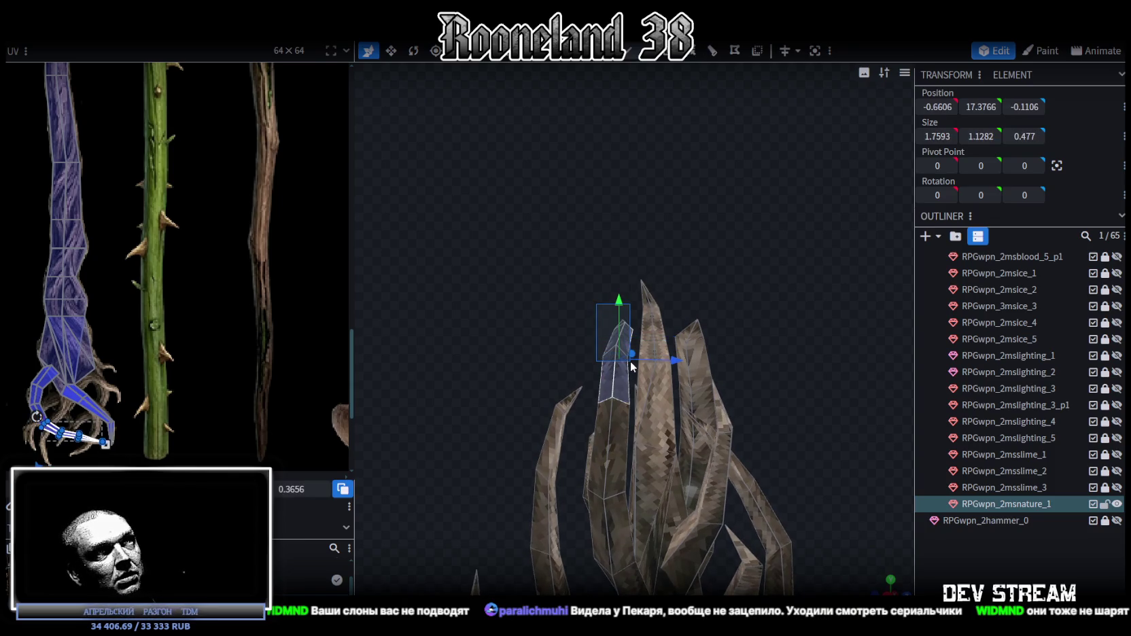
{"action": "mouse_move", "coordinate": [630, 361]}
{"action": "left_mouse_down"}
{"action": "mouse_move", "coordinate": [663, 366]}
{"action": "mouse_move", "coordinate": [620, 400]}
{"action": "mouse_move", "coordinate": [714, 420]}
{"action": "mouse_move", "coordinate": [470, 355]}
{"action": "mouse_move", "coordinate": [586, 316]}
{"action": "mouse_move", "coordinate": [568, 242]}
{"action": "mouse_move", "coordinate": [534, 286]}
{"action": "mouse_move", "coordinate": [637, 362]}
{"action": "mouse_move", "coordinate": [877, 290]}
{"action": "mouse_move", "coordinate": [741, 286]}
{"action": "mouse_move", "coordinate": [720, 345]}
{"action": "mouse_move", "coordinate": [693, 361]}
{"action": "mouse_move", "coordinate": [465, 344]}
{"action": "mouse_move", "coordinate": [690, 375]}
{"action": "left_mouse_up"}
{"action": "left_click", "coordinate": [592, 345]}
{"action": "left_click", "coordinate": [682, 404]}
- Tilt the central spike face and push it back along the depth axis, twice
{"action": "mouse_move", "coordinate": [780, 424]}
{"action": "left_mouse_down"}
{"action": "mouse_move", "coordinate": [758, 446]}
{"action": "mouse_move", "coordinate": [745, 516]}
{"action": "mouse_move", "coordinate": [742, 466]}
{"action": "mouse_move", "coordinate": [643, 439]}
{"action": "mouse_move", "coordinate": [652, 435]}
{"action": "left_mouse_up"}
{"action": "key", "text": "r"}
{"action": "mouse_move", "coordinate": [759, 407]}
{"action": "left_mouse_down"}
{"action": "mouse_move", "coordinate": [746, 333]}
{"action": "mouse_move", "coordinate": [782, 351]}
{"action": "left_mouse_up"}
{"action": "key", "text": "v"}
{"action": "mouse_move", "coordinate": [693, 392]}
{"action": "left_mouse_down"}
{"action": "mouse_move", "coordinate": [611, 333]}
{"action": "mouse_move", "coordinate": [559, 254]}
{"action": "mouse_move", "coordinate": [569, 236]}
{"action": "mouse_move", "coordinate": [543, 237]}
{"action": "mouse_move", "coordinate": [545, 381]}
{"action": "mouse_move", "coordinate": [657, 353]}
{"action": "mouse_move", "coordinate": [706, 259]}
{"action": "mouse_move", "coordinate": [697, 306]}
{"action": "left_mouse_up"}
{"action": "key", "text": "r"}
{"action": "mouse_move", "coordinate": [652, 342]}
{"action": "left_mouse_down"}
{"action": "mouse_move", "coordinate": [767, 315]}
{"action": "mouse_move", "coordinate": [508, 339]}
{"action": "mouse_move", "coordinate": [549, 405]}
{"action": "mouse_move", "coordinate": [613, 281]}
{"action": "mouse_move", "coordinate": [652, 281]}
{"action": "mouse_move", "coordinate": [664, 366]}
{"action": "left_mouse_up"}
{"action": "key", "text": "v"}
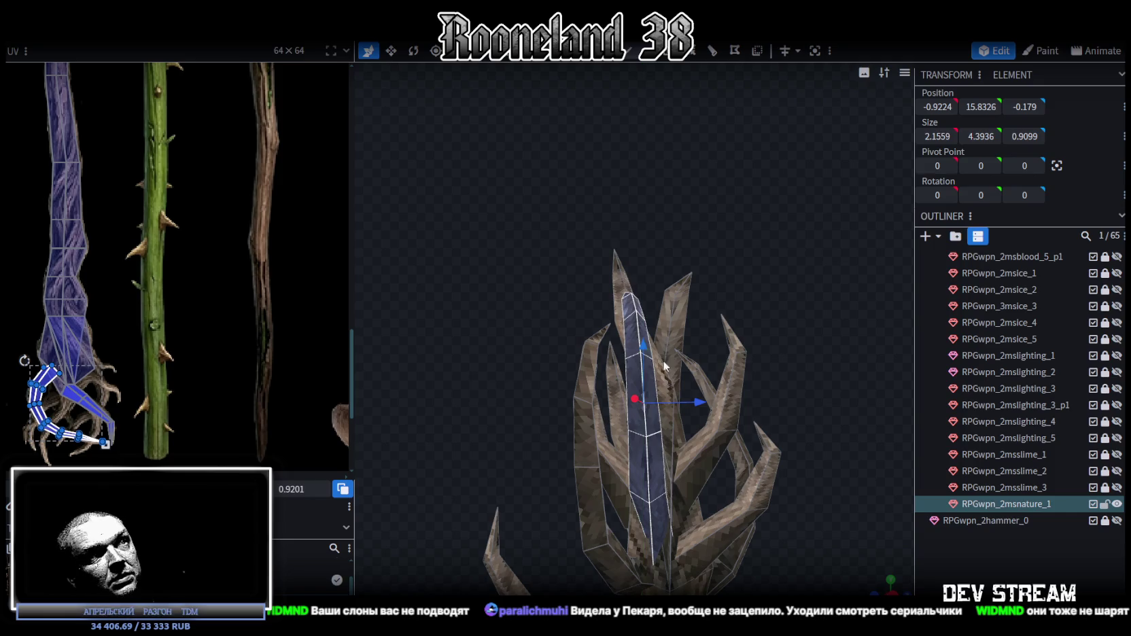
{"action": "left_click_drag", "start_coordinate": [698, 401], "coordinate": [693, 399]}
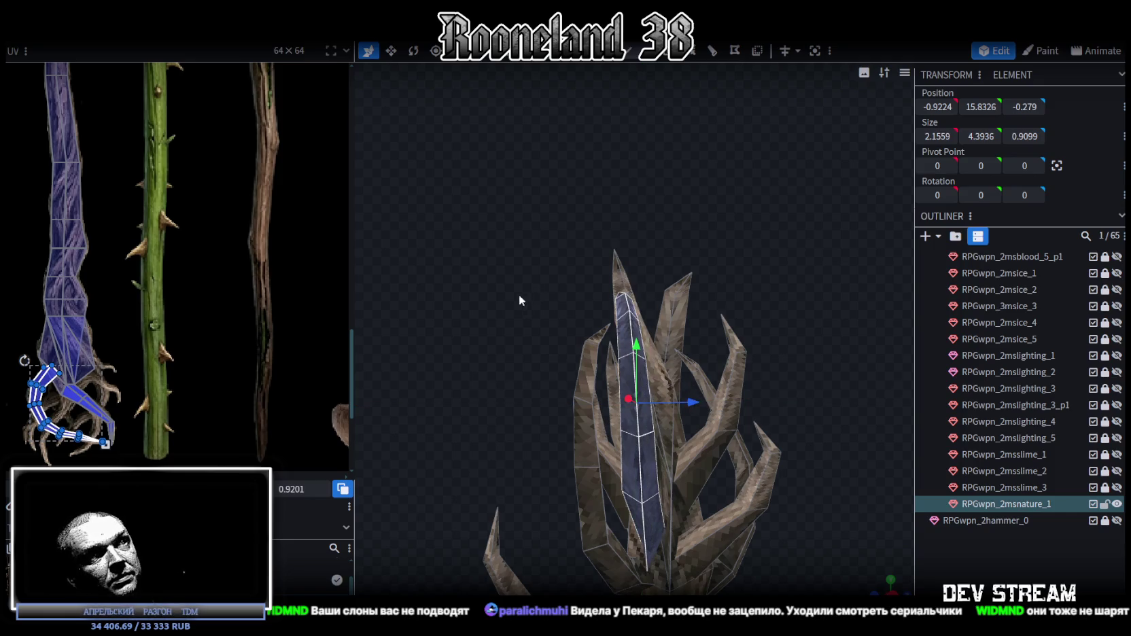
- Rotate the lower-left claw of the staff head, then deselect it
{"action": "mouse_move", "coordinate": [519, 295]}
{"action": "left_mouse_down"}
{"action": "mouse_move", "coordinate": [524, 370]}
{"action": "mouse_move", "coordinate": [738, 331]}
{"action": "mouse_move", "coordinate": [765, 285]}
{"action": "mouse_move", "coordinate": [706, 303]}
{"action": "mouse_move", "coordinate": [711, 294]}
{"action": "mouse_move", "coordinate": [754, 309]}
{"action": "mouse_move", "coordinate": [778, 365]}
{"action": "mouse_move", "coordinate": [524, 303]}
{"action": "left_mouse_up"}
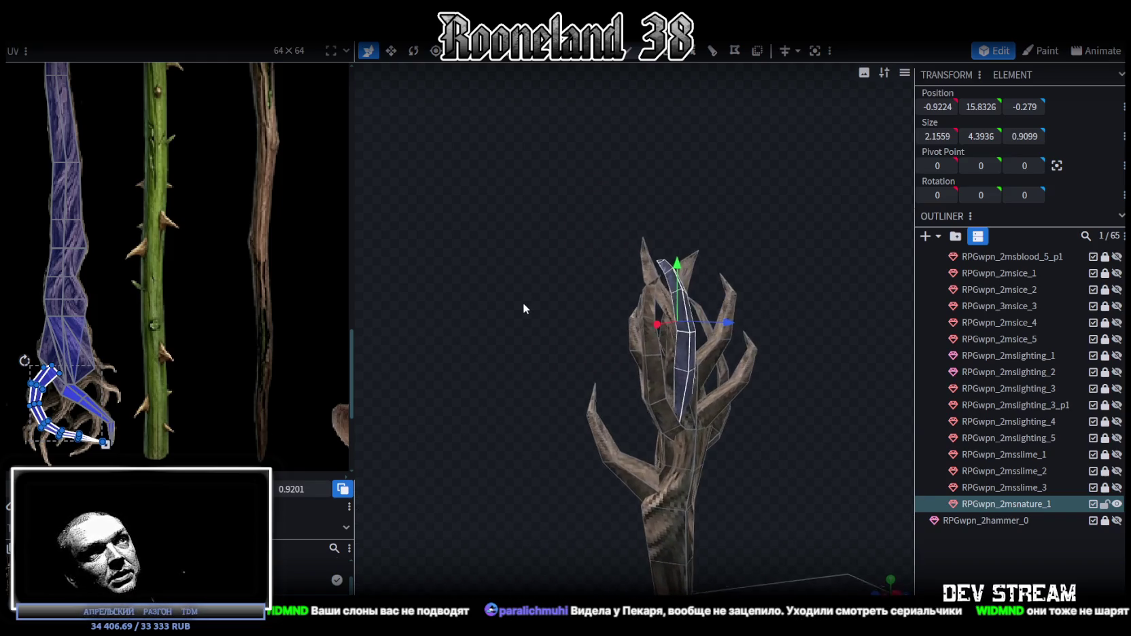
{"action": "left_click", "coordinate": [624, 484]}
{"action": "mouse_move", "coordinate": [601, 390]}
{"action": "left_mouse_down"}
{"action": "mouse_move", "coordinate": [567, 383]}
{"action": "mouse_move", "coordinate": [612, 445]}
{"action": "mouse_move", "coordinate": [607, 435]}
{"action": "mouse_move", "coordinate": [795, 413]}
{"action": "mouse_move", "coordinate": [814, 459]}
{"action": "mouse_move", "coordinate": [599, 431]}
{"action": "mouse_move", "coordinate": [561, 453]}
{"action": "mouse_move", "coordinate": [734, 428]}
{"action": "mouse_move", "coordinate": [462, 482]}
{"action": "mouse_move", "coordinate": [593, 450]}
{"action": "mouse_move", "coordinate": [688, 479]}
{"action": "mouse_move", "coordinate": [784, 480]}
{"action": "left_mouse_up"}
{"action": "key", "text": "r"}
{"action": "key", "text": "v"}
{"action": "left_click", "coordinate": [873, 513]}
{"action": "mouse_move", "coordinate": [873, 513]}
{"action": "left_mouse_down"}
{"action": "mouse_move", "coordinate": [834, 407]}
{"action": "mouse_move", "coordinate": [701, 478]}
{"action": "left_mouse_up"}
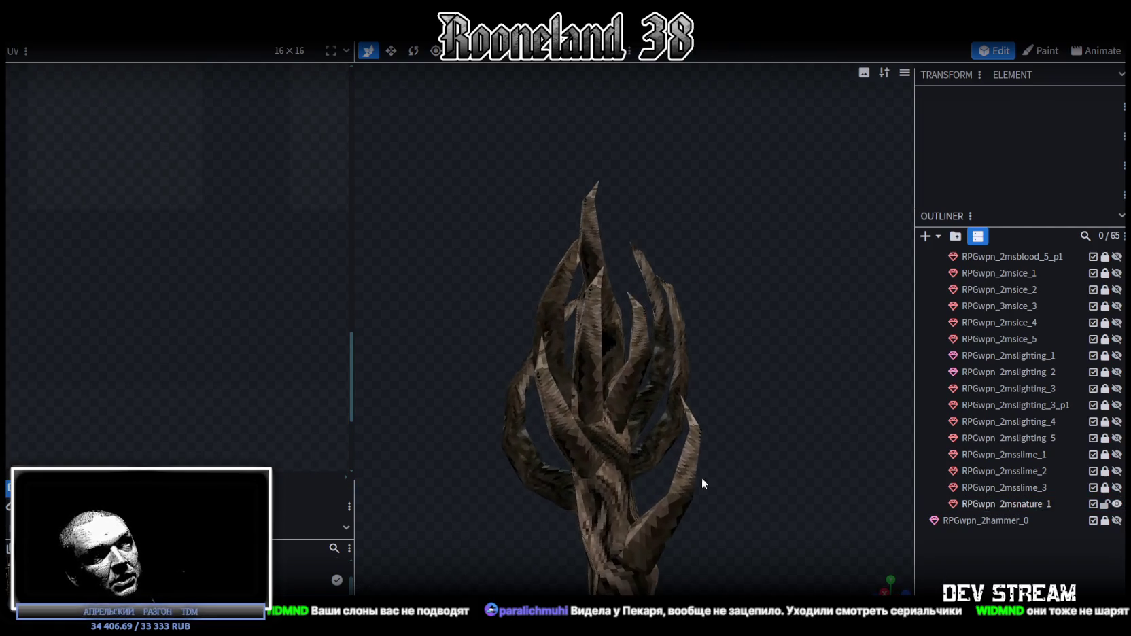
- Select a point on a claw spike and move it along X and the depth axis
{"action": "left_click", "coordinate": [702, 478]}
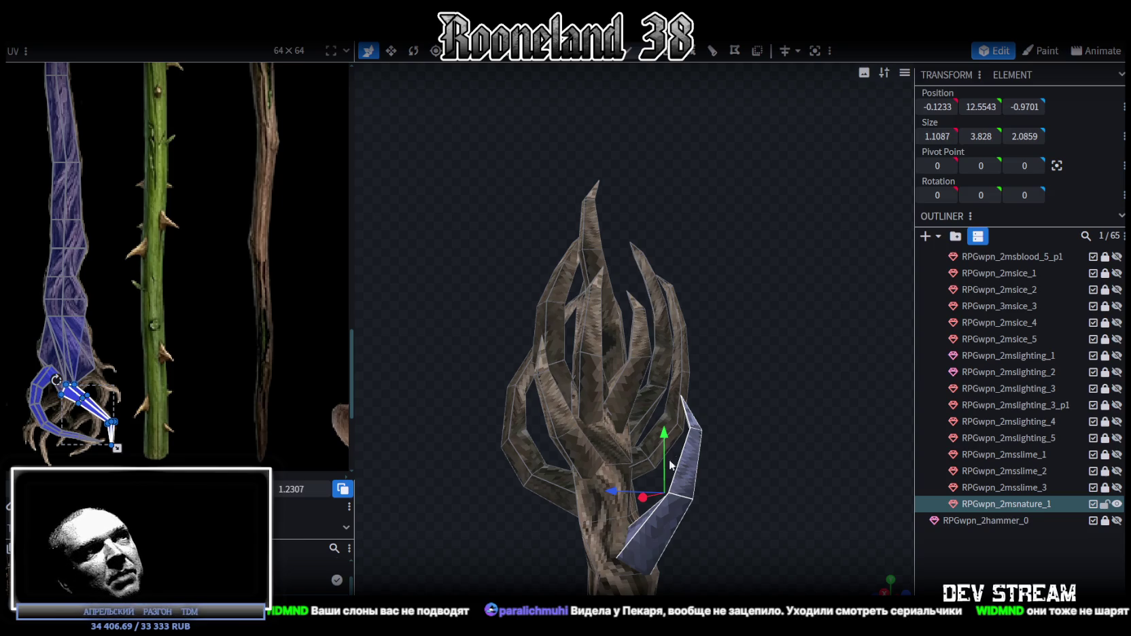
{"action": "mouse_move", "coordinate": [809, 278]}
{"action": "left_mouse_down"}
{"action": "mouse_move", "coordinate": [695, 327]}
{"action": "mouse_move", "coordinate": [569, 200]}
{"action": "mouse_move", "coordinate": [869, 270]}
{"action": "mouse_move", "coordinate": [665, 327]}
{"action": "mouse_move", "coordinate": [687, 320]}
{"action": "mouse_move", "coordinate": [658, 244]}
{"action": "mouse_move", "coordinate": [597, 285]}
{"action": "mouse_move", "coordinate": [641, 307]}
{"action": "mouse_move", "coordinate": [663, 70]}
{"action": "left_mouse_up"}
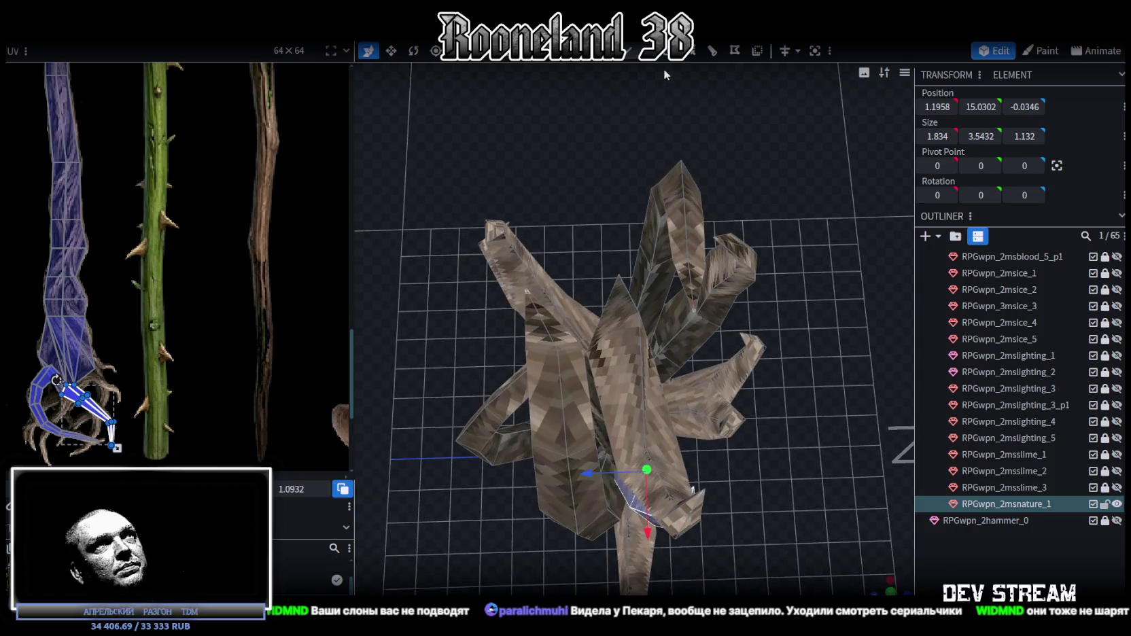
{"action": "left_click", "coordinate": [648, 313]}
{"action": "mouse_move", "coordinate": [721, 318]}
{"action": "left_mouse_down"}
{"action": "mouse_move", "coordinate": [845, 311]}
{"action": "mouse_move", "coordinate": [564, 307]}
{"action": "left_mouse_up"}
{"action": "mouse_move", "coordinate": [811, 338]}
{"action": "left_mouse_down"}
{"action": "mouse_move", "coordinate": [661, 227]}
{"action": "mouse_move", "coordinate": [680, 185]}
{"action": "mouse_move", "coordinate": [685, 228]}
{"action": "mouse_move", "coordinate": [845, 291]}
{"action": "mouse_move", "coordinate": [833, 334]}
{"action": "left_mouse_up"}
- Inspect the staff head from several angles, then shift one spike cube along X
{"action": "mouse_move", "coordinate": [594, 221]}
{"action": "left_mouse_down"}
{"action": "mouse_move", "coordinate": [861, 207]}
{"action": "mouse_move", "coordinate": [754, 502]}
{"action": "mouse_move", "coordinate": [709, 380]}
{"action": "mouse_move", "coordinate": [704, 403]}
{"action": "mouse_move", "coordinate": [745, 455]}
{"action": "mouse_move", "coordinate": [705, 445]}
{"action": "mouse_move", "coordinate": [693, 457]}
{"action": "mouse_move", "coordinate": [731, 477]}
{"action": "mouse_move", "coordinate": [726, 495]}
{"action": "mouse_move", "coordinate": [676, 469]}
{"action": "mouse_move", "coordinate": [703, 461]}
{"action": "left_mouse_up"}
{"action": "mouse_move", "coordinate": [845, 319]}
{"action": "left_mouse_down"}
{"action": "mouse_move", "coordinate": [817, 348]}
{"action": "mouse_move", "coordinate": [729, 335]}
{"action": "mouse_move", "coordinate": [678, 311]}
{"action": "left_mouse_up"}
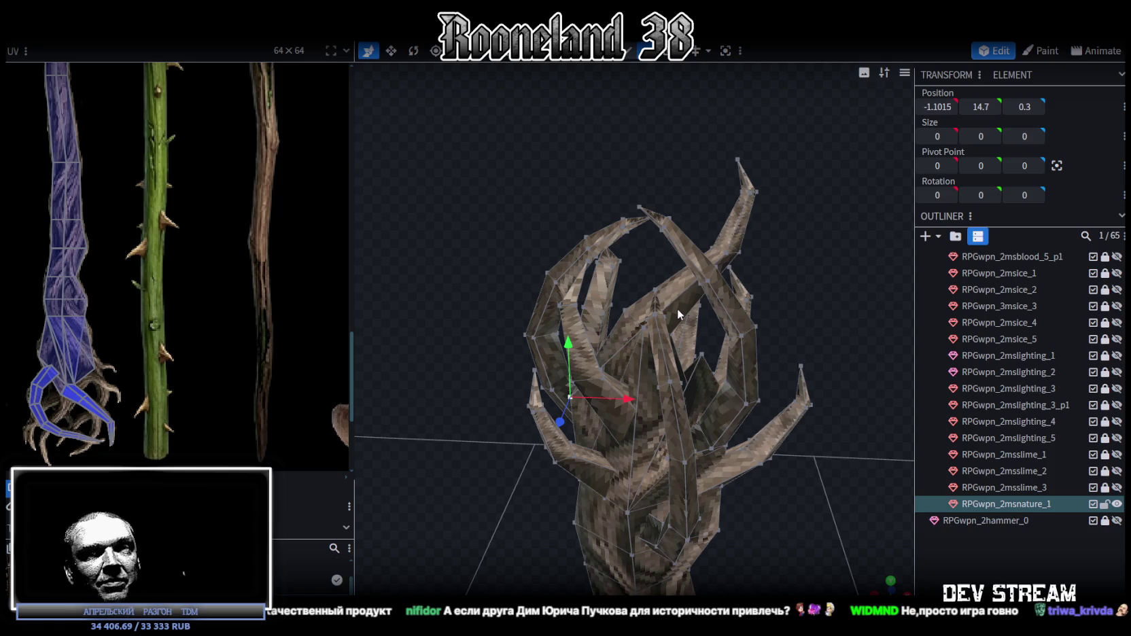
{"action": "mouse_move", "coordinate": [687, 179]}
{"action": "left_mouse_down"}
{"action": "mouse_move", "coordinate": [795, 258]}
{"action": "mouse_move", "coordinate": [863, 236]}
{"action": "mouse_move", "coordinate": [789, 248]}
{"action": "mouse_move", "coordinate": [823, 251]}
{"action": "mouse_move", "coordinate": [738, 128]}
{"action": "left_mouse_up"}
{"action": "left_click_drag", "start_coordinate": [756, 194], "coordinate": [761, 179]}
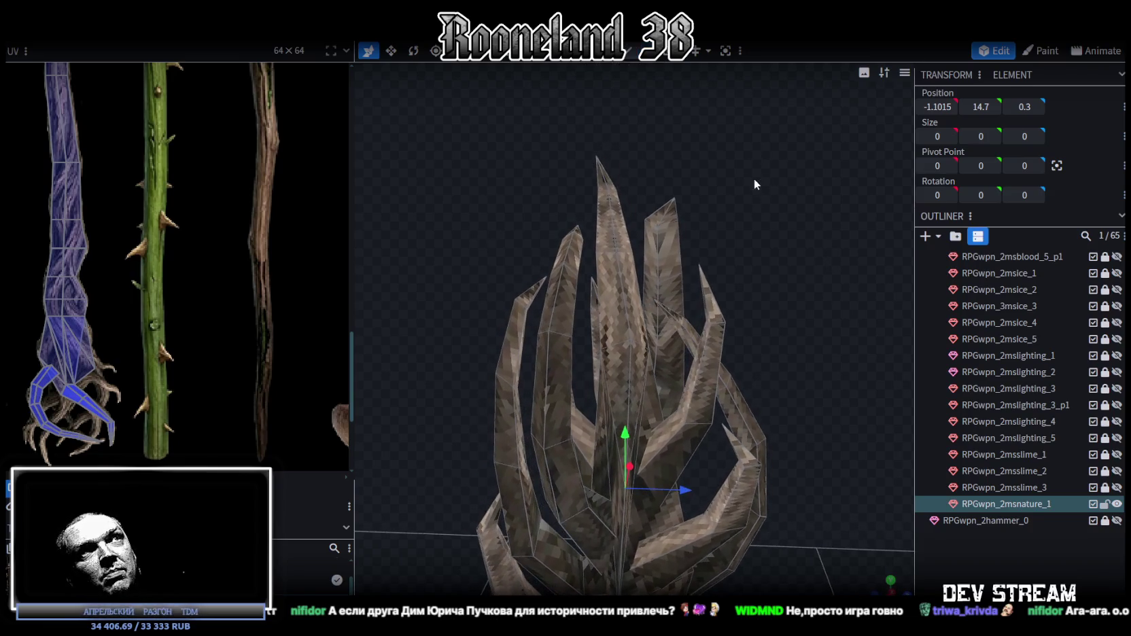
{"action": "left_click", "coordinate": [648, 239]}
{"action": "middle_click_drag", "start_coordinate": [683, 249], "coordinate": [656, 237]}
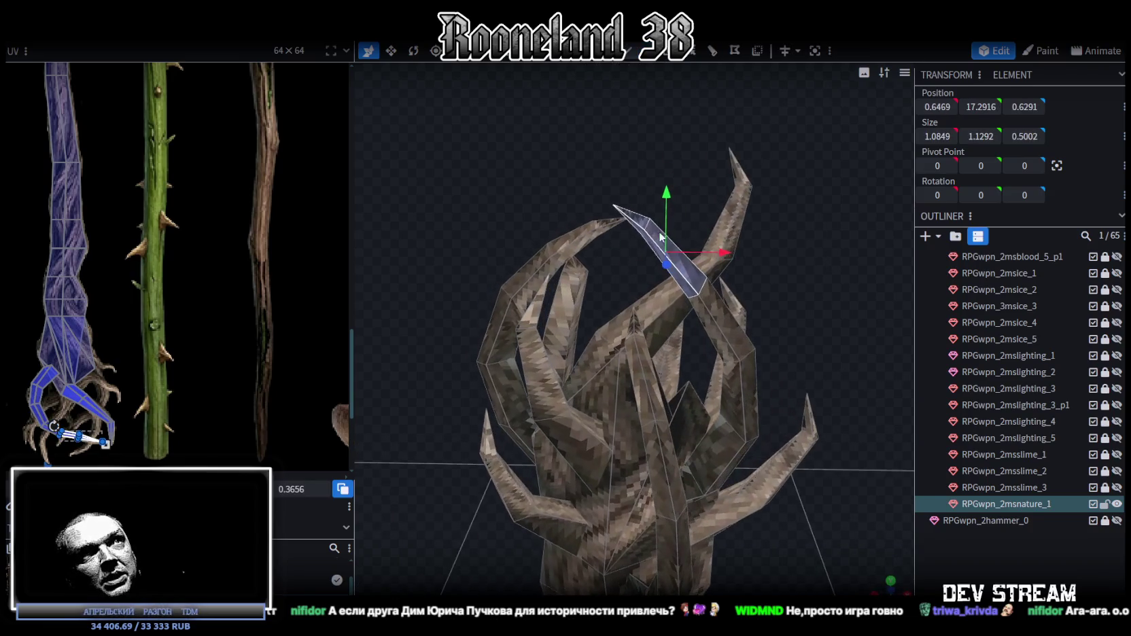
{"action": "left_click_drag", "start_coordinate": [727, 253], "coordinate": [748, 252]}
- Nudge the top spike tip outward along X to 0.6375 at height 17.6402
{"action": "mouse_move", "coordinate": [760, 252]}
{"action": "middle_mouse_down"}
{"action": "mouse_move", "coordinate": [895, 246]}
{"action": "mouse_move", "coordinate": [841, 210]}
{"action": "middle_mouse_up"}
{"action": "left_click_drag", "start_coordinate": [722, 162], "coordinate": [662, 202]}
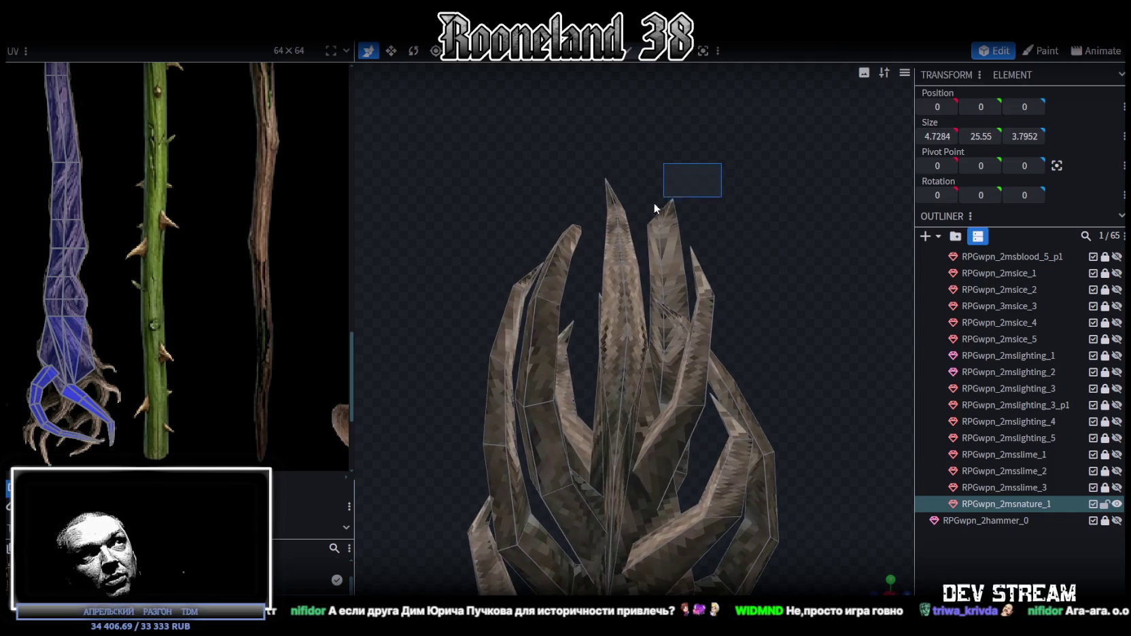
{"action": "middle_click_drag", "start_coordinate": [787, 202], "coordinate": [642, 228]}
{"action": "left_click_drag", "start_coordinate": [728, 186], "coordinate": [732, 191]}
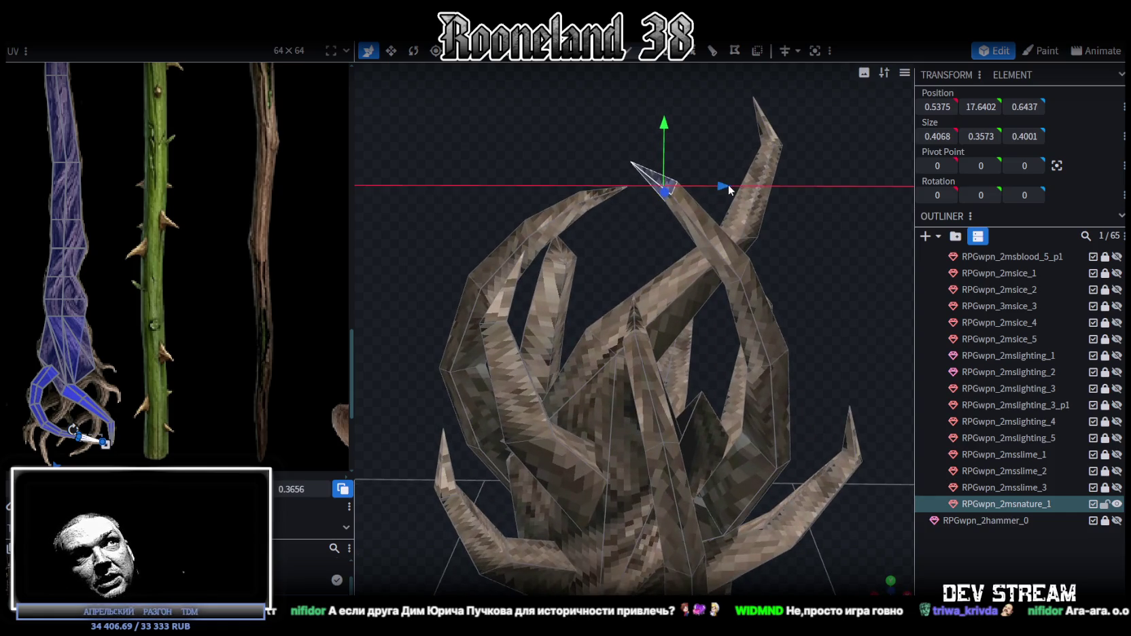
- Zoom out and save the model as RPGweapon.bbmodel
{"action": "middle_click_drag", "start_coordinate": [731, 191], "coordinate": [816, 294]}
{"action": "scroll", "coordinate": [816, 291], "scroll_direction": "down", "scroll_amount": 5}
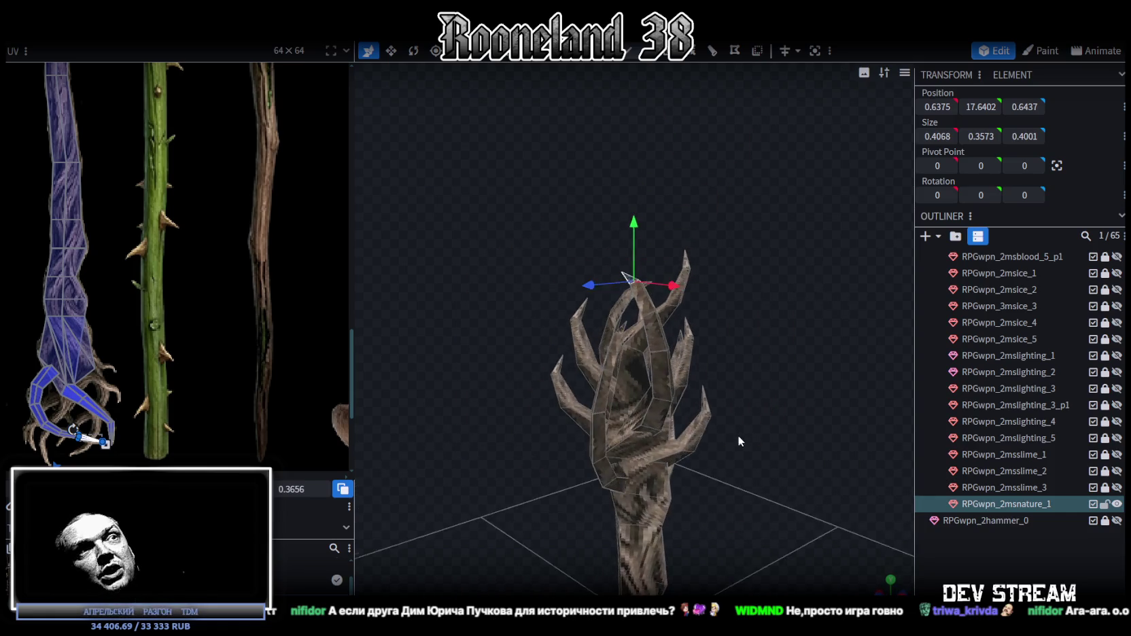
{"action": "key", "text": "ctrl+s"}
- Orbit around the staff head, select a small cube, and view the whole staff
{"action": "middle_click_drag", "start_coordinate": [732, 339], "coordinate": [817, 320]}
{"action": "scroll", "coordinate": [782, 340], "scroll_direction": "up", "scroll_amount": 5}
{"action": "middle_click_drag", "start_coordinate": [747, 360], "coordinate": [693, 307]}
{"action": "left_click", "coordinate": [682, 306]}
{"action": "middle_click_drag", "start_coordinate": [780, 341], "coordinate": [287, 289]}
{"action": "scroll", "coordinate": [174, 254], "scroll_direction": "down", "scroll_amount": 4}
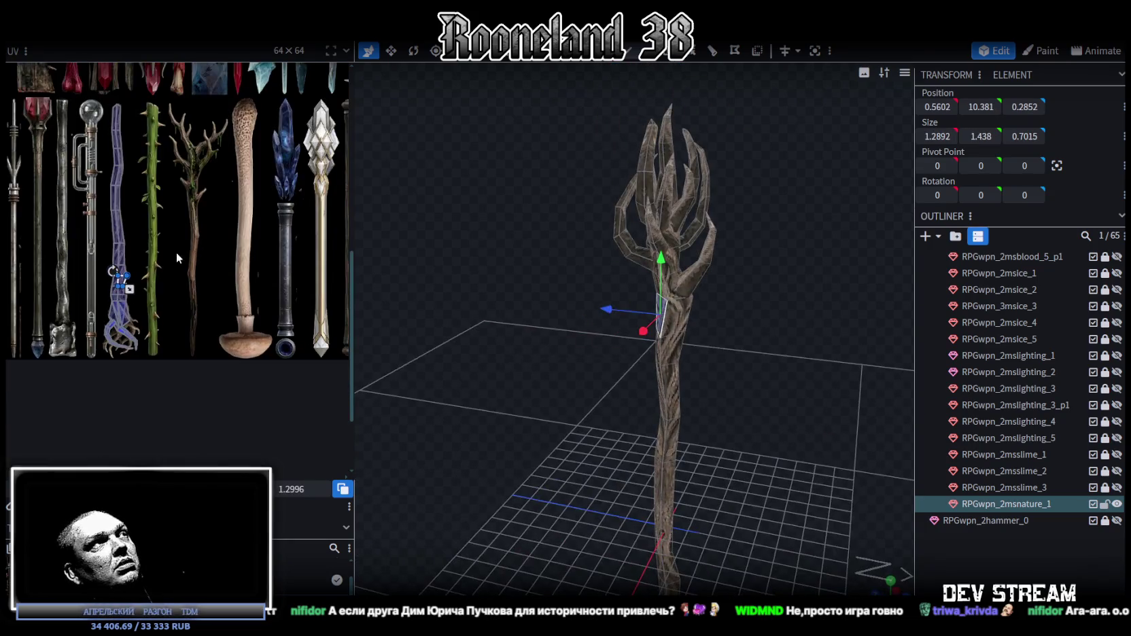
{"action": "scroll", "coordinate": [1024, 401], "scroll_direction": "up", "scroll_amount": 3}
{"action": "scroll", "coordinate": [1024, 398], "scroll_direction": "up", "scroll_amount": 10}
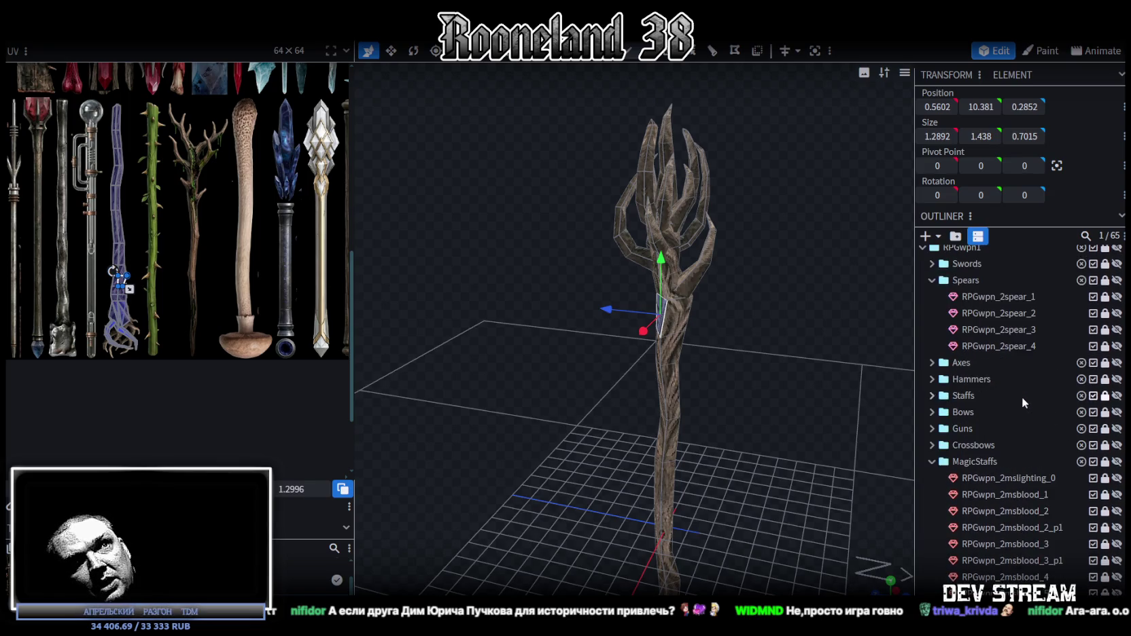
- Collapse MagicStaffs, expand the Staffs folder, and hide the nature staff from the viewport
{"action": "left_click", "coordinate": [932, 468]}
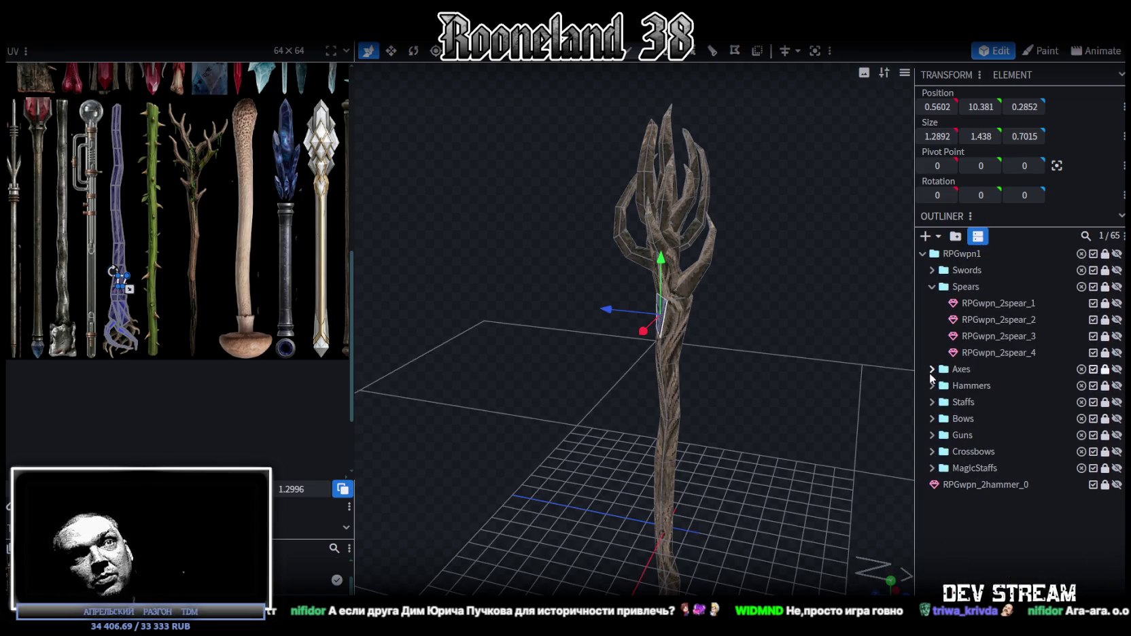
{"action": "left_click", "coordinate": [932, 402]}
{"action": "left_click", "coordinate": [1118, 419]}
{"action": "left_click", "coordinate": [1119, 420]}
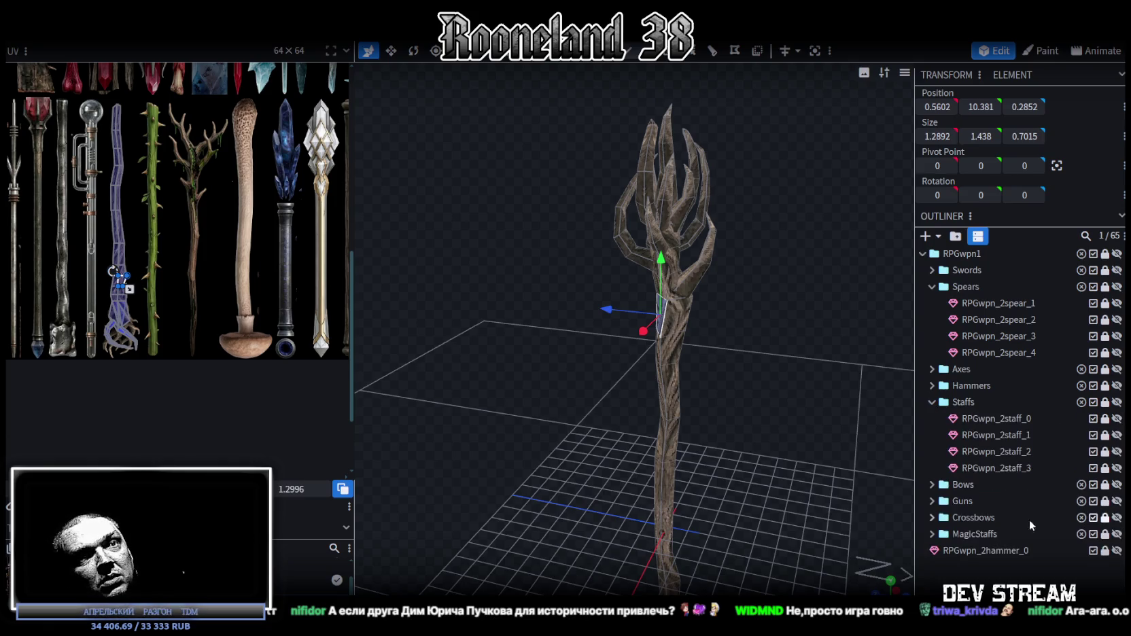
{"action": "left_click", "coordinate": [1117, 534]}
{"action": "left_click", "coordinate": [1117, 535]}
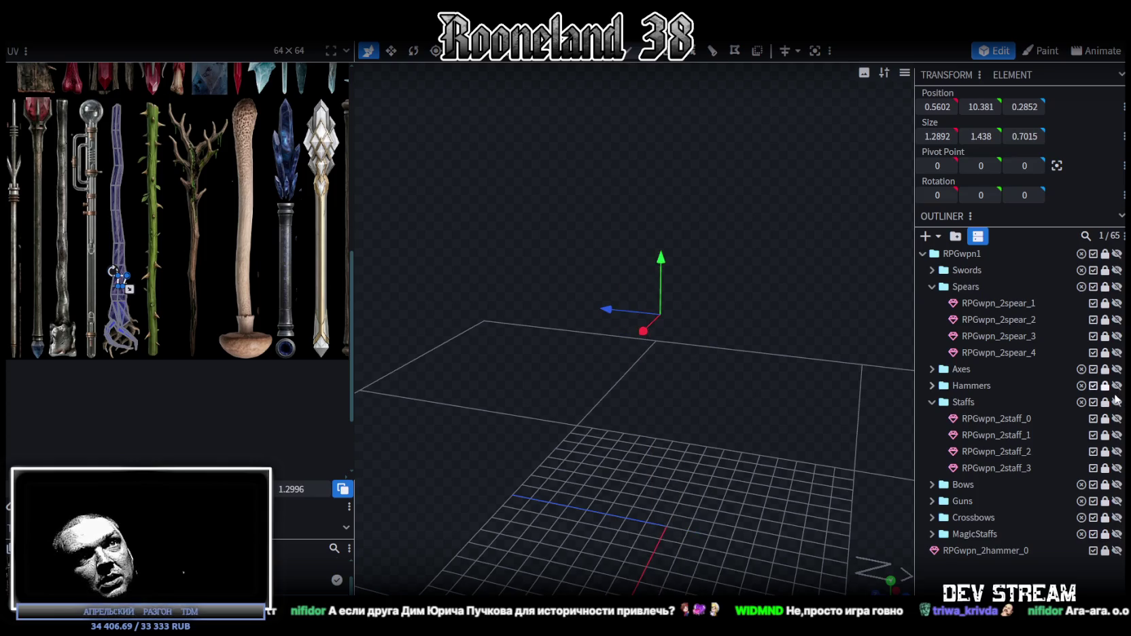
- Preview RPGwpn_2staff_0 through _2 in turn, leaving the spiked RPGwpn_2staff_3 visible
{"action": "left_click", "coordinate": [1118, 418]}
{"action": "left_click", "coordinate": [1117, 419]}
{"action": "left_click", "coordinate": [1117, 435]}
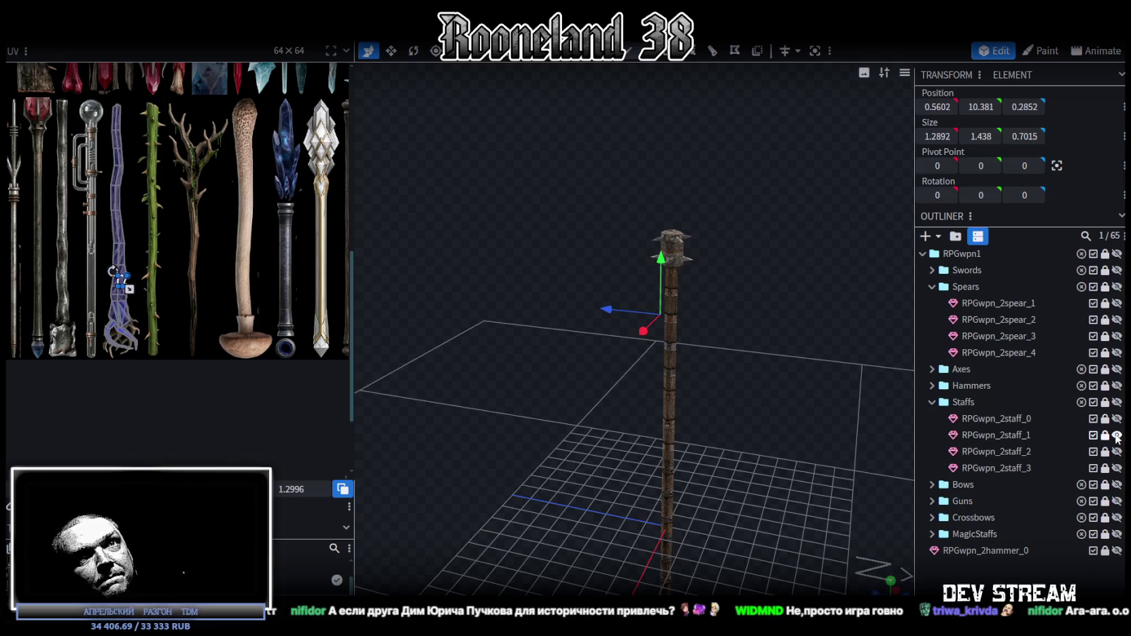
{"action": "left_click", "coordinate": [1117, 435]}
{"action": "left_click", "coordinate": [1117, 451]}
{"action": "left_click", "coordinate": [1117, 452]}
{"action": "left_click", "coordinate": [1117, 468]}
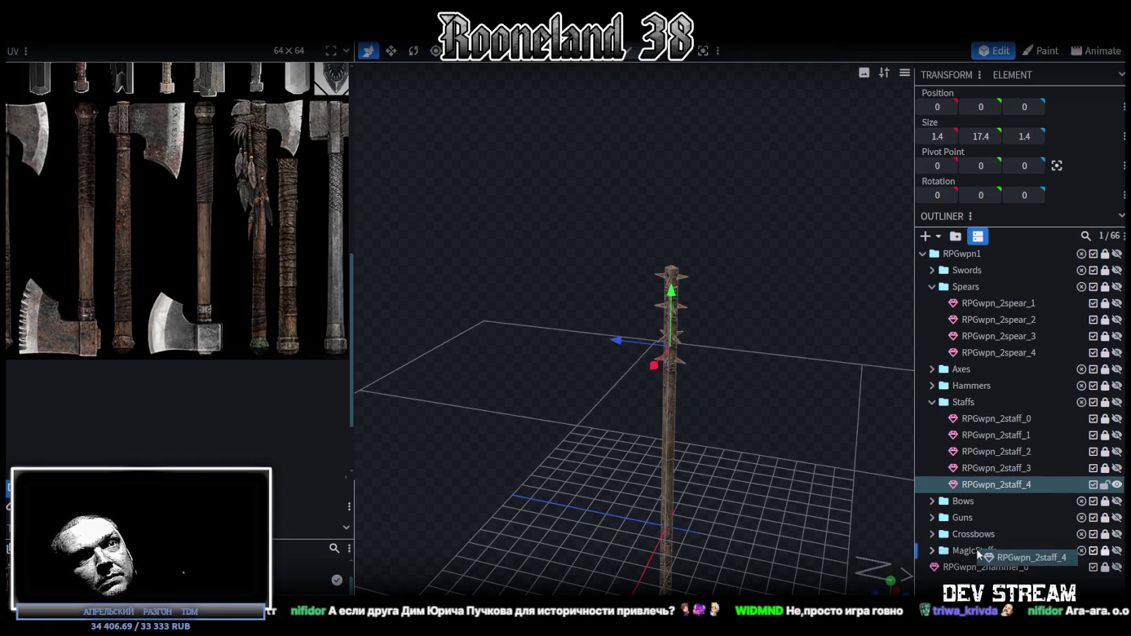
- Move the copied spiked staff into the MagicStaffs group
{"action": "left_click_drag", "start_coordinate": [1005, 486], "coordinate": [972, 551]}
{"action": "scroll", "coordinate": [989, 510], "scroll_direction": "down", "scroll_amount": 3}
{"action": "scroll", "coordinate": [1065, 392], "scroll_direction": "up", "scroll_amount": 4}
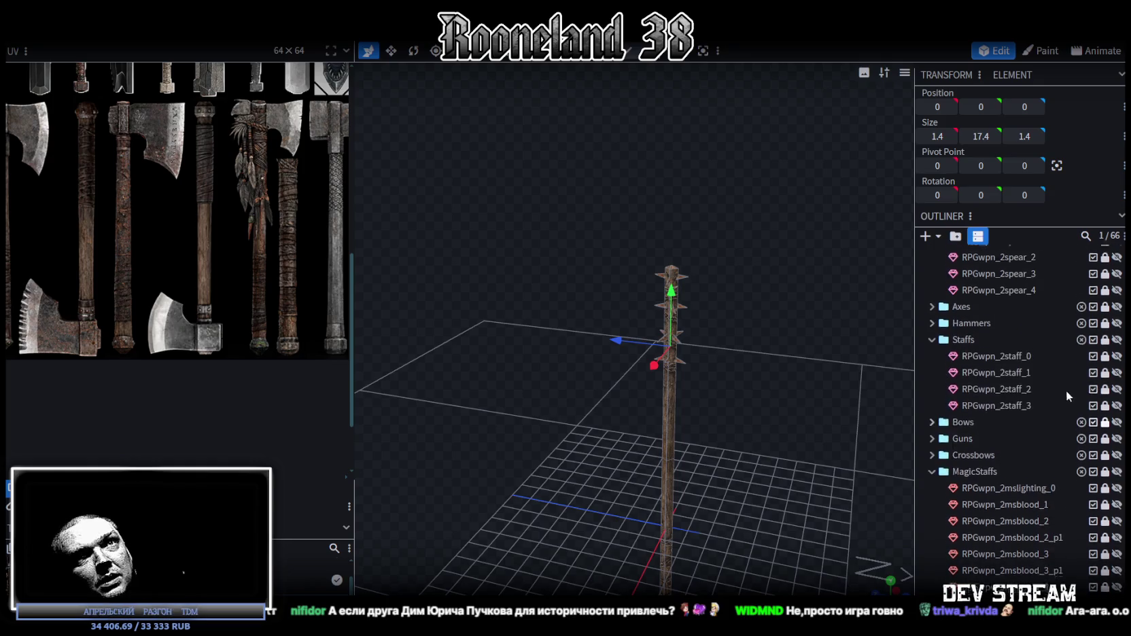
{"action": "scroll", "coordinate": [1047, 367], "scroll_direction": "down", "scroll_amount": 2}
{"action": "scroll", "coordinate": [1028, 385], "scroll_direction": "down", "scroll_amount": 5}
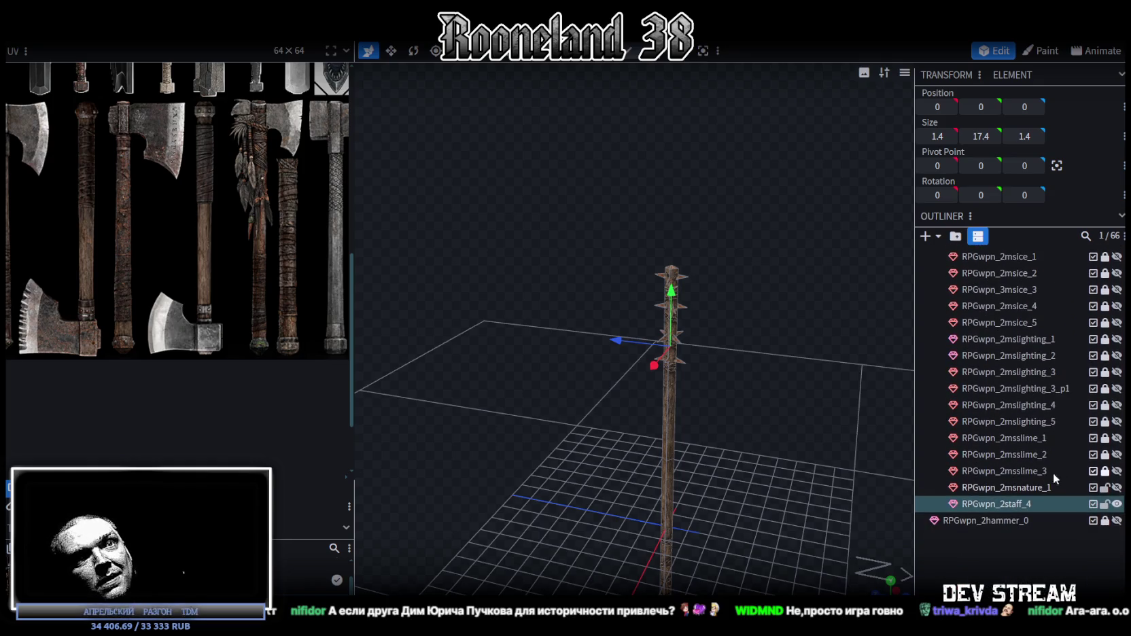
- Lock RPGwpn_2msnature_1 and rename the copy to RPGwpn_2msnature_2
{"action": "double_click", "coordinate": [1045, 486]}
{"action": "key", "text": "ctrl+c"}
{"action": "key", "text": "Return"}
{"action": "left_click", "coordinate": [1105, 489]}
{"action": "double_click", "coordinate": [1020, 505]}
{"action": "key", "text": "ctrl+v"}
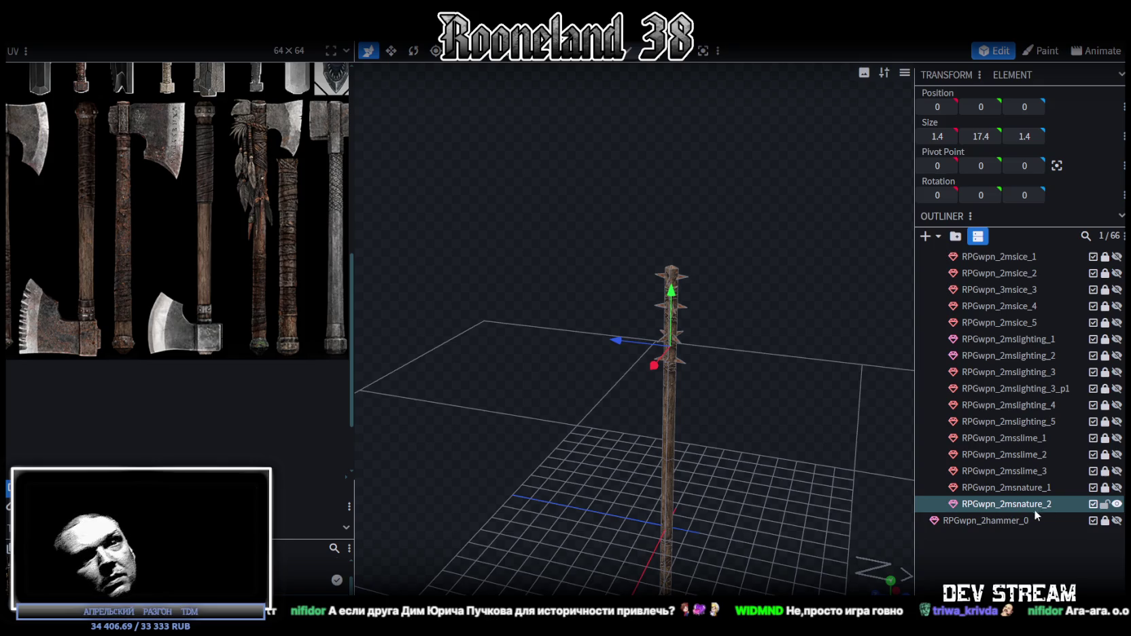
{"action": "scroll", "coordinate": [699, 290], "scroll_direction": "down", "scroll_amount": 3}
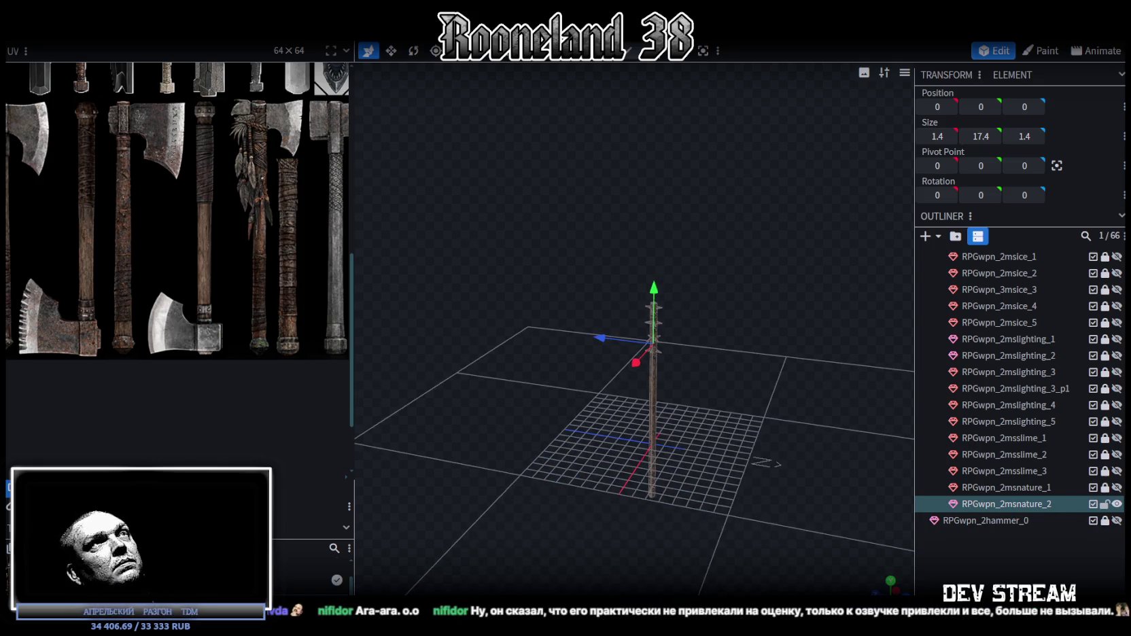
{"action": "right_click", "coordinate": [1032, 506]}
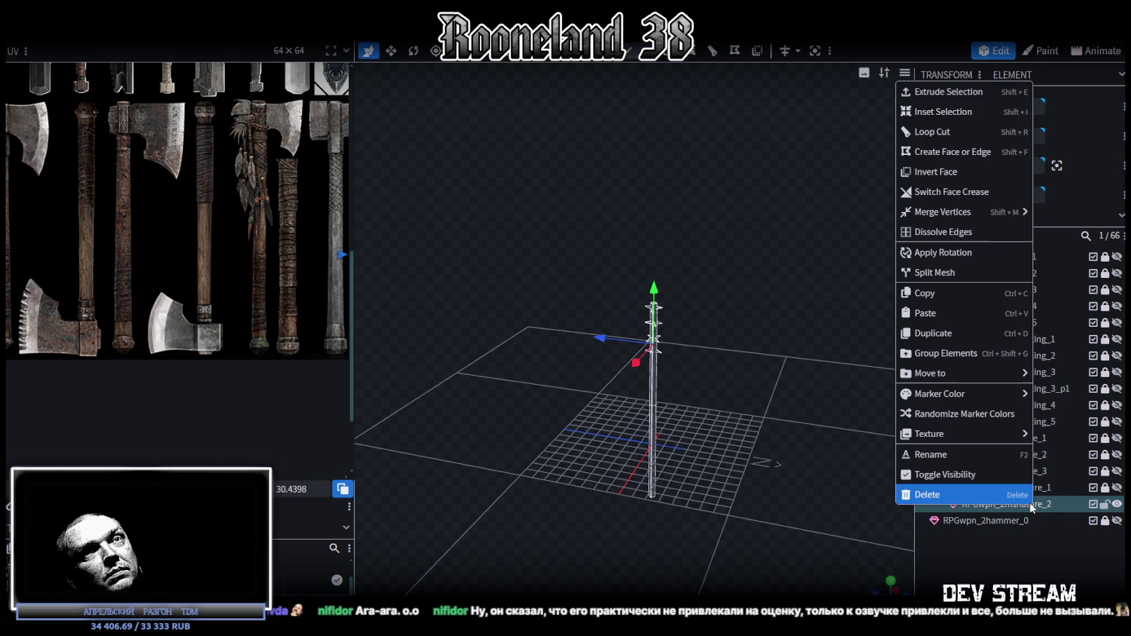
- Apply the staves texture to RPGwpn_2msnature_2 and widen the UV editing area
{"action": "mouse_move", "coordinate": [964, 434]}
{"action": "left_click", "coordinate": [1074, 495]}
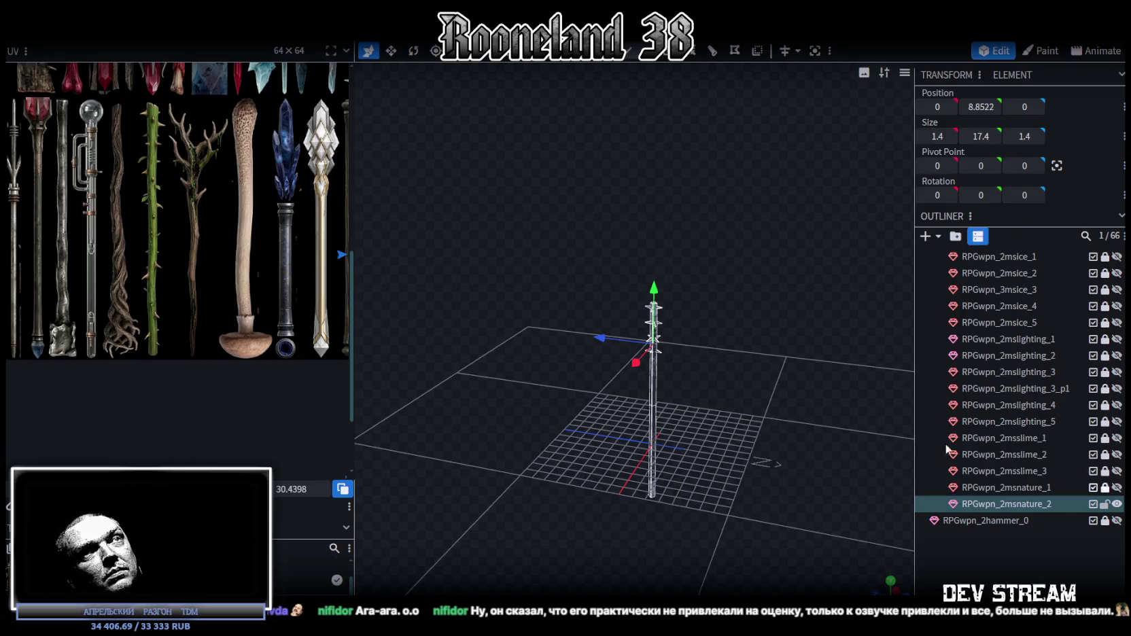
{"action": "scroll", "coordinate": [194, 272], "scroll_direction": "down", "scroll_amount": 2}
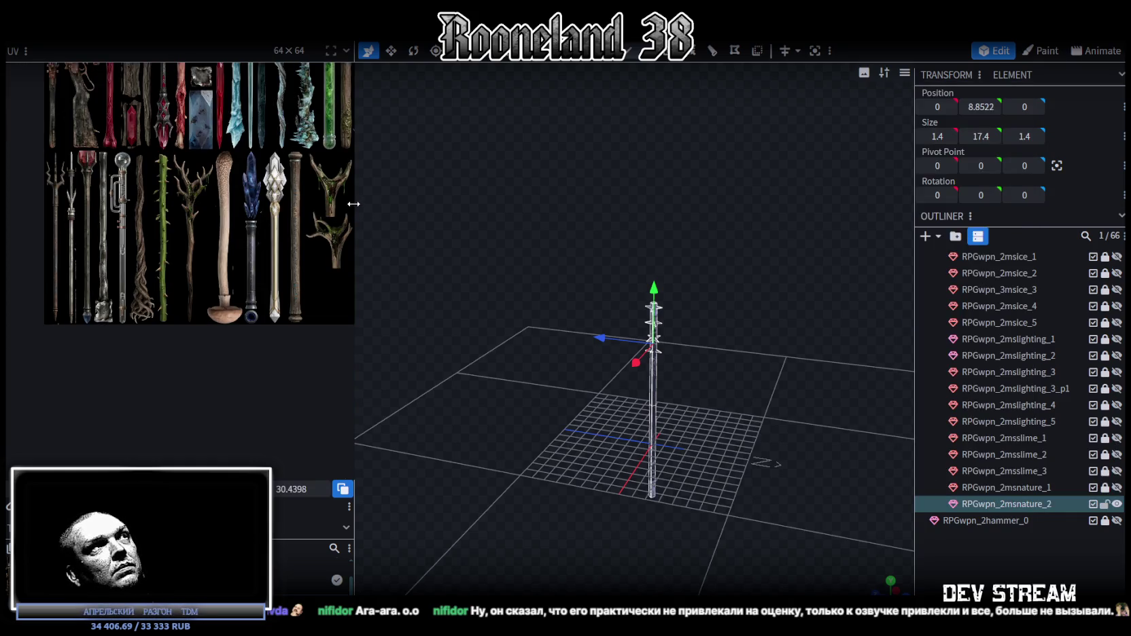
{"action": "left_click_drag", "start_coordinate": [355, 204], "coordinate": [615, 253]}
{"action": "scroll", "coordinate": [445, 421], "scroll_direction": "up", "scroll_amount": 2}
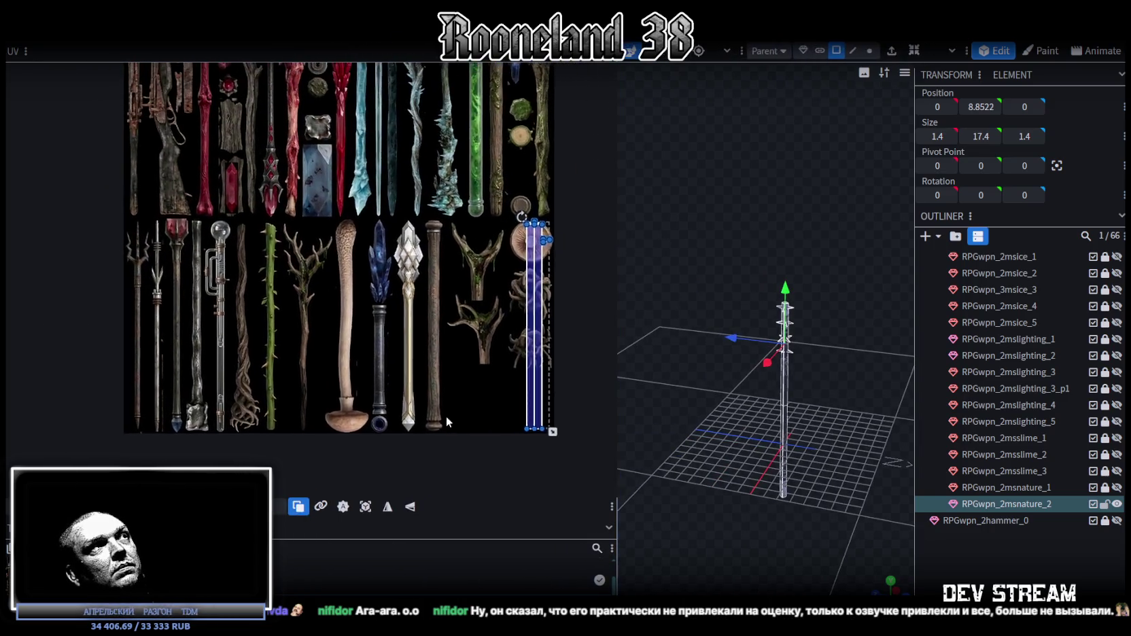
{"action": "scroll", "coordinate": [373, 292], "scroll_direction": "up", "scroll_amount": 2}
{"action": "scroll", "coordinate": [329, 352], "scroll_direction": "down", "scroll_amount": 2}
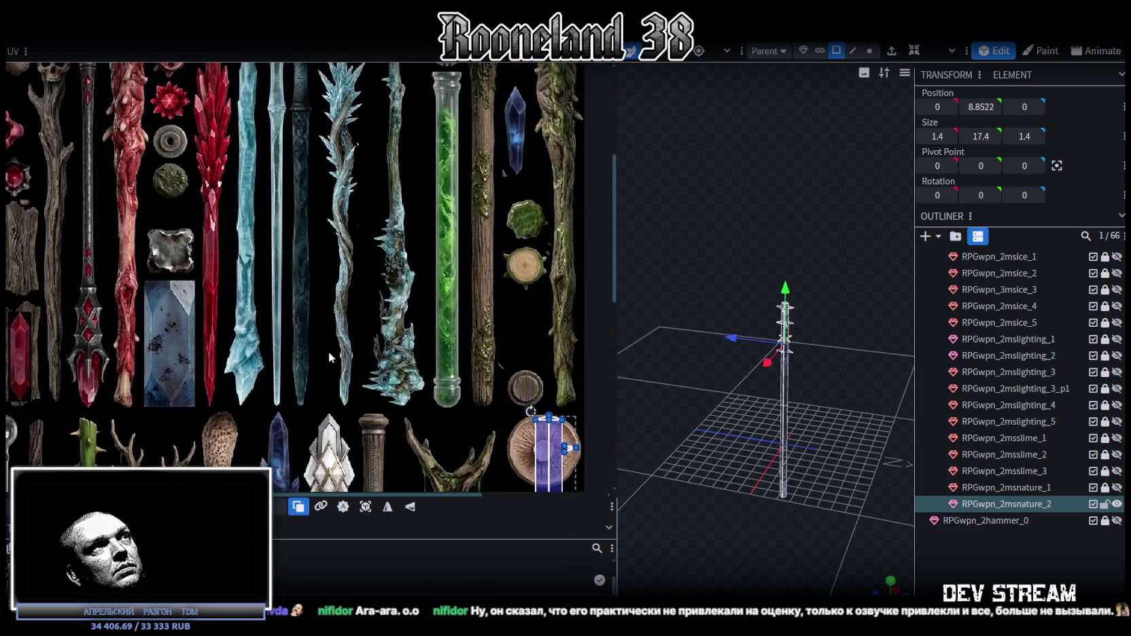
{"action": "scroll", "coordinate": [340, 334], "scroll_direction": "down", "scroll_amount": 2}
{"action": "scroll", "coordinate": [400, 186], "scroll_direction": "up", "scroll_amount": 1}
{"action": "scroll", "coordinate": [374, 225], "scroll_direction": "up", "scroll_amount": 3}
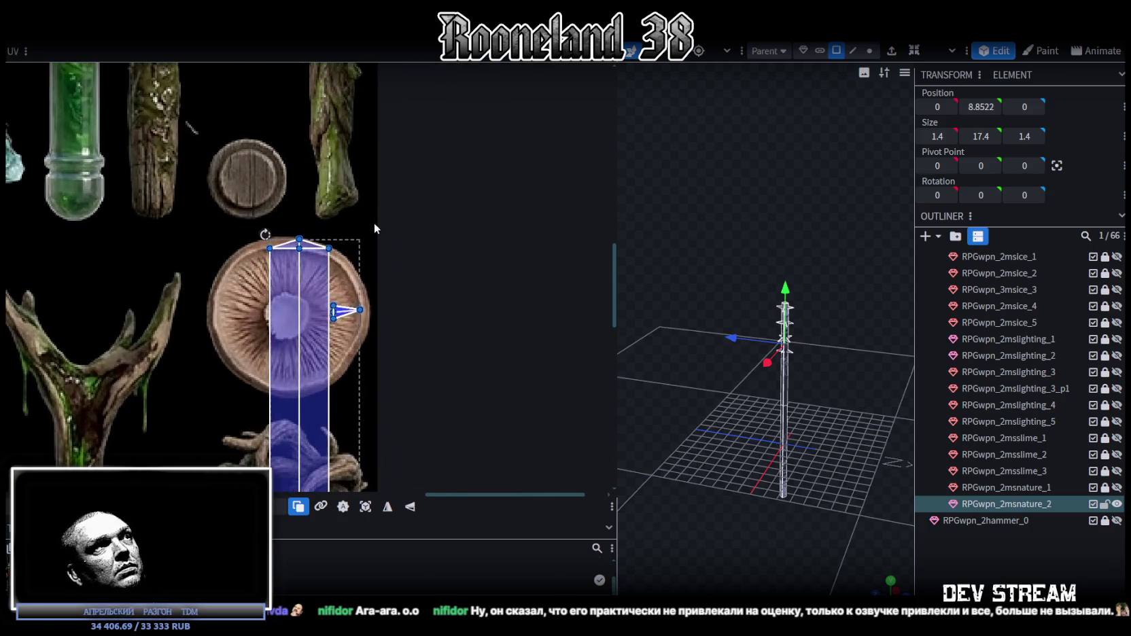
- Select a spike face and move its triangle UV onto the green stave's left thorn
{"action": "left_click", "coordinate": [347, 296]}
{"action": "scroll", "coordinate": [338, 334], "scroll_direction": "down", "scroll_amount": 3}
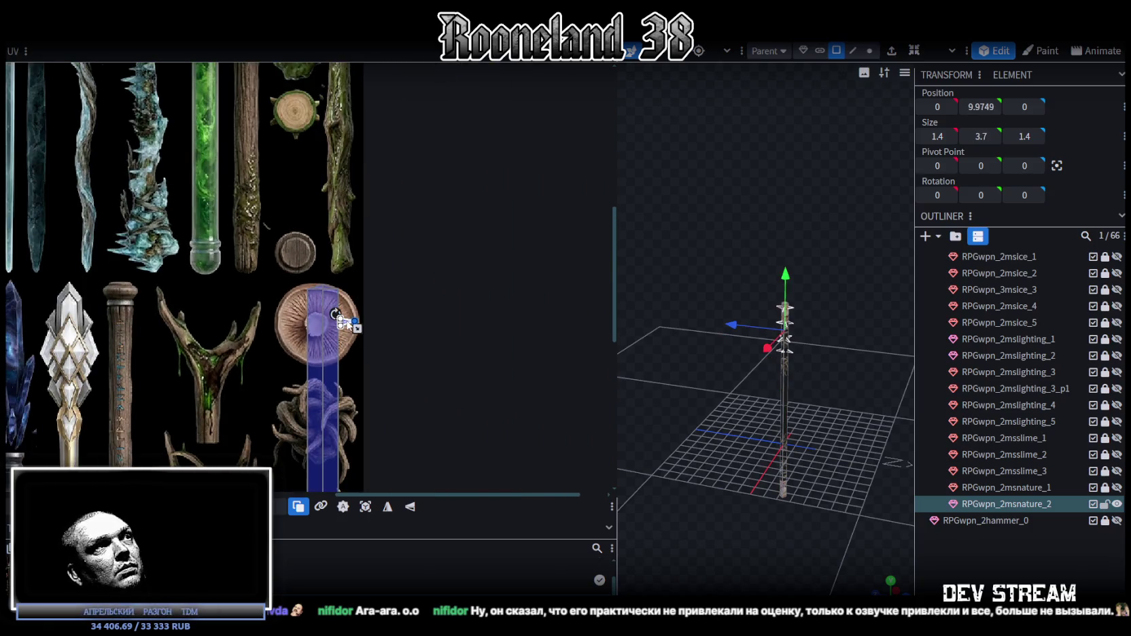
{"action": "middle_click_drag", "start_coordinate": [265, 334], "coordinate": [446, 252]}
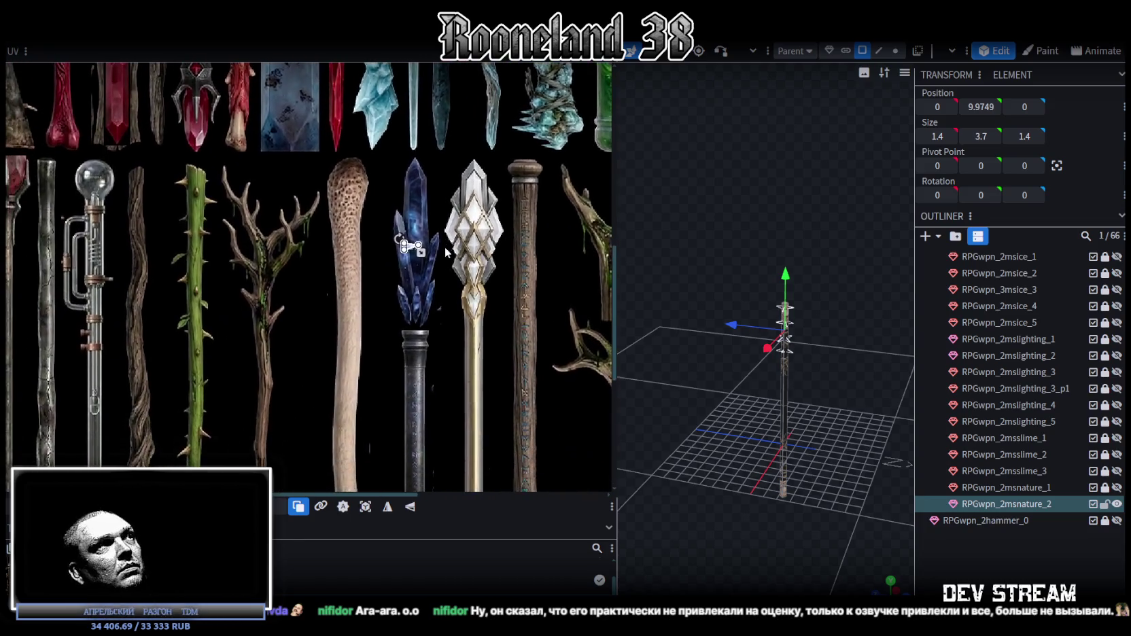
{"action": "left_click", "coordinate": [408, 247]}
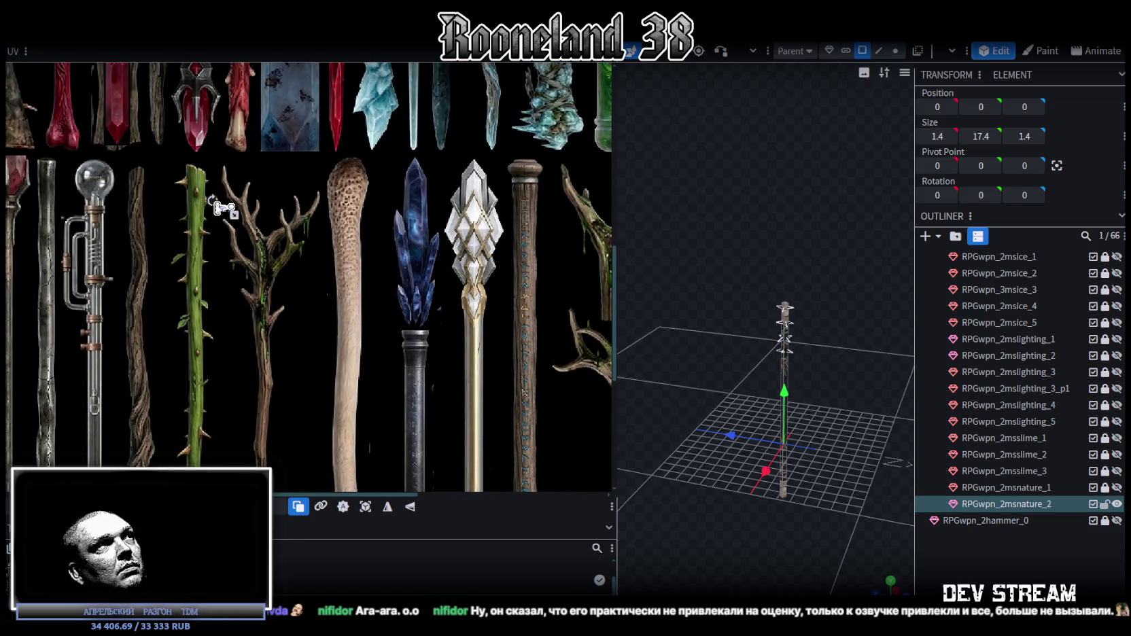
{"action": "scroll", "coordinate": [157, 202], "scroll_direction": "up", "scroll_amount": 2}
{"action": "scroll", "coordinate": [256, 198], "scroll_direction": "up", "scroll_amount": 2}
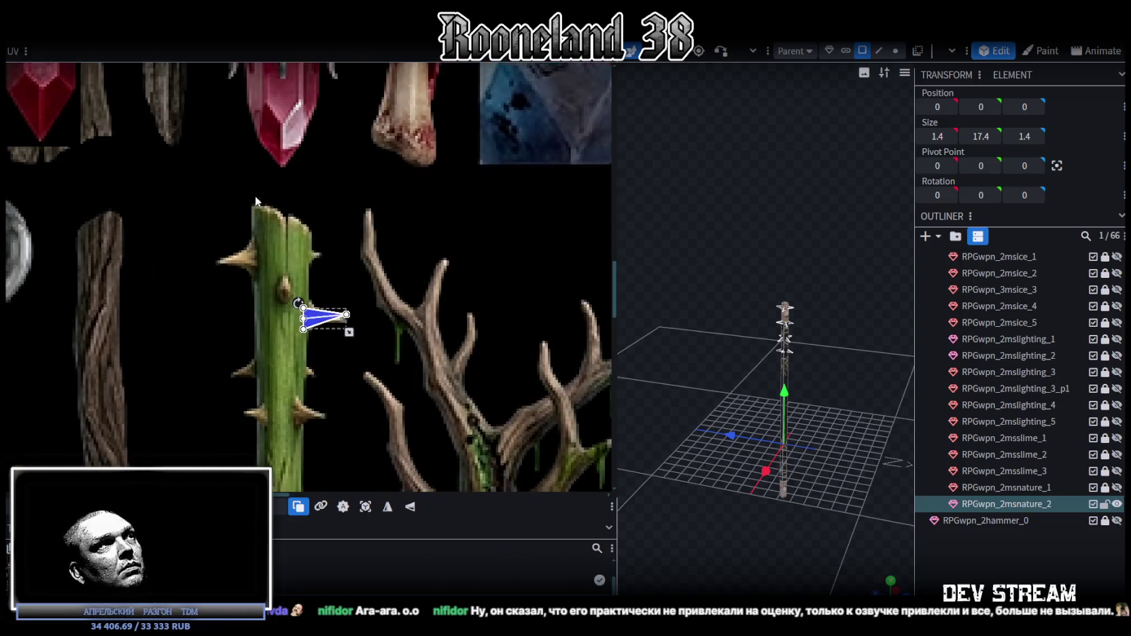
{"action": "left_click_drag", "start_coordinate": [333, 323], "coordinate": [270, 261]}
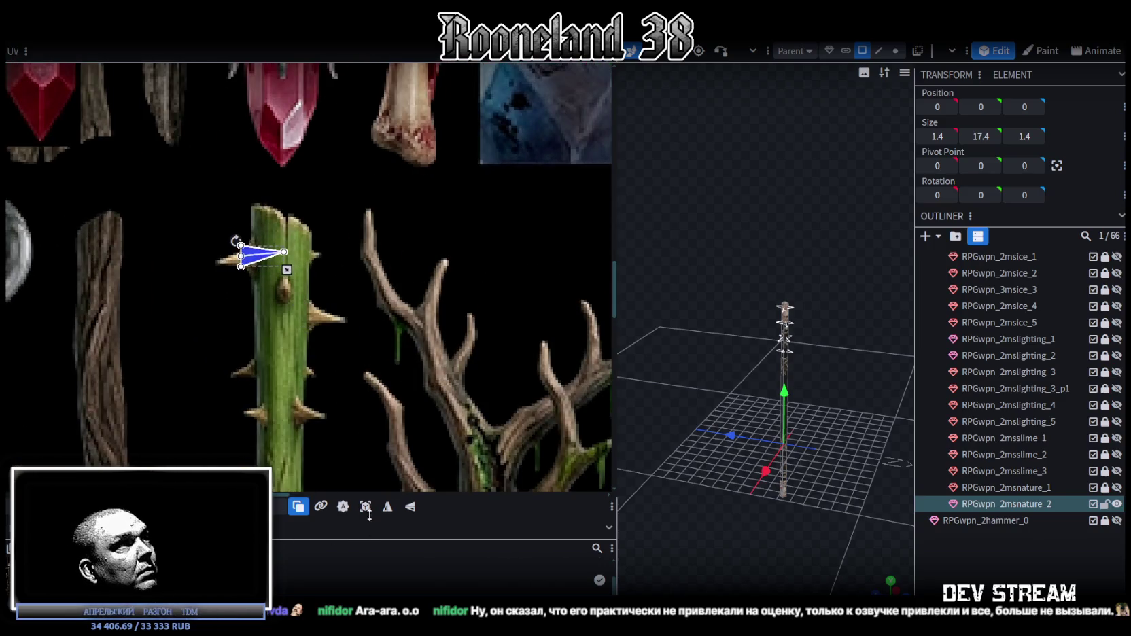
{"action": "scroll", "coordinate": [211, 262], "scroll_direction": "up", "scroll_amount": 3}
{"action": "scroll", "coordinate": [270, 284], "scroll_direction": "up", "scroll_amount": 2}
{"action": "left_click_drag", "start_coordinate": [386, 238], "coordinate": [286, 236]}
- Mirror, resize, and rotate the triangle UV so it follows the thorn
{"action": "left_click", "coordinate": [410, 507]}
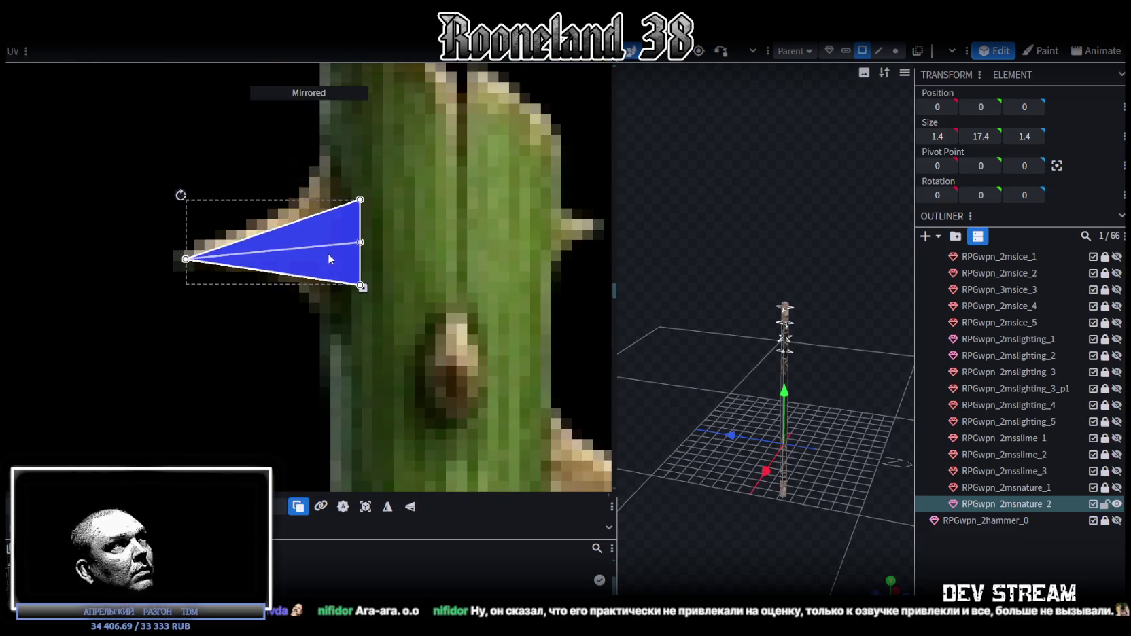
{"action": "mouse_move", "coordinate": [356, 280]}
{"action": "left_mouse_down"}
{"action": "mouse_move", "coordinate": [325, 281]}
{"action": "mouse_move", "coordinate": [339, 280]}
{"action": "left_mouse_up"}
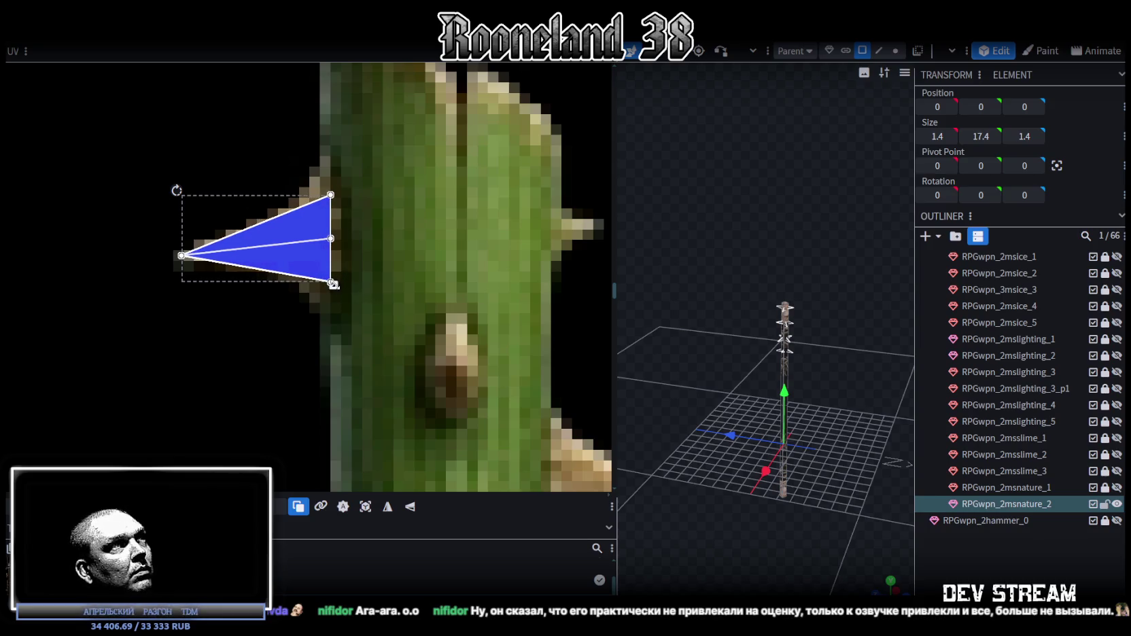
{"action": "left_click_drag", "start_coordinate": [339, 281], "coordinate": [304, 259]}
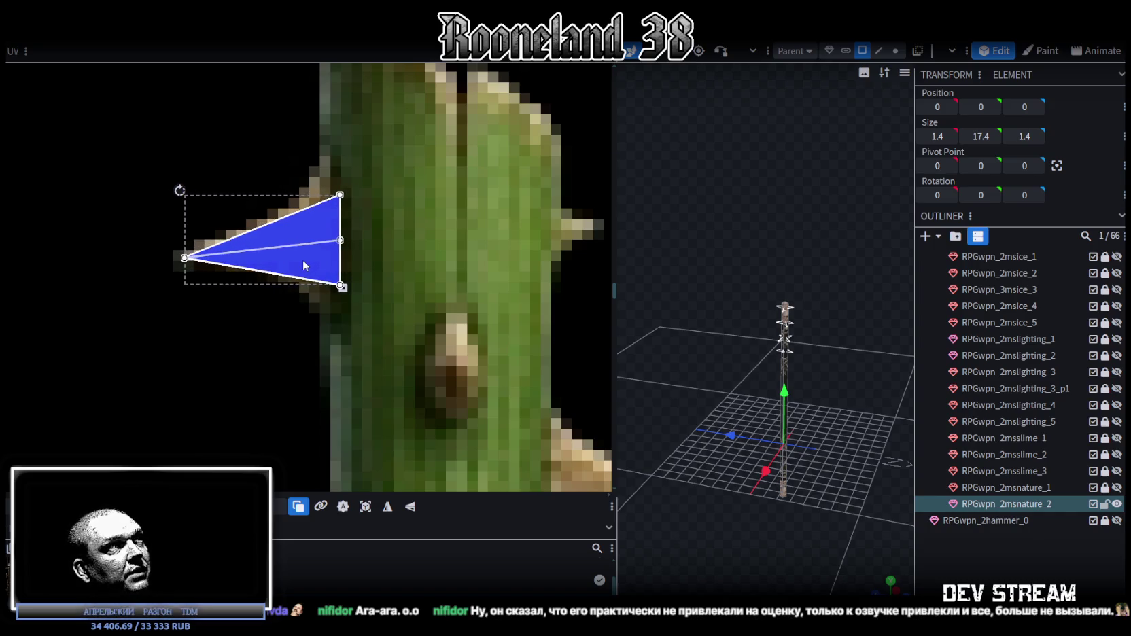
{"action": "mouse_move", "coordinate": [378, 174]}
{"action": "left_mouse_down"}
{"action": "mouse_move", "coordinate": [317, 291]}
{"action": "mouse_move", "coordinate": [334, 282]}
{"action": "left_mouse_up"}
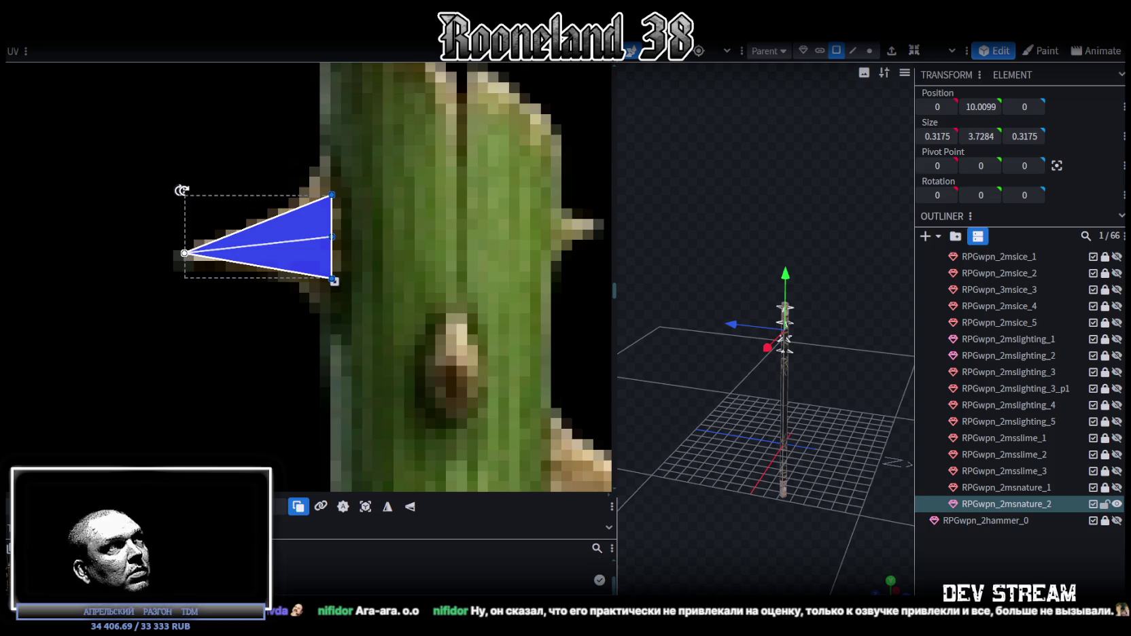
{"action": "left_click_drag", "start_coordinate": [181, 190], "coordinate": [179, 199]}
{"action": "left_click_drag", "start_coordinate": [292, 267], "coordinate": [296, 265]}
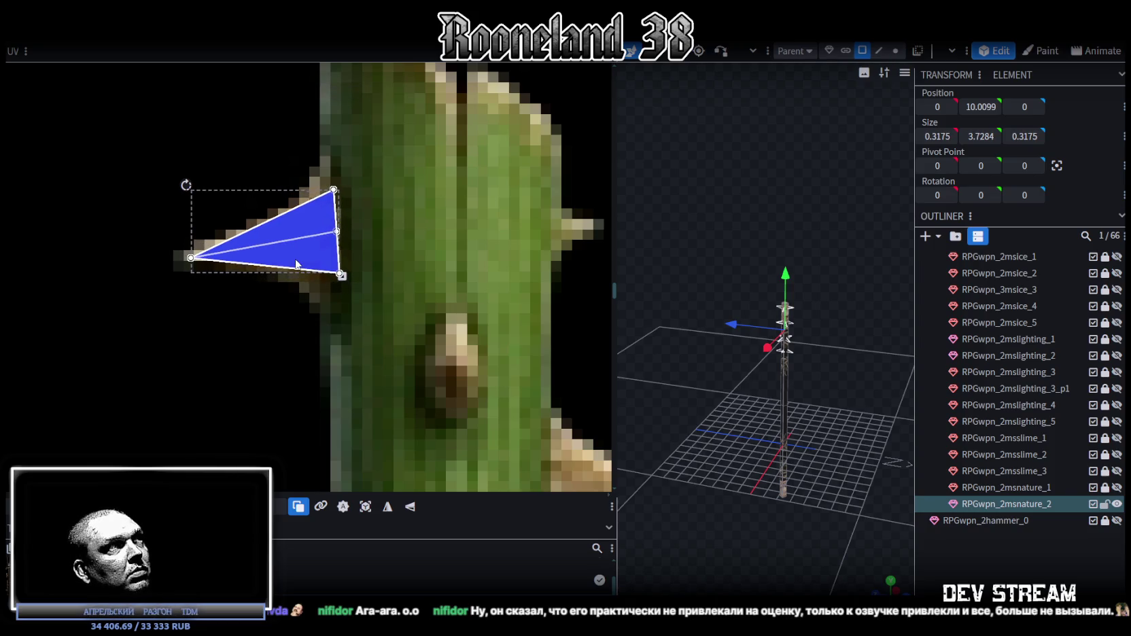
- Zoom out the UV view to show the staffs and mushroom area of the texture
{"action": "scroll", "coordinate": [385, 361], "scroll_direction": "down", "scroll_amount": 1}
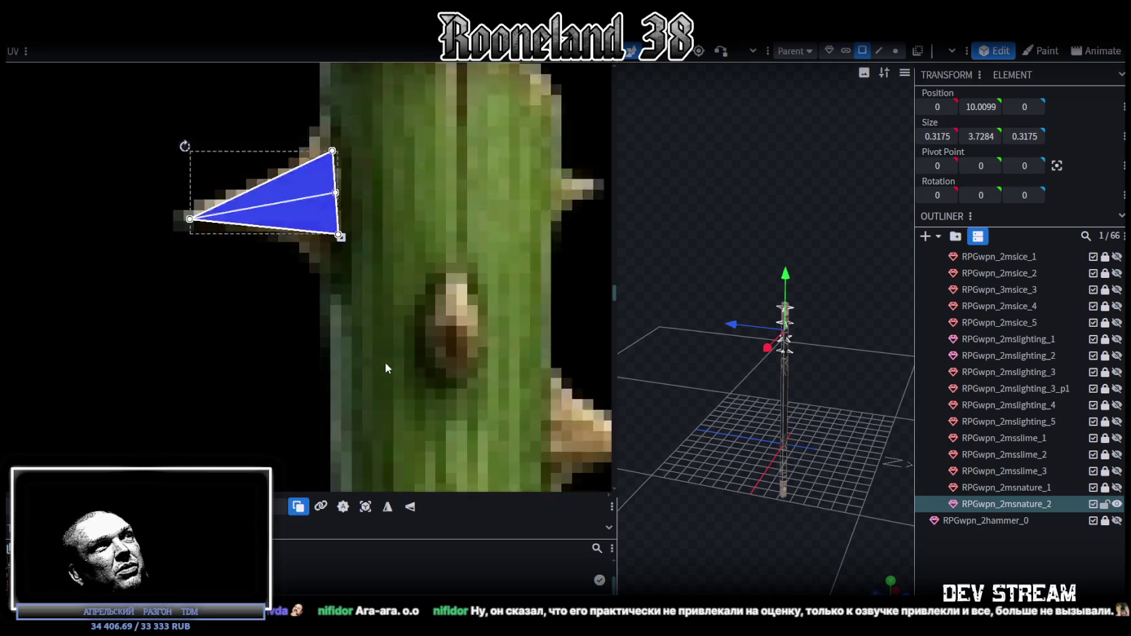
{"action": "scroll", "coordinate": [386, 351], "scroll_direction": "down", "scroll_amount": 2}
{"action": "scroll", "coordinate": [382, 349], "scroll_direction": "down", "scroll_amount": 2}
{"action": "scroll", "coordinate": [390, 337], "scroll_direction": "down", "scroll_amount": 2}
{"action": "mouse_move", "coordinate": [390, 337]}
{"action": "middle_mouse_down"}
{"action": "mouse_move", "coordinate": [223, 212]}
{"action": "mouse_move", "coordinate": [230, 256]}
{"action": "middle_mouse_up"}
{"action": "scroll", "coordinate": [272, 204], "scroll_direction": "up", "scroll_amount": 2}
{"action": "scroll", "coordinate": [307, 168], "scroll_direction": "up", "scroll_amount": 2}
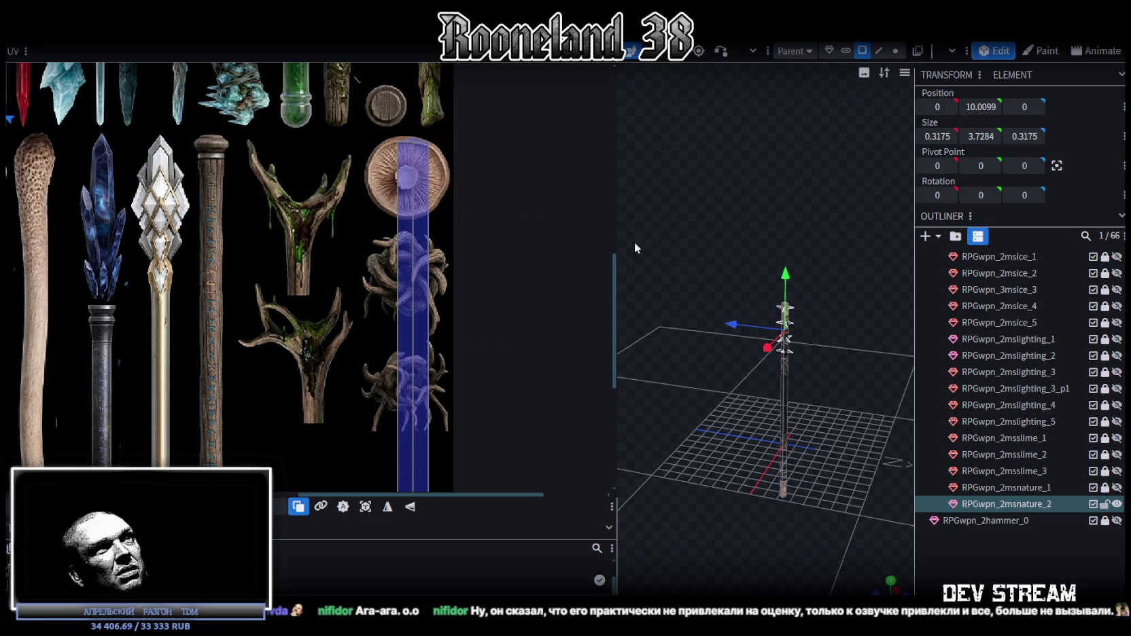
- Box-select the staff shaft and move its UVs over the green thorny stick in the atlas
{"action": "scroll", "coordinate": [746, 297], "scroll_direction": "up", "scroll_amount": 2}
{"action": "scroll", "coordinate": [745, 297], "scroll_direction": "up", "scroll_amount": 3}
{"action": "scroll", "coordinate": [716, 303], "scroll_direction": "up", "scroll_amount": 3}
{"action": "left_click_drag", "start_coordinate": [717, 310], "coordinate": [628, 268]}
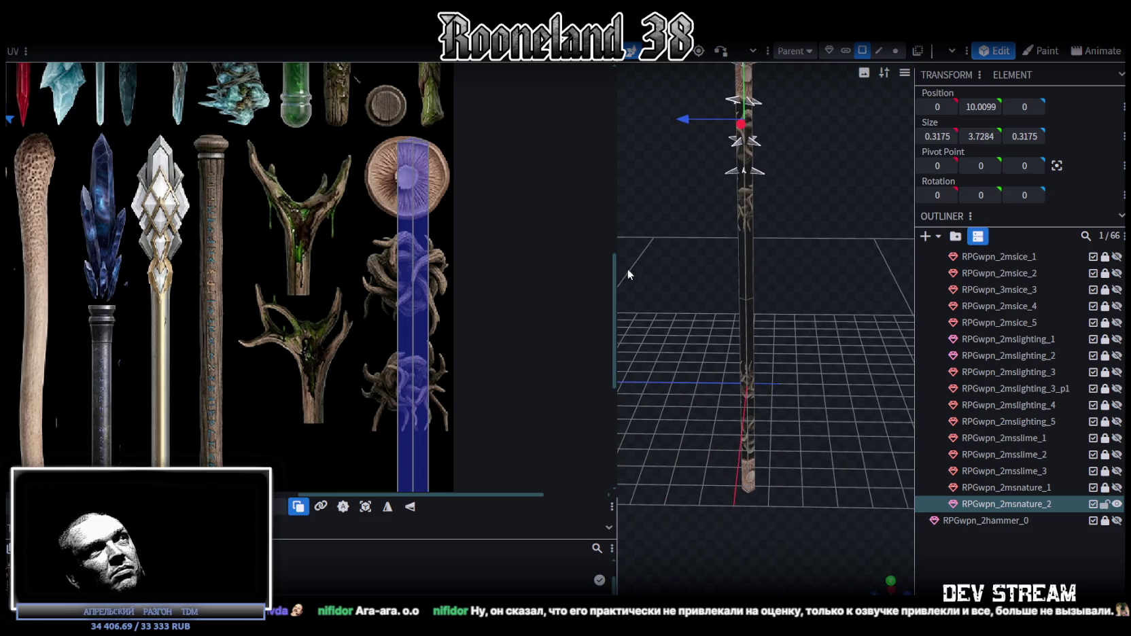
{"action": "scroll", "coordinate": [290, 225], "scroll_direction": "down", "scroll_amount": 3}
{"action": "scroll", "coordinate": [258, 236], "scroll_direction": "up", "scroll_amount": 3}
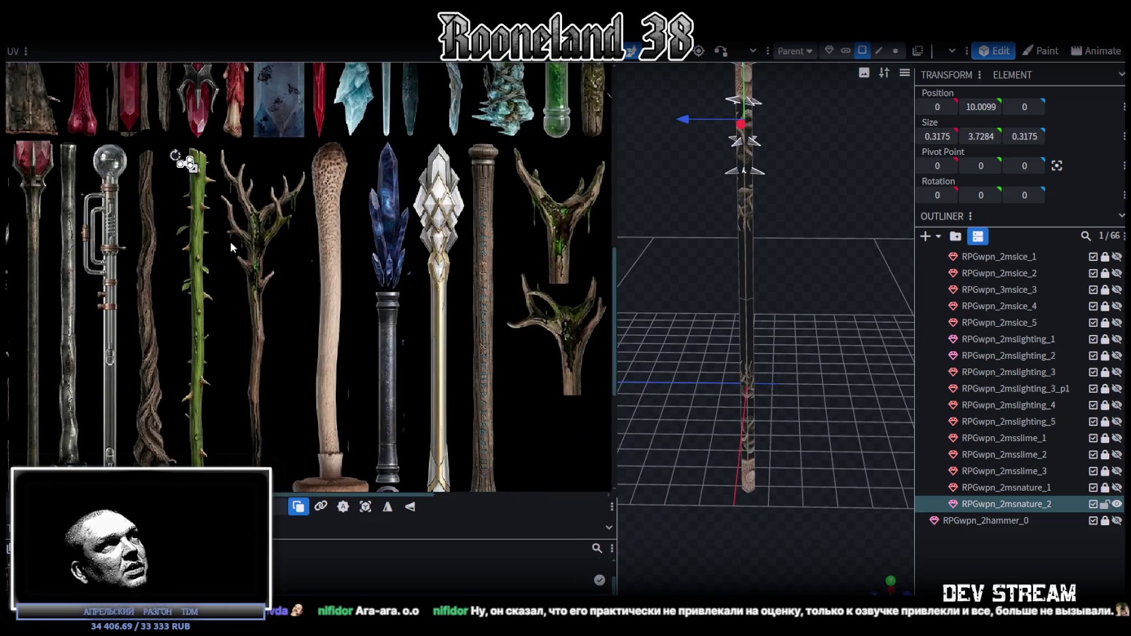
{"action": "mouse_move", "coordinate": [368, 271]}
{"action": "middle_mouse_down"}
{"action": "mouse_move", "coordinate": [237, 224]}
{"action": "mouse_move", "coordinate": [227, 270]}
{"action": "middle_mouse_up"}
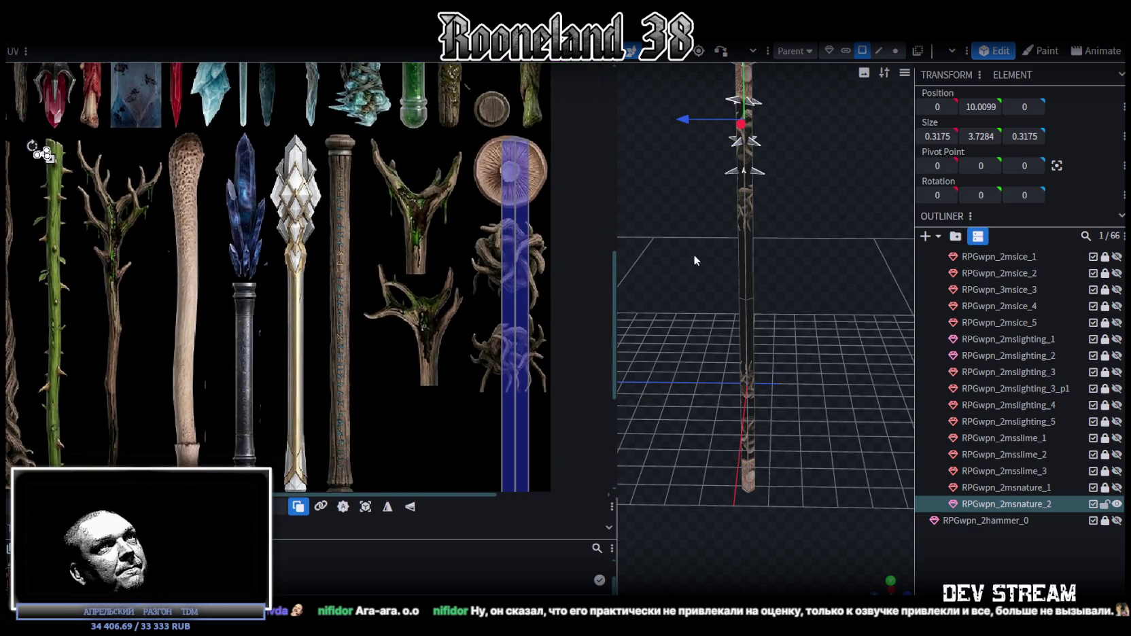
{"action": "left_click_drag", "start_coordinate": [797, 255], "coordinate": [764, 120]}
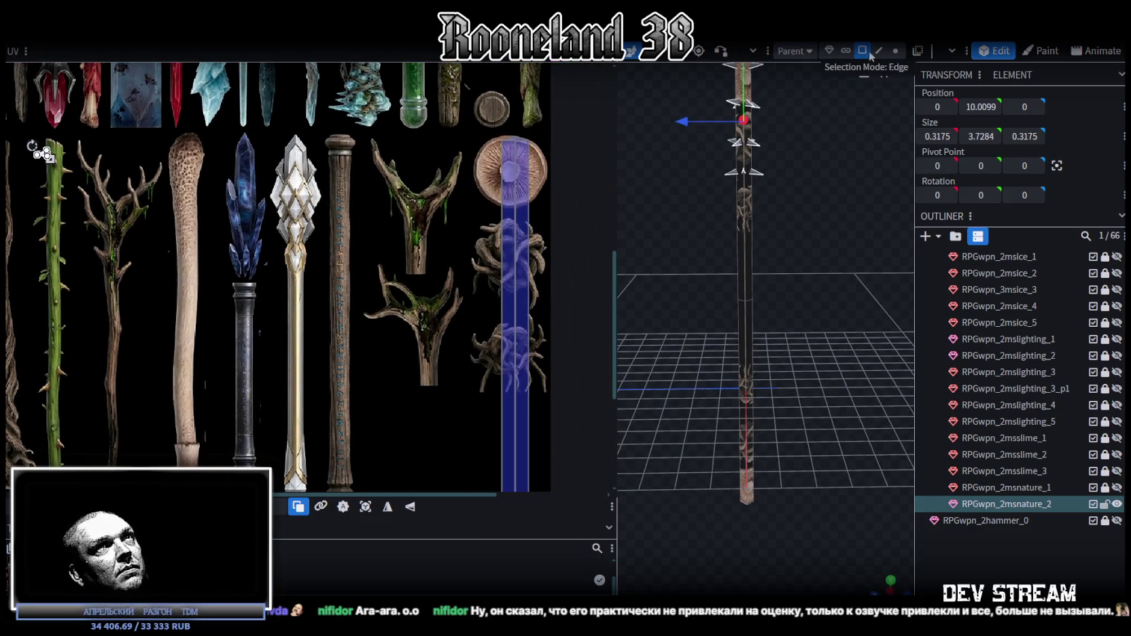
{"action": "left_click_drag", "start_coordinate": [695, 267], "coordinate": [806, 342]}
{"action": "scroll", "coordinate": [512, 351], "scroll_direction": "down", "scroll_amount": 3}
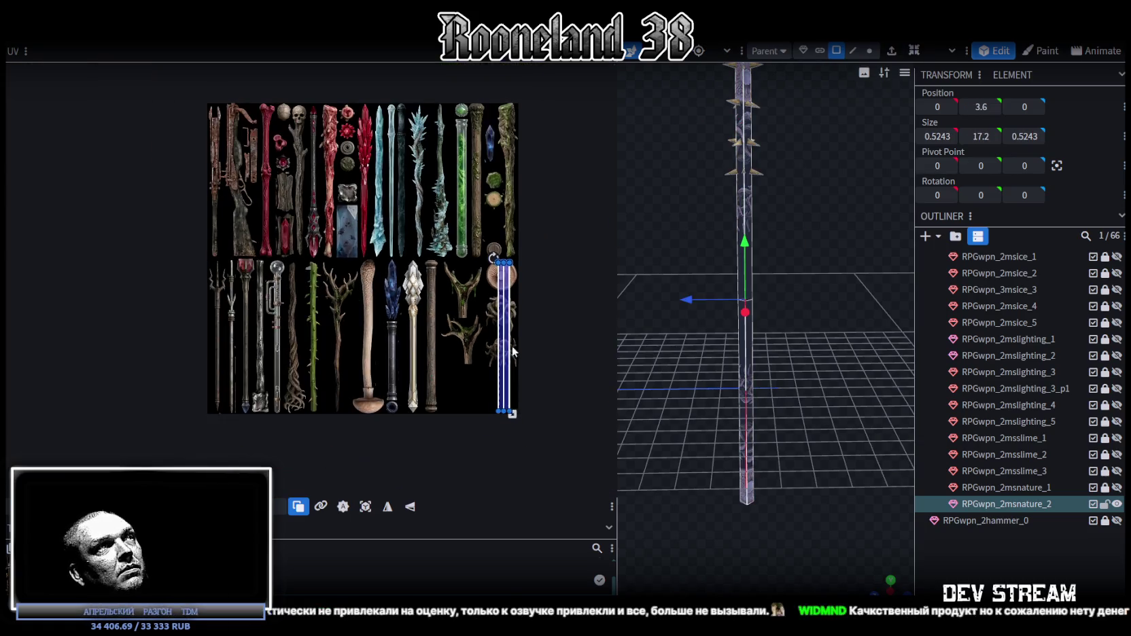
{"action": "left_click_drag", "start_coordinate": [506, 296], "coordinate": [326, 296]}
{"action": "scroll", "coordinate": [270, 273], "scroll_direction": "up", "scroll_amount": 5}
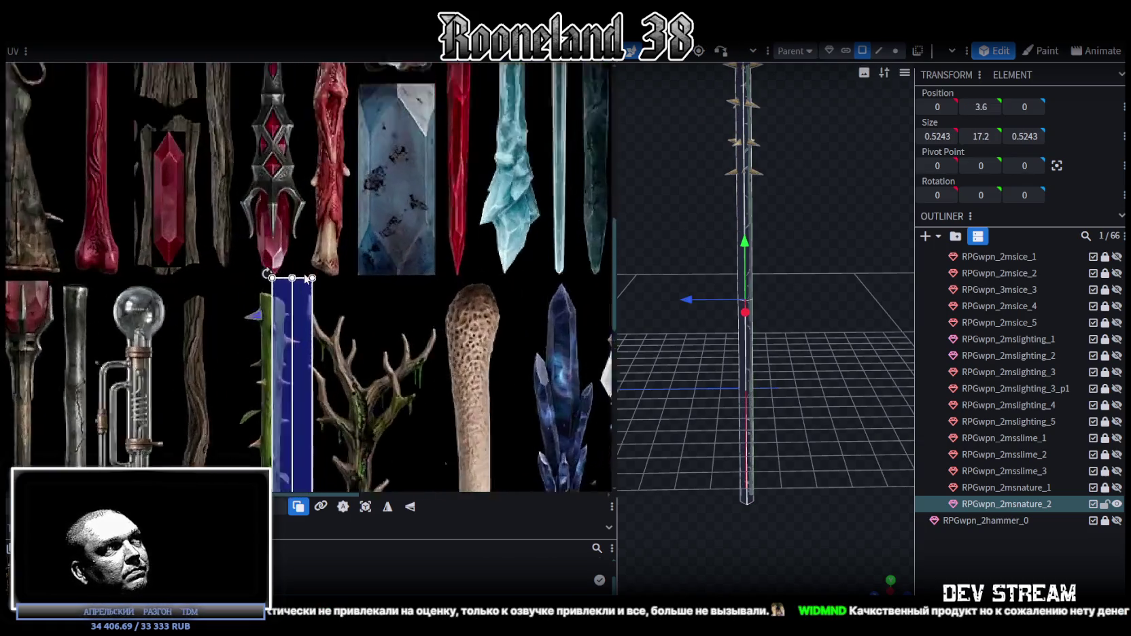
{"action": "left_click_drag", "start_coordinate": [269, 273], "coordinate": [246, 316]}
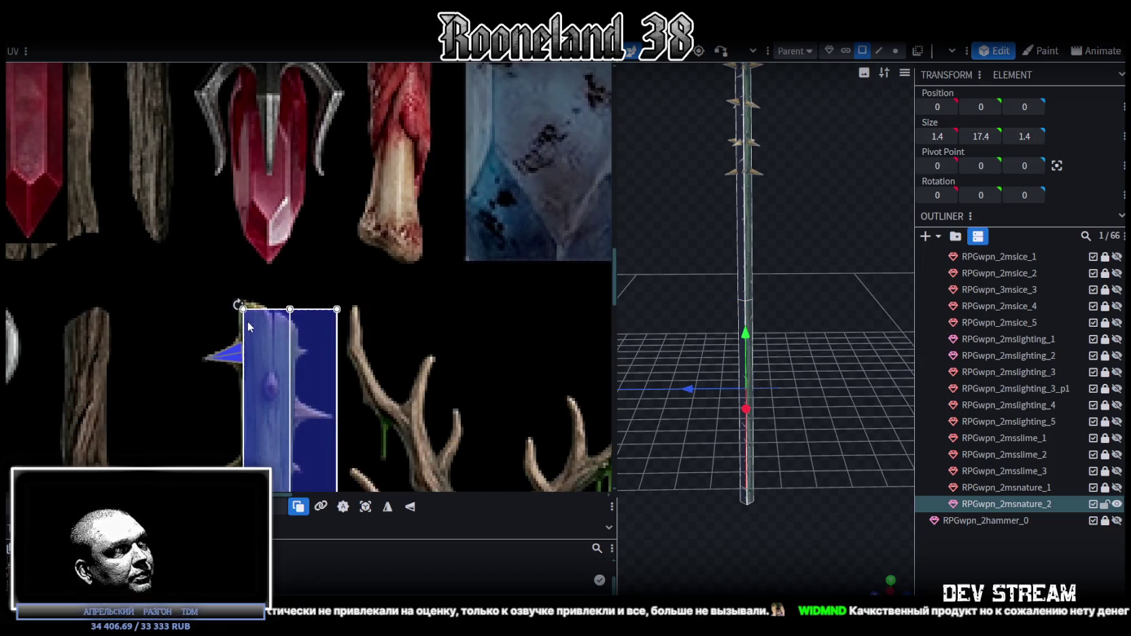
- Narrow the shaft's UV box to fit the thorny stick texture
{"action": "scroll", "coordinate": [285, 300], "scroll_direction": "down", "scroll_amount": 2}
{"action": "scroll", "coordinate": [304, 299], "scroll_direction": "down", "scroll_amount": 2}
{"action": "scroll", "coordinate": [368, 232], "scroll_direction": "down", "scroll_amount": 2}
{"action": "scroll", "coordinate": [440, 154], "scroll_direction": "down", "scroll_amount": 1}
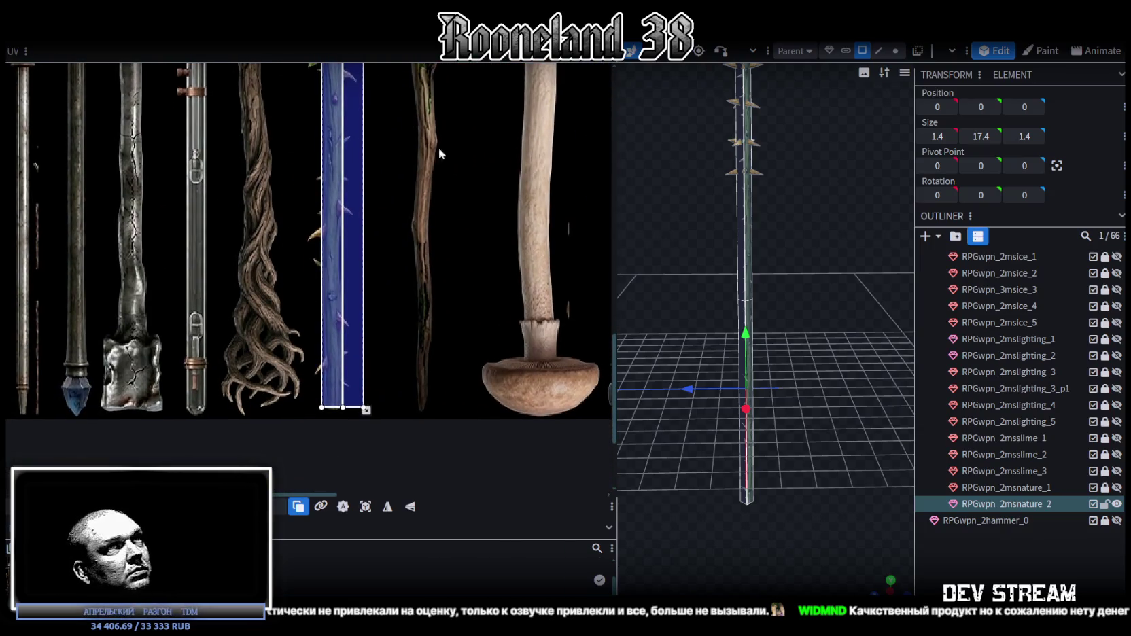
{"action": "scroll", "coordinate": [395, 386], "scroll_direction": "up", "scroll_amount": 1}
{"action": "scroll", "coordinate": [400, 396], "scroll_direction": "up", "scroll_amount": 1}
{"action": "scroll", "coordinate": [408, 398], "scroll_direction": "up", "scroll_amount": 1}
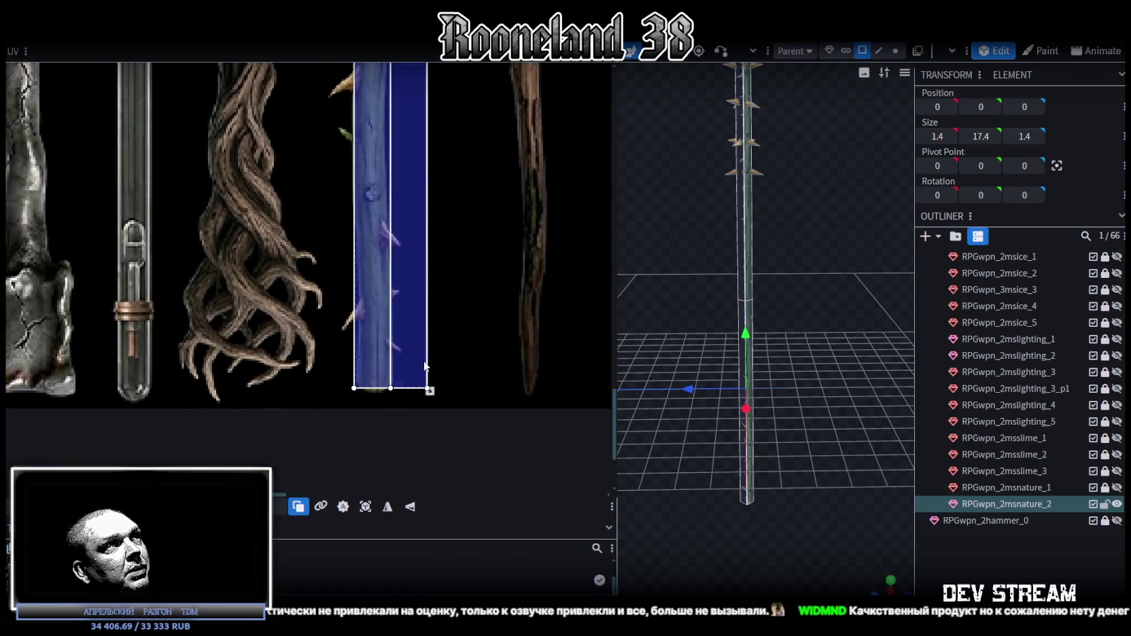
{"action": "scroll", "coordinate": [421, 402], "scroll_direction": "up", "scroll_amount": 1}
{"action": "left_click_drag", "start_coordinate": [420, 402], "coordinate": [348, 394]}
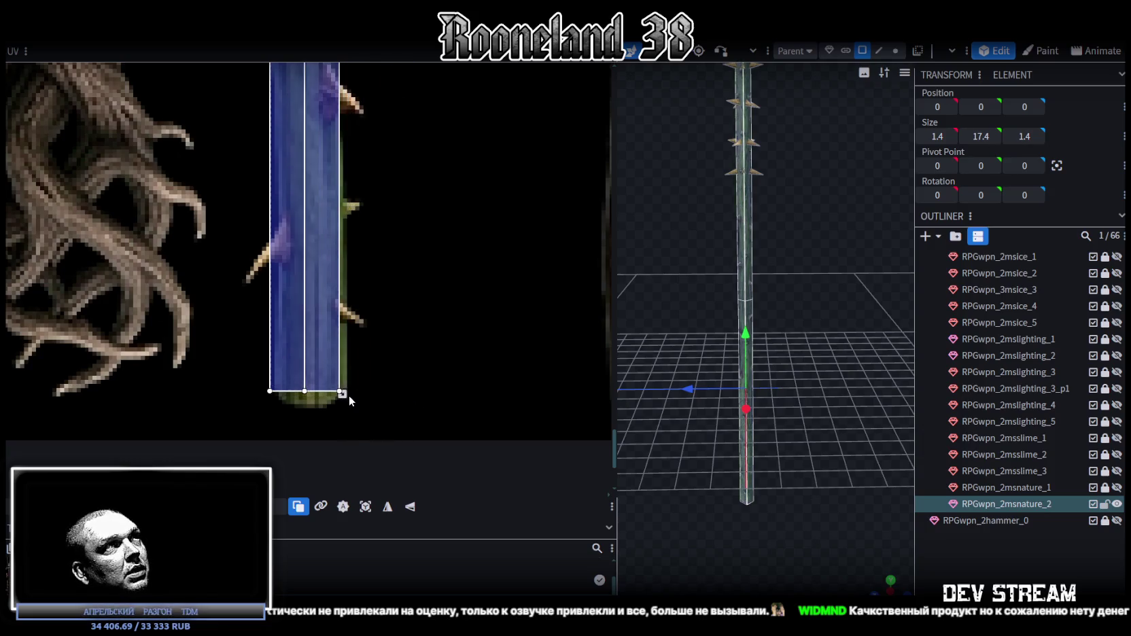
{"action": "scroll", "coordinate": [292, 373], "scroll_direction": "down", "scroll_amount": 1}
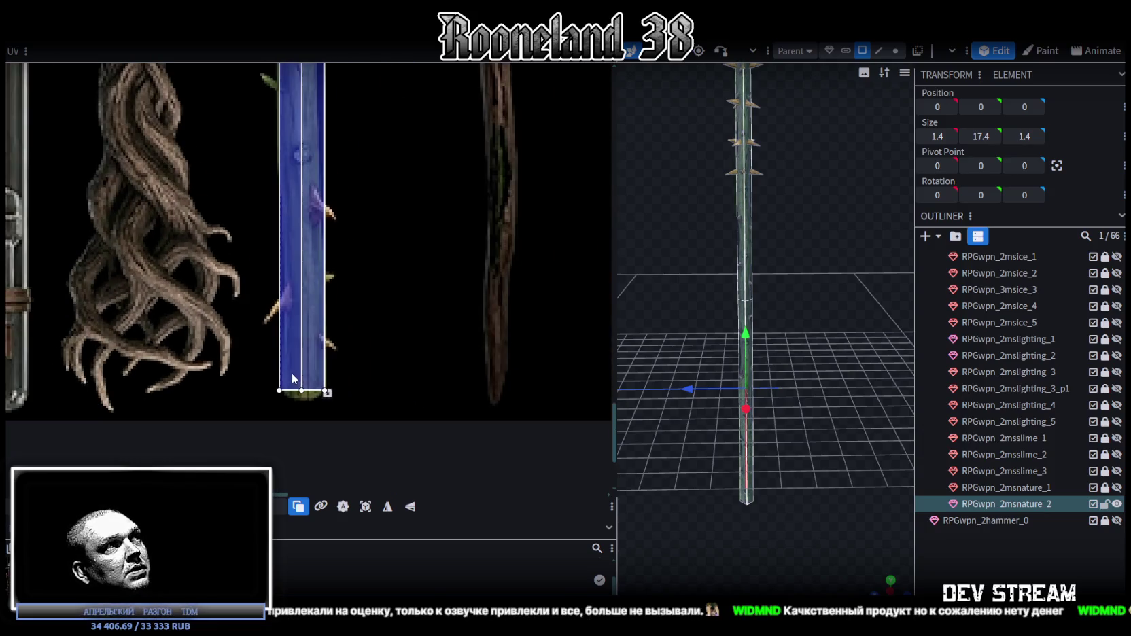
{"action": "scroll", "coordinate": [779, 411], "scroll_direction": "up", "scroll_amount": 1}
{"action": "scroll", "coordinate": [775, 349], "scroll_direction": "up", "scroll_amount": 1}
{"action": "scroll", "coordinate": [802, 342], "scroll_direction": "up", "scroll_amount": 1}
{"action": "scroll", "coordinate": [802, 352], "scroll_direction": "up", "scroll_amount": 1}
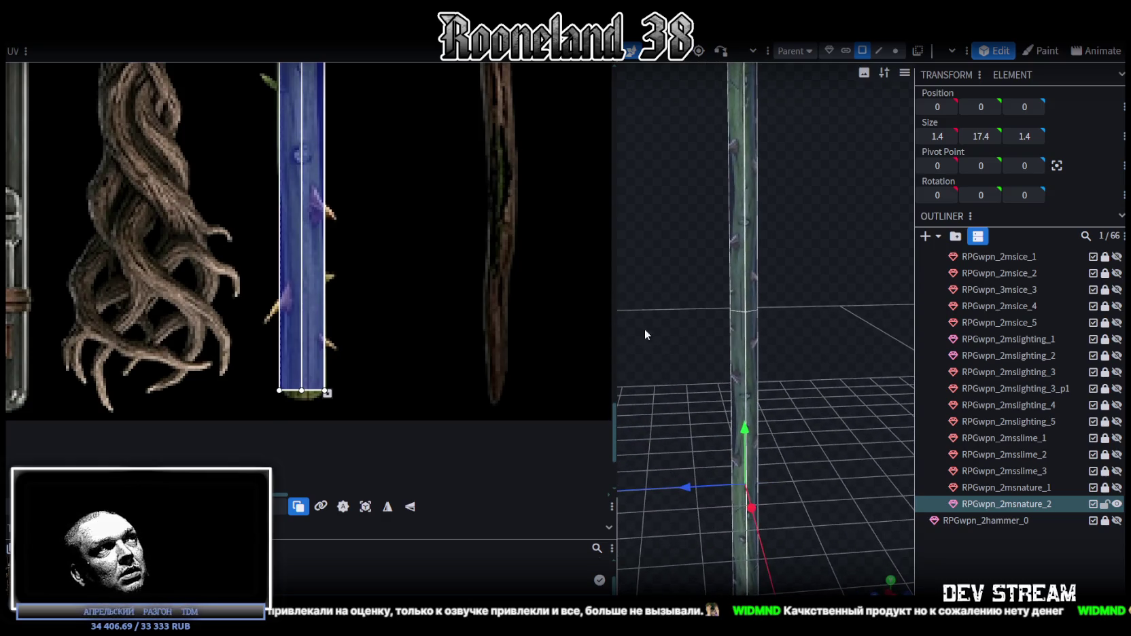
{"action": "scroll", "coordinate": [378, 218], "scroll_direction": "down", "scroll_amount": 5}
{"action": "middle_click_drag", "start_coordinate": [415, 296], "coordinate": [423, 401]}
{"action": "scroll", "coordinate": [431, 381], "scroll_direction": "down", "scroll_amount": 1}
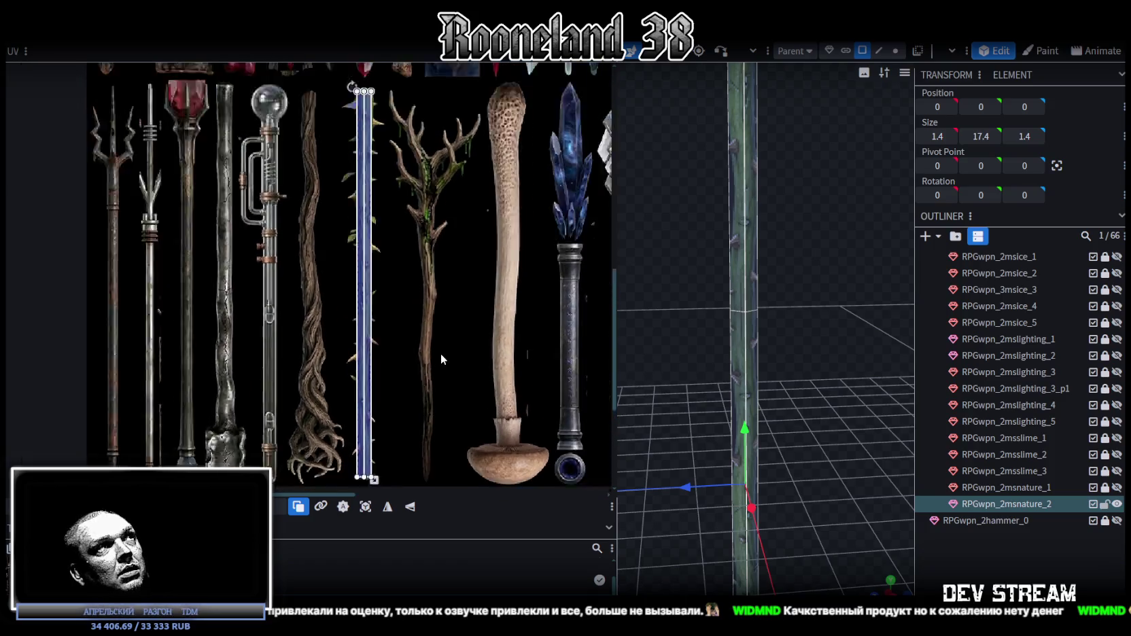
{"action": "scroll", "coordinate": [440, 352], "scroll_direction": "down", "scroll_amount": 1}
{"action": "scroll", "coordinate": [848, 390], "scroll_direction": "down", "scroll_amount": 2}
- Set the stick's top vertices to Y -5 and merge the 4 duplicate vertices
{"action": "mouse_move", "coordinate": [848, 380]}
{"action": "left_mouse_down"}
{"action": "mouse_move", "coordinate": [731, 261]}
{"action": "mouse_move", "coordinate": [766, 323]}
{"action": "mouse_move", "coordinate": [677, 276]}
{"action": "left_mouse_up"}
{"action": "mouse_move", "coordinate": [772, 279]}
{"action": "left_mouse_down"}
{"action": "mouse_move", "coordinate": [792, 291]}
{"action": "mouse_move", "coordinate": [774, 230]}
{"action": "left_mouse_up"}
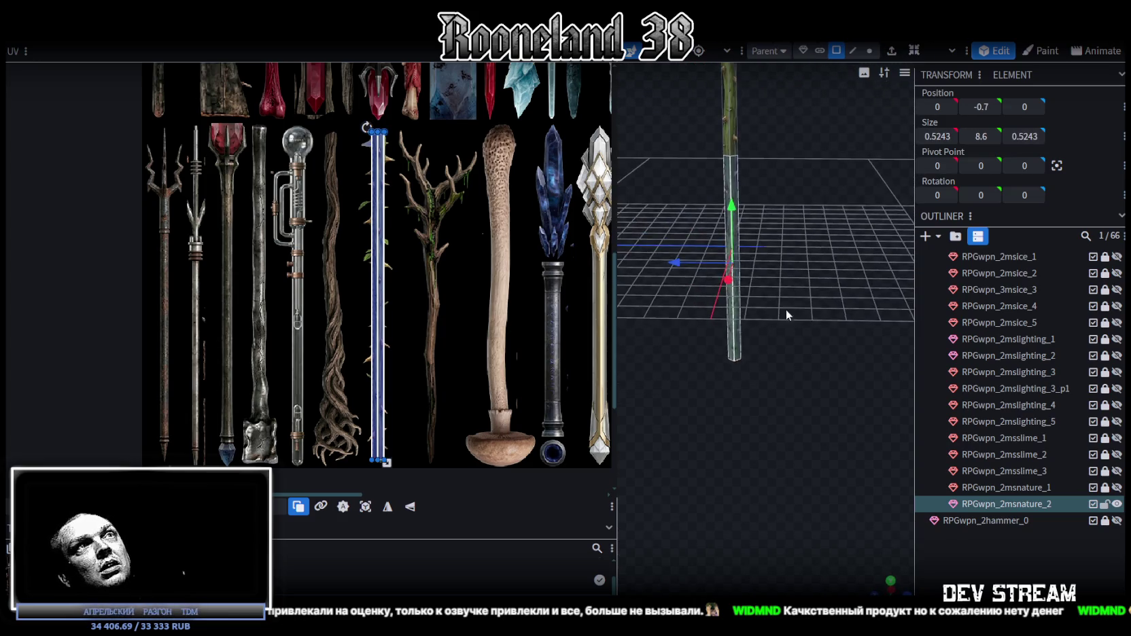
{"action": "left_click", "coordinate": [875, 51]}
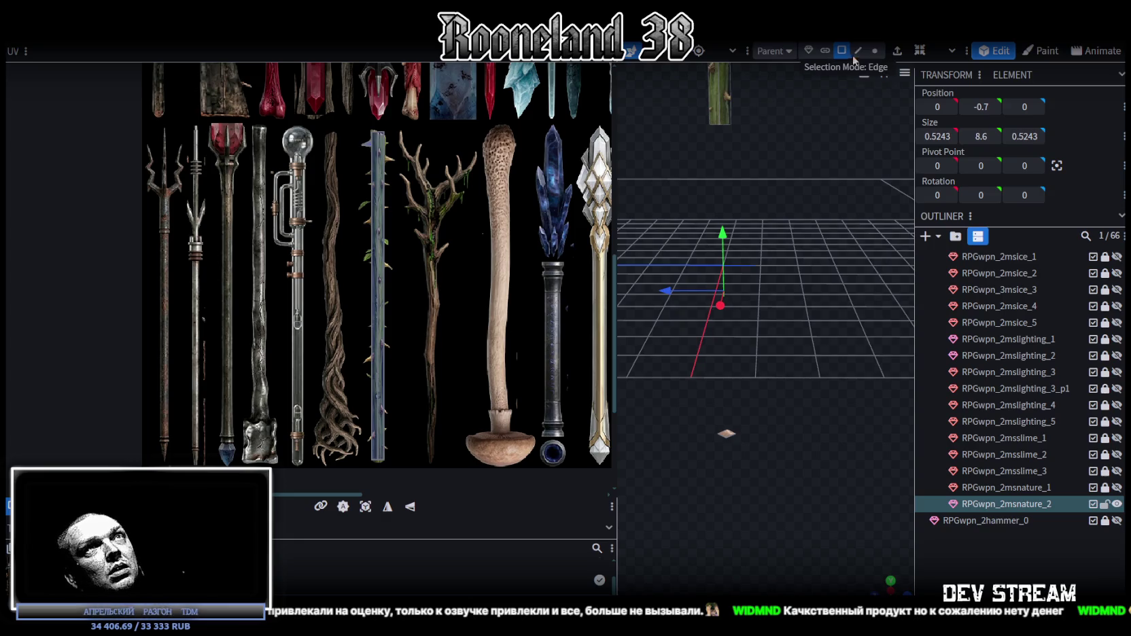
{"action": "left_click_drag", "start_coordinate": [699, 142], "coordinate": [740, 135]}
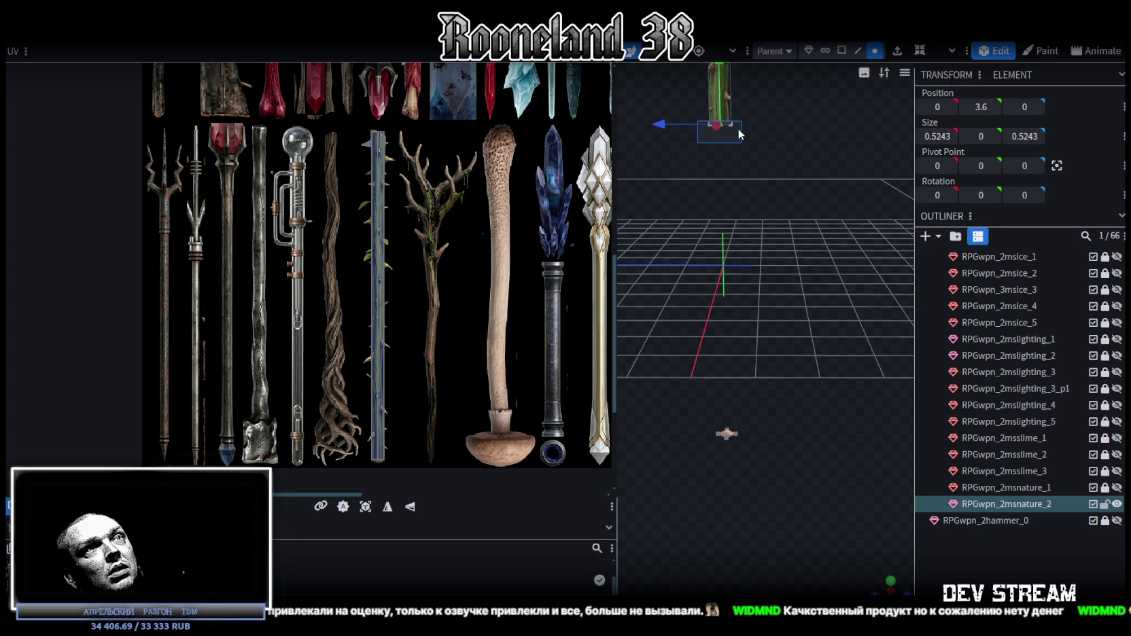
{"action": "left_click", "coordinate": [741, 438]}
{"action": "left_click_drag", "start_coordinate": [709, 141], "coordinate": [760, 119]}
{"action": "key", "text": "Return"}
{"action": "left_click", "coordinate": [530, 178]}
- View the stick from above and select its top face
{"action": "mouse_move", "coordinate": [810, 361]}
{"action": "left_mouse_down"}
{"action": "mouse_move", "coordinate": [751, 315]}
{"action": "mouse_move", "coordinate": [700, 332]}
{"action": "mouse_move", "coordinate": [800, 362]}
{"action": "left_mouse_up"}
{"action": "scroll", "coordinate": [701, 332], "scroll_direction": "up", "scroll_amount": 3}
{"action": "scroll", "coordinate": [368, 233], "scroll_direction": "up", "scroll_amount": 3}
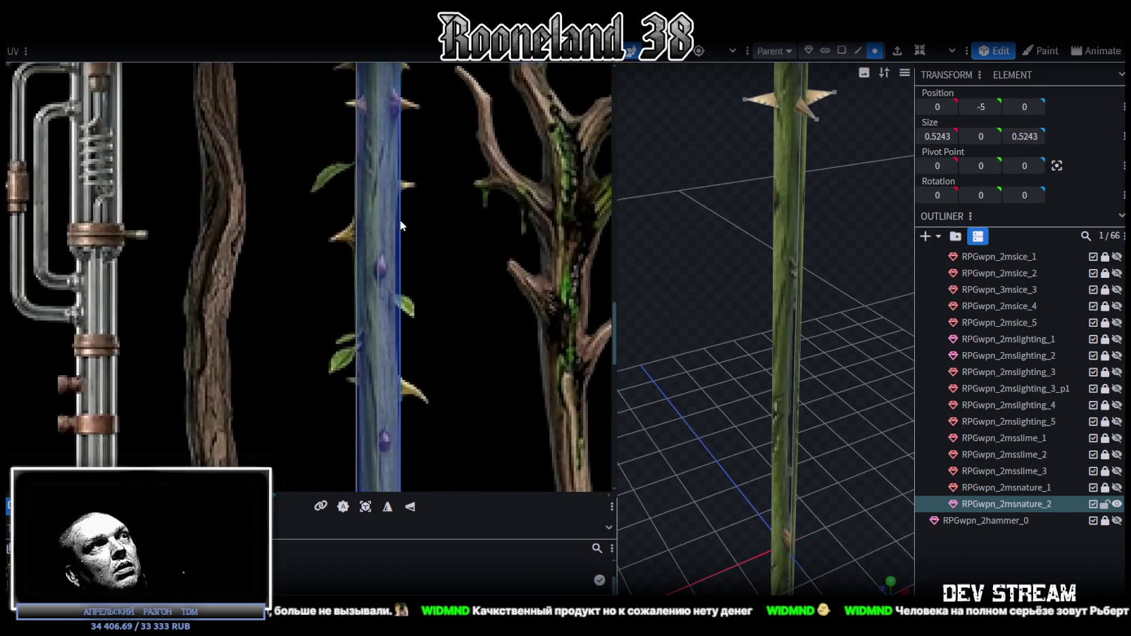
{"action": "scroll", "coordinate": [421, 206], "scroll_direction": "up", "scroll_amount": 2}
{"action": "scroll", "coordinate": [731, 348], "scroll_direction": "down", "scroll_amount": 3}
{"action": "mouse_move", "coordinate": [729, 343]}
{"action": "left_mouse_down"}
{"action": "mouse_move", "coordinate": [839, 333]}
{"action": "mouse_move", "coordinate": [792, 426]}
{"action": "left_mouse_up"}
{"action": "scroll", "coordinate": [823, 342], "scroll_direction": "up", "scroll_amount": 2}
{"action": "scroll", "coordinate": [843, 344], "scroll_direction": "up", "scroll_amount": 2}
{"action": "scroll", "coordinate": [843, 344], "scroll_direction": "up", "scroll_amount": 2}
{"action": "scroll", "coordinate": [833, 347], "scroll_direction": "up", "scroll_amount": 1}
{"action": "scroll", "coordinate": [387, 219], "scroll_direction": "down", "scroll_amount": 3}
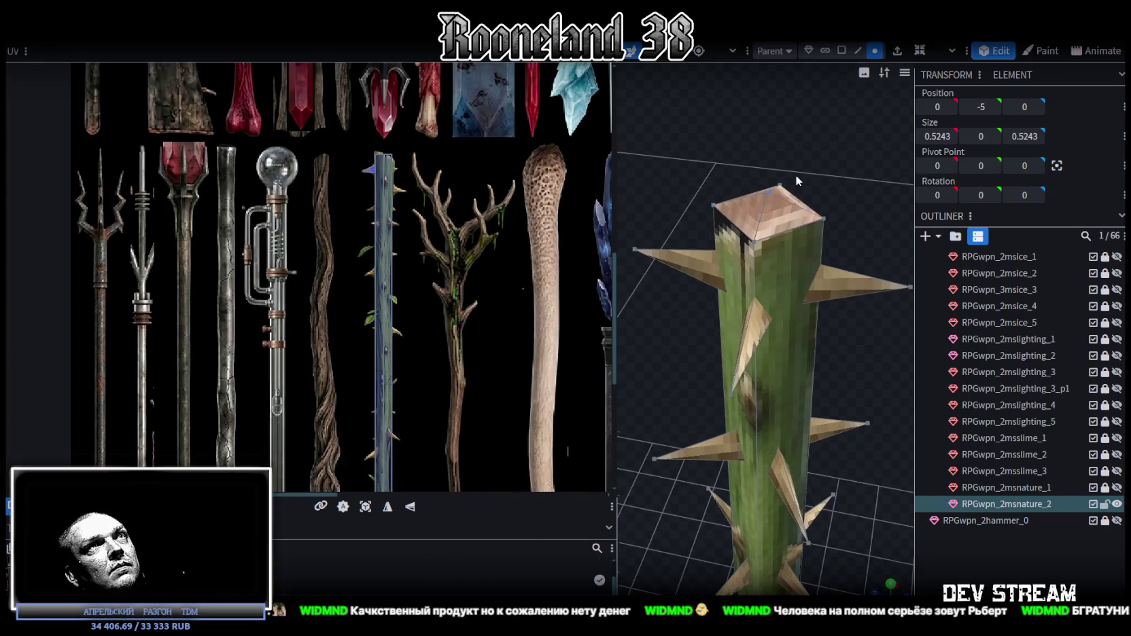
{"action": "scroll", "coordinate": [797, 178], "scroll_direction": "down", "scroll_amount": 3}
{"action": "scroll", "coordinate": [488, 314], "scroll_direction": "down", "scroll_amount": 3}
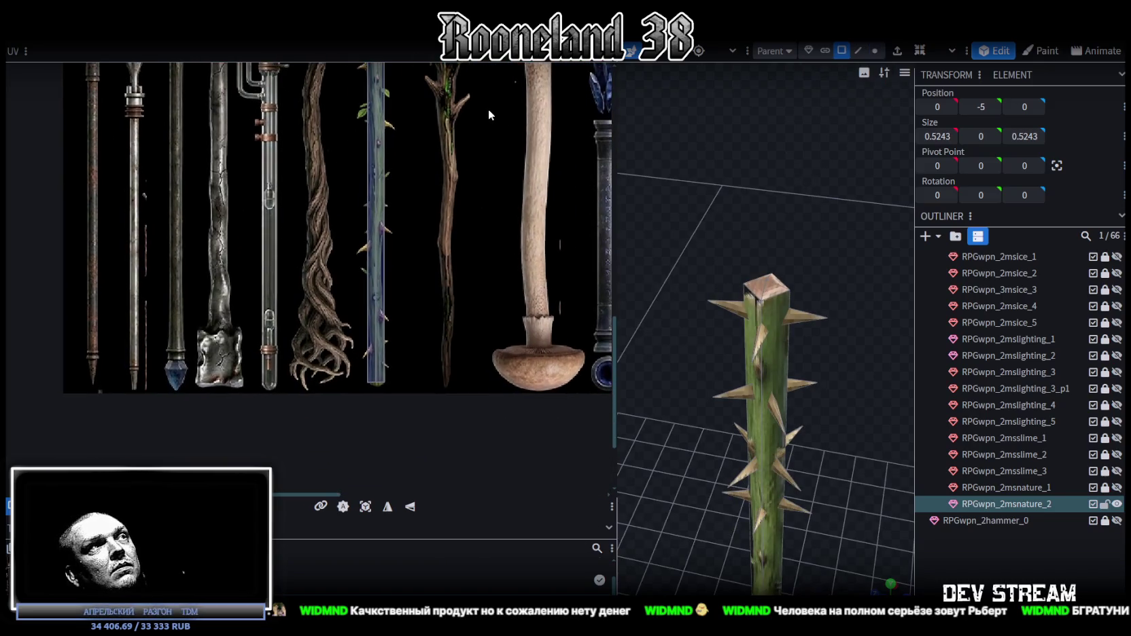
{"action": "scroll", "coordinate": [476, 204], "scroll_direction": "up", "scroll_amount": 3}
{"action": "scroll", "coordinate": [411, 134], "scroll_direction": "up", "scroll_amount": 2}
{"action": "scroll", "coordinate": [569, 213], "scroll_direction": "up", "scroll_amount": 2}
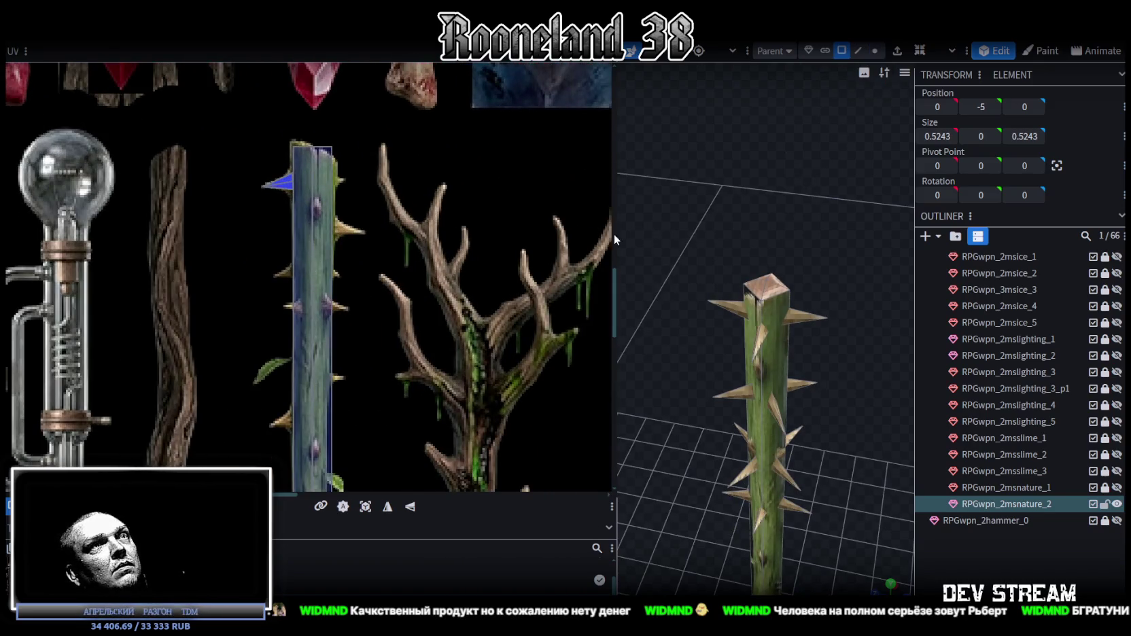
{"action": "left_click", "coordinate": [772, 291]}
- Reselect the stick's top face and grow the selection with Ctrl+A
{"action": "left_click", "coordinate": [770, 285]}
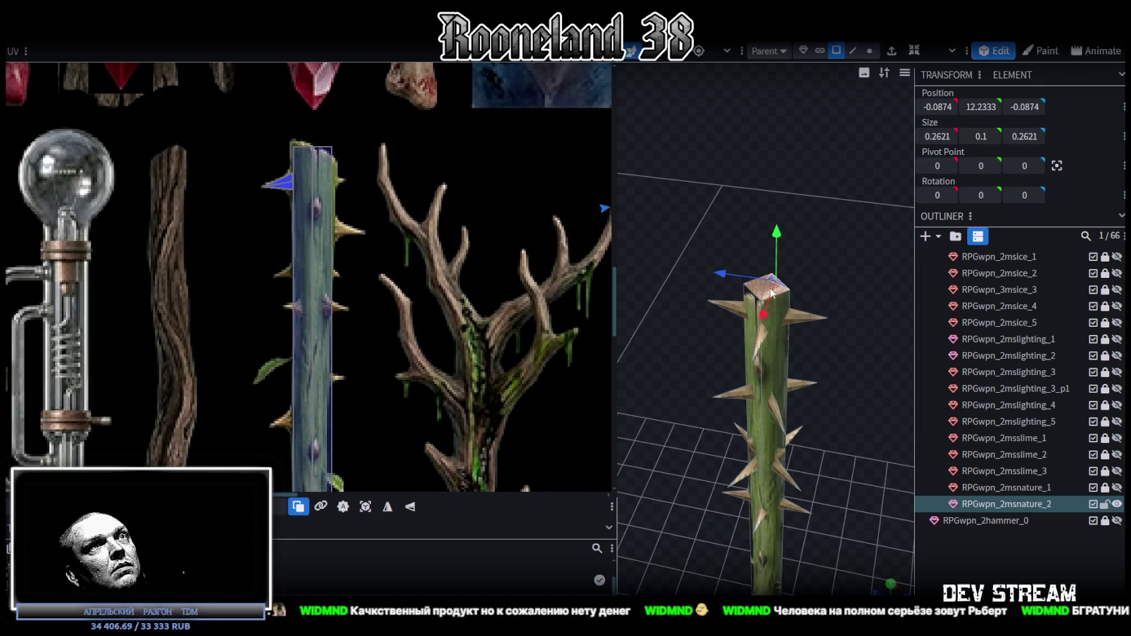
{"action": "scroll", "coordinate": [820, 285], "scroll_direction": "up", "scroll_amount": 3}
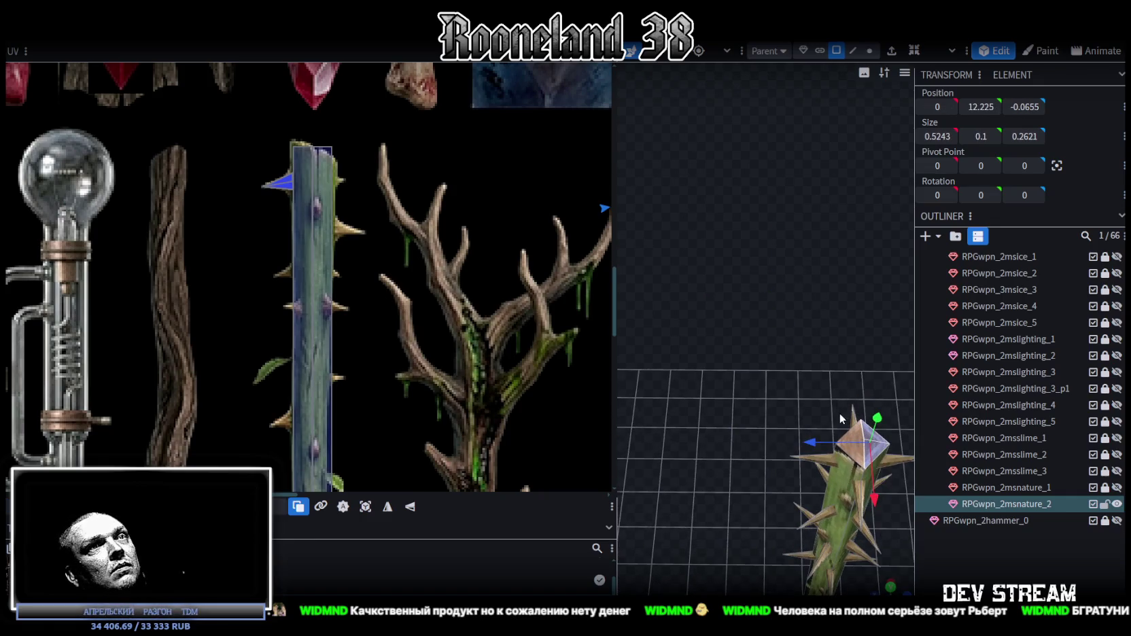
{"action": "right_click_drag", "start_coordinate": [841, 442], "coordinate": [819, 416]}
{"action": "left_click", "coordinate": [774, 378]}
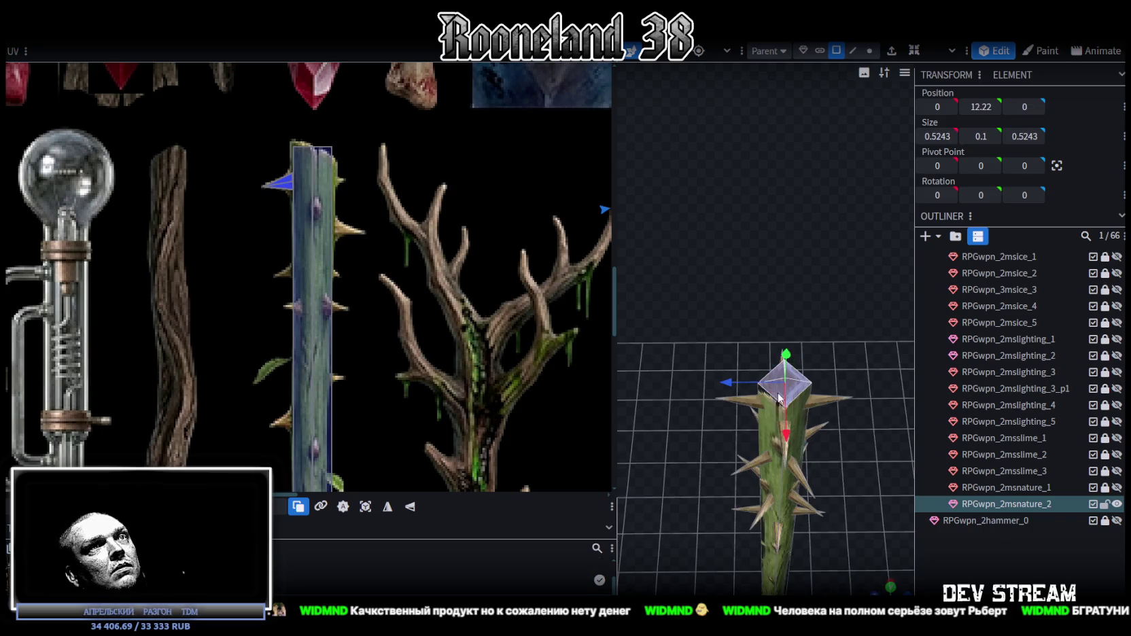
{"action": "scroll", "coordinate": [812, 448], "scroll_direction": "down", "scroll_amount": 3}
{"action": "left_click_drag", "start_coordinate": [813, 447], "coordinate": [799, 374]}
{"action": "scroll", "coordinate": [461, 267], "scroll_direction": "down", "scroll_amount": 2}
{"action": "scroll", "coordinate": [460, 266], "scroll_direction": "down", "scroll_amount": 2}
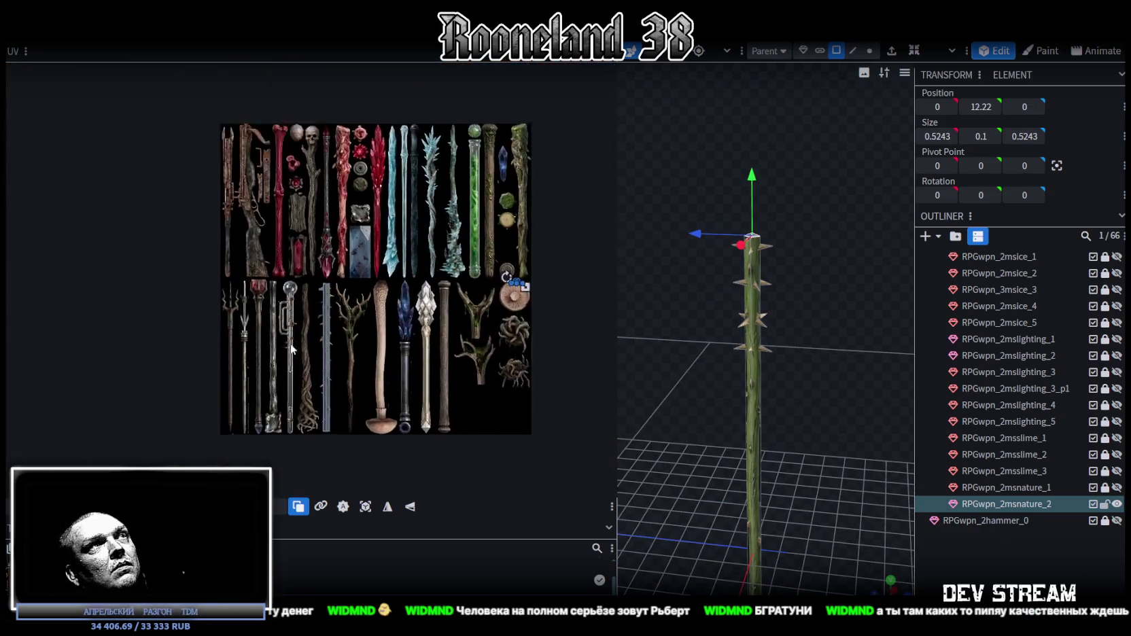
{"action": "scroll", "coordinate": [192, 386], "scroll_direction": "up", "scroll_amount": 3}
{"action": "scroll", "coordinate": [192, 386], "scroll_direction": "up", "scroll_amount": 2}
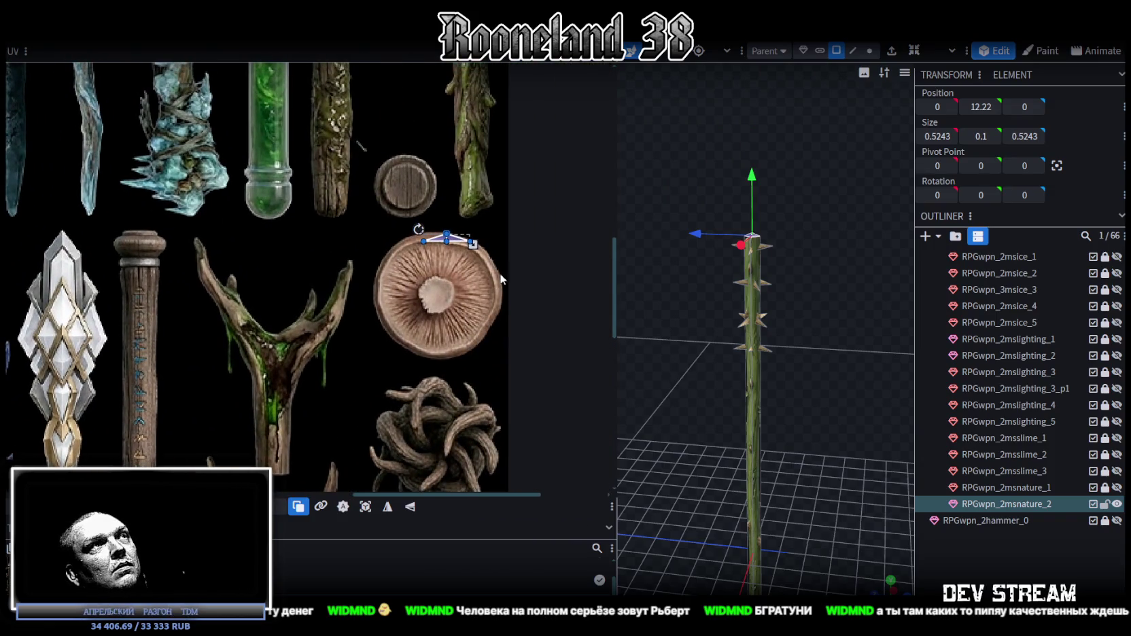
{"action": "key", "text": "ctrl+a"}
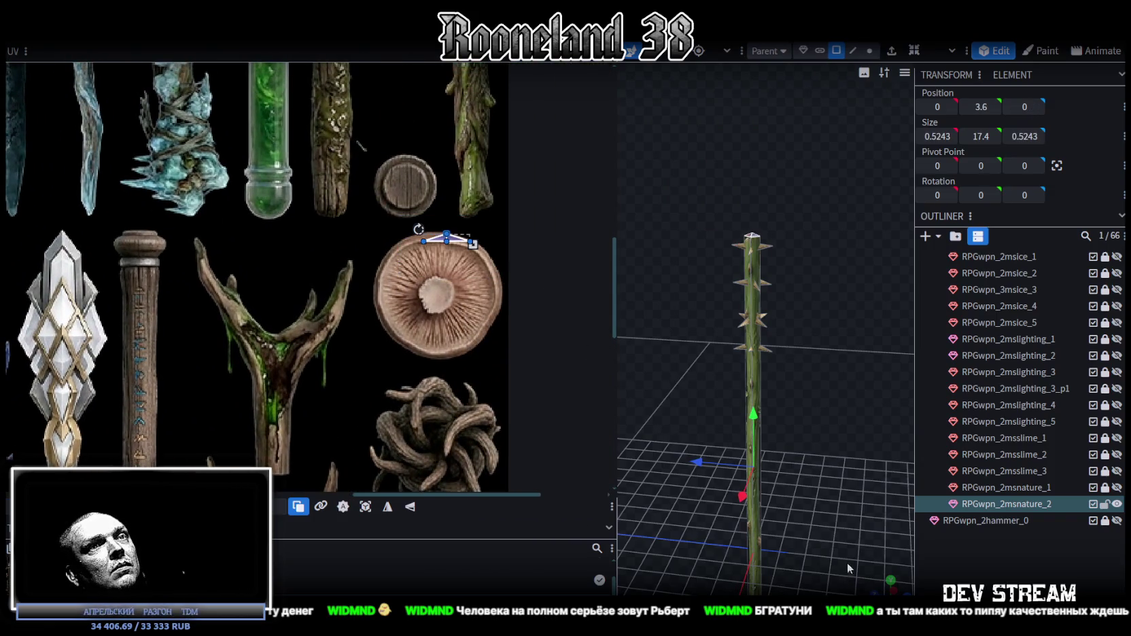
- Switch to orthographic view and enlarge the top face's UV box toward the round texture
{"action": "left_click", "coordinate": [892, 581]}
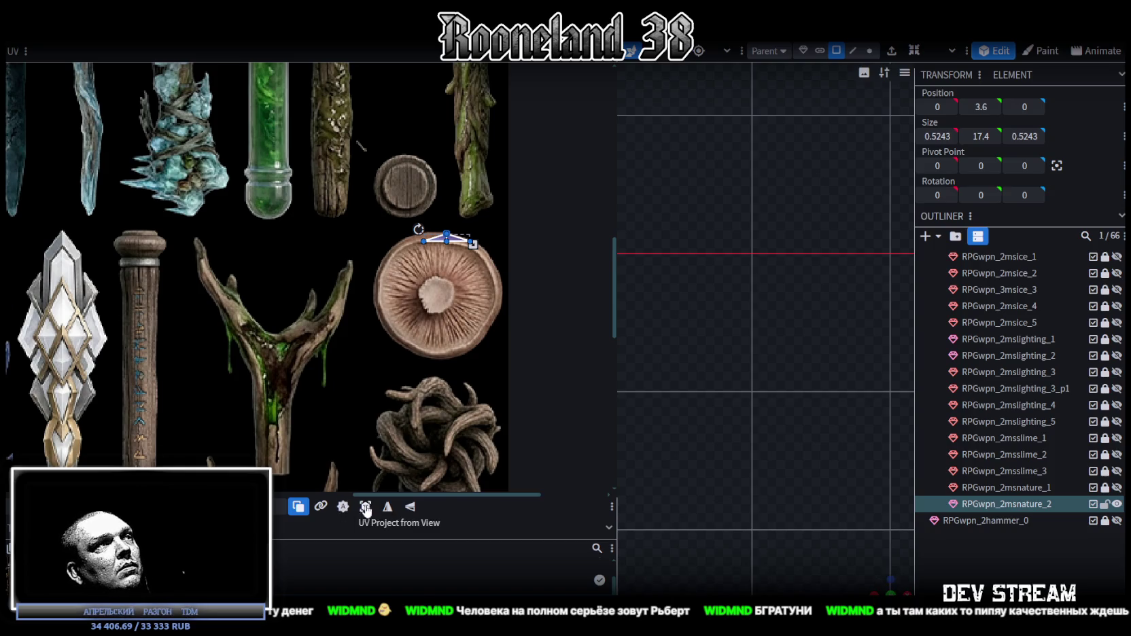
{"action": "scroll", "coordinate": [336, 372], "scroll_direction": "down", "scroll_amount": 10}
{"action": "scroll", "coordinate": [183, 283], "scroll_direction": "up", "scroll_amount": 4}
{"action": "scroll", "coordinate": [102, 230], "scroll_direction": "up", "scroll_amount": 2}
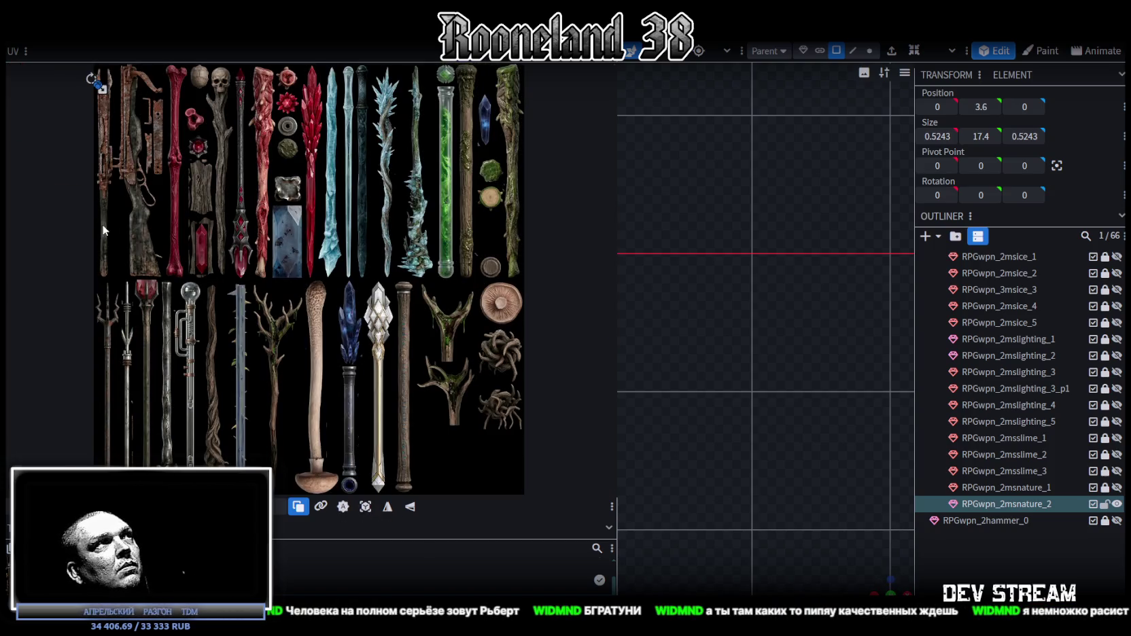
{"action": "mouse_move", "coordinate": [106, 91]}
{"action": "left_mouse_down"}
{"action": "mouse_move", "coordinate": [133, 119]}
{"action": "mouse_move", "coordinate": [506, 206]}
{"action": "left_mouse_up"}
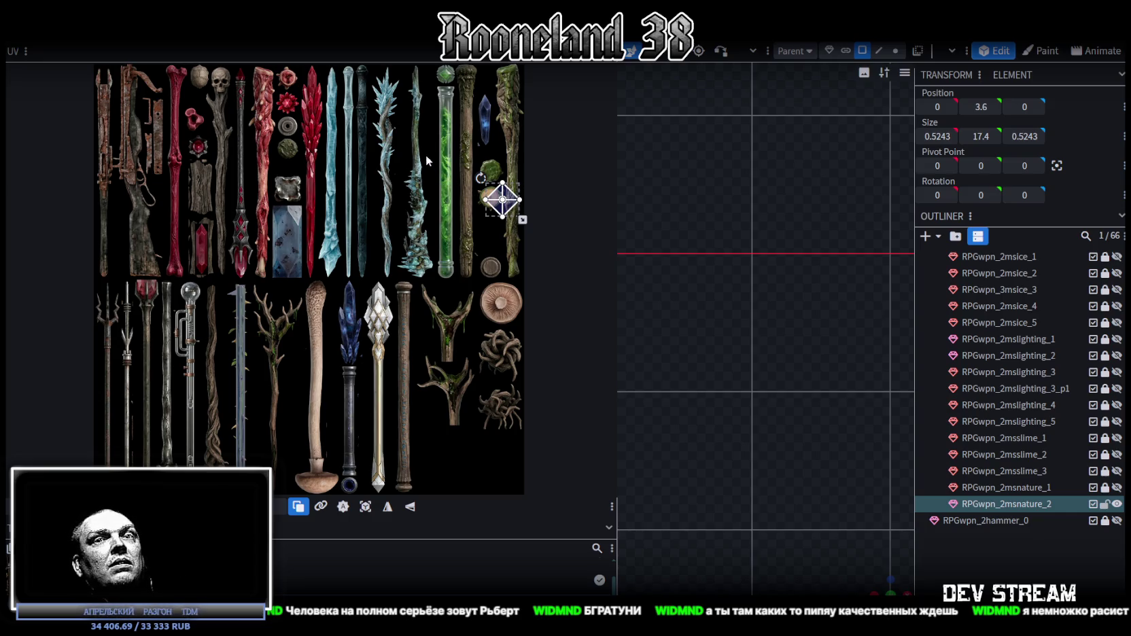
{"action": "scroll", "coordinate": [522, 148], "scroll_direction": "up", "scroll_amount": 3}
- Place the cap UVs over the round log-end texture and size them to cover the stump
{"action": "scroll", "coordinate": [435, 203], "scroll_direction": "up", "scroll_amount": 2}
{"action": "left_click_drag", "start_coordinate": [398, 317], "coordinate": [378, 336]}
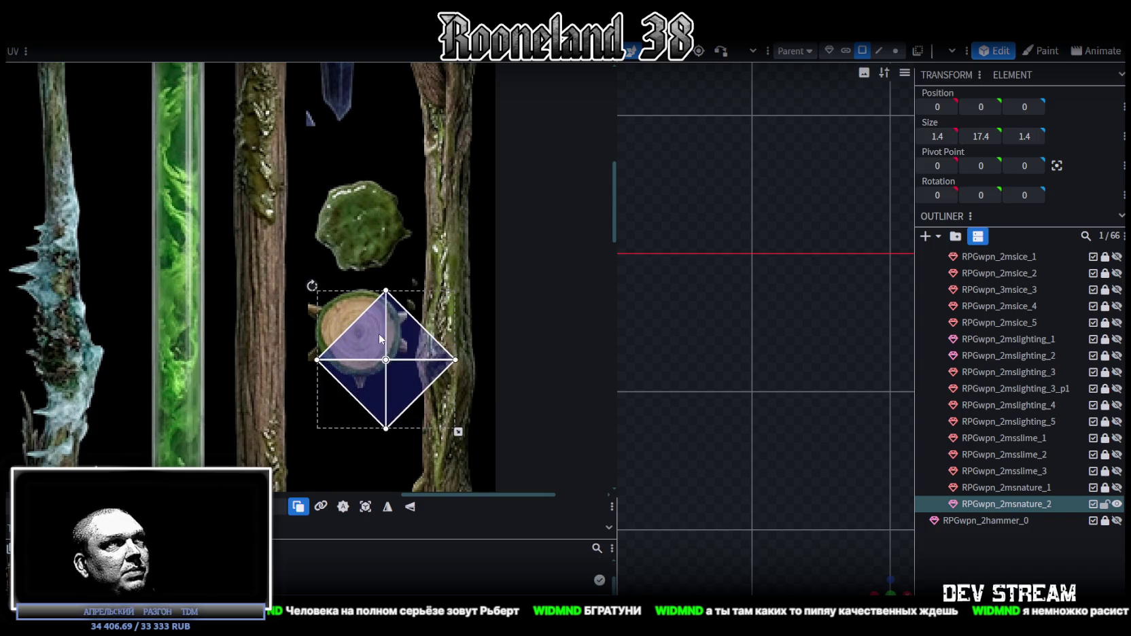
{"action": "left_click_drag", "start_coordinate": [379, 340], "coordinate": [384, 342]}
{"action": "left_click_drag", "start_coordinate": [461, 433], "coordinate": [400, 388]}
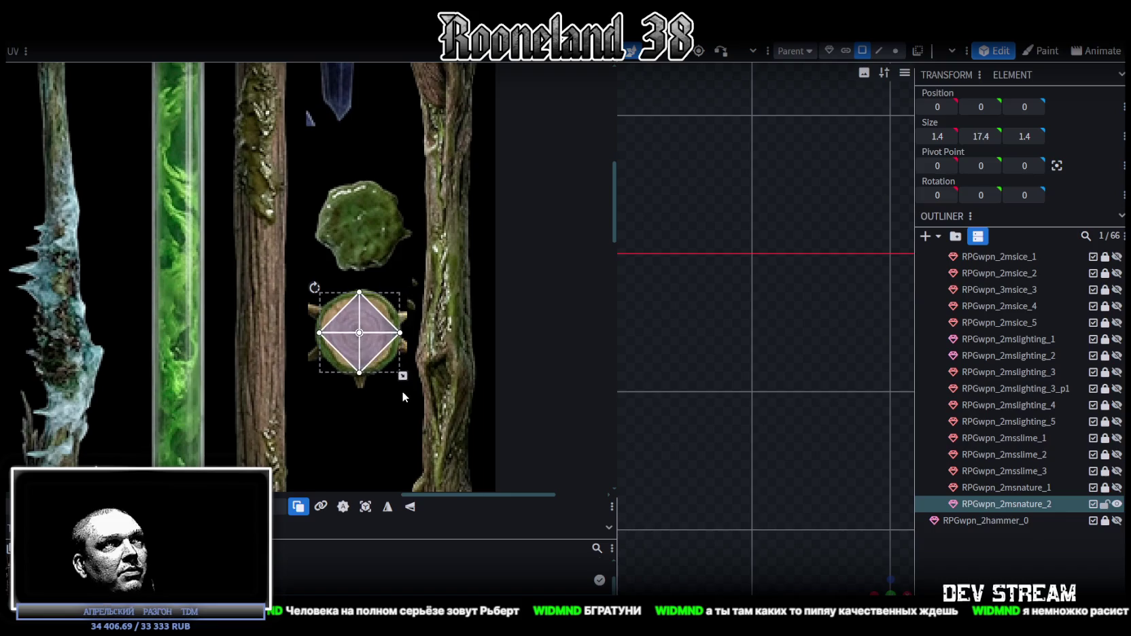
{"action": "scroll", "coordinate": [381, 367], "scroll_direction": "up", "scroll_amount": 3}
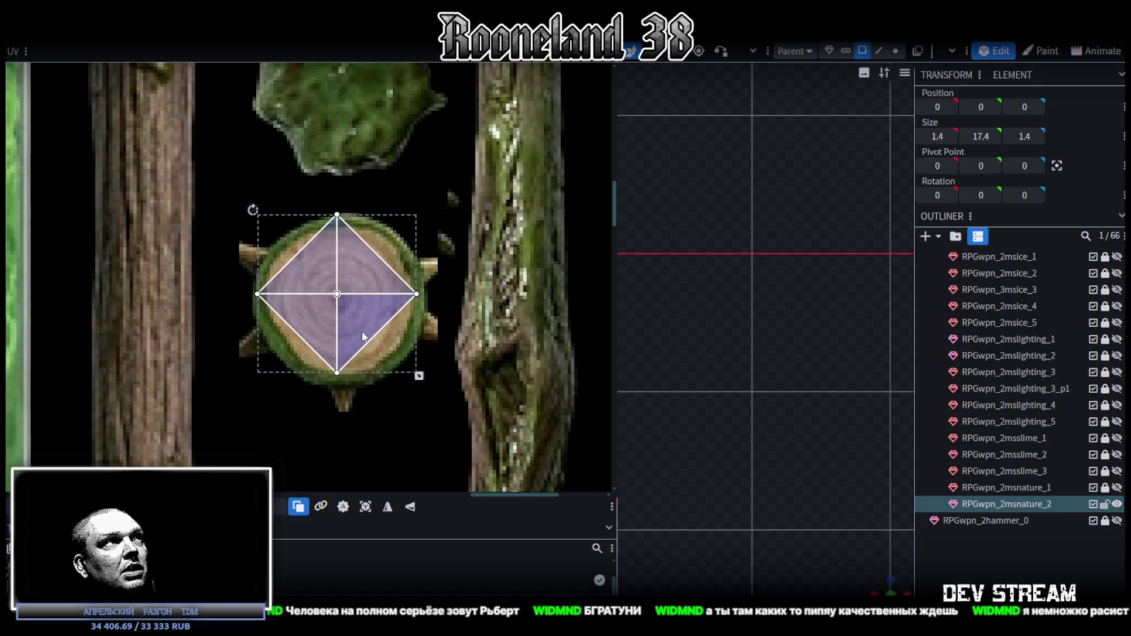
{"action": "left_click_drag", "start_coordinate": [419, 375], "coordinate": [426, 383]}
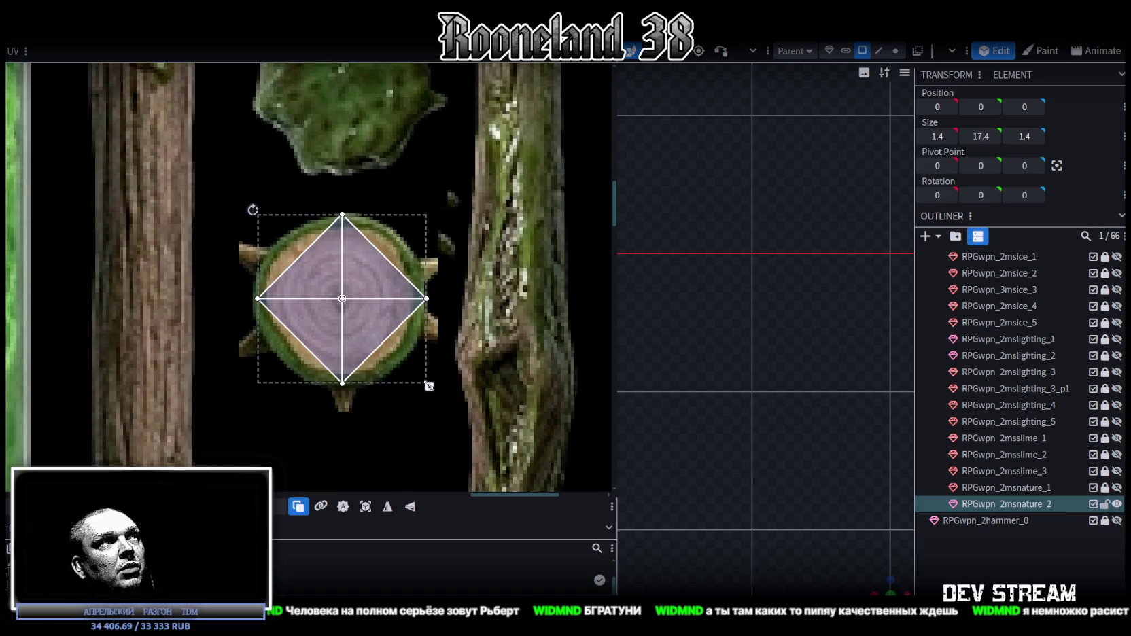
{"action": "scroll", "coordinate": [388, 348], "scroll_direction": "up", "scroll_amount": 3}
{"action": "left_click_drag", "start_coordinate": [449, 404], "coordinate": [453, 414]}
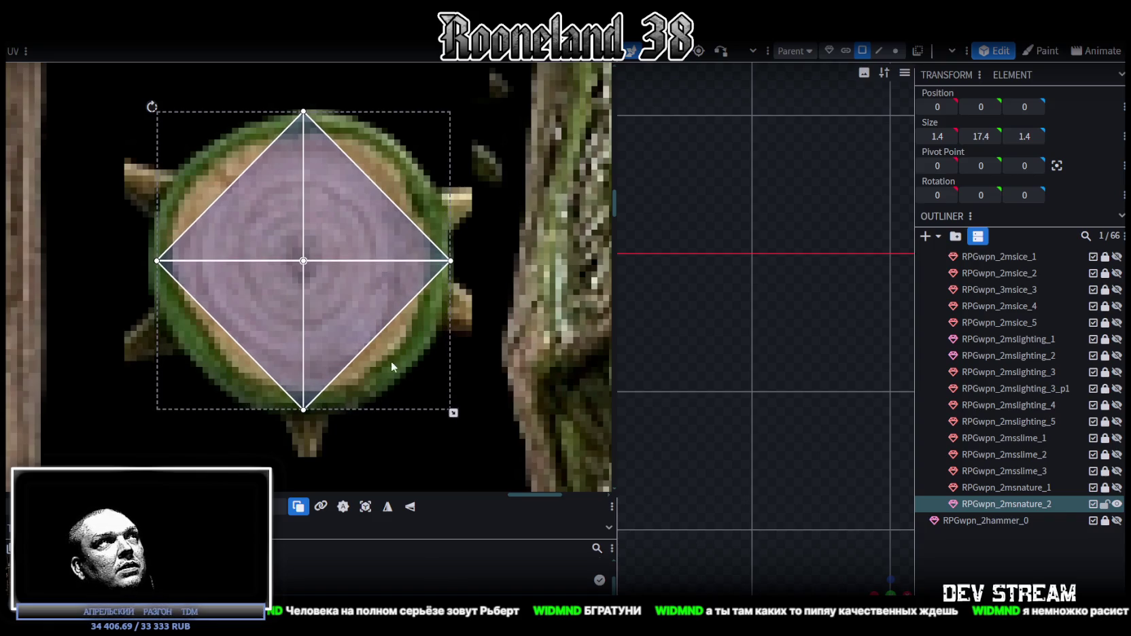
- Reposition and slightly shrink the top face mapping to centre it on the stump
{"action": "scroll", "coordinate": [336, 345], "scroll_direction": "down", "scroll_amount": 5}
{"action": "scroll", "coordinate": [340, 336], "scroll_direction": "down", "scroll_amount": 2}
{"action": "scroll", "coordinate": [328, 300], "scroll_direction": "up", "scroll_amount": 3}
{"action": "scroll", "coordinate": [328, 300], "scroll_direction": "up", "scroll_amount": 3}
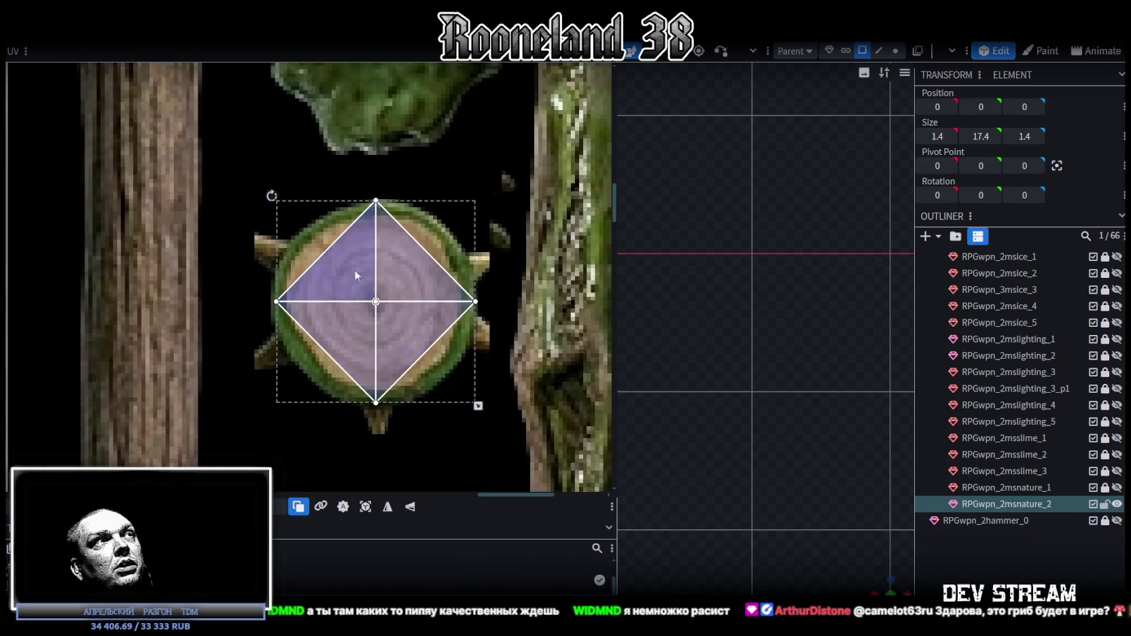
{"action": "left_click_drag", "start_coordinate": [393, 266], "coordinate": [408, 283]}
{"action": "left_click_drag", "start_coordinate": [492, 421], "coordinate": [460, 390]}
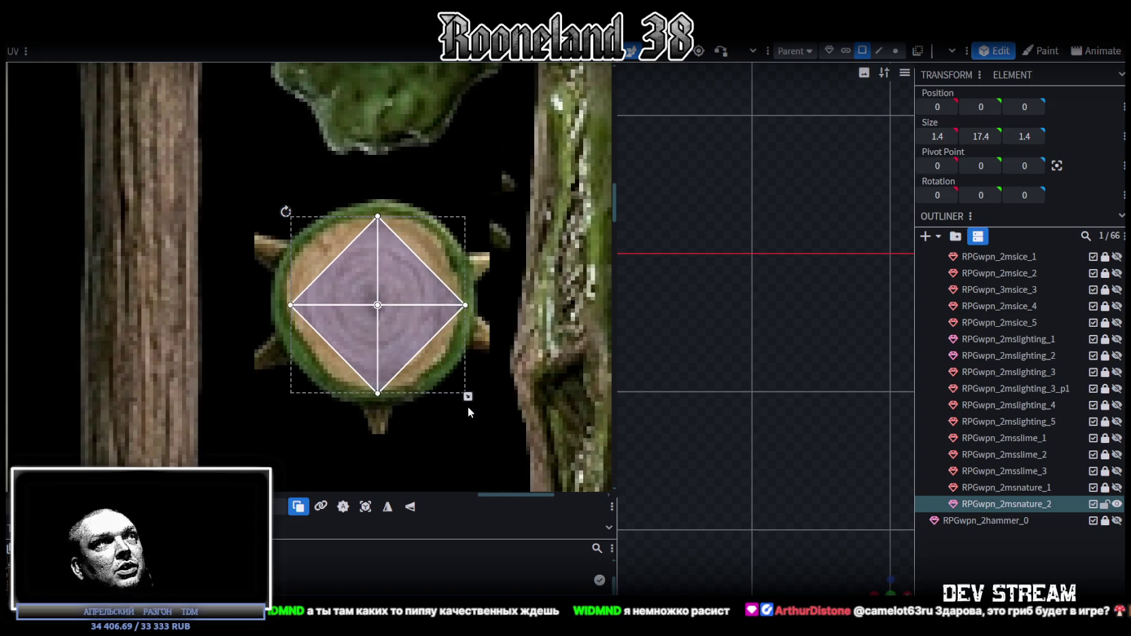
{"action": "left_click_drag", "start_coordinate": [399, 329], "coordinate": [383, 325]}
{"action": "scroll", "coordinate": [208, 277], "scroll_direction": "down", "scroll_amount": 3}
{"action": "scroll", "coordinate": [190, 268], "scroll_direction": "down", "scroll_amount": 4}
{"action": "scroll", "coordinate": [306, 294], "scroll_direction": "down", "scroll_amount": 2}
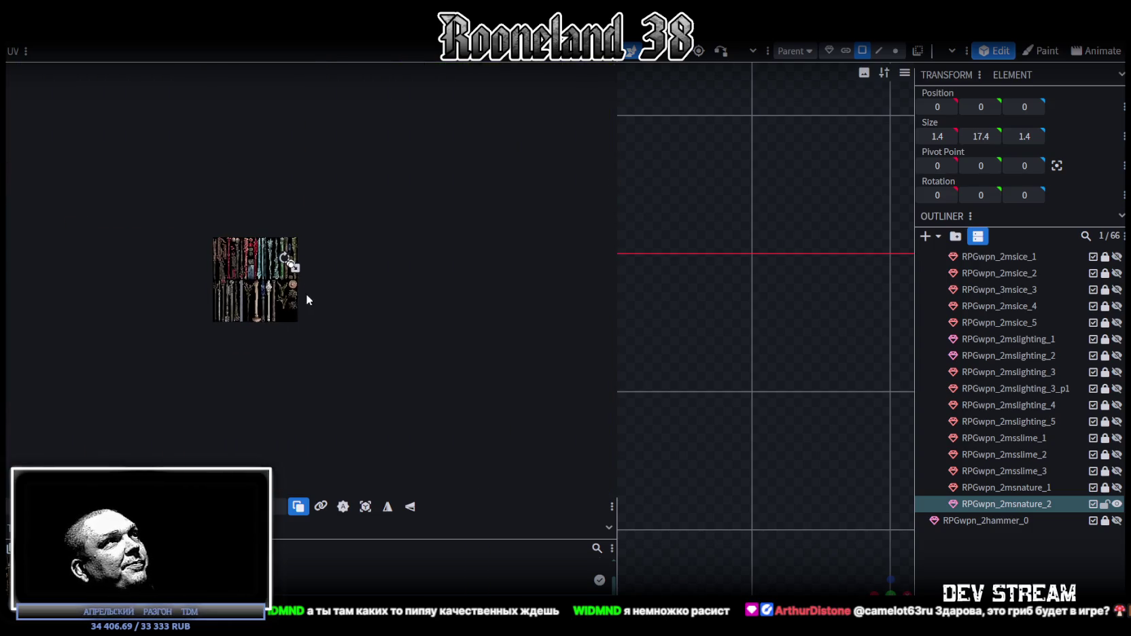
{"action": "scroll", "coordinate": [725, 435], "scroll_direction": "up", "scroll_amount": 2}
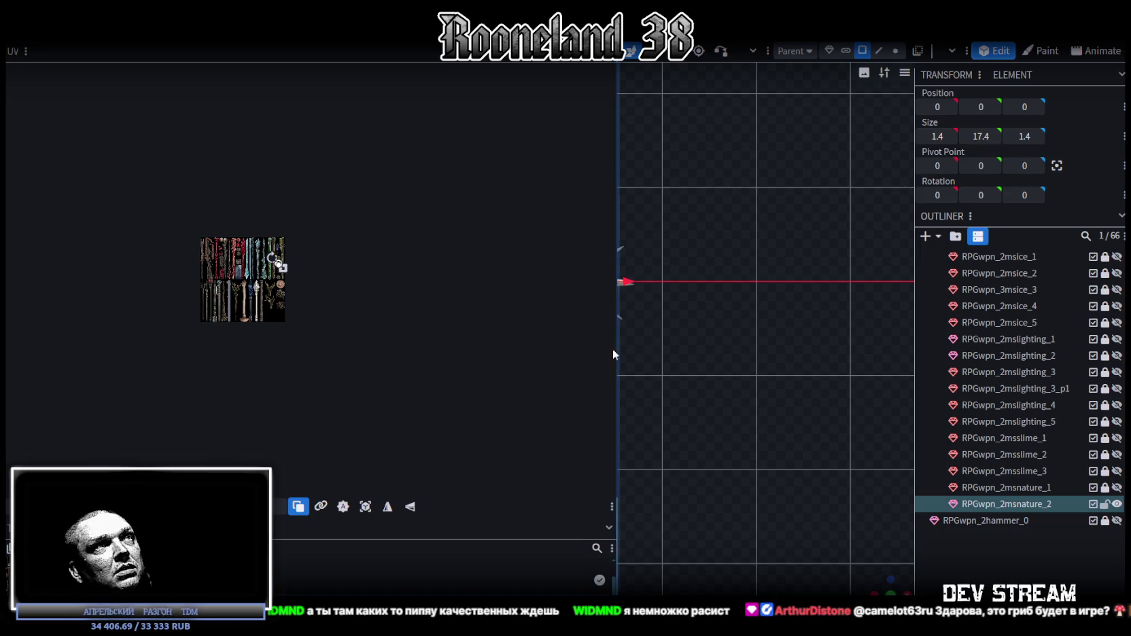
- Widen the 3D viewport, inspect the green thorny staff in perspective, and select the shaft
{"action": "left_click_drag", "start_coordinate": [620, 357], "coordinate": [285, 350]}
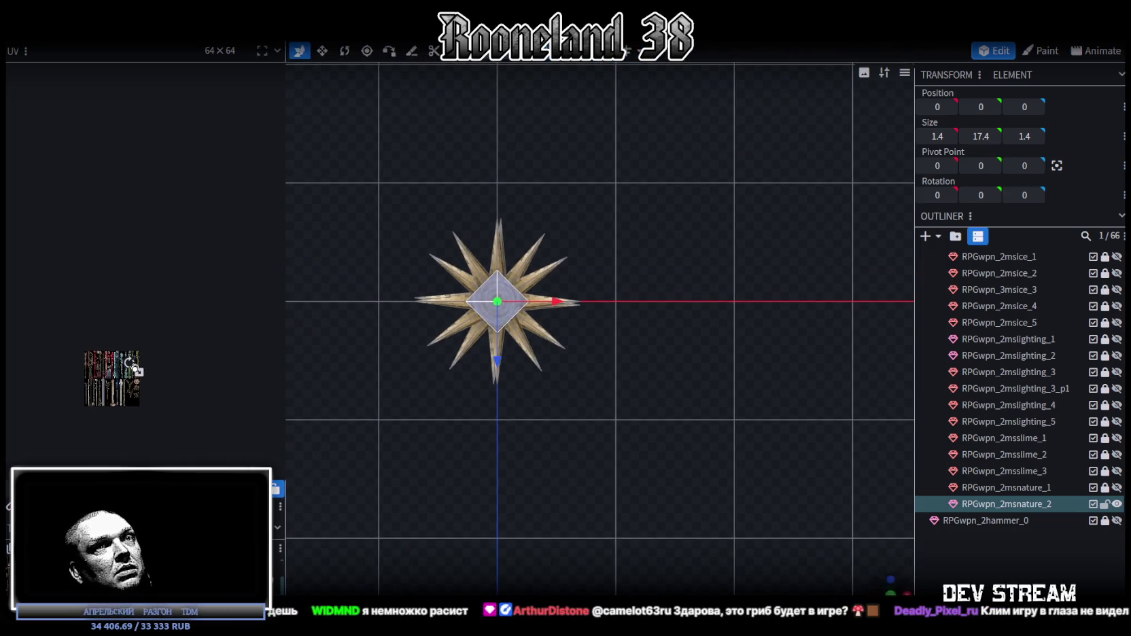
{"action": "mouse_move", "coordinate": [886, 585]}
{"action": "left_mouse_down"}
{"action": "mouse_move", "coordinate": [722, 460]}
{"action": "mouse_move", "coordinate": [668, 369]}
{"action": "mouse_move", "coordinate": [665, 447]}
{"action": "mouse_move", "coordinate": [674, 336]}
{"action": "mouse_move", "coordinate": [680, 408]}
{"action": "mouse_move", "coordinate": [637, 361]}
{"action": "mouse_move", "coordinate": [661, 353]}
{"action": "mouse_move", "coordinate": [644, 359]}
{"action": "mouse_move", "coordinate": [665, 393]}
{"action": "mouse_move", "coordinate": [673, 369]}
{"action": "mouse_move", "coordinate": [652, 360]}
{"action": "left_mouse_up"}
{"action": "scroll", "coordinate": [135, 363], "scroll_direction": "up", "scroll_amount": 2}
{"action": "scroll", "coordinate": [136, 363], "scroll_direction": "up", "scroll_amount": 3}
{"action": "scroll", "coordinate": [136, 363], "scroll_direction": "up", "scroll_amount": 3}
{"action": "mouse_move", "coordinate": [723, 301]}
{"action": "left_mouse_down"}
{"action": "mouse_move", "coordinate": [838, 223]}
{"action": "mouse_move", "coordinate": [757, 361]}
{"action": "mouse_move", "coordinate": [714, 304]}
{"action": "left_mouse_up"}
{"action": "scroll", "coordinate": [698, 300], "scroll_direction": "up", "scroll_amount": 2}
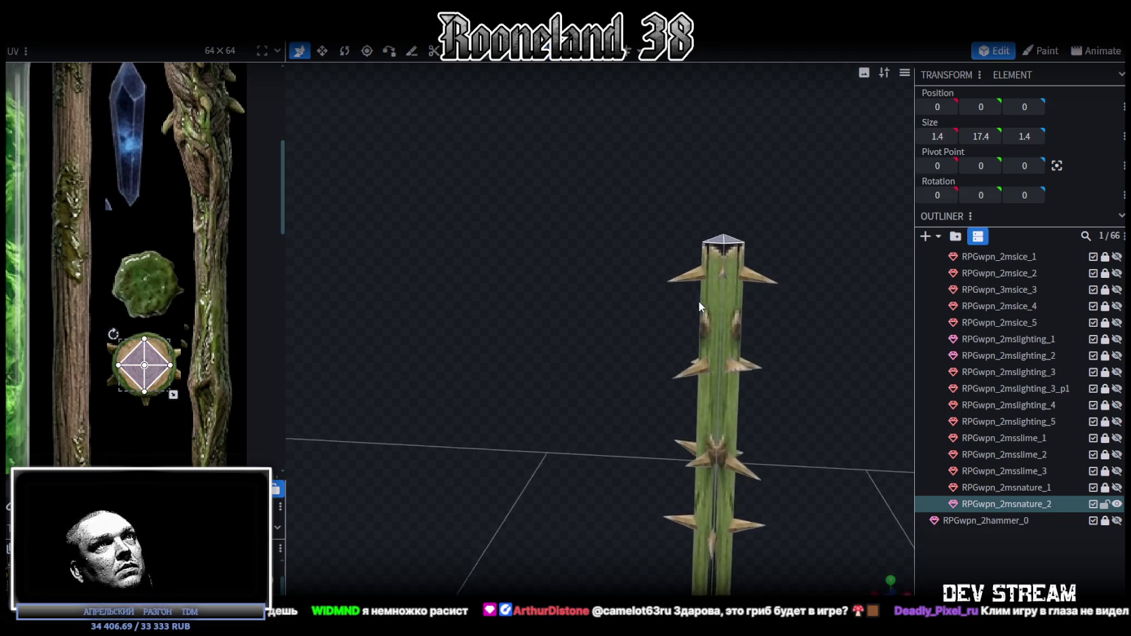
{"action": "scroll", "coordinate": [698, 301], "scroll_direction": "down", "scroll_amount": 3}
{"action": "mouse_move", "coordinate": [587, 292]}
{"action": "left_mouse_down"}
{"action": "mouse_move", "coordinate": [540, 411]}
{"action": "mouse_move", "coordinate": [394, 340]}
{"action": "mouse_move", "coordinate": [585, 367]}
{"action": "mouse_move", "coordinate": [605, 329]}
{"action": "mouse_move", "coordinate": [639, 109]}
{"action": "left_mouse_up"}
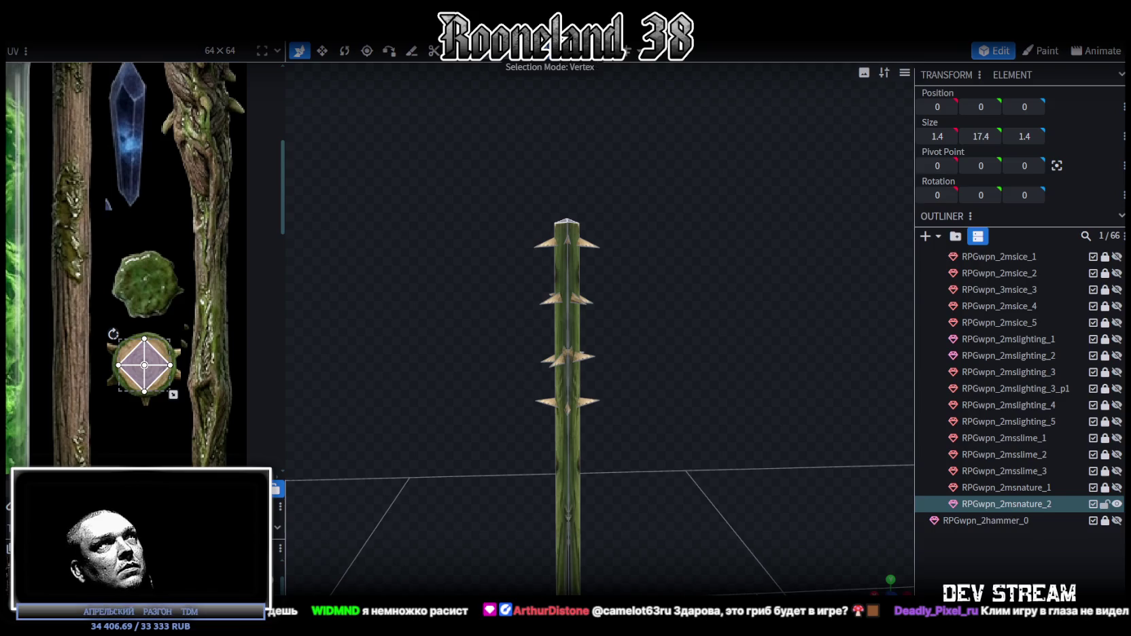
{"action": "left_click", "coordinate": [557, 269]}
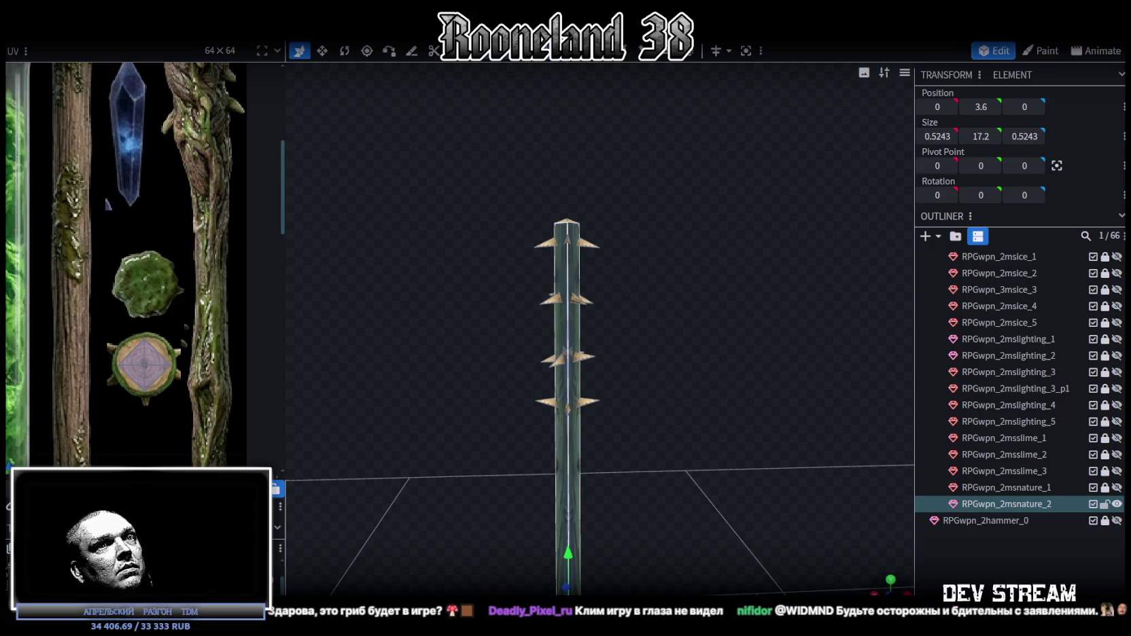
- In front view, select the shaft's side face and shift its mapping onto the green stem
{"action": "key", "text": "KP_1"}
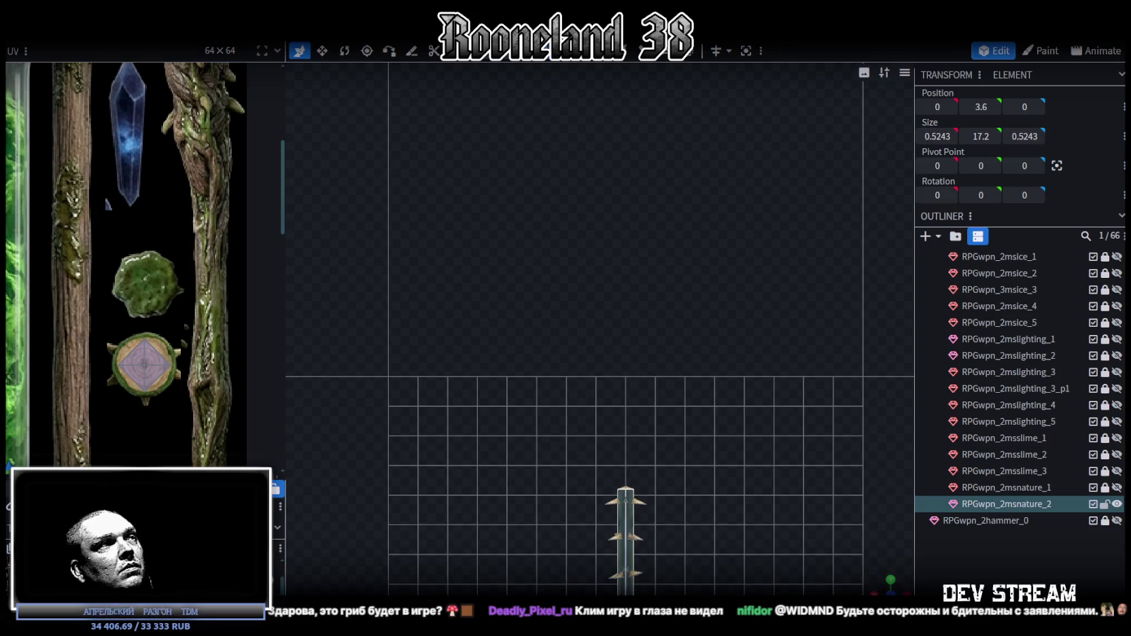
{"action": "scroll", "coordinate": [82, 383], "scroll_direction": "down", "scroll_amount": 2}
{"action": "scroll", "coordinate": [82, 384], "scroll_direction": "down", "scroll_amount": 2}
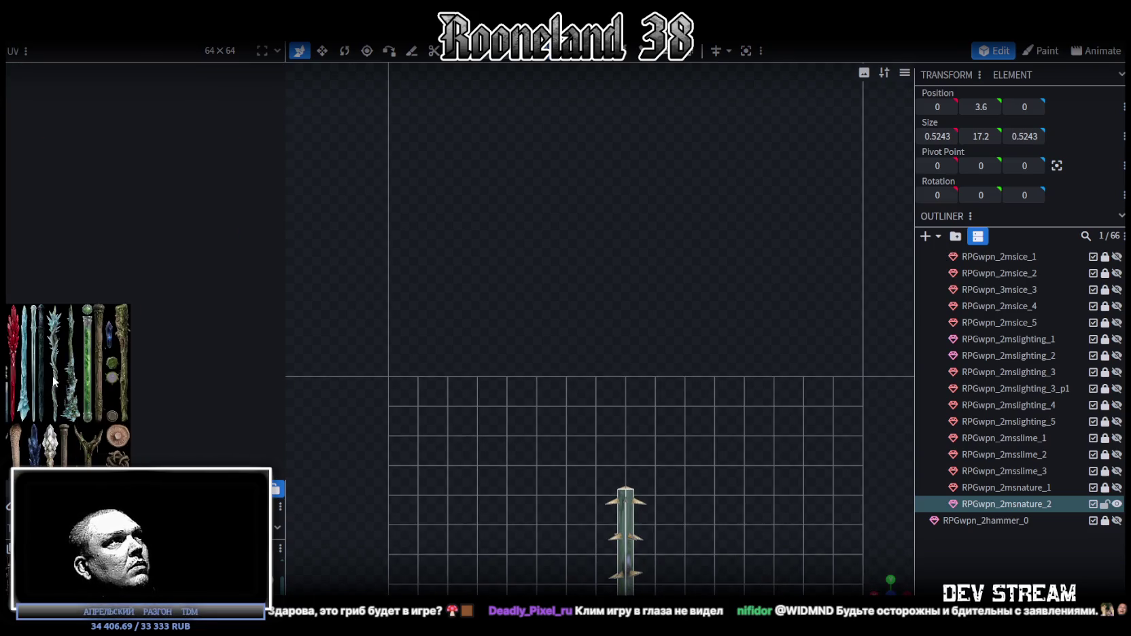
{"action": "scroll", "coordinate": [272, 239], "scroll_direction": "down", "scroll_amount": 2}
{"action": "scroll", "coordinate": [78, 216], "scroll_direction": "up", "scroll_amount": 2}
{"action": "scroll", "coordinate": [100, 292], "scroll_direction": "up", "scroll_amount": 2}
{"action": "scroll", "coordinate": [100, 292], "scroll_direction": "up", "scroll_amount": 2}
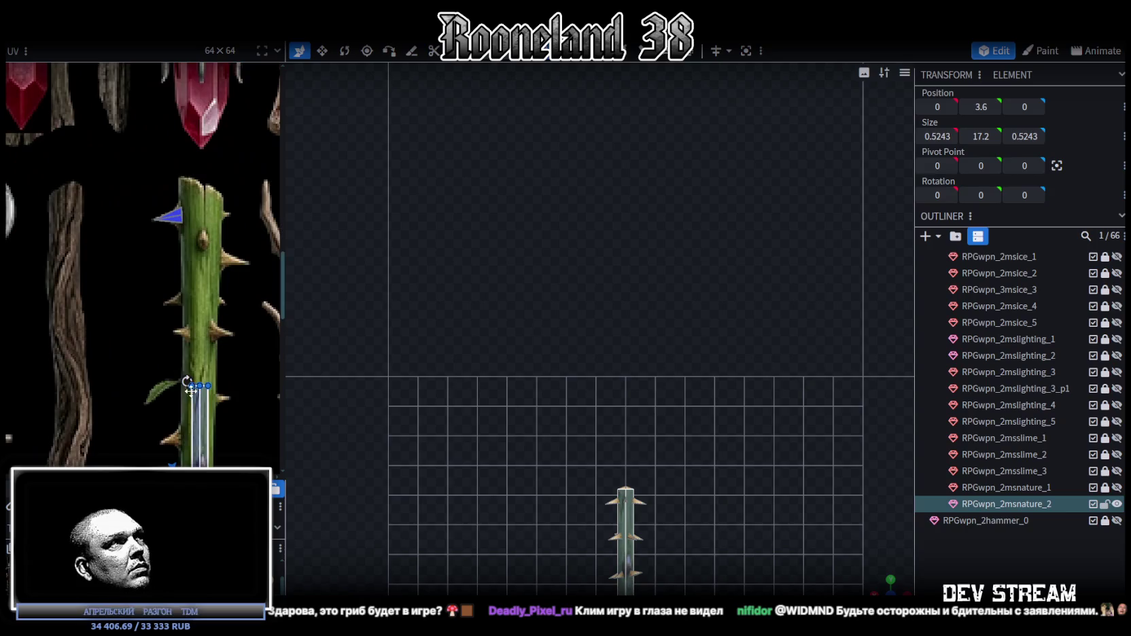
{"action": "scroll", "coordinate": [188, 190], "scroll_direction": "up", "scroll_amount": 3}
{"action": "left_click", "coordinate": [166, 237]}
{"action": "scroll", "coordinate": [155, 220], "scroll_direction": "up", "scroll_amount": 1}
{"action": "left_click_drag", "start_coordinate": [155, 221], "coordinate": [157, 219]}
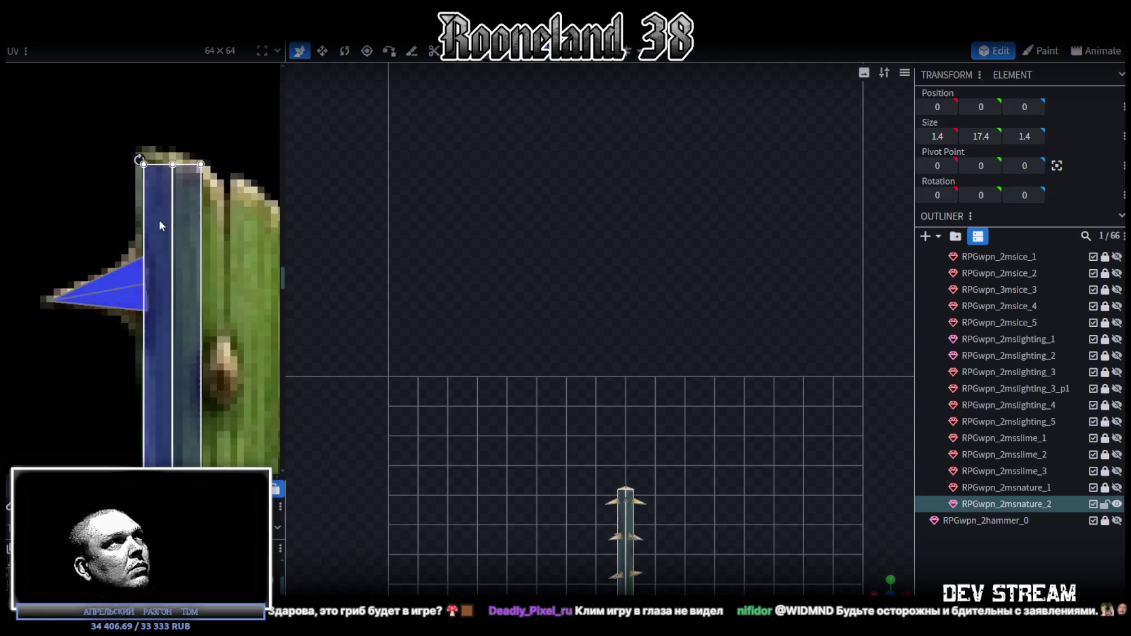
- Stretch the side mapping down the thorny stem and widen it to match the stem's width
{"action": "scroll", "coordinate": [170, 290], "scroll_direction": "down", "scroll_amount": 1}
{"action": "scroll", "coordinate": [170, 290], "scroll_direction": "down", "scroll_amount": 3}
{"action": "scroll", "coordinate": [222, 120], "scroll_direction": "down", "scroll_amount": 2}
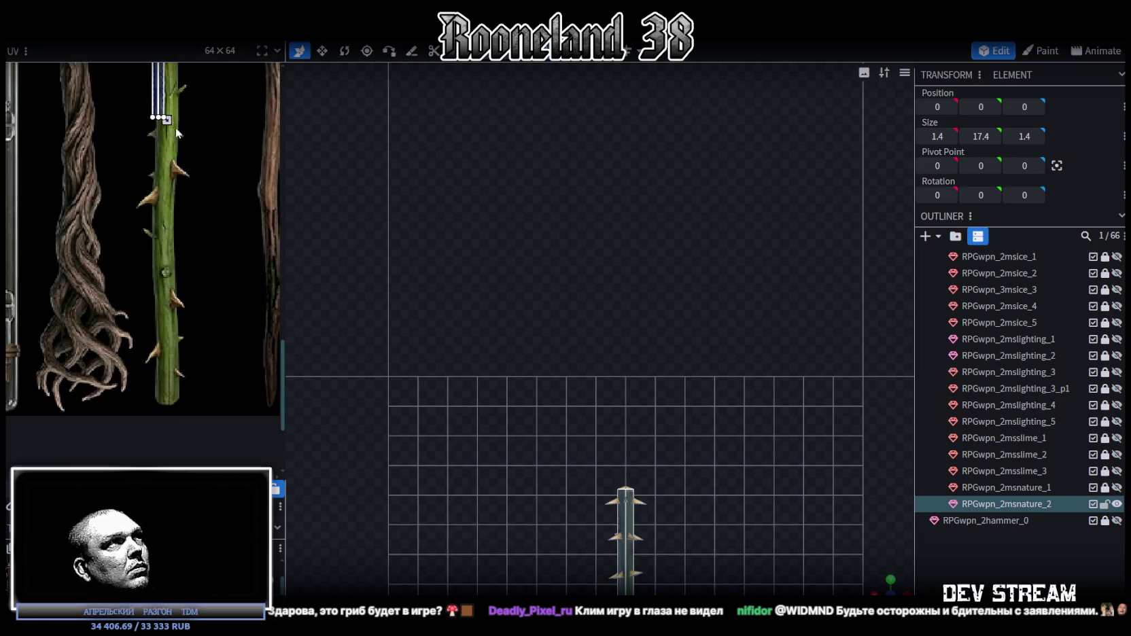
{"action": "left_click_drag", "start_coordinate": [166, 120], "coordinate": [181, 401]}
{"action": "scroll", "coordinate": [177, 400], "scroll_direction": "up", "scroll_amount": 2}
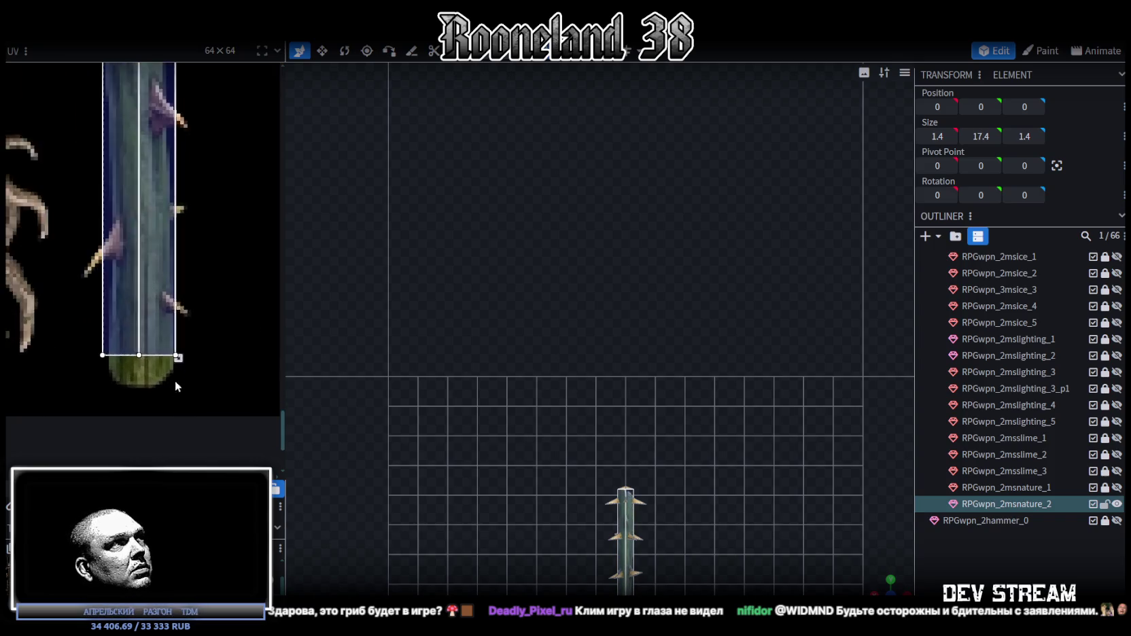
{"action": "scroll", "coordinate": [174, 385], "scroll_direction": "up", "scroll_amount": 1}
{"action": "left_click_drag", "start_coordinate": [175, 330], "coordinate": [160, 360]}
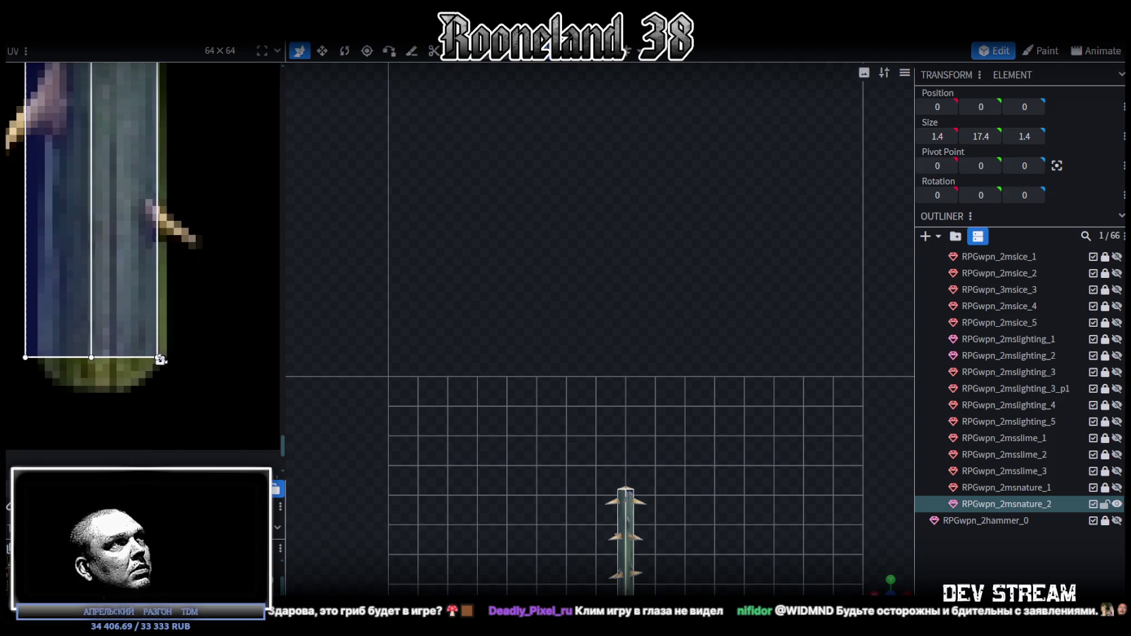
{"action": "left_click_drag", "start_coordinate": [161, 359], "coordinate": [166, 356]}
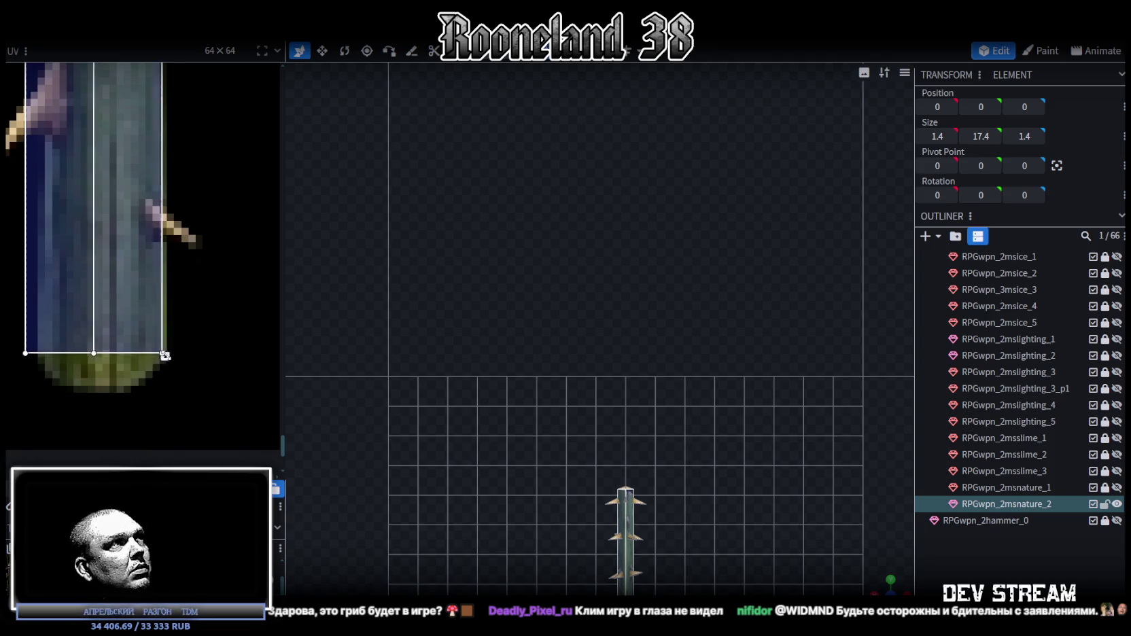
- Orbit to inspect the shaft's bottom end and clear the selection
{"action": "left_click_drag", "start_coordinate": [539, 457], "coordinate": [683, 245]}
{"action": "scroll", "coordinate": [587, 417], "scroll_direction": "up", "scroll_amount": 2}
{"action": "scroll", "coordinate": [587, 418], "scroll_direction": "up", "scroll_amount": 2}
{"action": "left_click_drag", "start_coordinate": [632, 442], "coordinate": [555, 277]}
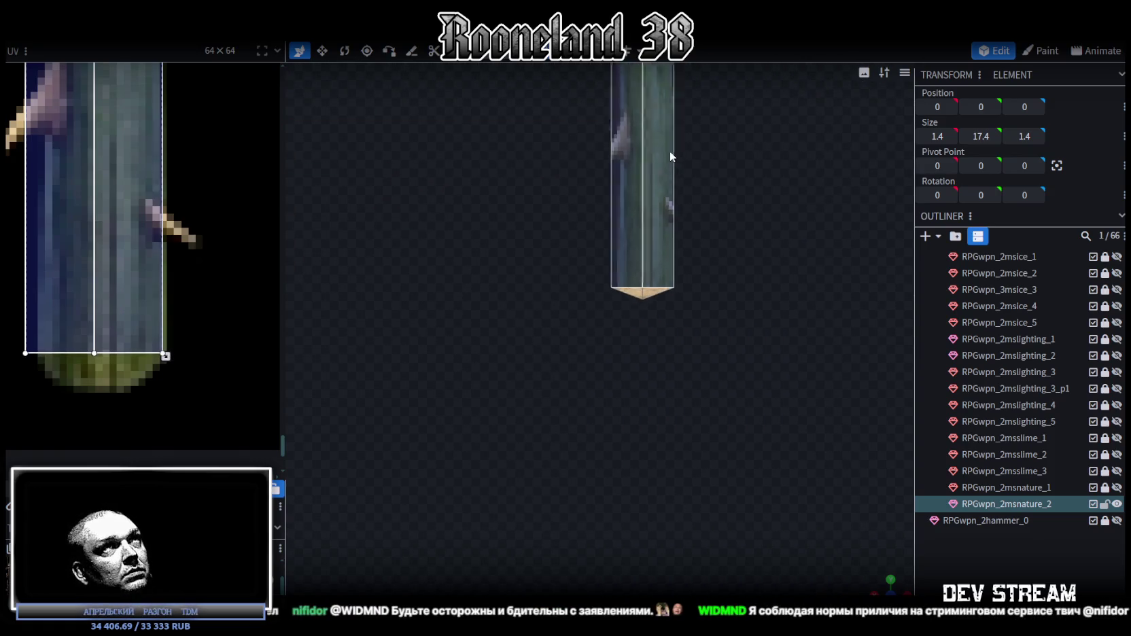
{"action": "left_click", "coordinate": [664, 320]}
- Lower the shaft's bottom tip point and pull the UV mapping's bottom edge into a V point
{"action": "left_click", "coordinate": [646, 295]}
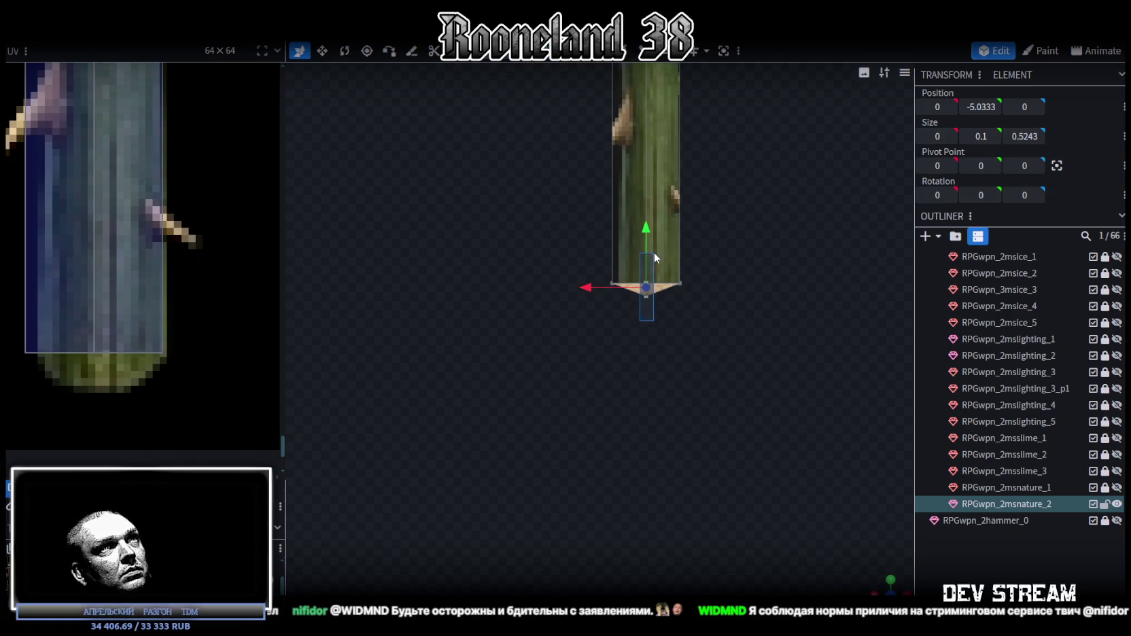
{"action": "left_click_drag", "start_coordinate": [646, 230], "coordinate": [646, 242]}
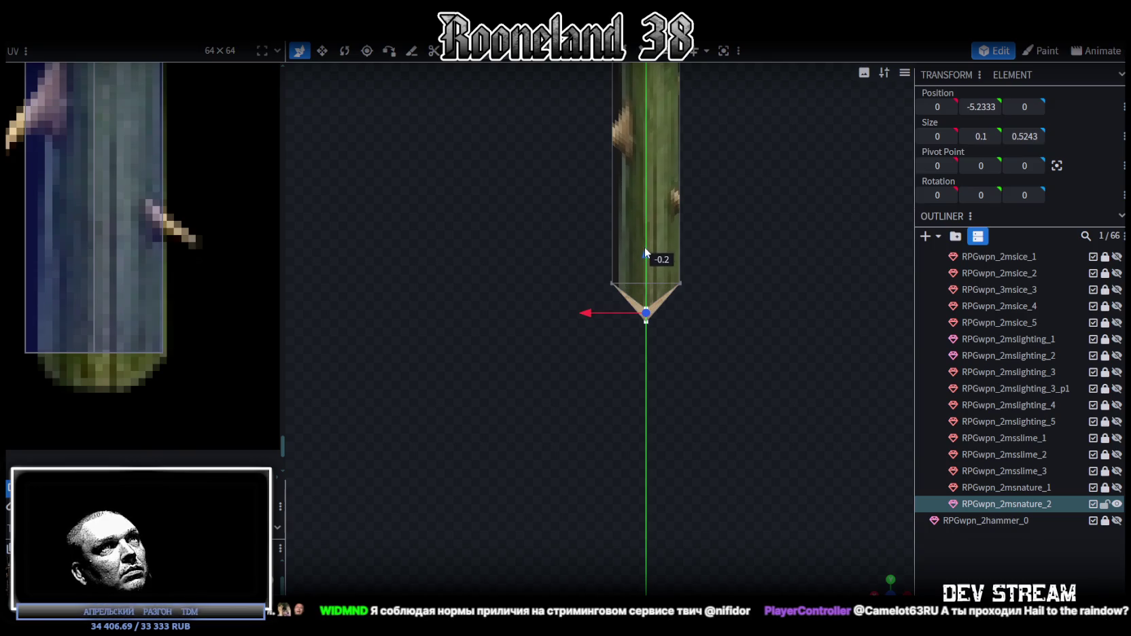
{"action": "left_click_drag", "start_coordinate": [646, 246], "coordinate": [646, 247]}
{"action": "key", "text": "ctrl+z"}
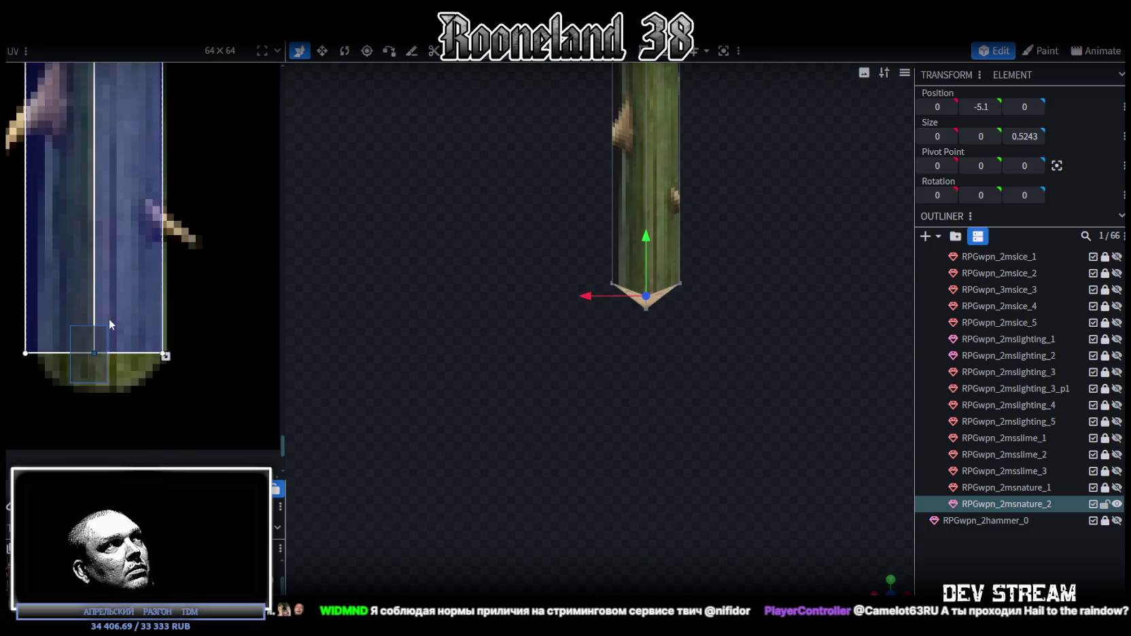
{"action": "left_click_drag", "start_coordinate": [165, 356], "coordinate": [165, 387]}
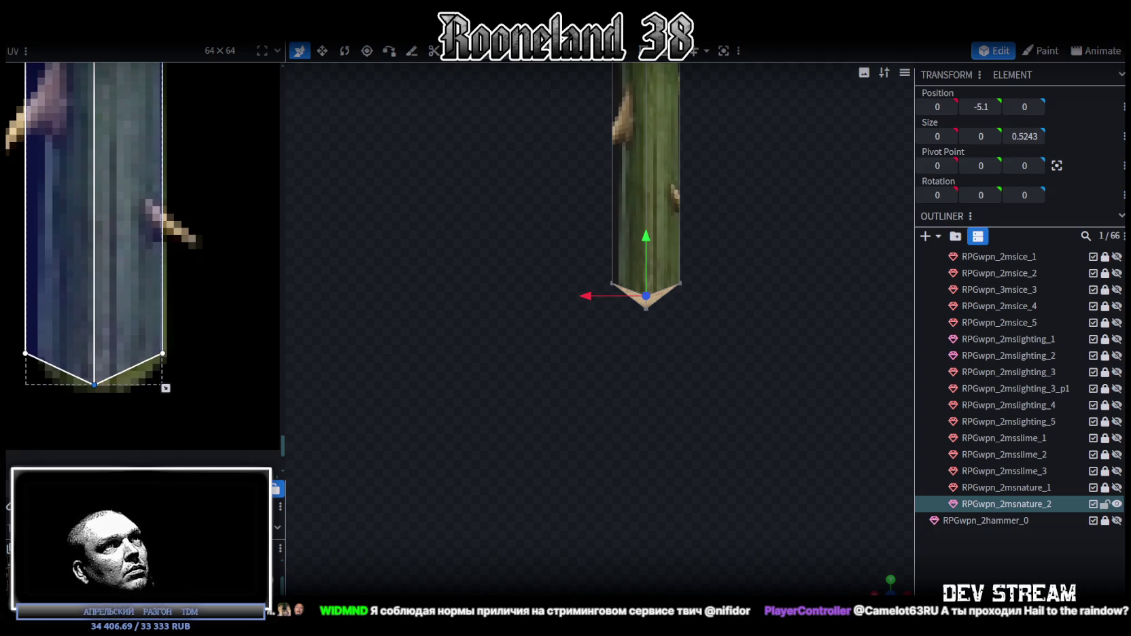
- Select a vertical edge along the stick and add a loop cut across the shaft
{"action": "scroll", "coordinate": [168, 298], "scroll_direction": "down", "scroll_amount": 2}
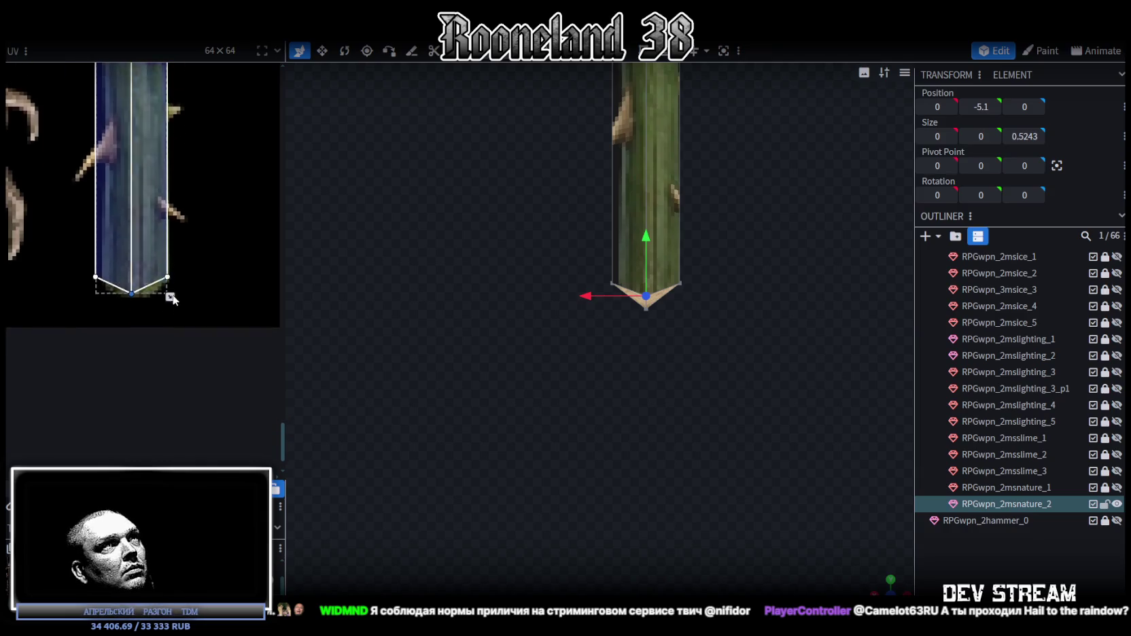
{"action": "scroll", "coordinate": [172, 298], "scroll_direction": "down", "scroll_amount": 1}
{"action": "scroll", "coordinate": [218, 116], "scroll_direction": "down", "scroll_amount": 1}
{"action": "scroll", "coordinate": [202, 357], "scroll_direction": "down", "scroll_amount": 1}
{"action": "scroll", "coordinate": [179, 257], "scroll_direction": "down", "scroll_amount": 2}
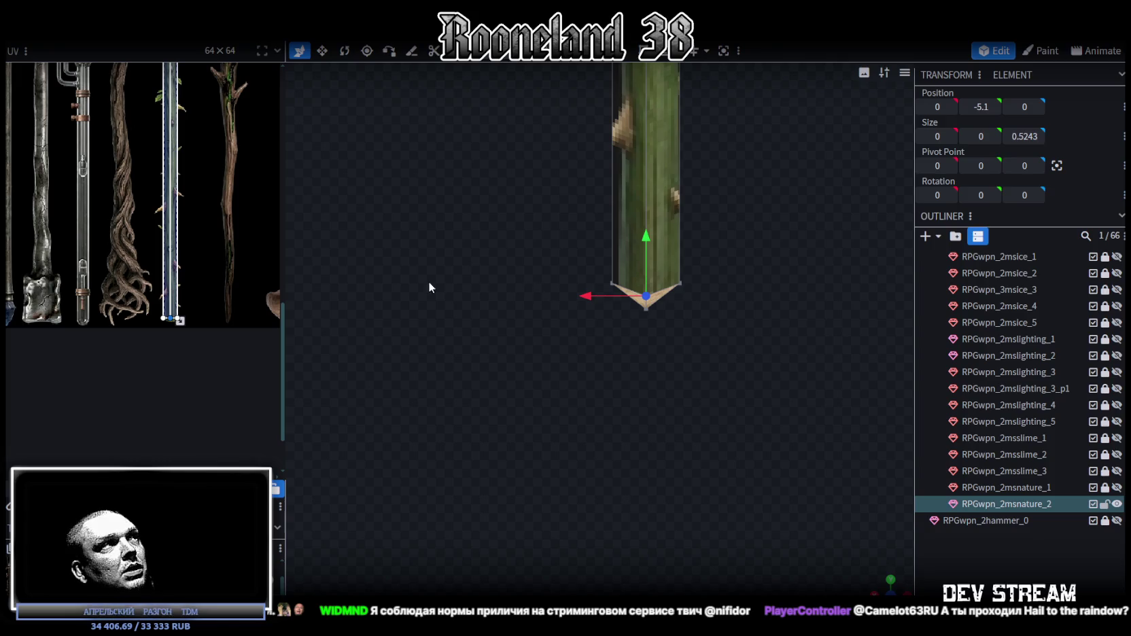
{"action": "scroll", "coordinate": [680, 320], "scroll_direction": "down", "scroll_amount": 3}
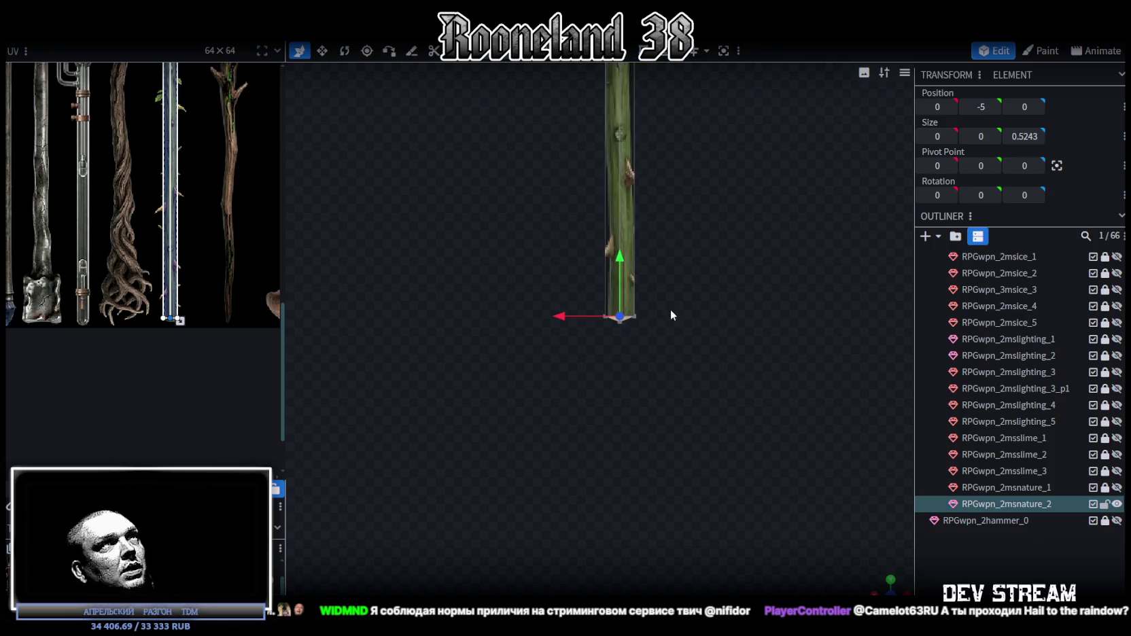
{"action": "scroll", "coordinate": [269, 202], "scroll_direction": "down", "scroll_amount": 2}
{"action": "scroll", "coordinate": [689, 392], "scroll_direction": "down", "scroll_amount": 3}
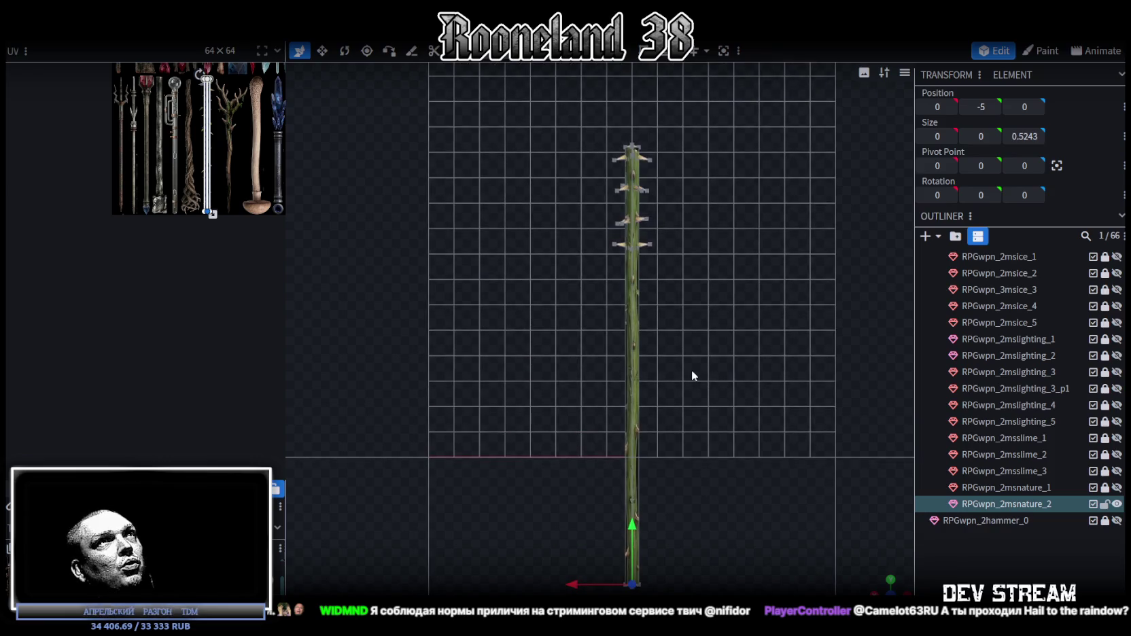
{"action": "left_click", "coordinate": [636, 323]}
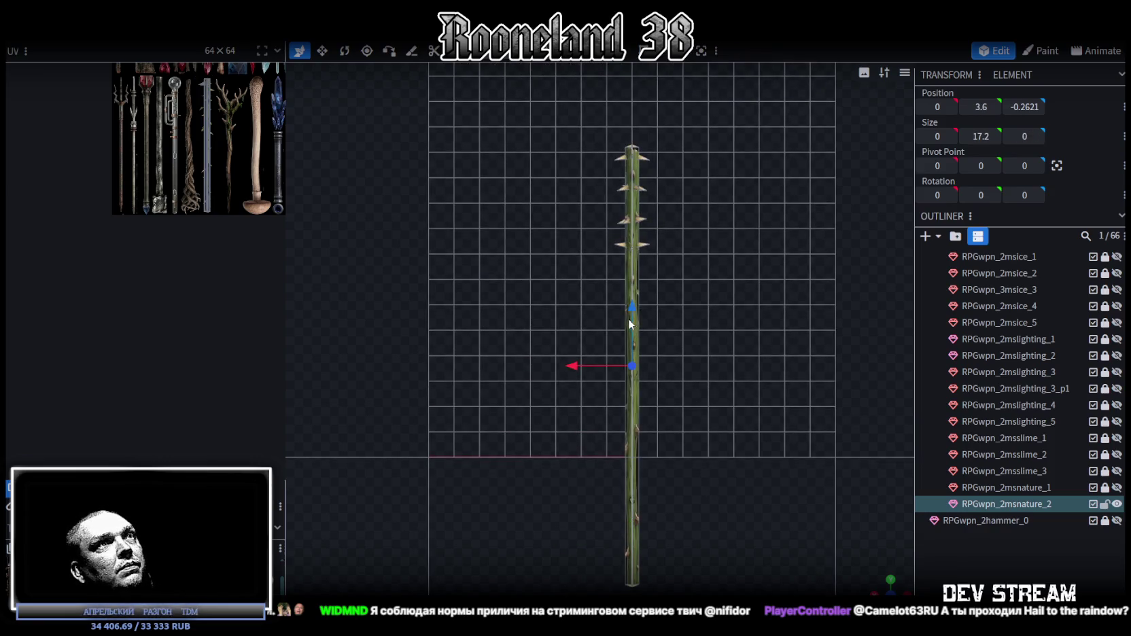
{"action": "scroll", "coordinate": [130, 136], "scroll_direction": "up", "scroll_amount": 2}
{"action": "scroll", "coordinate": [149, 177], "scroll_direction": "up", "scroll_amount": 2}
{"action": "scroll", "coordinate": [204, 237], "scroll_direction": "up", "scroll_amount": 2}
{"action": "scroll", "coordinate": [86, 200], "scroll_direction": "up", "scroll_amount": 1}
{"action": "scroll", "coordinate": [95, 157], "scroll_direction": "up", "scroll_amount": 2}
{"action": "scroll", "coordinate": [102, 114], "scroll_direction": "down", "scroll_amount": 2}
{"action": "scroll", "coordinate": [686, 156], "scroll_direction": "up", "scroll_amount": 1}
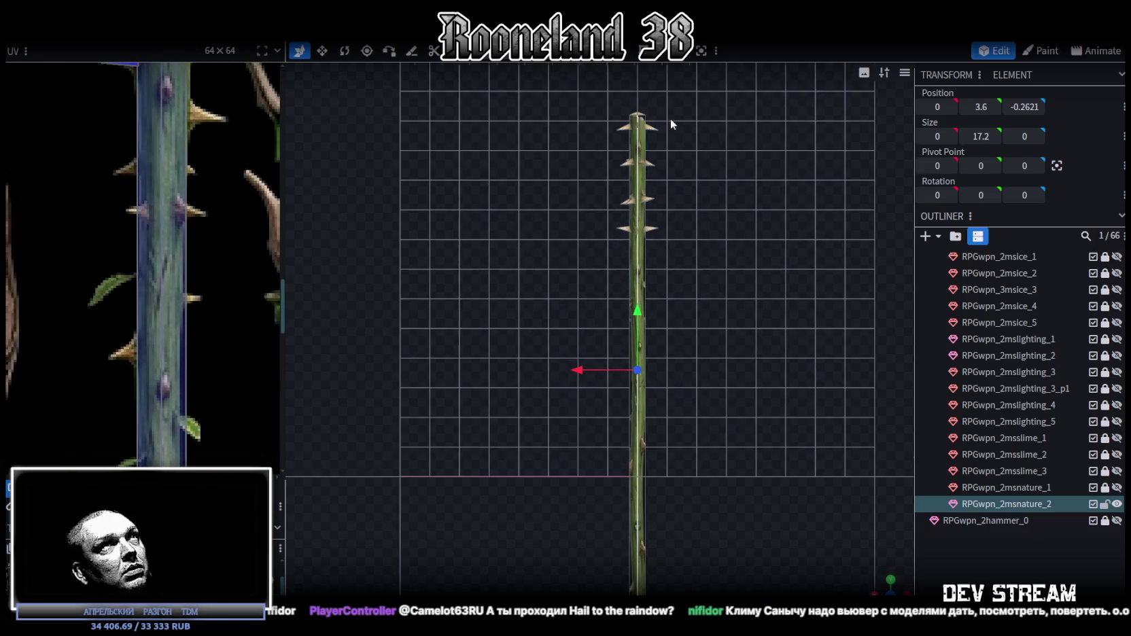
{"action": "left_click", "coordinate": [621, 65]}
- Slide the new loop cut up and down the shaft to try different positions
{"action": "scroll", "coordinate": [209, 283], "scroll_direction": "down", "scroll_amount": 2}
{"action": "scroll", "coordinate": [194, 337], "scroll_direction": "up", "scroll_amount": 1}
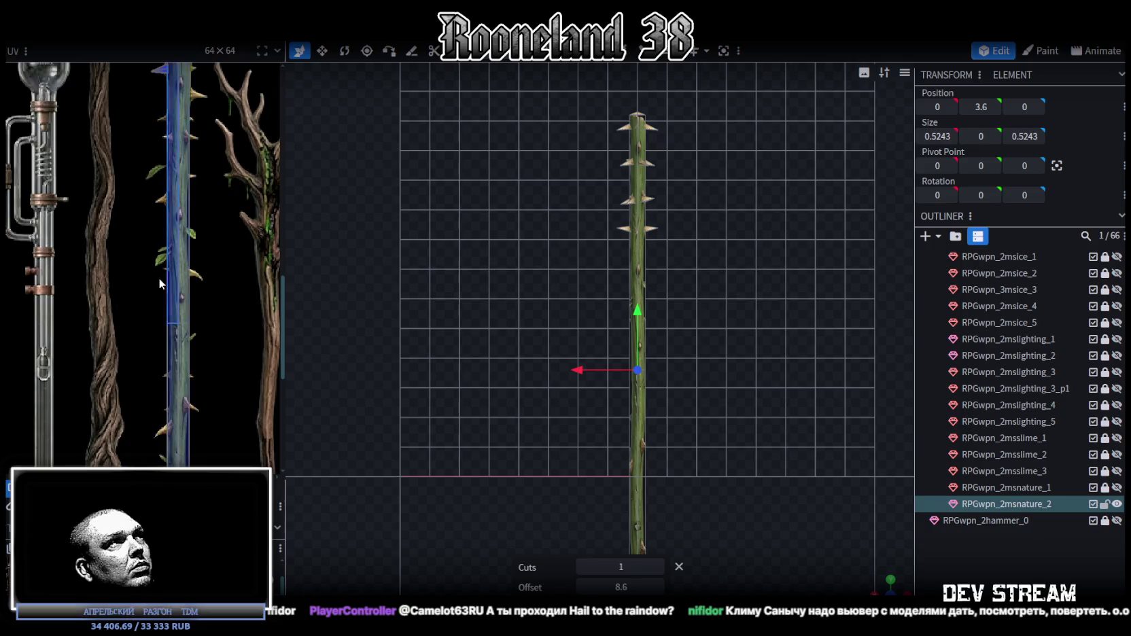
{"action": "scroll", "coordinate": [159, 279], "scroll_direction": "up", "scroll_amount": 1}
{"action": "scroll", "coordinate": [176, 305], "scroll_direction": "up", "scroll_amount": 1}
{"action": "scroll", "coordinate": [204, 317], "scroll_direction": "up", "scroll_amount": 1}
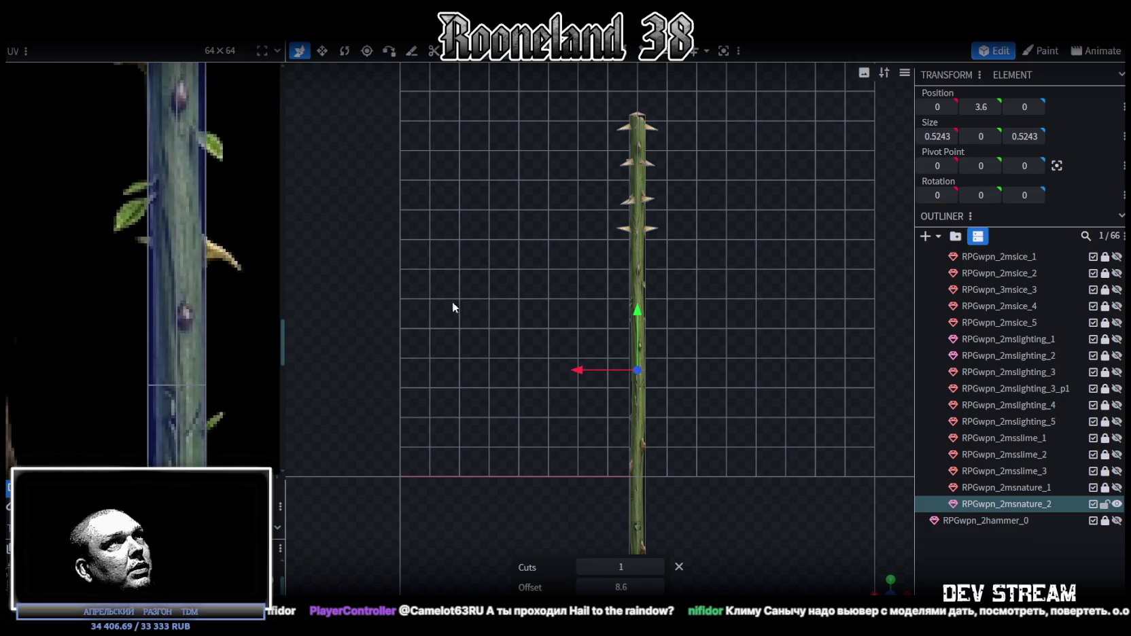
{"action": "scroll", "coordinate": [177, 356], "scroll_direction": "down", "scroll_amount": 2}
{"action": "scroll", "coordinate": [177, 356], "scroll_direction": "down", "scroll_amount": 2}
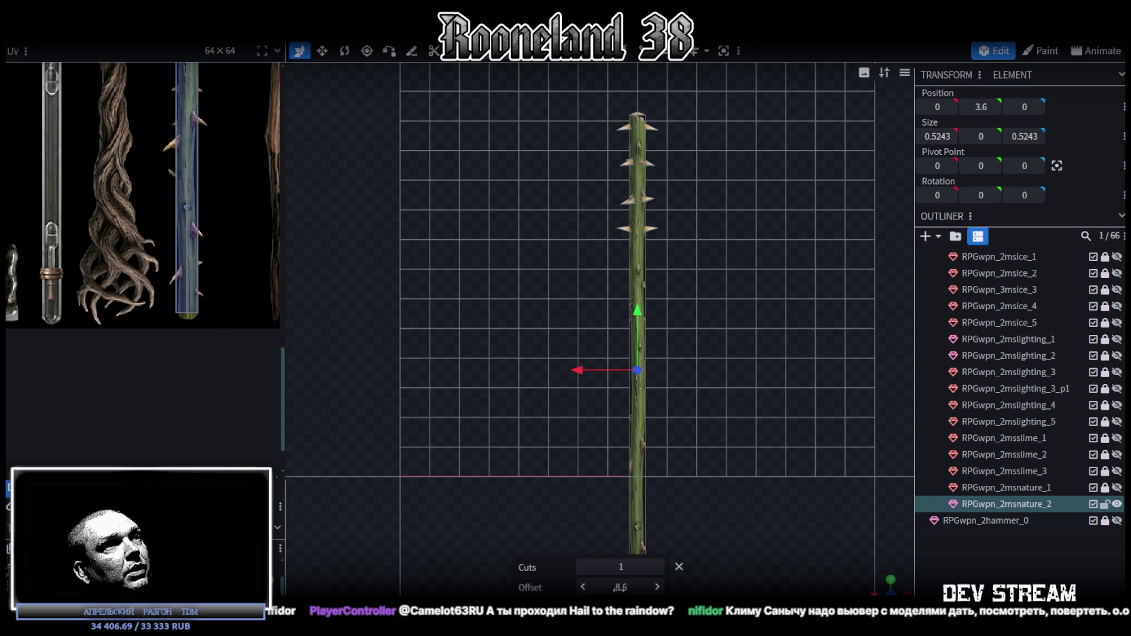
{"action": "mouse_move", "coordinate": [620, 587]}
{"action": "left_mouse_down"}
{"action": "mouse_move", "coordinate": [598, 588]}
{"action": "mouse_move", "coordinate": [643, 561]}
{"action": "left_mouse_up"}
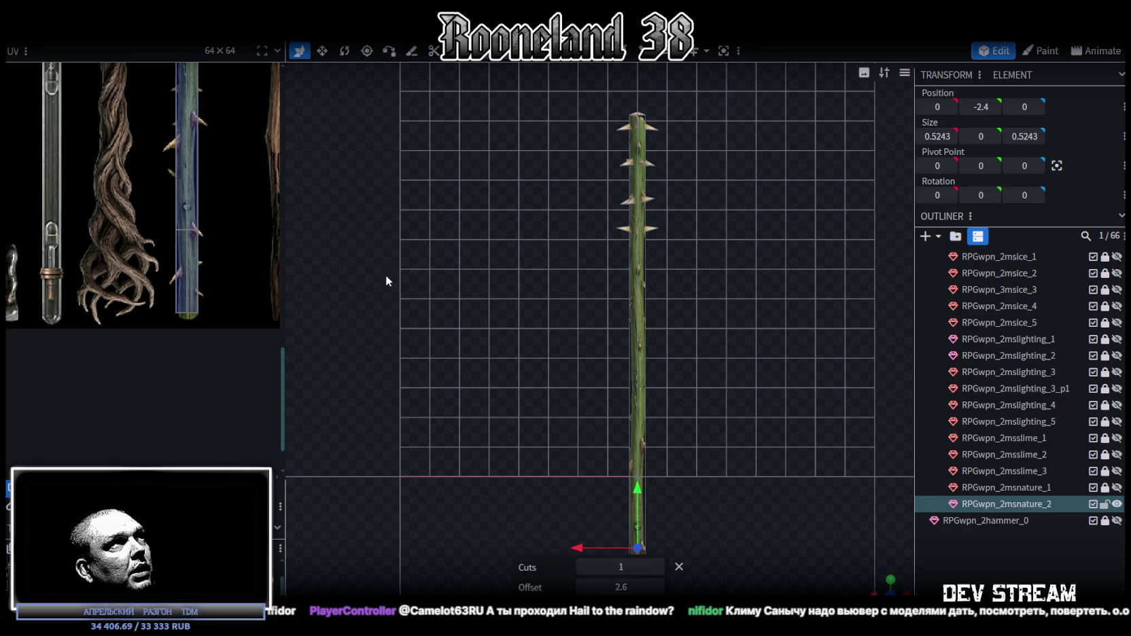
{"action": "scroll", "coordinate": [192, 262], "scroll_direction": "up", "scroll_amount": 2}
{"action": "scroll", "coordinate": [197, 251], "scroll_direction": "up", "scroll_amount": 2}
{"action": "scroll", "coordinate": [200, 236], "scroll_direction": "up", "scroll_amount": 2}
{"action": "scroll", "coordinate": [682, 449], "scroll_direction": "down", "scroll_amount": 2}
{"action": "scroll", "coordinate": [632, 387], "scroll_direction": "down", "scroll_amount": 2}
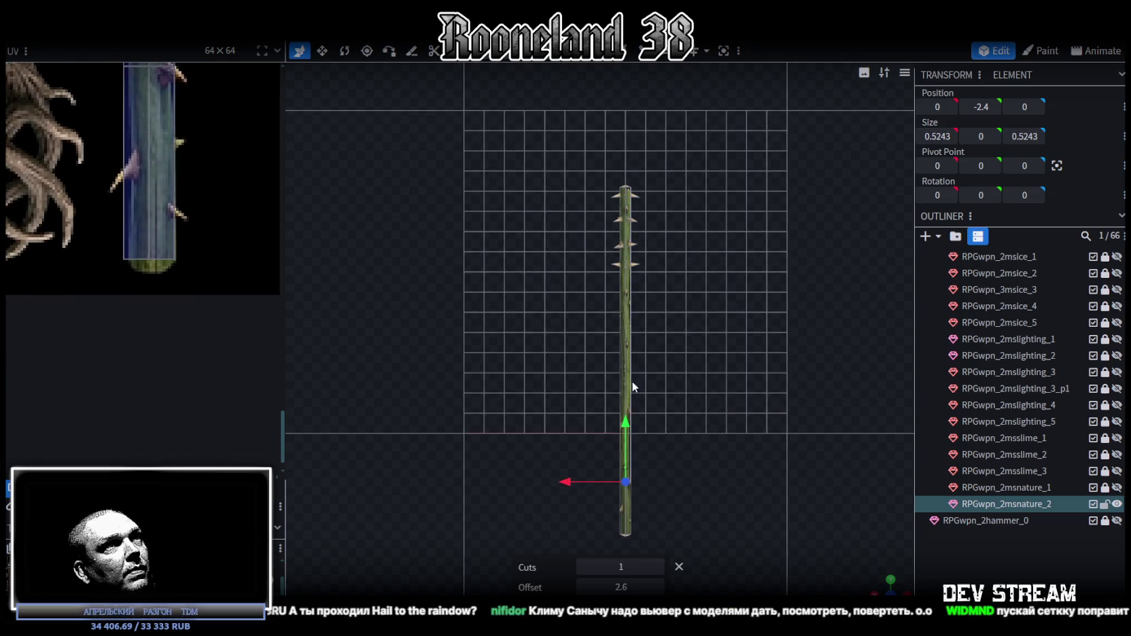
{"action": "left_click_drag", "start_coordinate": [633, 375], "coordinate": [676, 229]}
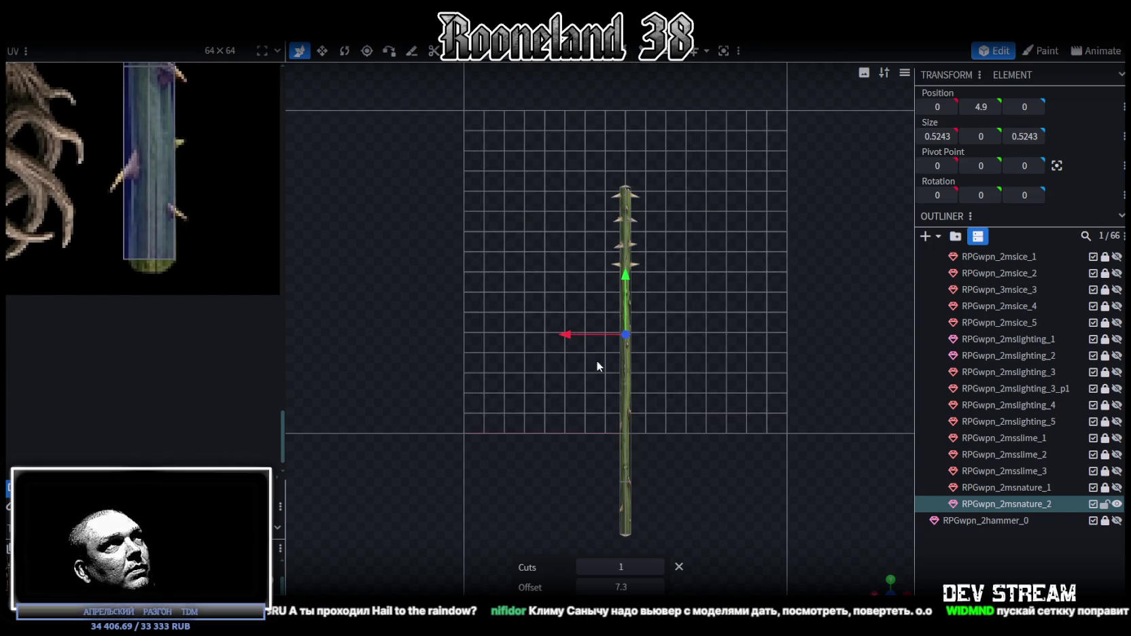
{"action": "scroll", "coordinate": [175, 418], "scroll_direction": "up", "scroll_amount": 2}
{"action": "scroll", "coordinate": [175, 419], "scroll_direction": "up", "scroll_amount": 1}
{"action": "mouse_move", "coordinate": [621, 588]}
{"action": "left_mouse_down"}
{"action": "mouse_move", "coordinate": [611, 587]}
{"action": "mouse_move", "coordinate": [660, 587]}
{"action": "left_mouse_up"}
{"action": "scroll", "coordinate": [201, 339], "scroll_direction": "down", "scroll_amount": 1}
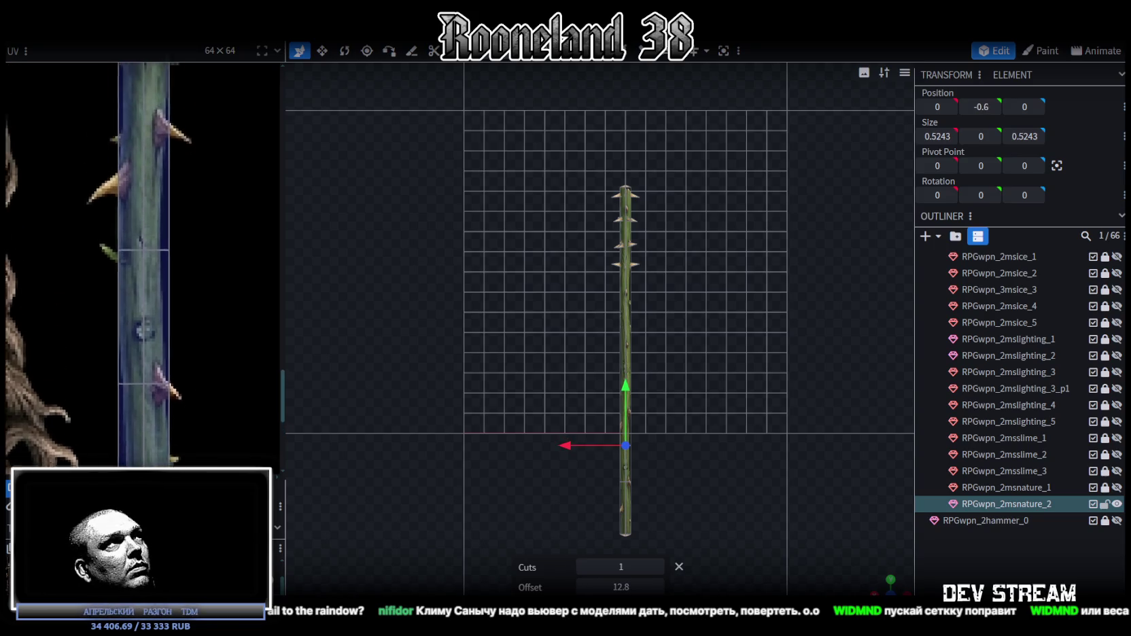
{"action": "scroll", "coordinate": [201, 339], "scroll_direction": "down", "scroll_amount": 1}
{"action": "scroll", "coordinate": [201, 347], "scroll_direction": "down", "scroll_amount": 2}
{"action": "scroll", "coordinate": [197, 359], "scroll_direction": "down", "scroll_amount": 1}
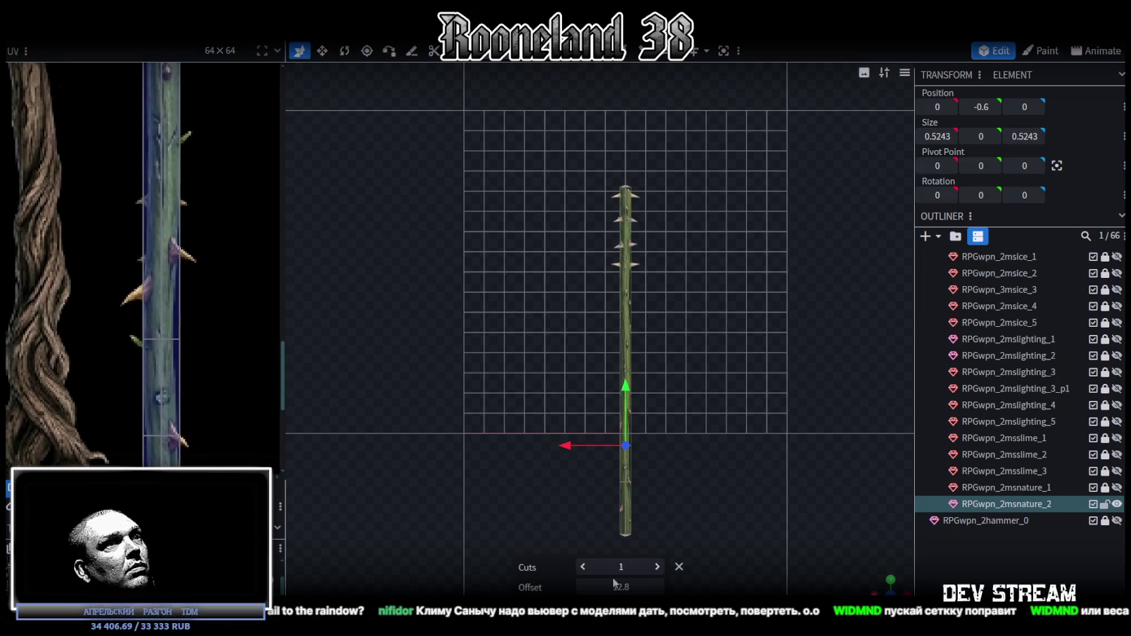
{"action": "left_click_drag", "start_coordinate": [660, 588], "coordinate": [658, 588]}
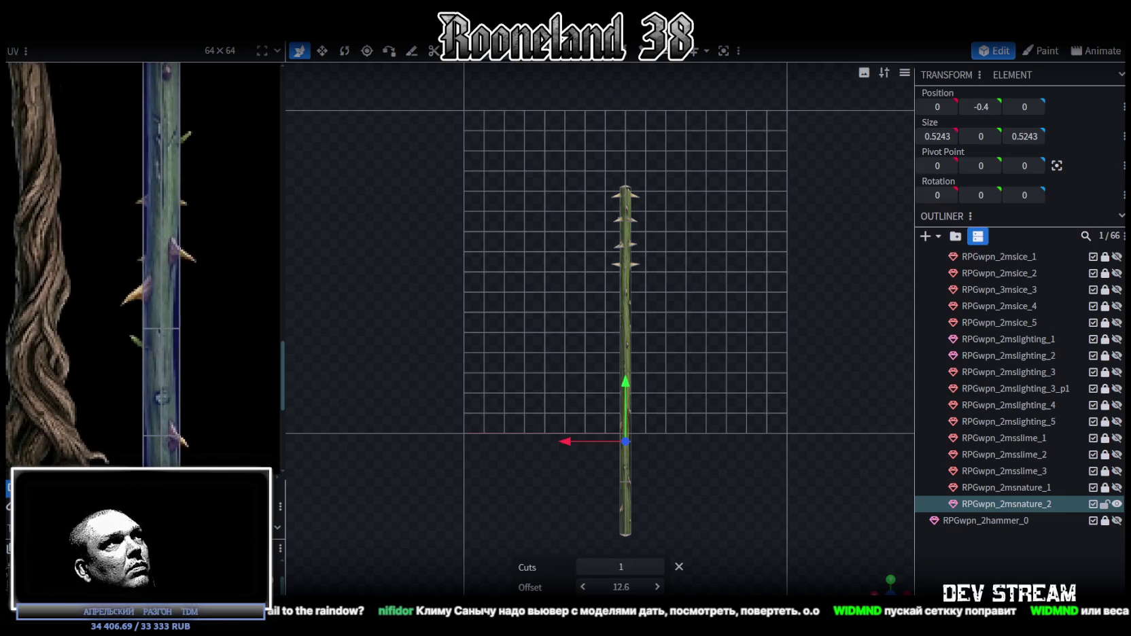
- Redo the loop cut and place it near the stick's lower end at offset 5.25
{"action": "left_click", "coordinate": [623, 329]}
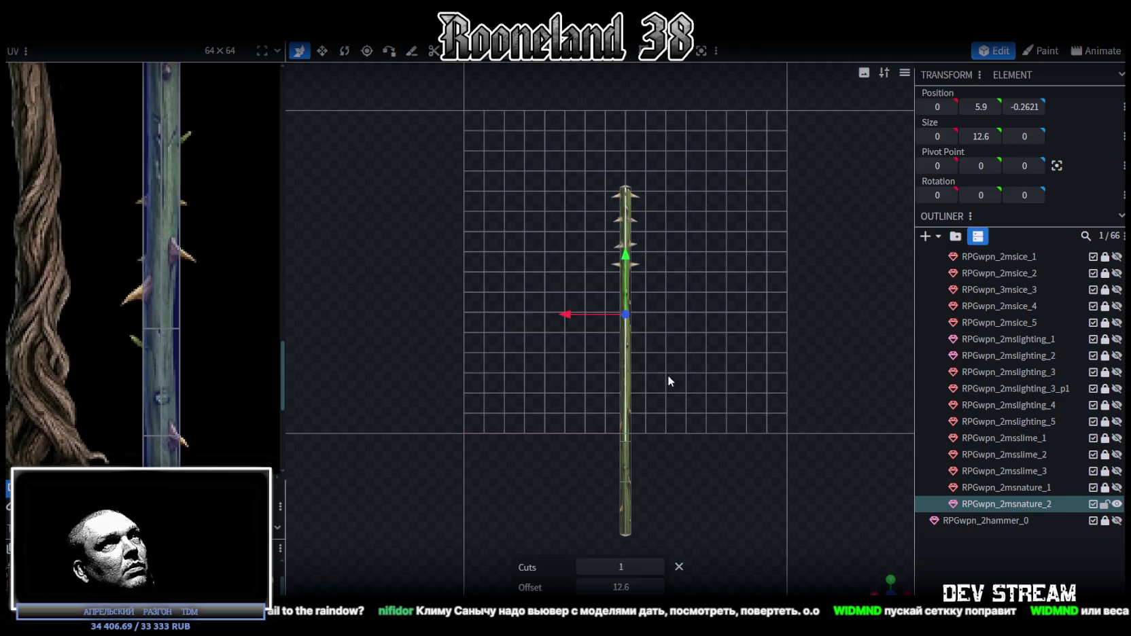
{"action": "key", "text": "ctrl+z"}
{"action": "left_click_drag", "start_coordinate": [621, 587], "coordinate": [598, 587]}
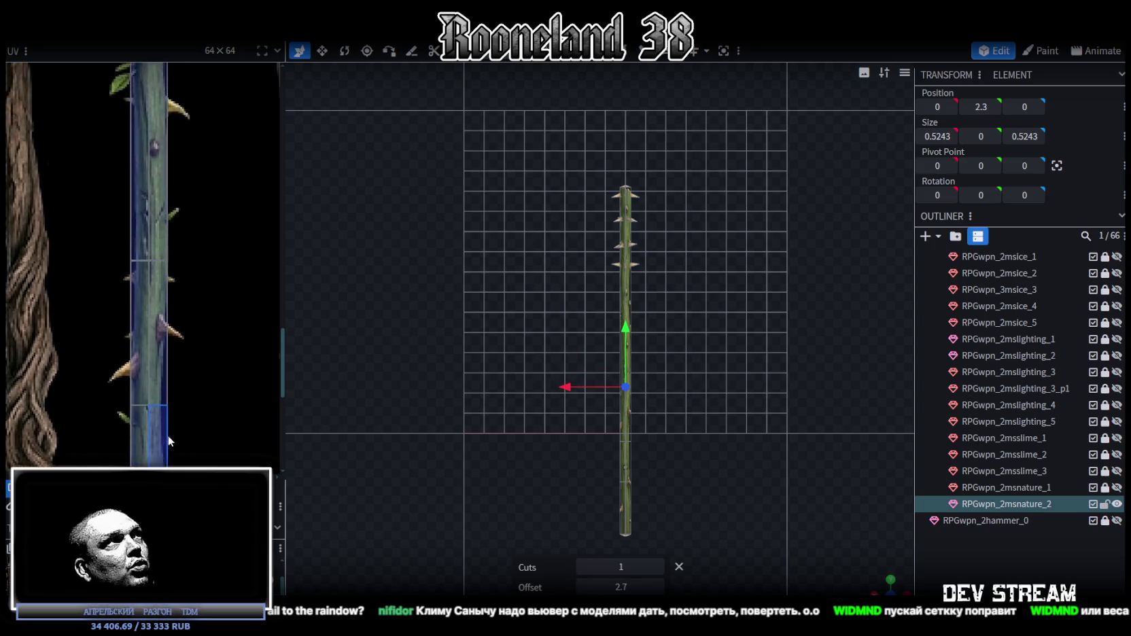
{"action": "left_click", "coordinate": [642, 51]}
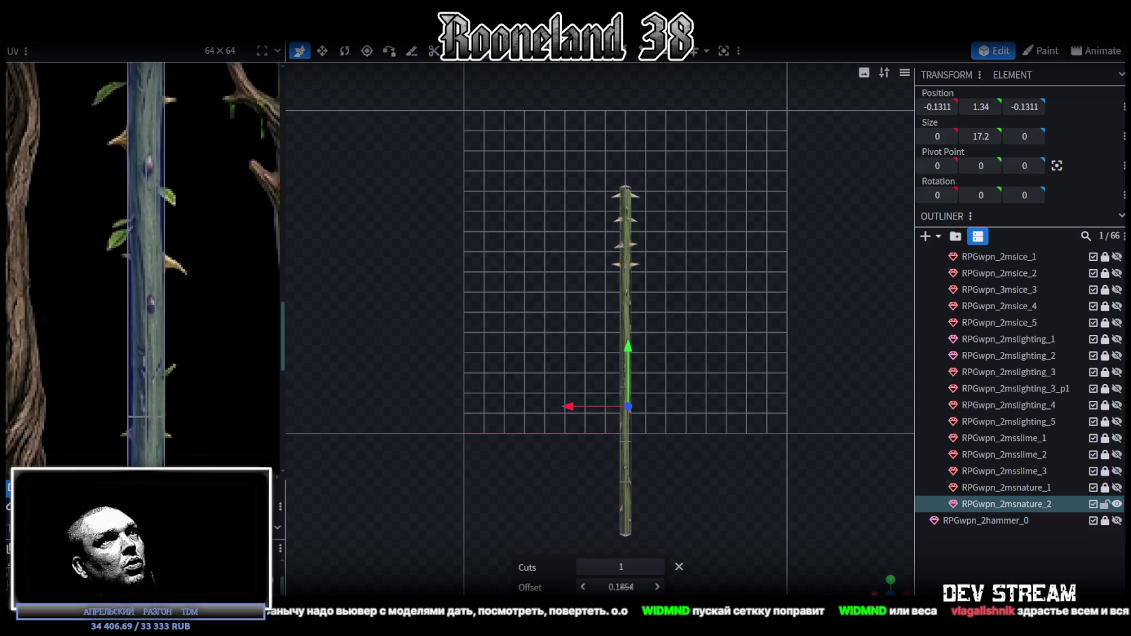
{"action": "left_click_drag", "start_coordinate": [622, 587], "coordinate": [598, 586]}
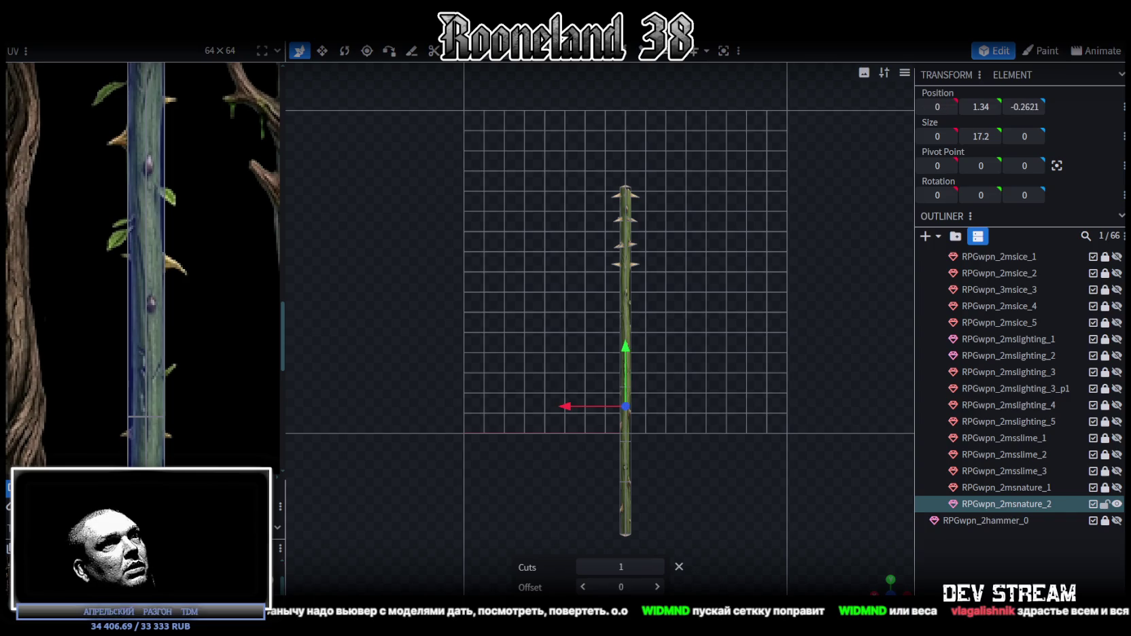
{"action": "scroll", "coordinate": [635, 303], "scroll_direction": "up", "scroll_amount": 2}
- Loop-cut the upper shaft segment and slide the new cut near the top, offset 4.375
{"action": "left_click", "coordinate": [638, 284]}
{"action": "left_click", "coordinate": [669, 50]}
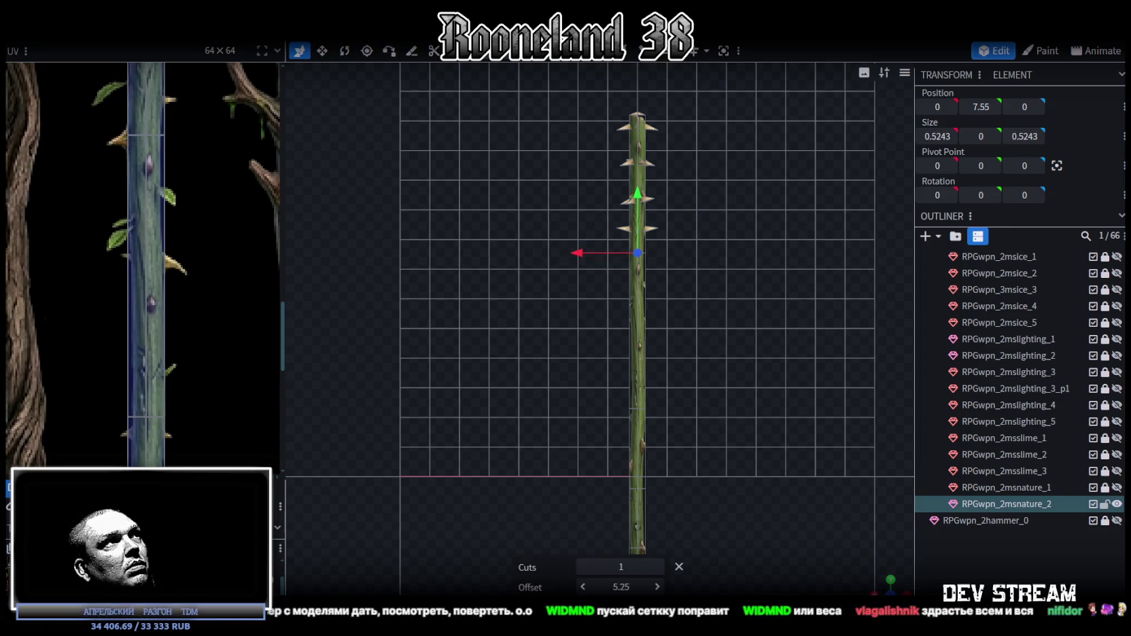
{"action": "left_click_drag", "start_coordinate": [622, 587], "coordinate": [599, 587]}
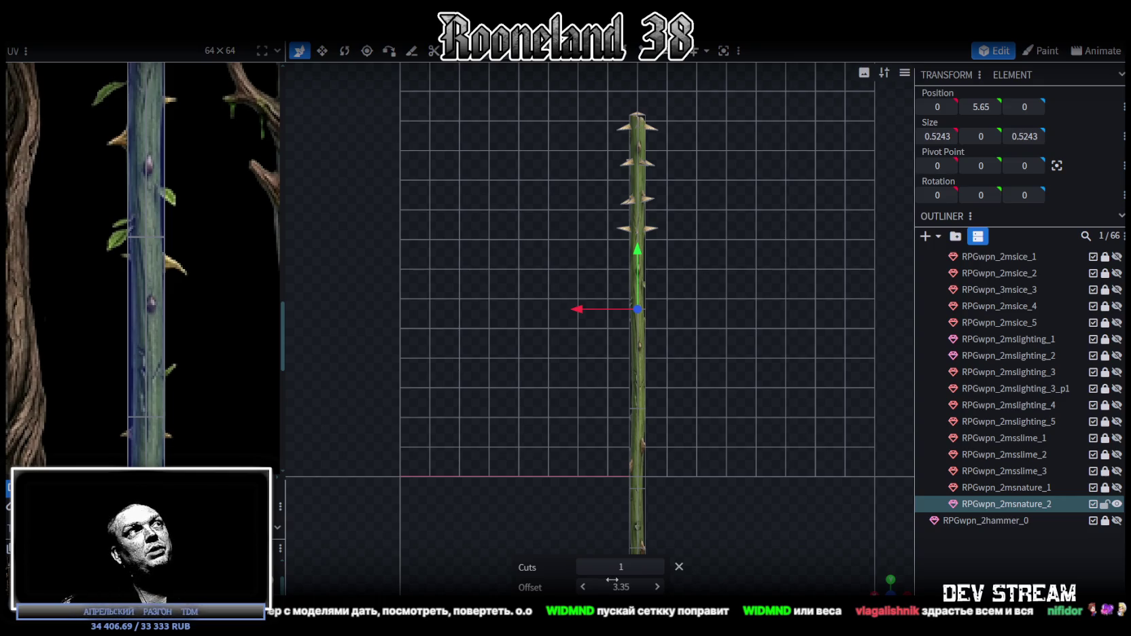
{"action": "scroll", "coordinate": [152, 198], "scroll_direction": "up", "scroll_amount": 3}
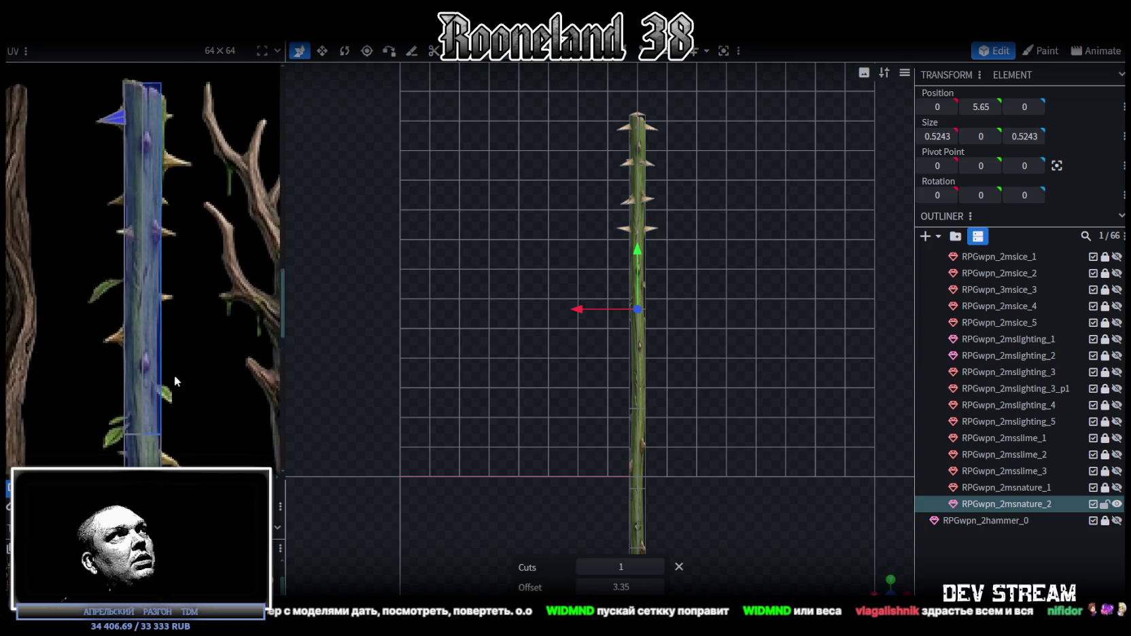
{"action": "left_click", "coordinate": [639, 190]}
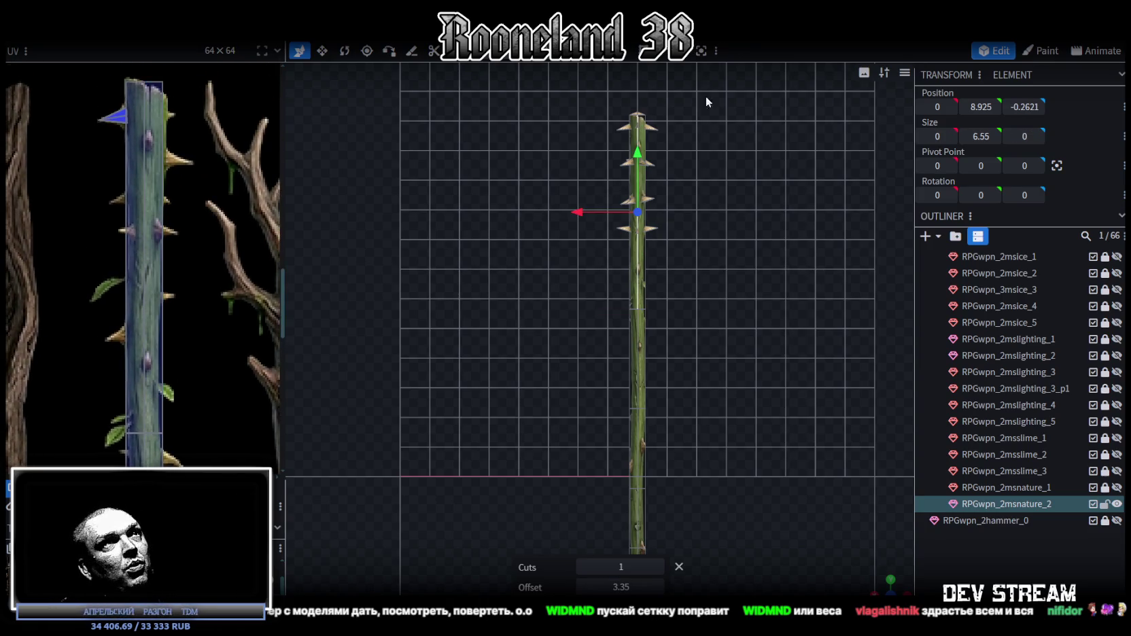
{"action": "left_click", "coordinate": [639, 204]}
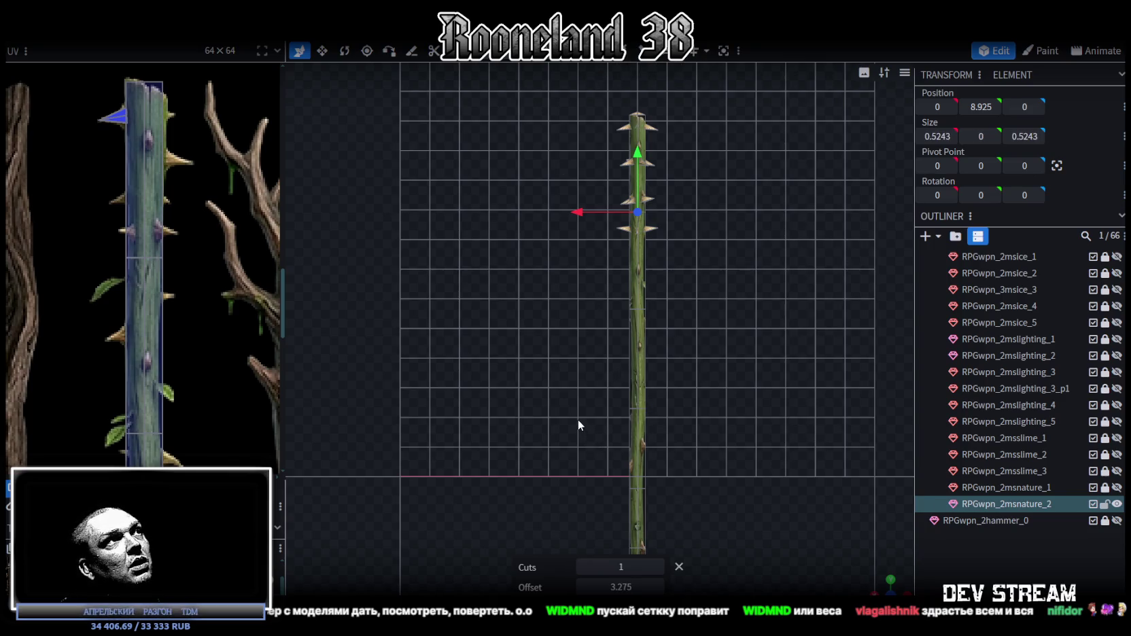
{"action": "left_click_drag", "start_coordinate": [624, 588], "coordinate": [646, 587]}
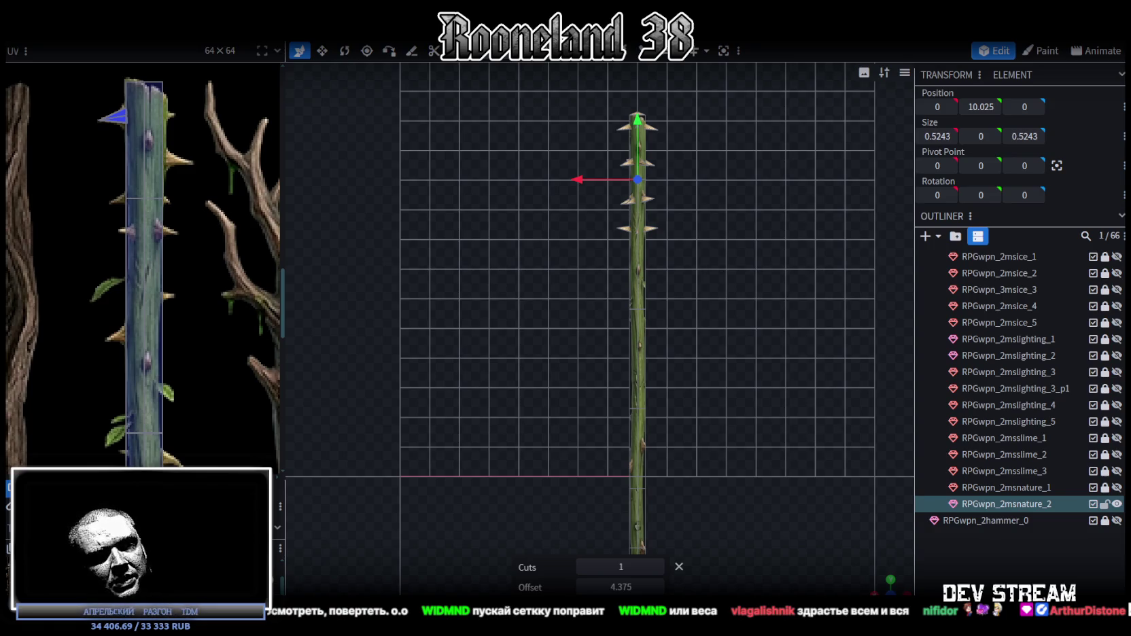
{"action": "key", "text": "alt+Tab"}
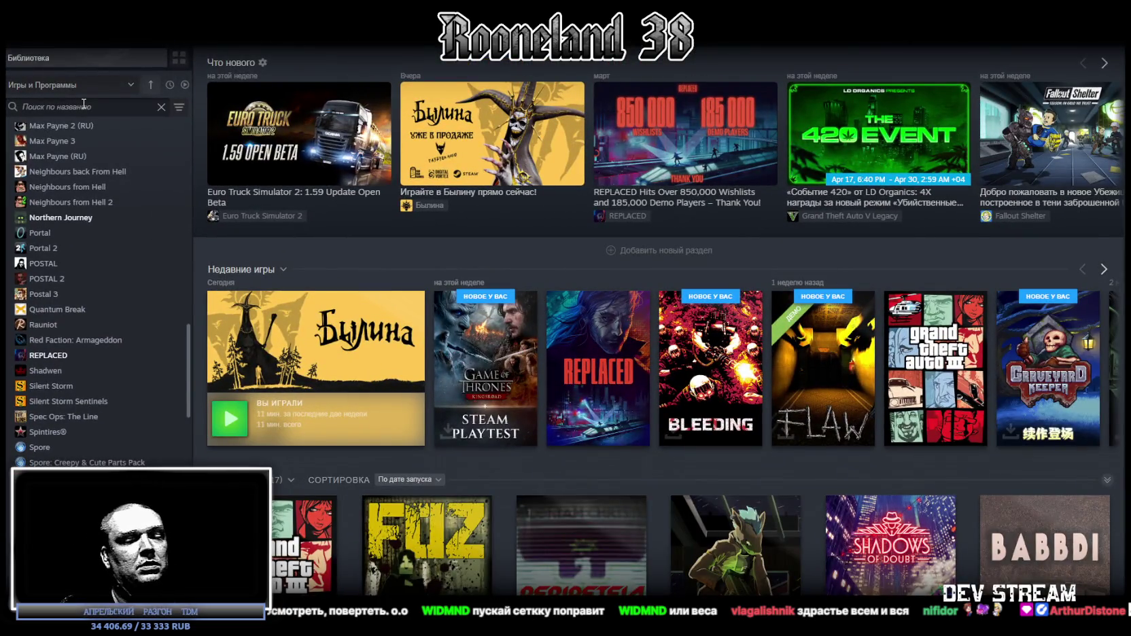
{"action": "type", "text": "hail"}
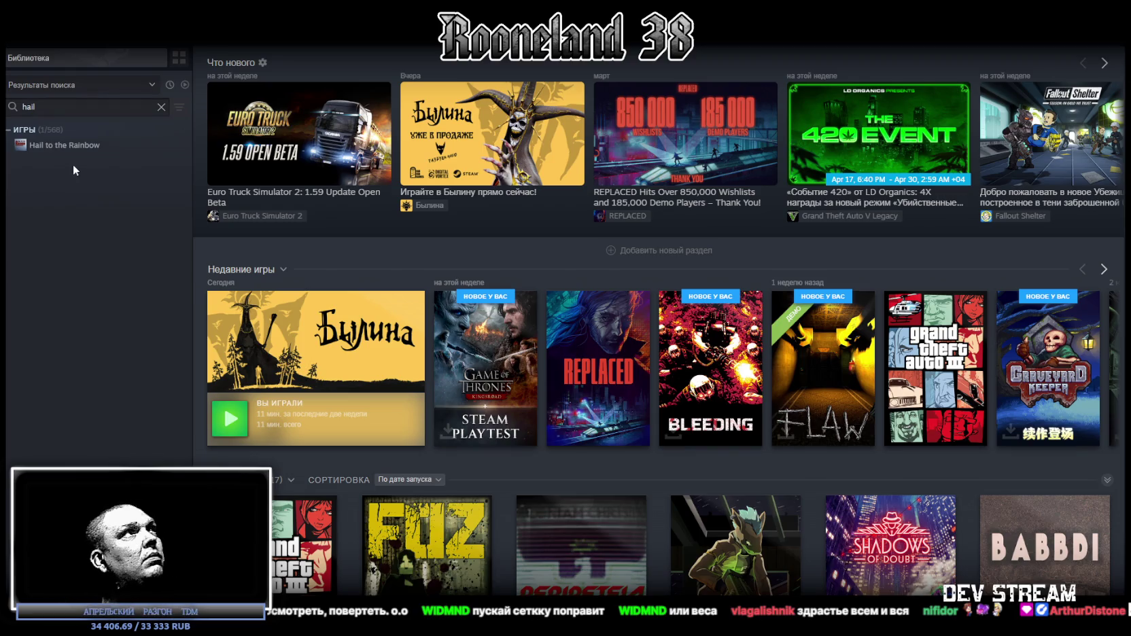
{"action": "left_click", "coordinate": [68, 146]}
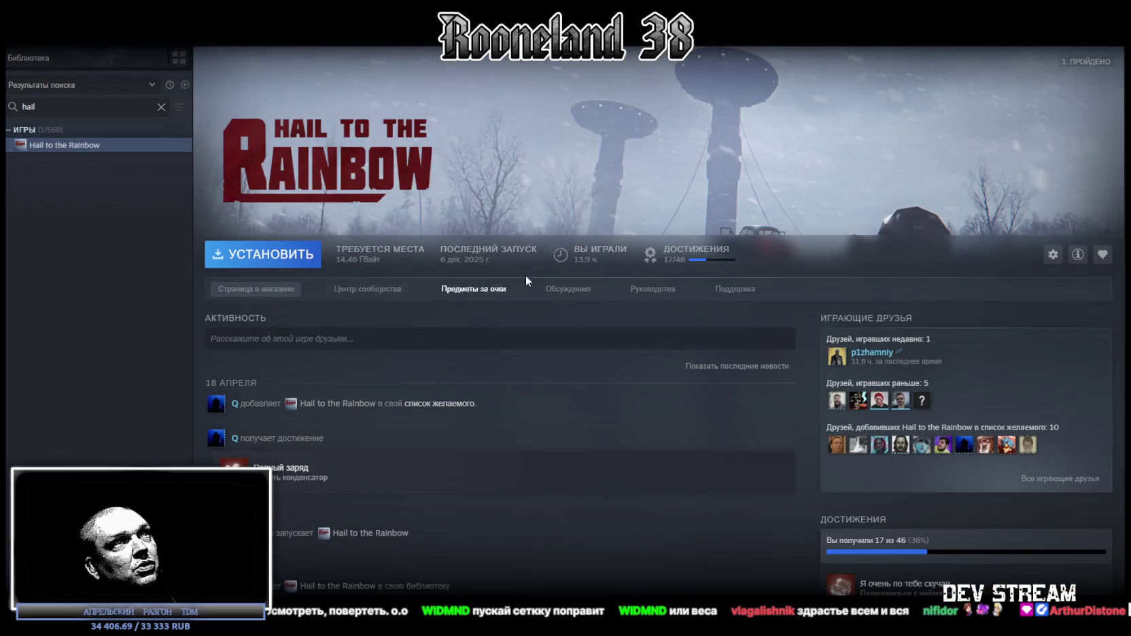
{"action": "left_click", "coordinate": [250, 289]}
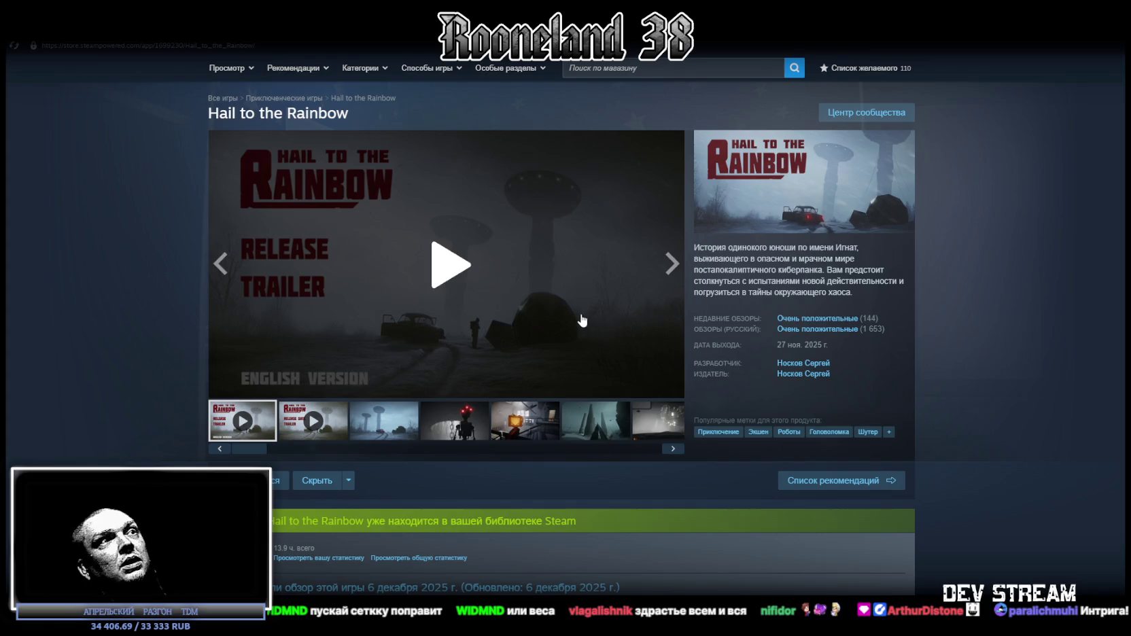
{"action": "scroll", "coordinate": [786, 380], "scroll_direction": "down", "scroll_amount": 3}
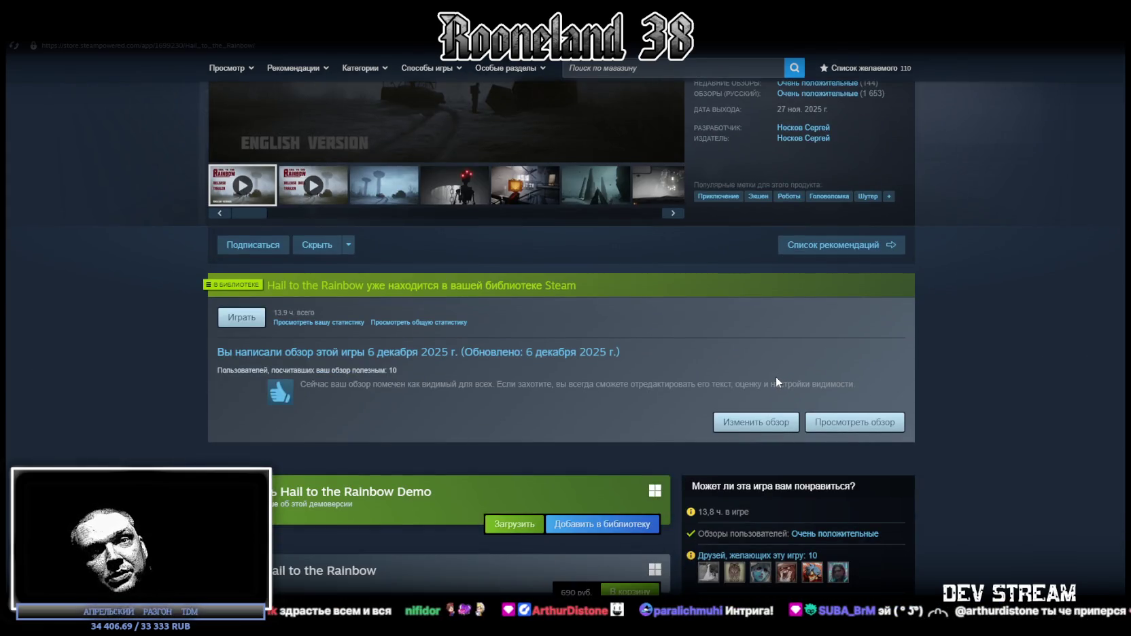
{"action": "scroll", "coordinate": [776, 381], "scroll_direction": "up", "scroll_amount": 2}
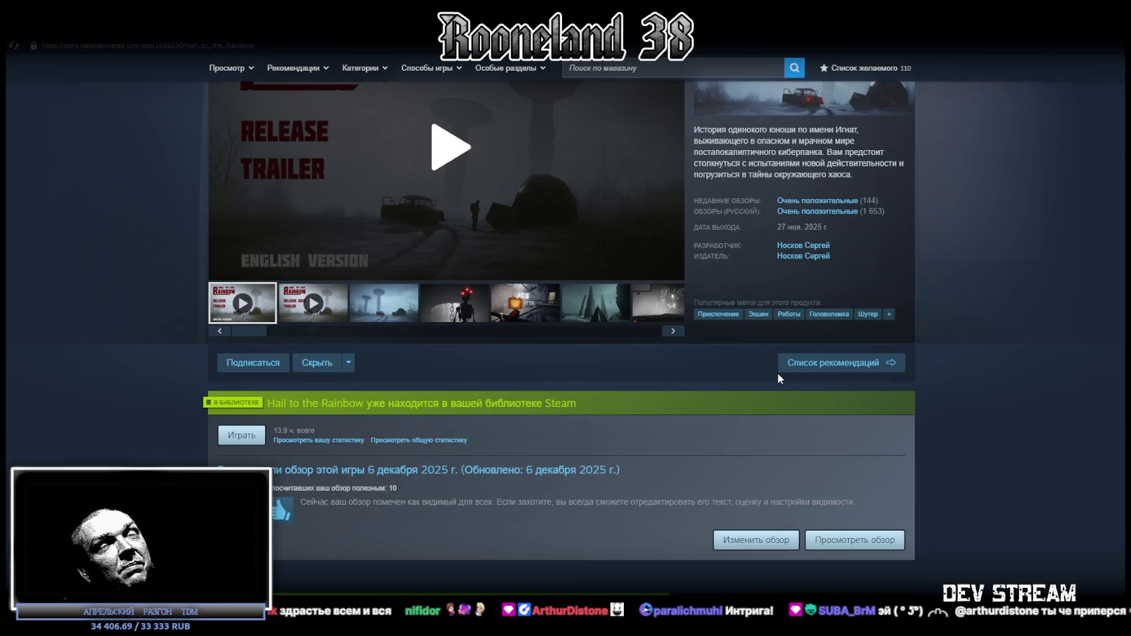
{"action": "key", "text": "alt+Tab"}
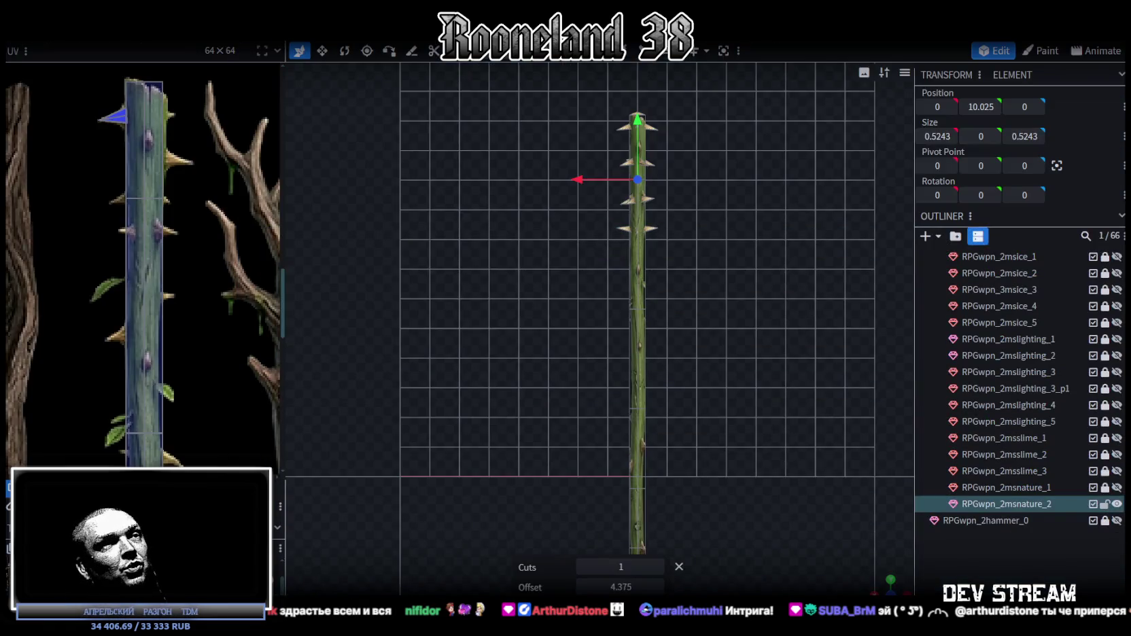
- Bend the shaft's top UV face edge into a V and pull its top-right corner down
{"action": "scroll", "coordinate": [167, 246], "scroll_direction": "up", "scroll_amount": 2}
{"action": "scroll", "coordinate": [143, 170], "scroll_direction": "up", "scroll_amount": 1, "text": "ctrl"}
{"action": "scroll", "coordinate": [144, 170], "scroll_direction": "up", "scroll_amount": 3, "text": "ctrl"}
{"action": "left_click", "coordinate": [147, 160]}
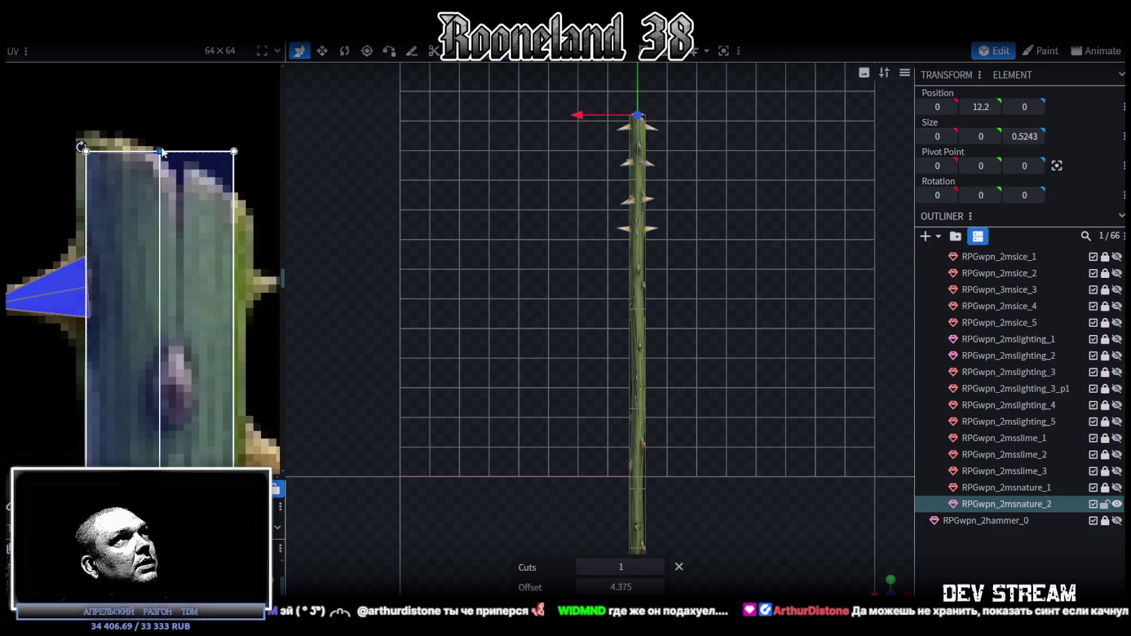
{"action": "left_click_drag", "start_coordinate": [159, 150], "coordinate": [178, 193]}
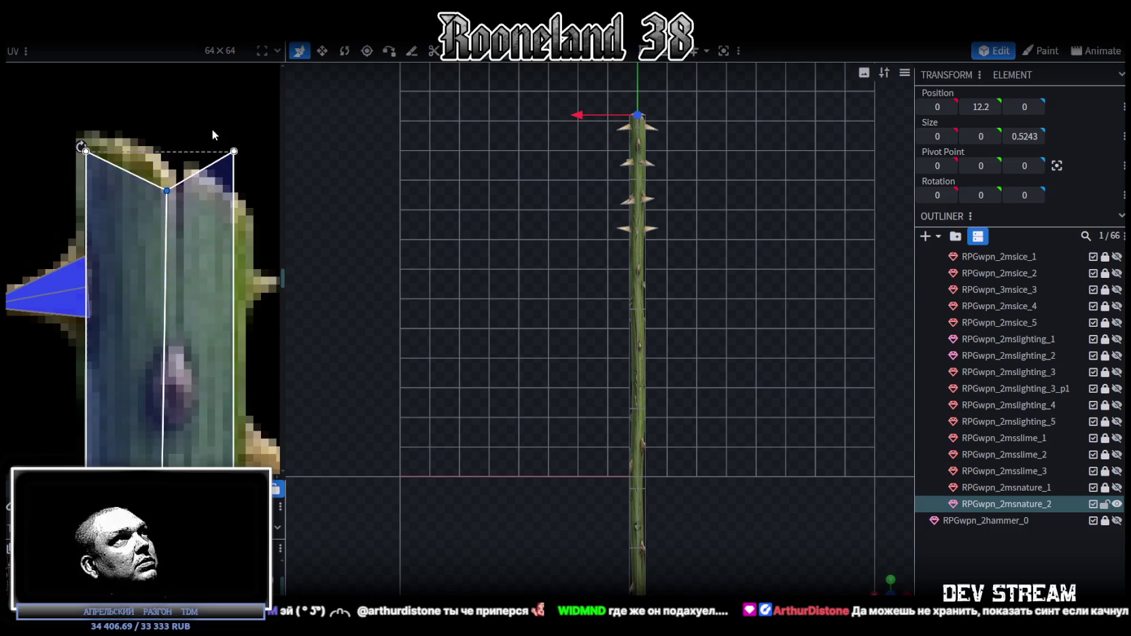
{"action": "left_click_drag", "start_coordinate": [234, 152], "coordinate": [238, 213]}
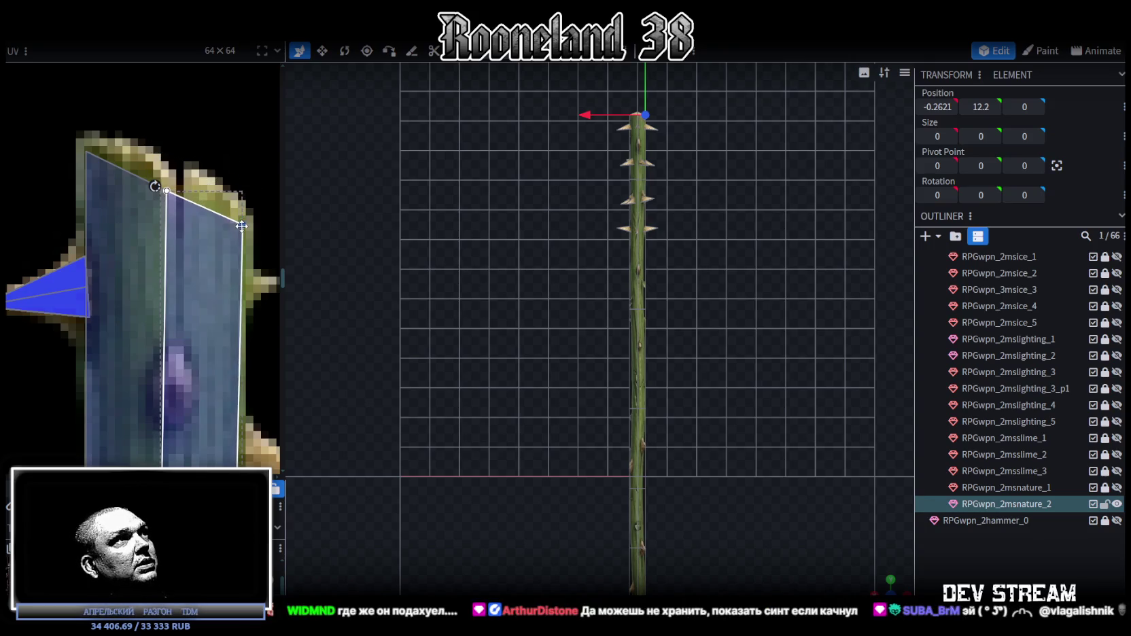
{"action": "scroll", "coordinate": [208, 303], "scroll_direction": "down", "scroll_amount": 3}
{"action": "scroll", "coordinate": [142, 340], "scroll_direction": "down", "scroll_amount": 2}
{"action": "scroll", "coordinate": [142, 337], "scroll_direction": "up", "scroll_amount": 3}
- Shift the stem UV's bottom-left corner right and the other edge vertex left to align the bark
{"action": "left_click", "coordinate": [160, 238]}
{"action": "left_click_drag", "start_coordinate": [160, 238], "coordinate": [171, 238]}
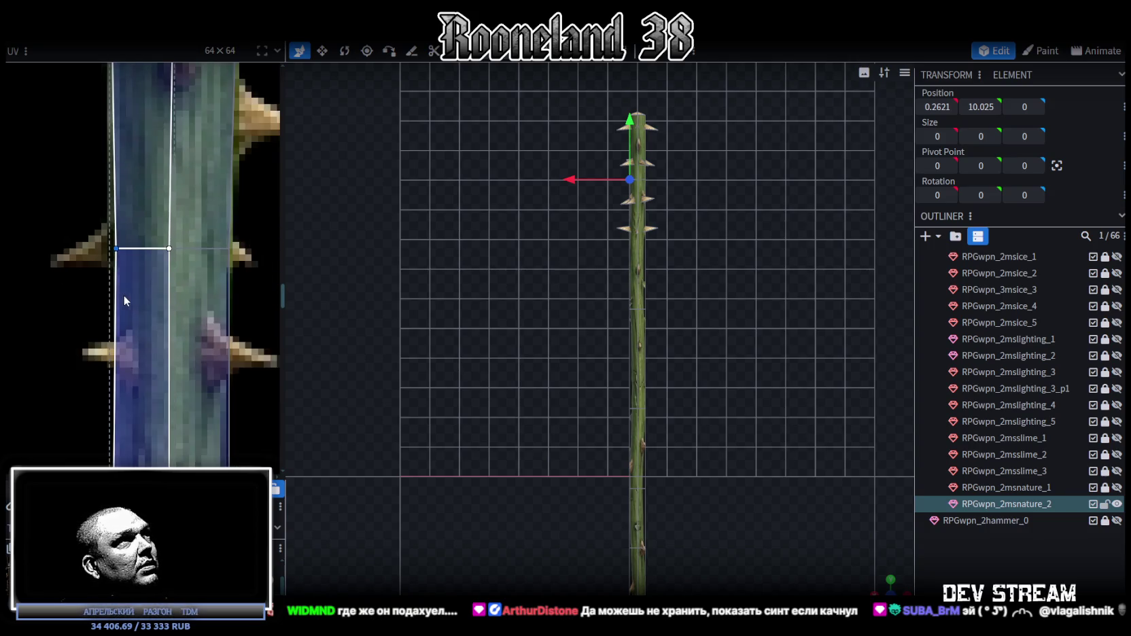
{"action": "left_click", "coordinate": [160, 272]}
{"action": "left_click_drag", "start_coordinate": [218, 271], "coordinate": [209, 272]}
{"action": "scroll", "coordinate": [236, 355], "scroll_direction": "down", "scroll_amount": 3}
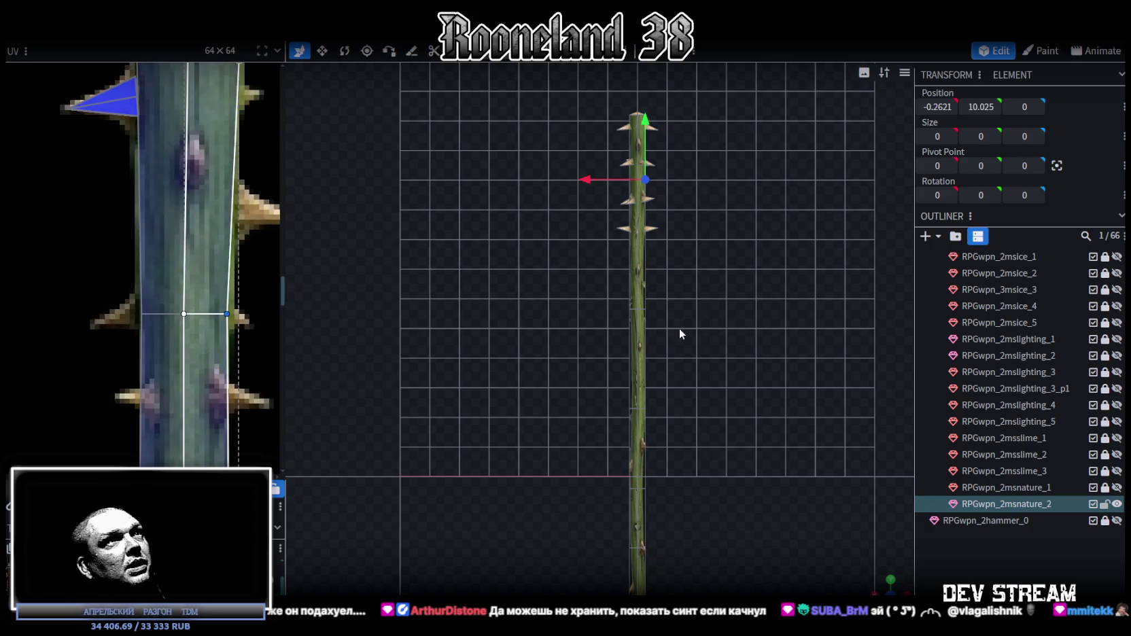
{"action": "scroll", "coordinate": [681, 329], "scroll_direction": "up", "scroll_amount": 3}
{"action": "scroll", "coordinate": [743, 192], "scroll_direction": "up", "scroll_amount": 2}
{"action": "left_click", "coordinate": [620, 316]}
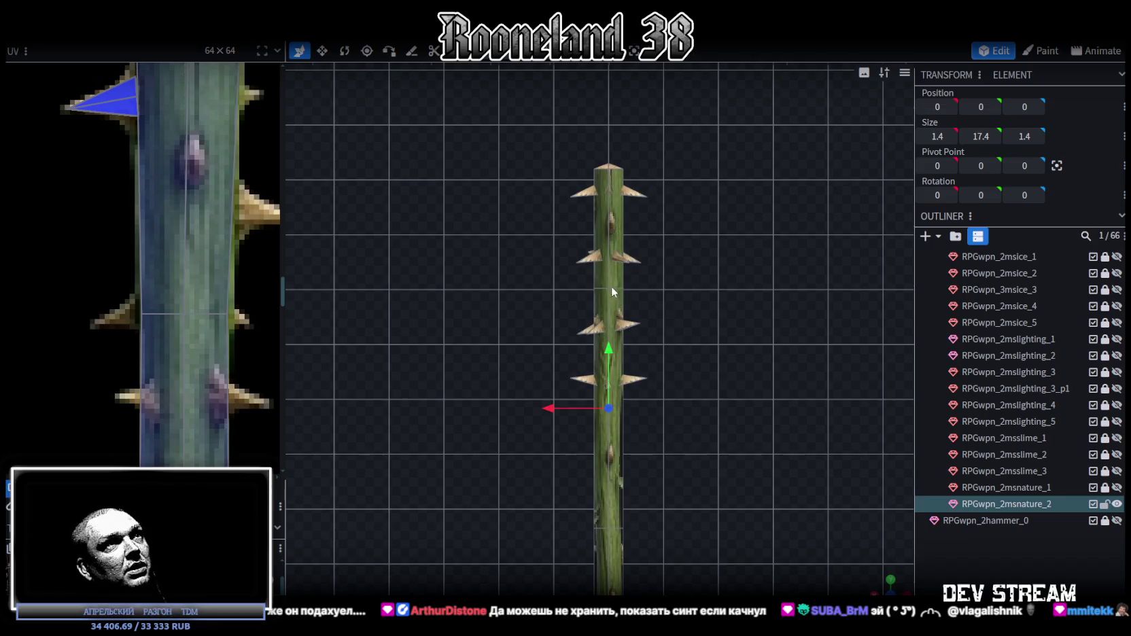
- Box-select the stem's middle vertex ring and scale it down to taper the shaft
{"action": "scroll", "coordinate": [612, 287], "scroll_direction": "up", "scroll_amount": 2}
{"action": "left_click_drag", "start_coordinate": [569, 245], "coordinate": [710, 288]}
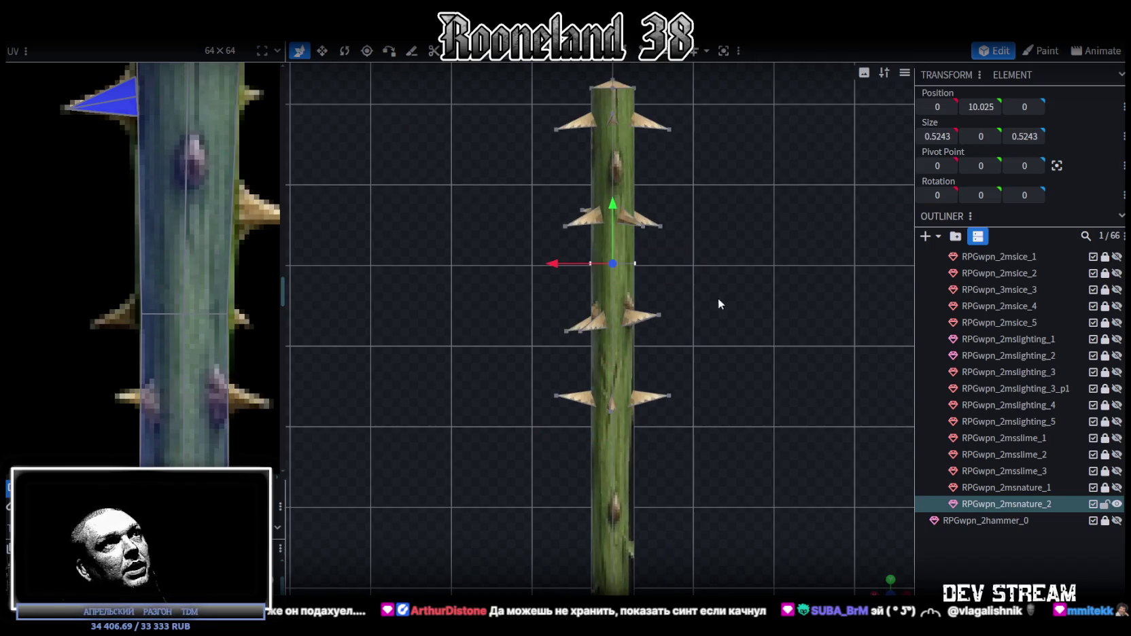
{"action": "left_click_drag", "start_coordinate": [863, 574], "coordinate": [776, 413]}
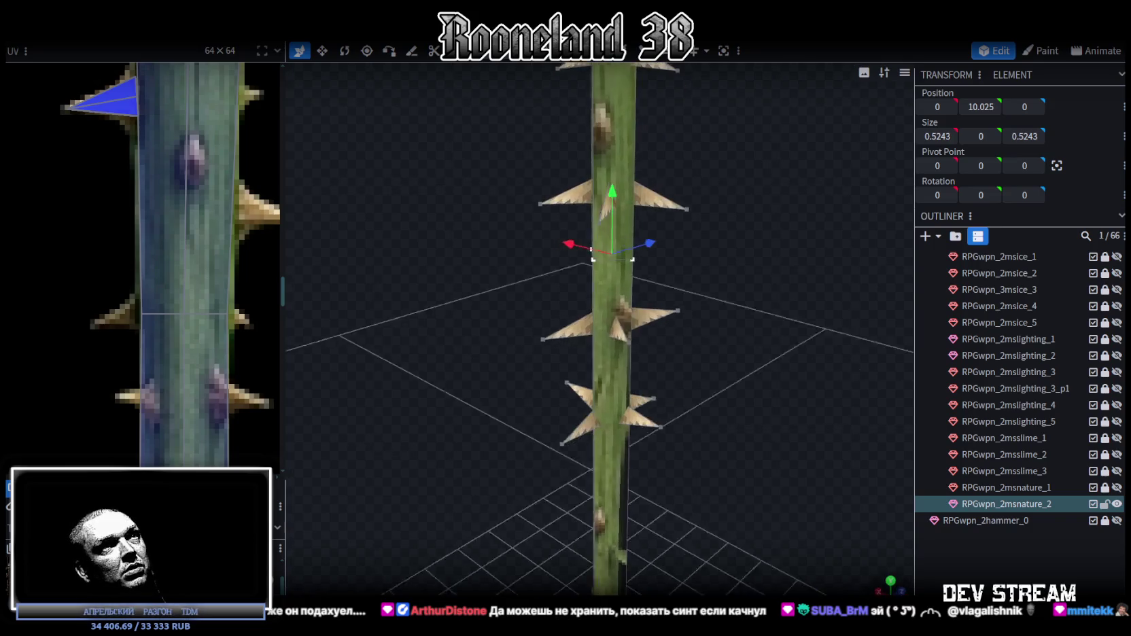
{"action": "scroll", "coordinate": [770, 421], "scroll_direction": "up", "scroll_amount": 2}
{"action": "key", "text": "v"}
{"action": "left_click_drag", "start_coordinate": [673, 291], "coordinate": [772, 348]}
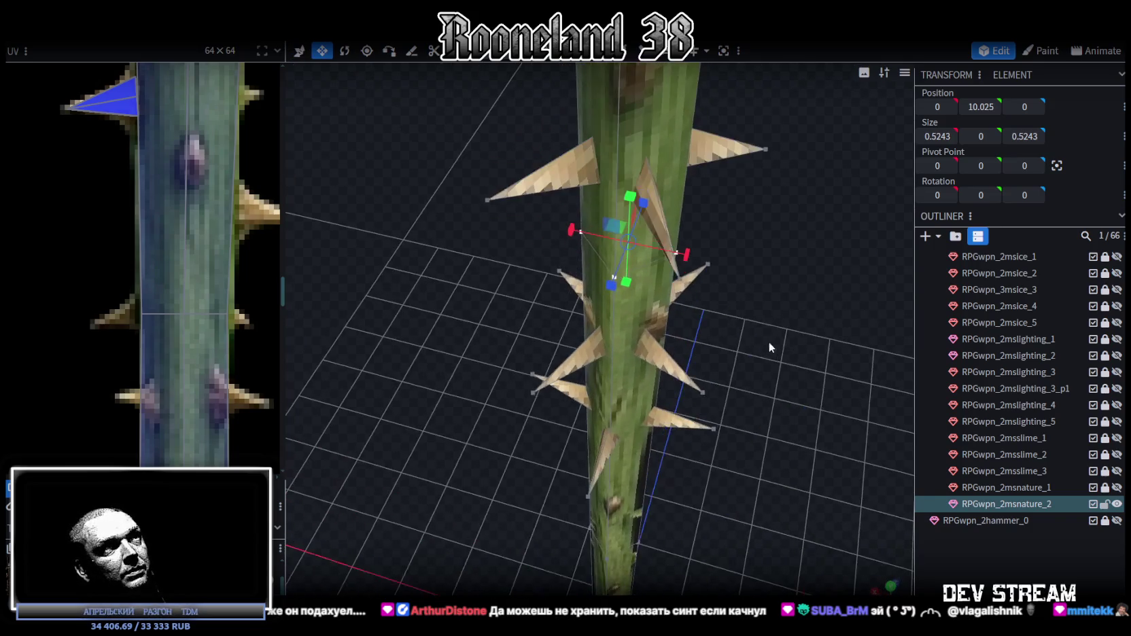
{"action": "mouse_move", "coordinate": [718, 287]}
{"action": "left_mouse_down"}
{"action": "mouse_move", "coordinate": [498, 305]}
{"action": "mouse_move", "coordinate": [498, 268]}
{"action": "left_mouse_up"}
{"action": "mouse_move", "coordinate": [597, 234]}
{"action": "left_mouse_down"}
{"action": "mouse_move", "coordinate": [541, 226]}
{"action": "mouse_move", "coordinate": [751, 285]}
{"action": "mouse_move", "coordinate": [745, 354]}
{"action": "left_mouse_up"}
{"action": "scroll", "coordinate": [126, 305], "scroll_direction": "down", "scroll_amount": 2}
{"action": "scroll", "coordinate": [135, 350], "scroll_direction": "down", "scroll_amount": 3}
{"action": "scroll", "coordinate": [135, 350], "scroll_direction": "down", "scroll_amount": 2}
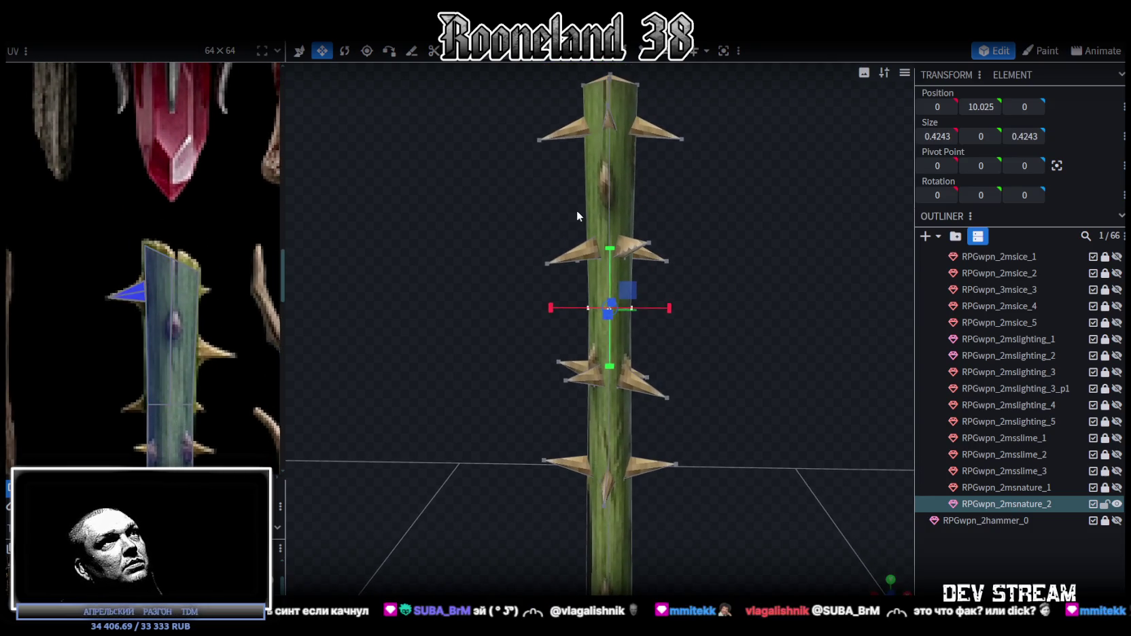
{"action": "scroll", "coordinate": [716, 294], "scroll_direction": "up", "scroll_amount": 2}
{"action": "scroll", "coordinate": [722, 270], "scroll_direction": "up", "scroll_amount": 1}
{"action": "scroll", "coordinate": [728, 279], "scroll_direction": "up", "scroll_amount": 2}
- Select the top stem vertices and shift them left to slant the tip
{"action": "mouse_move", "coordinate": [731, 296]}
{"action": "left_mouse_down"}
{"action": "mouse_move", "coordinate": [691, 386]}
{"action": "mouse_move", "coordinate": [732, 313]}
{"action": "mouse_move", "coordinate": [700, 251]}
{"action": "left_mouse_up"}
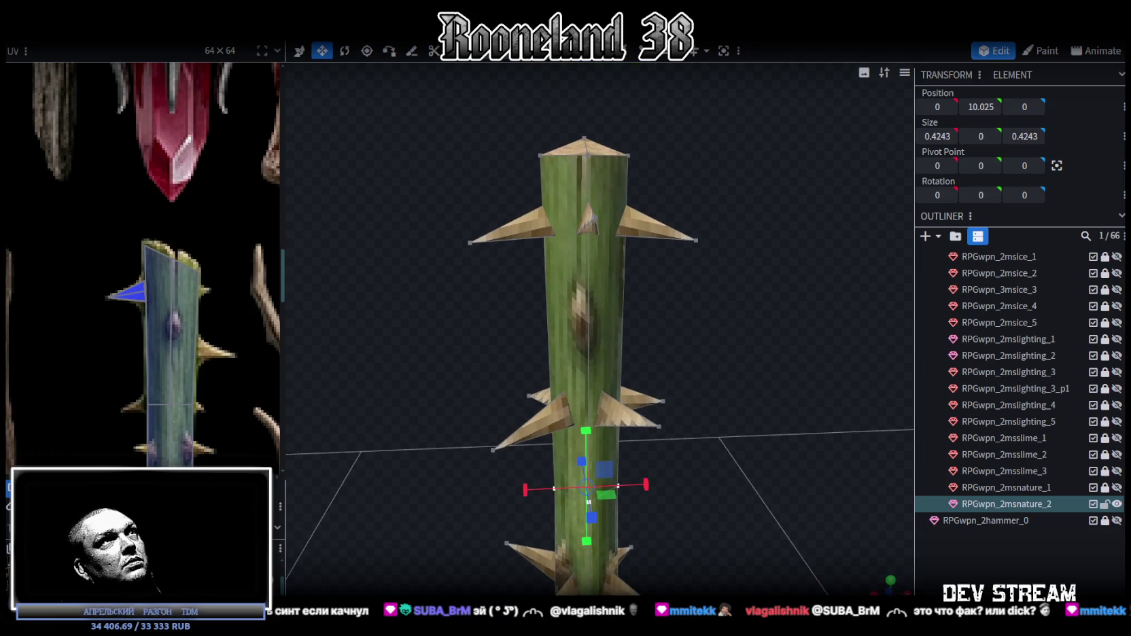
{"action": "left_click_drag", "start_coordinate": [644, 127], "coordinate": [654, 118]}
{"action": "left_click", "coordinate": [554, 175]}
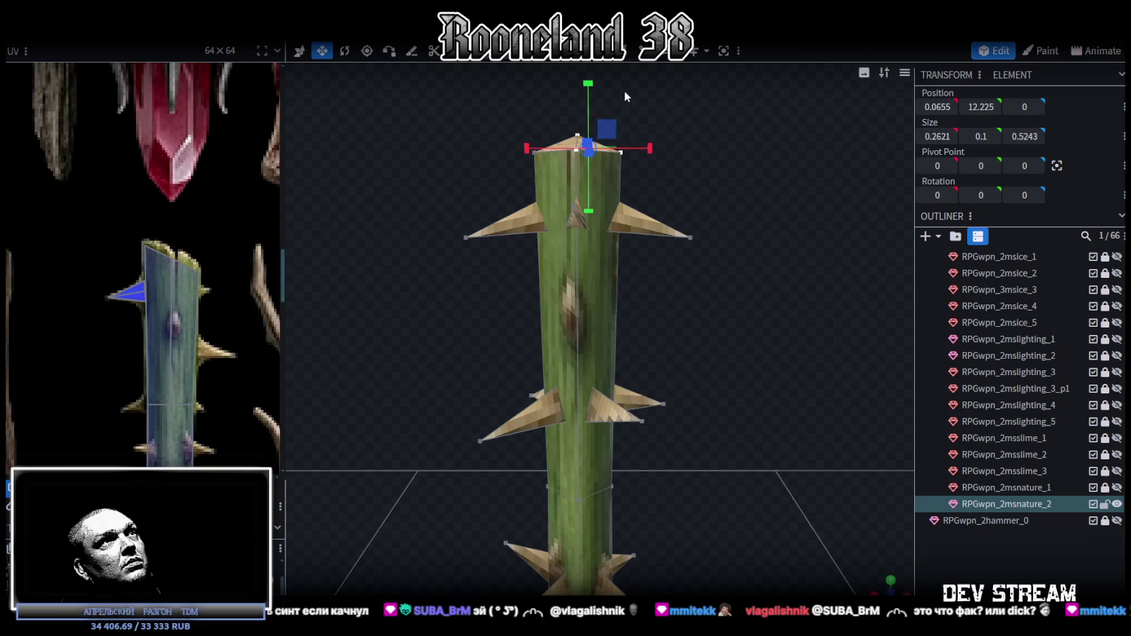
{"action": "key", "text": "v"}
{"action": "mouse_move", "coordinate": [585, 82]}
{"action": "left_mouse_down"}
{"action": "mouse_move", "coordinate": [676, 139]}
{"action": "mouse_move", "coordinate": [614, 185]}
{"action": "left_mouse_up"}
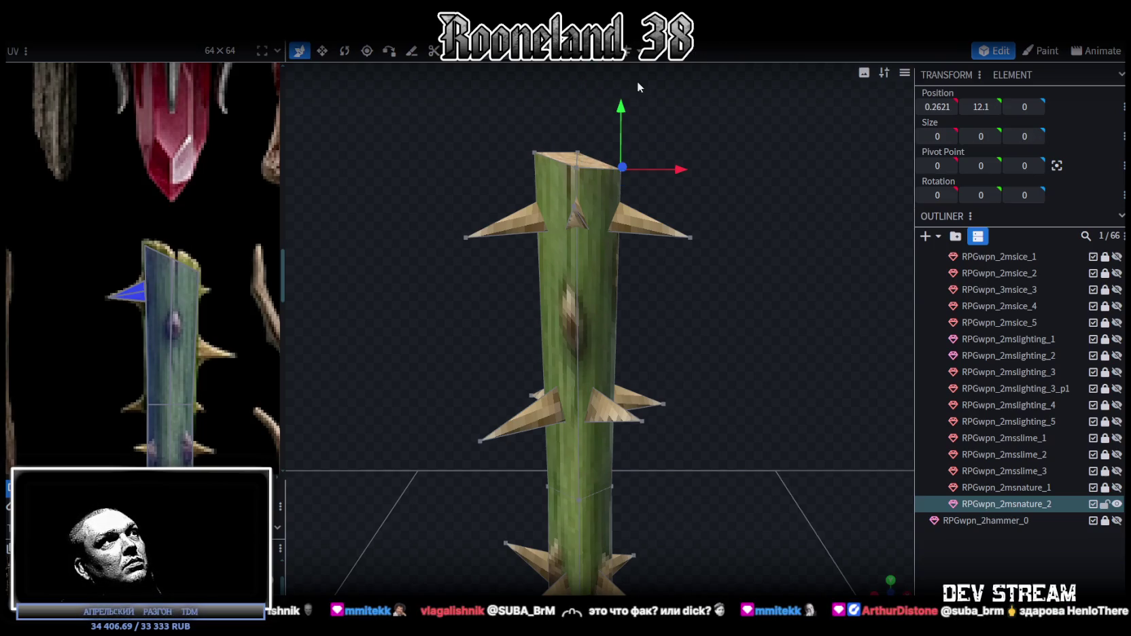
{"action": "left_click_drag", "start_coordinate": [622, 102], "coordinate": [651, 268]}
{"action": "scroll", "coordinate": [658, 307], "scroll_direction": "down", "scroll_amount": 1}
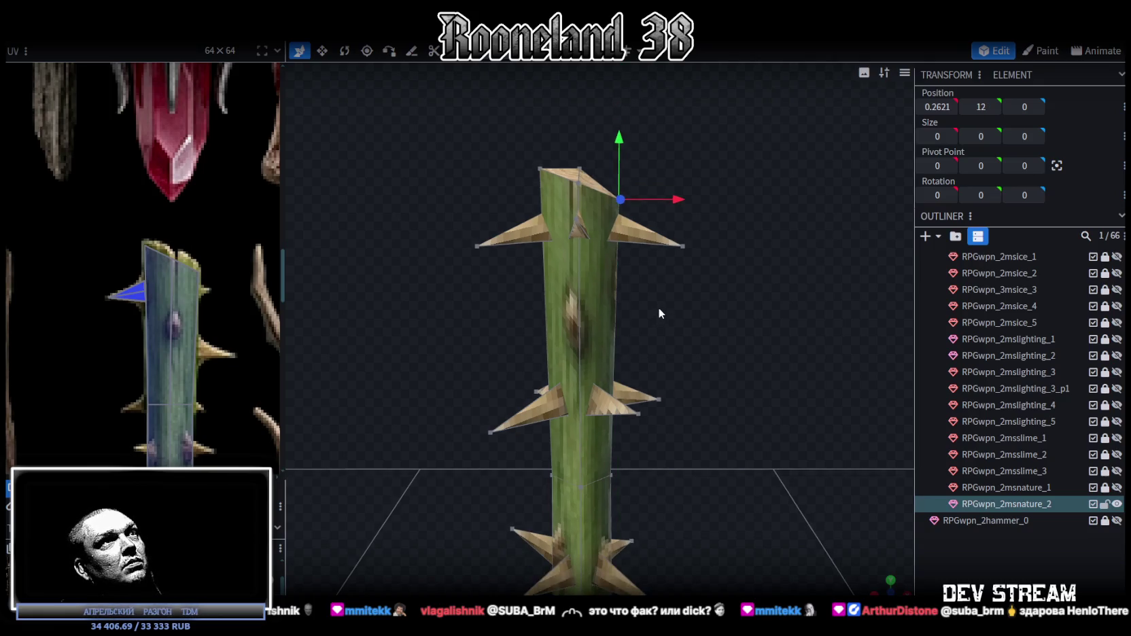
{"action": "key", "text": "ctrl+Page_Up"}
{"action": "key", "text": "ctrl+Page_Up"}
{"action": "right_click_drag", "start_coordinate": [680, 268], "coordinate": [686, 307]}
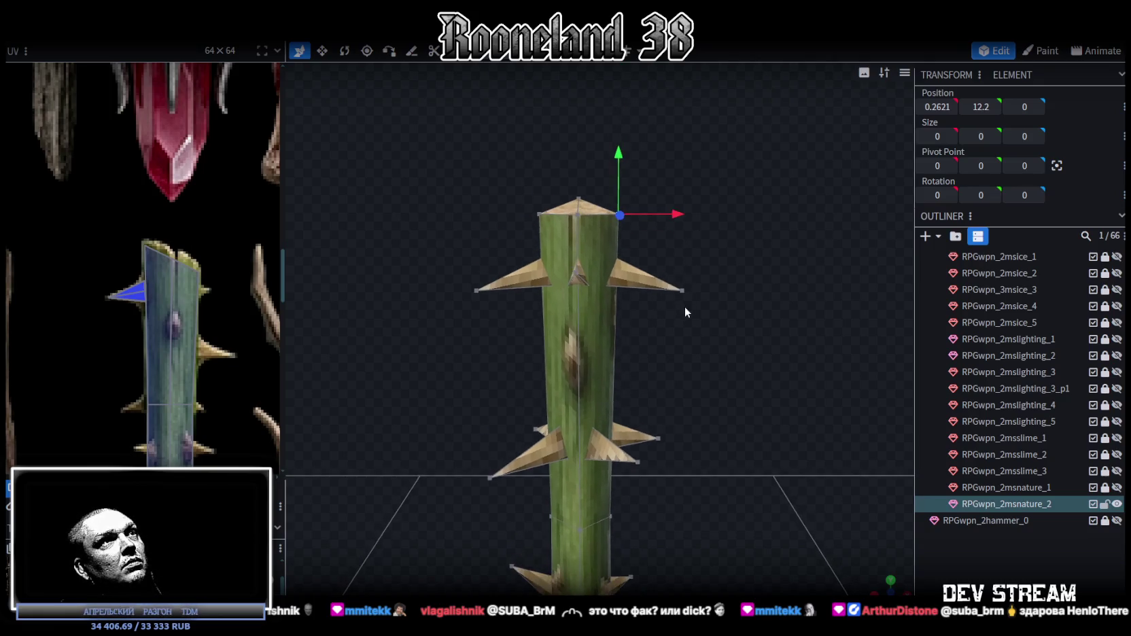
{"action": "left_click_drag", "start_coordinate": [557, 167], "coordinate": [656, 227]}
{"action": "mouse_move", "coordinate": [589, 157]}
{"action": "left_mouse_down"}
{"action": "mouse_move", "coordinate": [545, 181]}
{"action": "mouse_move", "coordinate": [594, 223]}
{"action": "mouse_move", "coordinate": [610, 204]}
{"action": "left_mouse_up"}
{"action": "left_click_drag", "start_coordinate": [522, 229], "coordinate": [601, 253]}
{"action": "left_click_drag", "start_coordinate": [667, 204], "coordinate": [701, 191]}
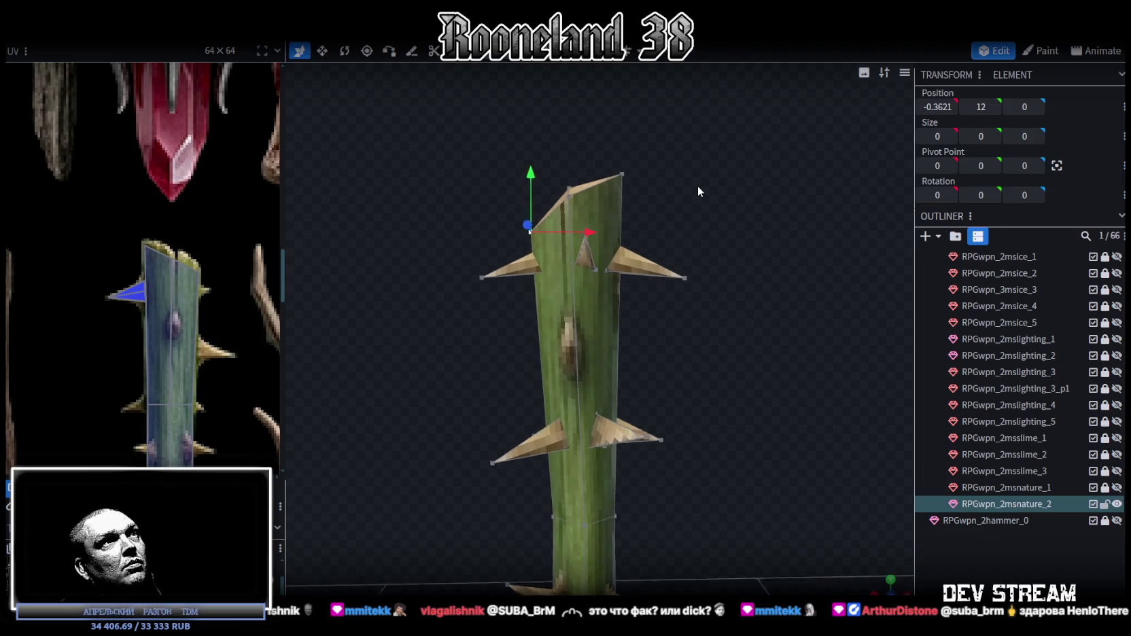
{"action": "mouse_move", "coordinate": [500, 133]}
{"action": "left_mouse_down"}
{"action": "mouse_move", "coordinate": [642, 181]}
{"action": "mouse_move", "coordinate": [584, 177]}
{"action": "mouse_move", "coordinate": [634, 175]}
{"action": "left_mouse_up"}
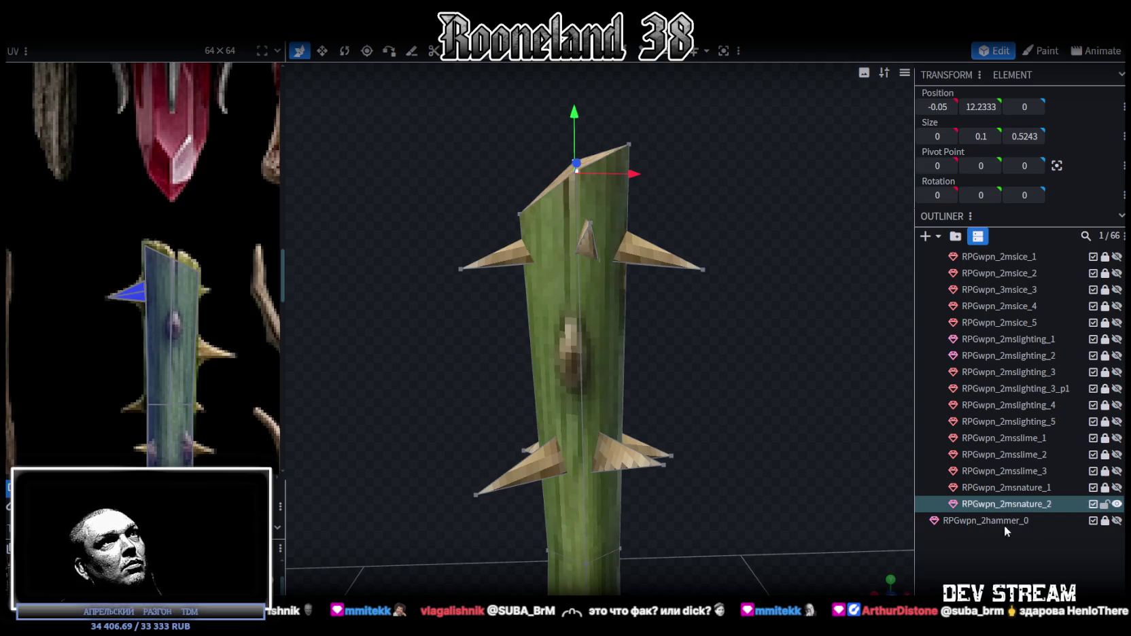
{"action": "left_click", "coordinate": [830, 464]}
- Fine-tune the tip vertices, leaving the top point at X −0.05, height 12.25
{"action": "mouse_move", "coordinate": [831, 464]}
{"action": "left_mouse_down"}
{"action": "mouse_move", "coordinate": [703, 282]}
{"action": "mouse_move", "coordinate": [610, 199]}
{"action": "left_mouse_up"}
{"action": "left_click", "coordinate": [625, 148]}
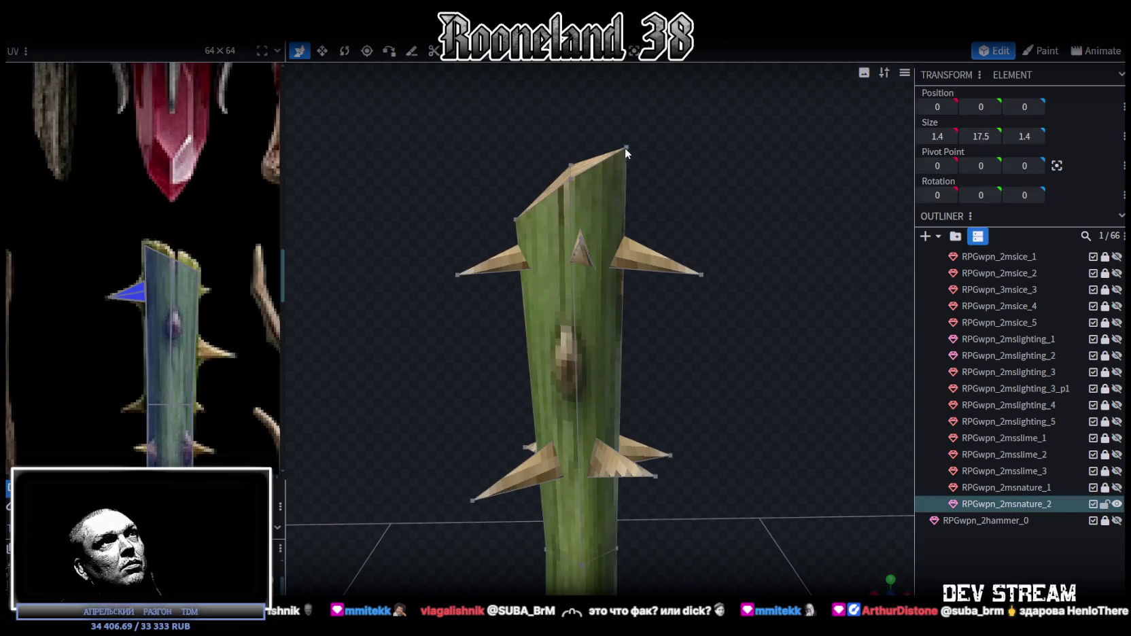
{"action": "left_click_drag", "start_coordinate": [674, 150], "coordinate": [681, 149]}
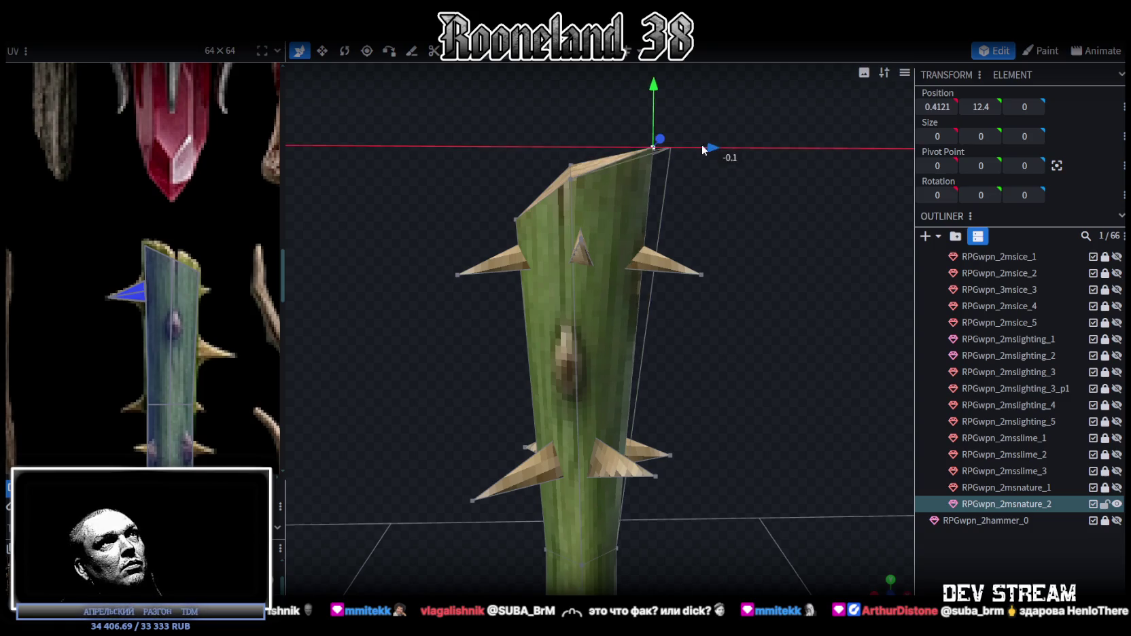
{"action": "mouse_move", "coordinate": [703, 297]}
{"action": "left_mouse_down"}
{"action": "mouse_move", "coordinate": [698, 365]}
{"action": "mouse_move", "coordinate": [707, 363]}
{"action": "left_mouse_up"}
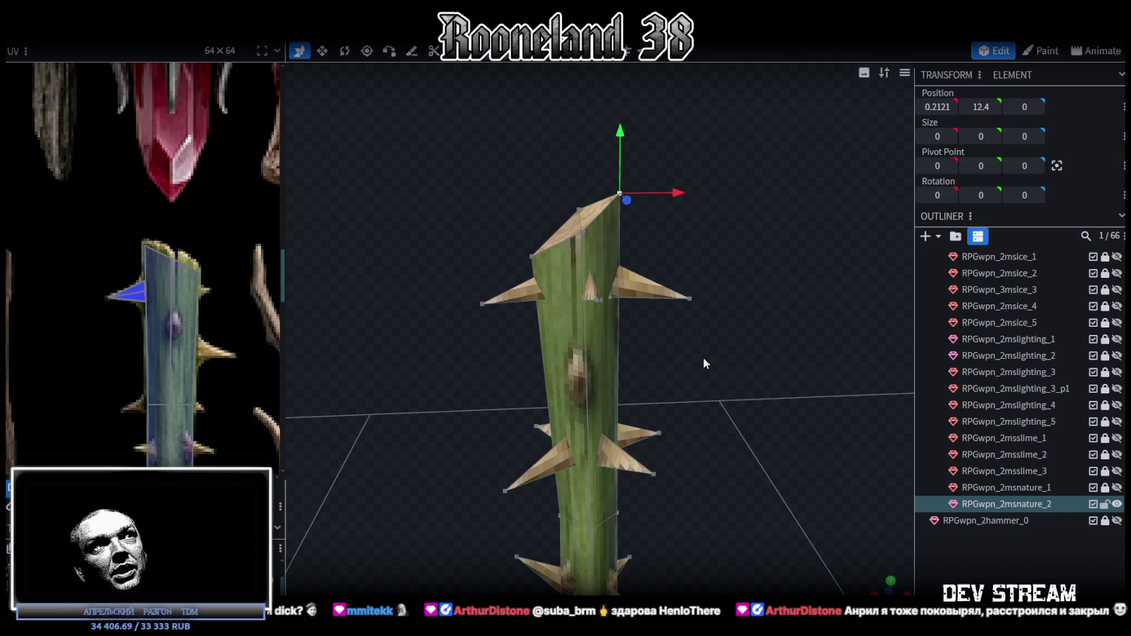
{"action": "mouse_move", "coordinate": [503, 227]}
{"action": "left_mouse_down"}
{"action": "mouse_move", "coordinate": [632, 218]}
{"action": "mouse_move", "coordinate": [579, 179]}
{"action": "mouse_move", "coordinate": [497, 170]}
{"action": "left_mouse_up"}
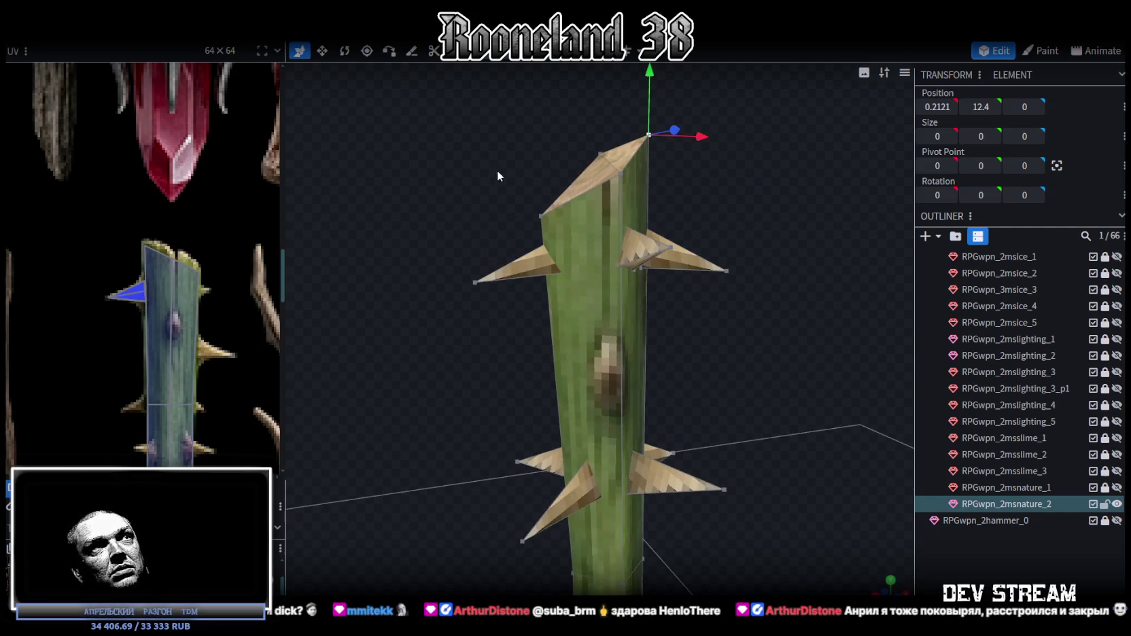
{"action": "left_click", "coordinate": [600, 154]}
{"action": "mouse_move", "coordinate": [603, 117]}
{"action": "left_mouse_down"}
{"action": "mouse_move", "coordinate": [706, 167]}
{"action": "mouse_move", "coordinate": [756, 177]}
{"action": "mouse_move", "coordinate": [718, 194]}
{"action": "left_mouse_up"}
{"action": "left_click_drag", "start_coordinate": [579, 170], "coordinate": [586, 183]}
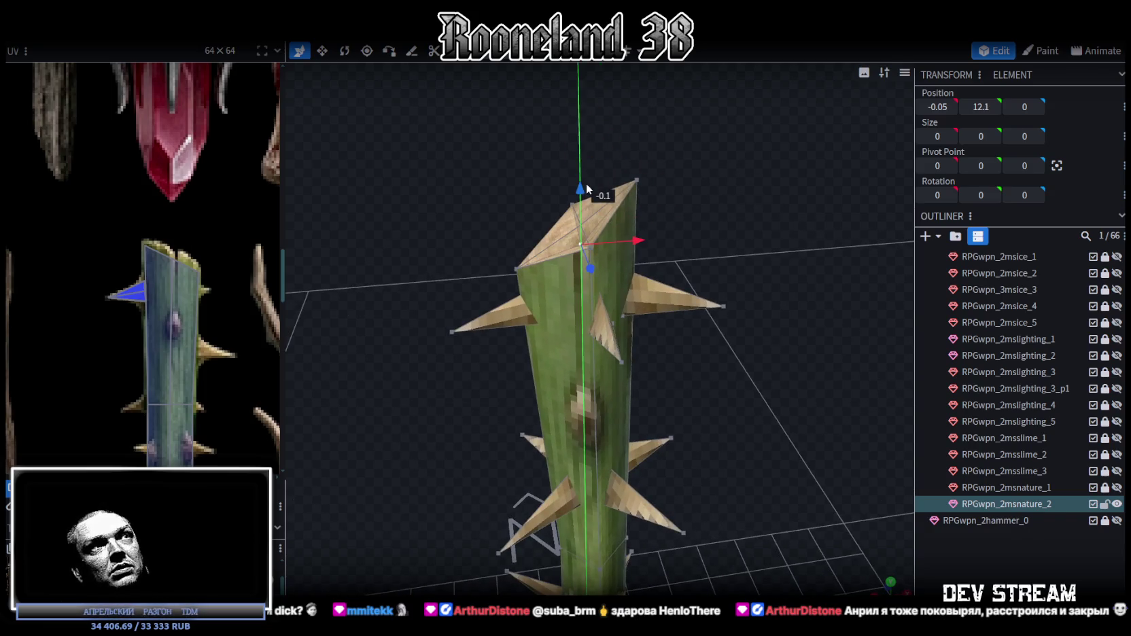
{"action": "mouse_move", "coordinate": [703, 174]}
{"action": "left_mouse_down"}
{"action": "mouse_move", "coordinate": [736, 119]}
{"action": "mouse_move", "coordinate": [701, 173]}
{"action": "mouse_move", "coordinate": [782, 156]}
{"action": "mouse_move", "coordinate": [668, 297]}
{"action": "mouse_move", "coordinate": [713, 208]}
{"action": "left_mouse_up"}
{"action": "mouse_move", "coordinate": [638, 199]}
{"action": "left_mouse_down"}
{"action": "mouse_move", "coordinate": [633, 176]}
{"action": "mouse_move", "coordinate": [660, 229]}
{"action": "mouse_move", "coordinate": [639, 215]}
{"action": "mouse_move", "coordinate": [648, 236]}
{"action": "mouse_move", "coordinate": [676, 273]}
{"action": "left_mouse_up"}
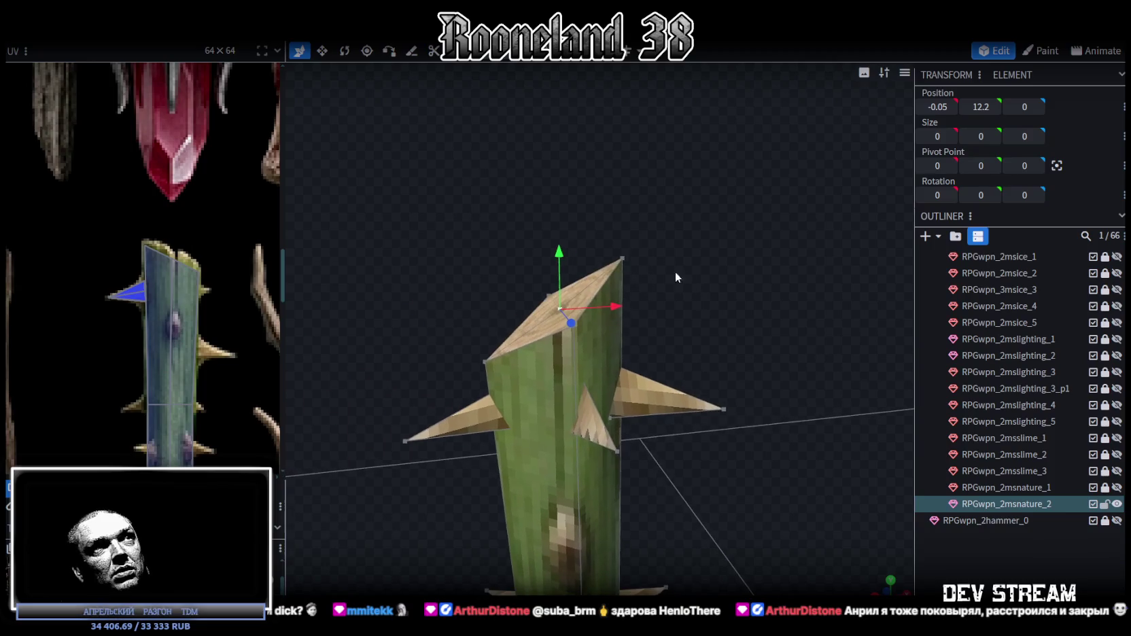
{"action": "mouse_move", "coordinate": [564, 256]}
{"action": "left_mouse_down"}
{"action": "mouse_move", "coordinate": [558, 193]}
{"action": "mouse_move", "coordinate": [571, 264]}
{"action": "mouse_move", "coordinate": [800, 230]}
{"action": "mouse_move", "coordinate": [929, 437]}
{"action": "left_mouse_up"}
{"action": "left_click", "coordinate": [763, 472]}
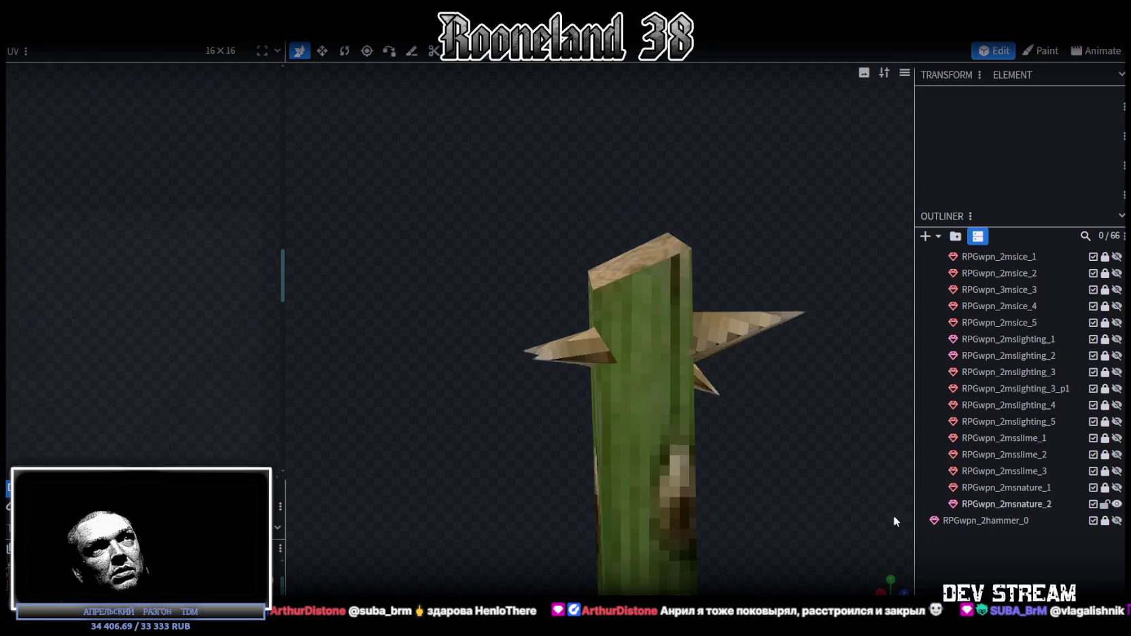
- Select the stem and shift a lower-shaft UV edge left to fit the texture
{"action": "scroll", "coordinate": [763, 472], "scroll_direction": "down", "scroll_amount": 3}
{"action": "mouse_move", "coordinate": [689, 446]}
{"action": "left_mouse_down"}
{"action": "mouse_move", "coordinate": [696, 237]}
{"action": "mouse_move", "coordinate": [661, 357]}
{"action": "left_mouse_up"}
{"action": "scroll", "coordinate": [672, 445], "scroll_direction": "down", "scroll_amount": 2}
{"action": "mouse_move", "coordinate": [672, 447]}
{"action": "left_mouse_down"}
{"action": "mouse_move", "coordinate": [562, 259]}
{"action": "mouse_move", "coordinate": [745, 303]}
{"action": "mouse_move", "coordinate": [723, 345]}
{"action": "left_mouse_up"}
{"action": "left_click", "coordinate": [563, 263]}
{"action": "scroll", "coordinate": [86, 337], "scroll_direction": "down", "scroll_amount": 2}
{"action": "scroll", "coordinate": [144, 268], "scroll_direction": "up", "scroll_amount": 2}
{"action": "scroll", "coordinate": [228, 181], "scroll_direction": "up", "scroll_amount": 2}
{"action": "scroll", "coordinate": [212, 322], "scroll_direction": "up", "scroll_amount": 1}
{"action": "scroll", "coordinate": [196, 274], "scroll_direction": "down", "scroll_amount": 2}
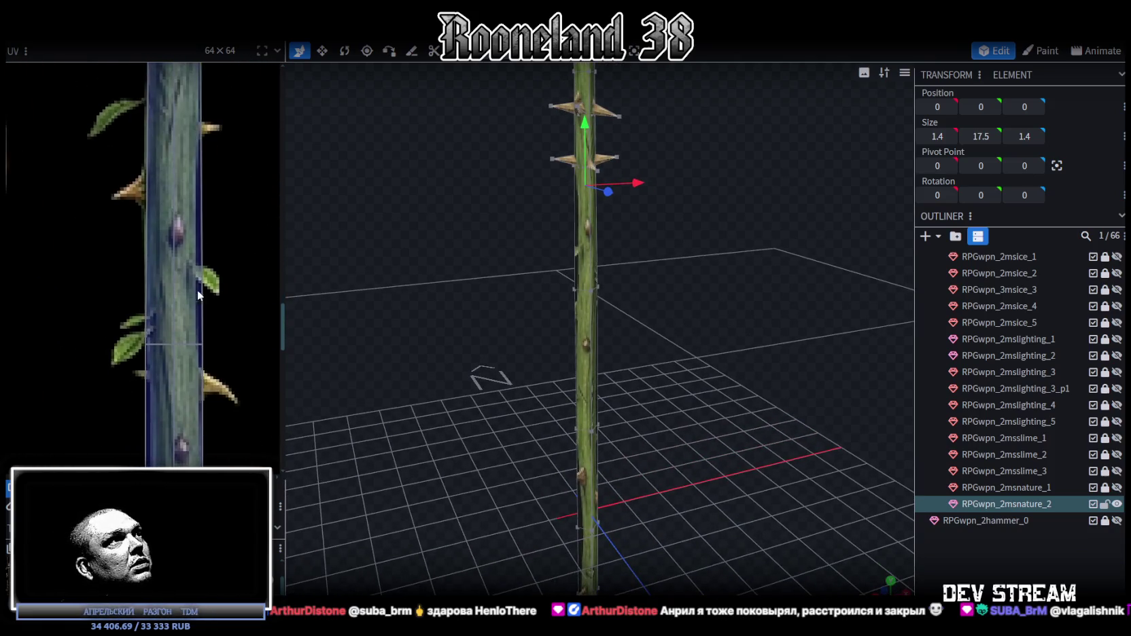
{"action": "left_click", "coordinate": [176, 346]}
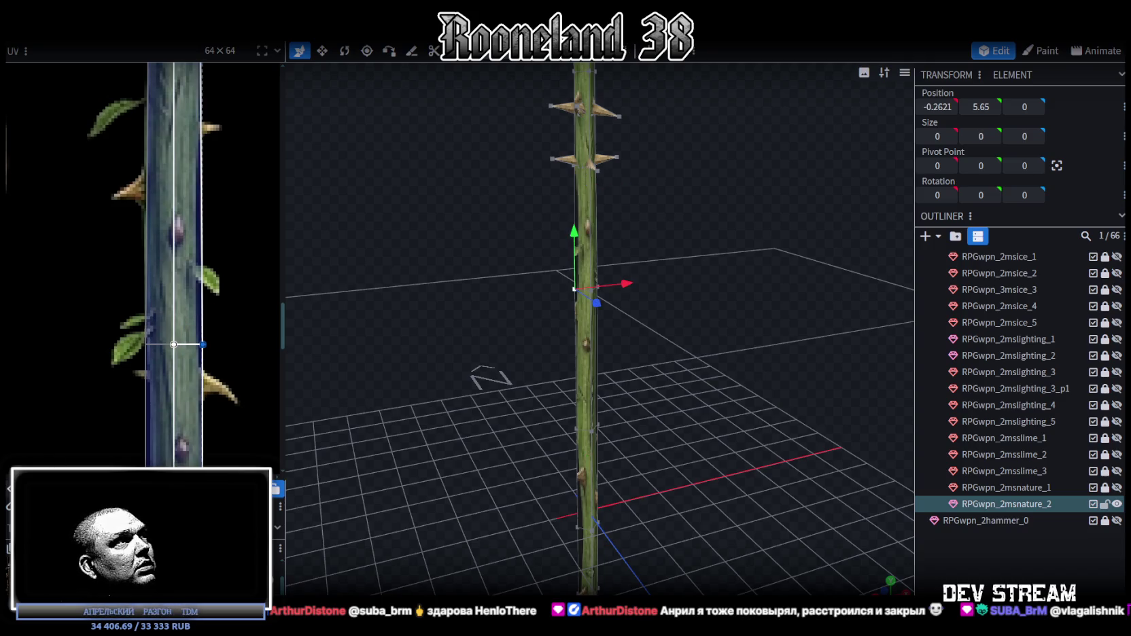
{"action": "left_click_drag", "start_coordinate": [203, 344], "coordinate": [196, 345]}
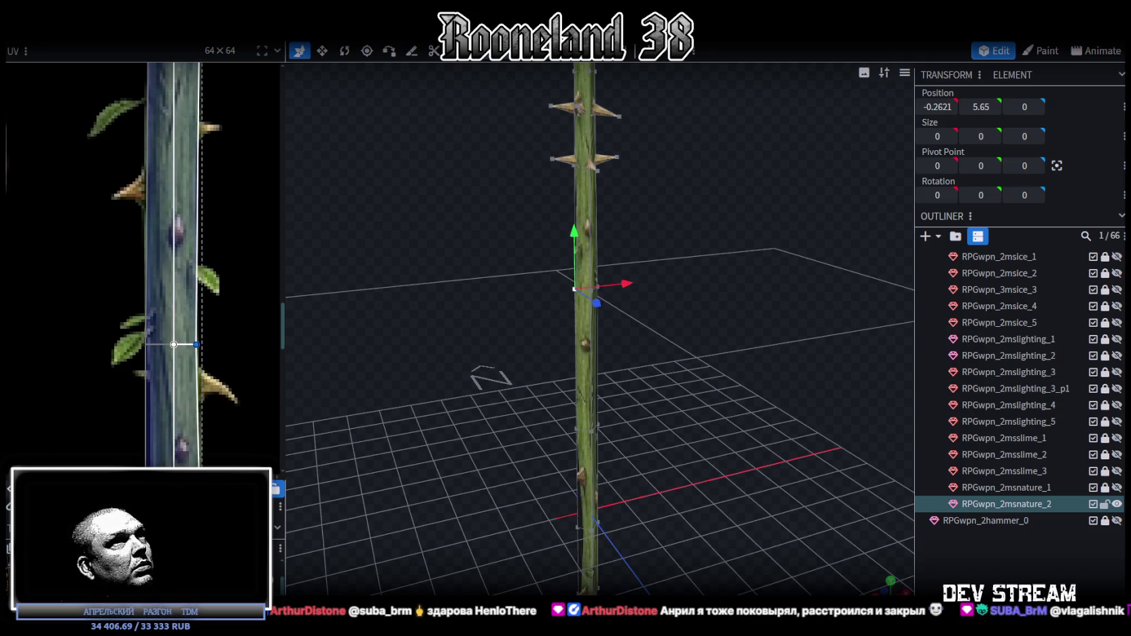
- Shift the mid-shaft vertex ring sideways to X 0.2621 at height 2.3, bending the stem
{"action": "mouse_move", "coordinate": [512, 318]}
{"action": "left_mouse_down"}
{"action": "mouse_move", "coordinate": [451, 272]}
{"action": "mouse_move", "coordinate": [774, 306]}
{"action": "mouse_move", "coordinate": [786, 447]}
{"action": "mouse_move", "coordinate": [732, 294]}
{"action": "mouse_move", "coordinate": [662, 347]}
{"action": "mouse_move", "coordinate": [614, 356]}
{"action": "mouse_move", "coordinate": [592, 340]}
{"action": "mouse_move", "coordinate": [570, 356]}
{"action": "mouse_move", "coordinate": [589, 361]}
{"action": "left_mouse_up"}
{"action": "scroll", "coordinate": [479, 273], "scroll_direction": "up", "scroll_amount": 3}
{"action": "mouse_move", "coordinate": [716, 398]}
{"action": "left_mouse_down"}
{"action": "mouse_move", "coordinate": [714, 431]}
{"action": "mouse_move", "coordinate": [725, 409]}
{"action": "left_mouse_up"}
- Slide and merge the lower shaft's UV vertices to slant the bark mapping
{"action": "scroll", "coordinate": [728, 417], "scroll_direction": "down", "scroll_amount": 2}
{"action": "scroll", "coordinate": [705, 416], "scroll_direction": "down", "scroll_amount": 2}
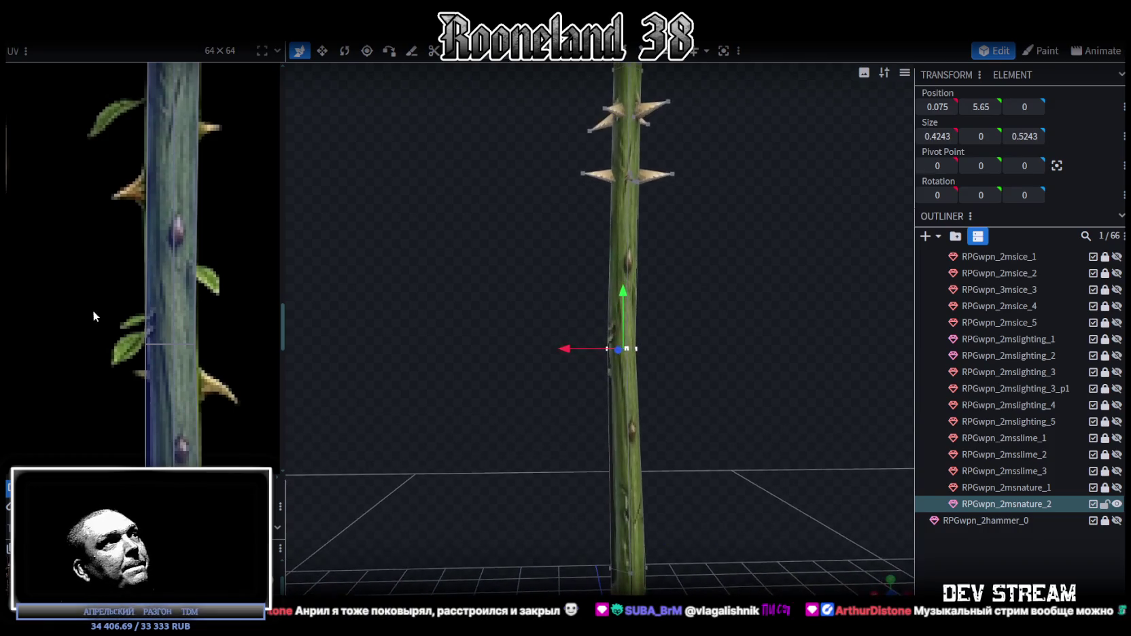
{"action": "scroll", "coordinate": [92, 311], "scroll_direction": "down", "scroll_amount": 3}
{"action": "scroll", "coordinate": [177, 255], "scroll_direction": "up", "scroll_amount": 3}
{"action": "left_click", "coordinate": [136, 327]}
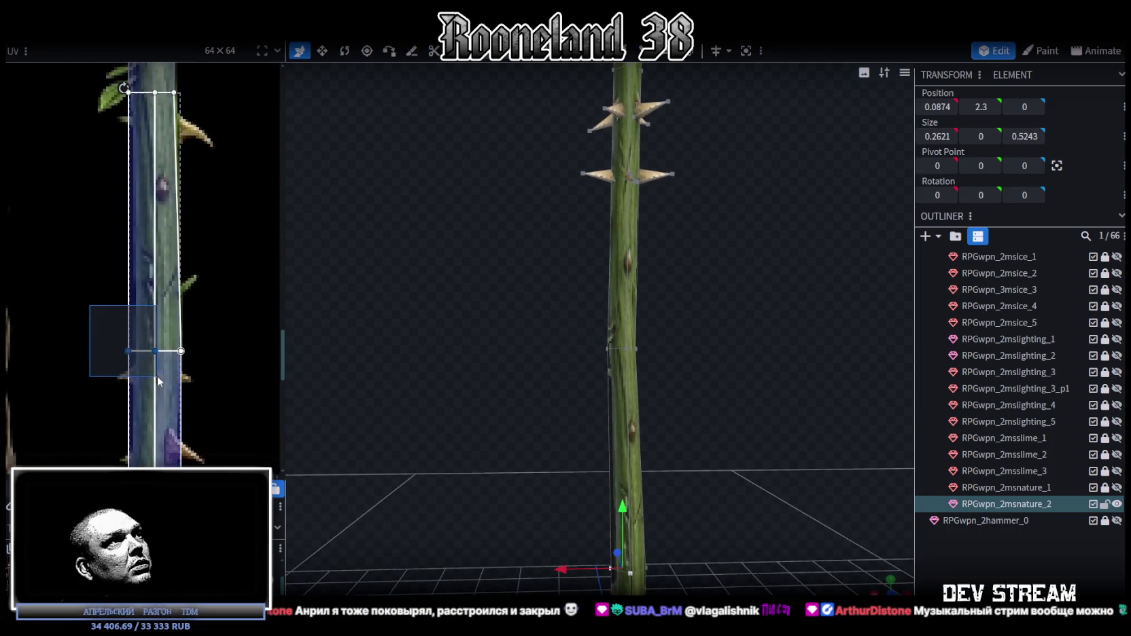
{"action": "left_click_drag", "start_coordinate": [155, 351], "coordinate": [160, 351]}
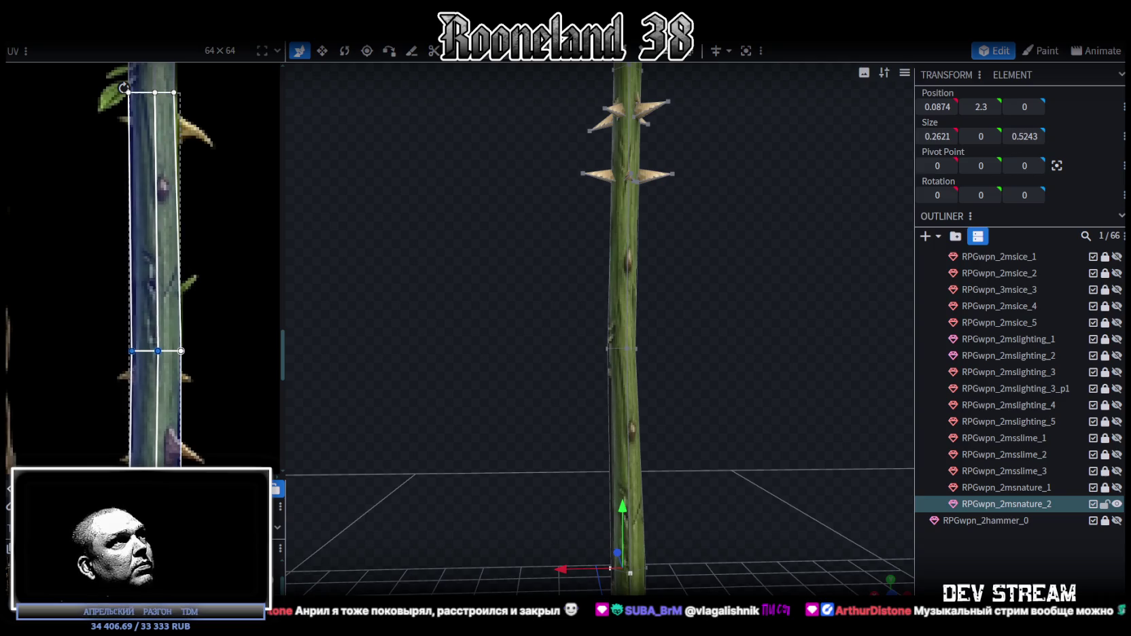
{"action": "key", "text": "m"}
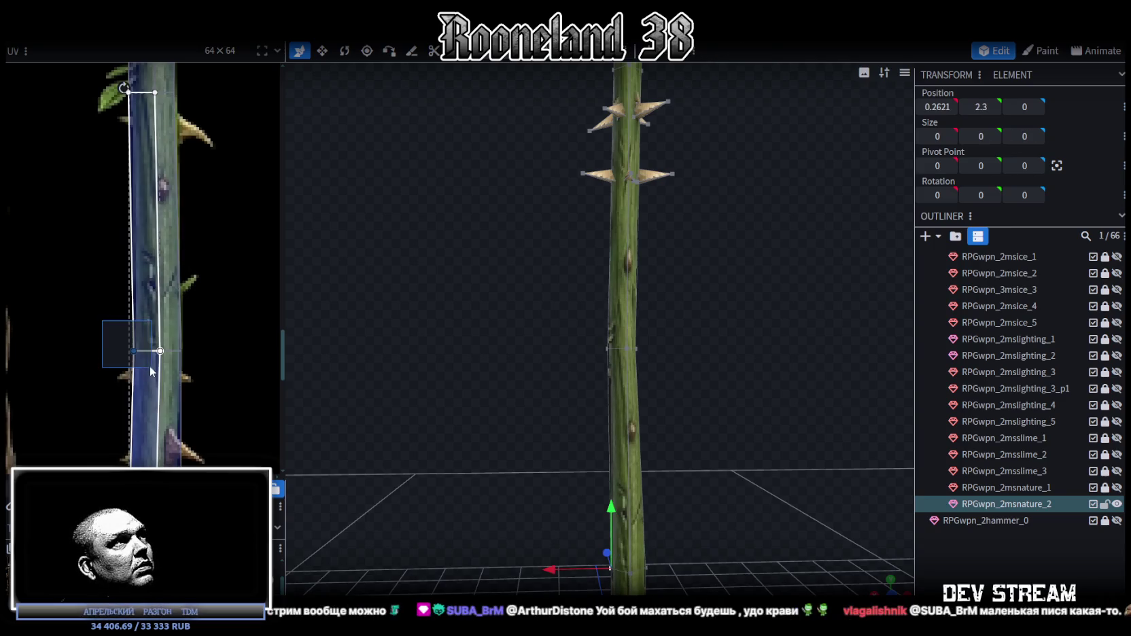
{"action": "left_click_drag", "start_coordinate": [133, 350], "coordinate": [138, 351]}
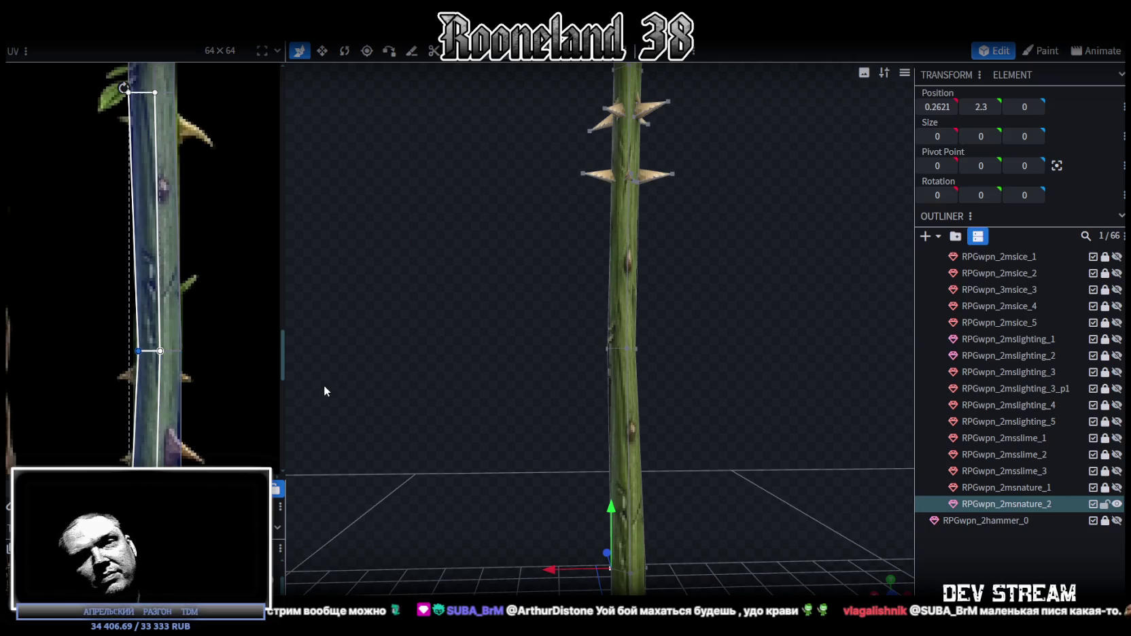
{"action": "scroll", "coordinate": [322, 378], "scroll_direction": "up", "scroll_amount": 1}
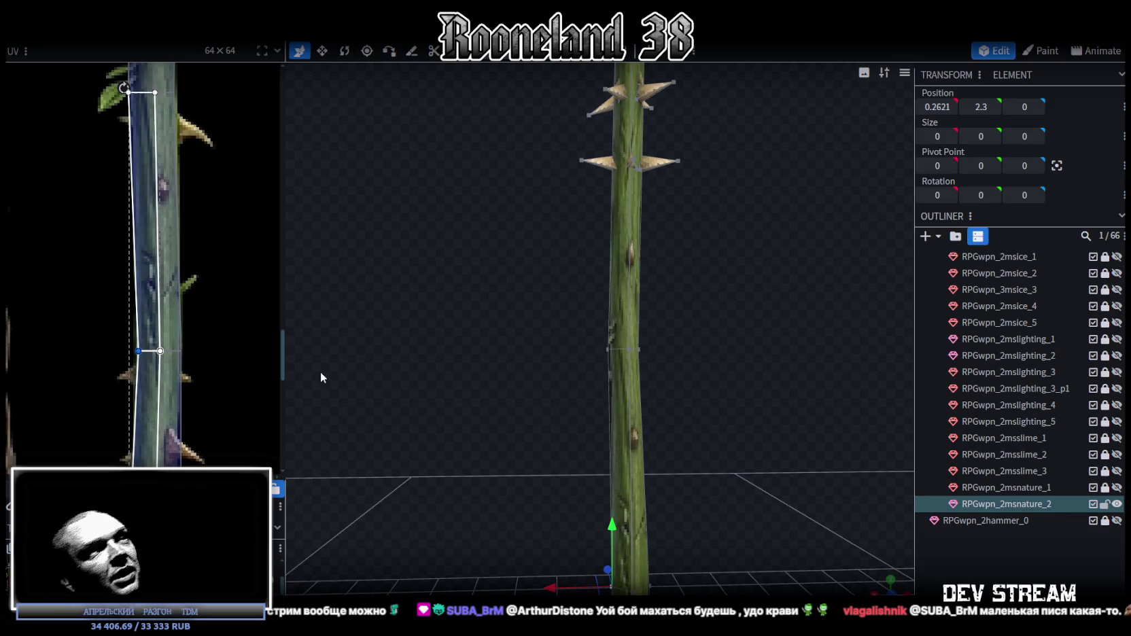
{"action": "left_click_drag", "start_coordinate": [321, 373], "coordinate": [723, 320]}
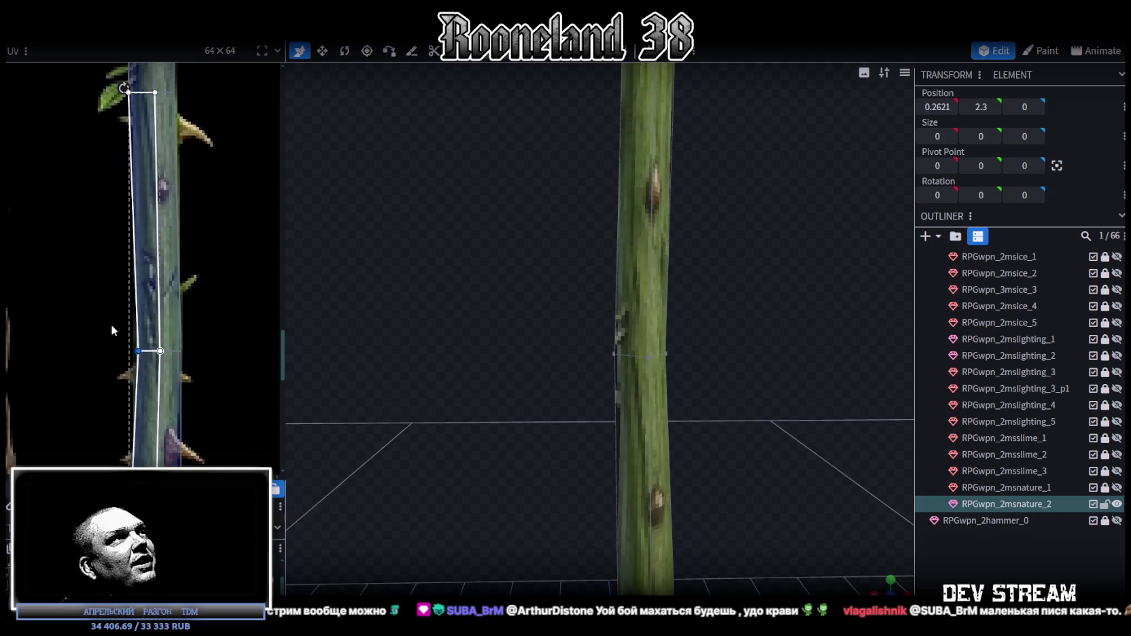
{"action": "scroll", "coordinate": [693, 374], "scroll_direction": "down", "scroll_amount": 5}
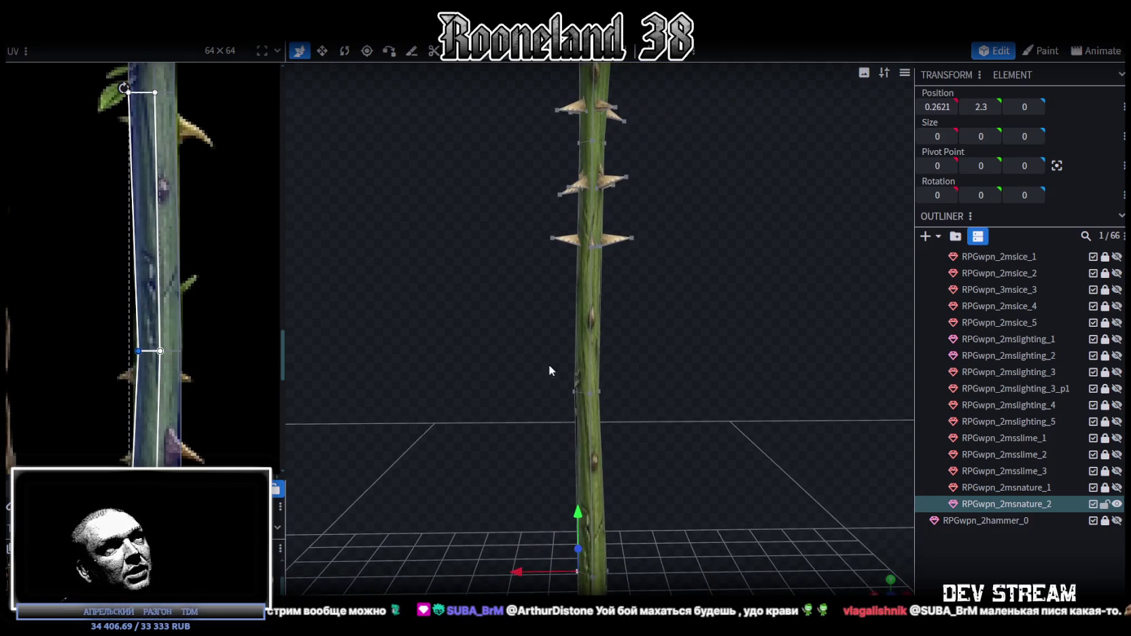
{"action": "left_click", "coordinate": [586, 393]}
{"action": "scroll", "coordinate": [714, 417], "scroll_direction": "up", "scroll_amount": 5}
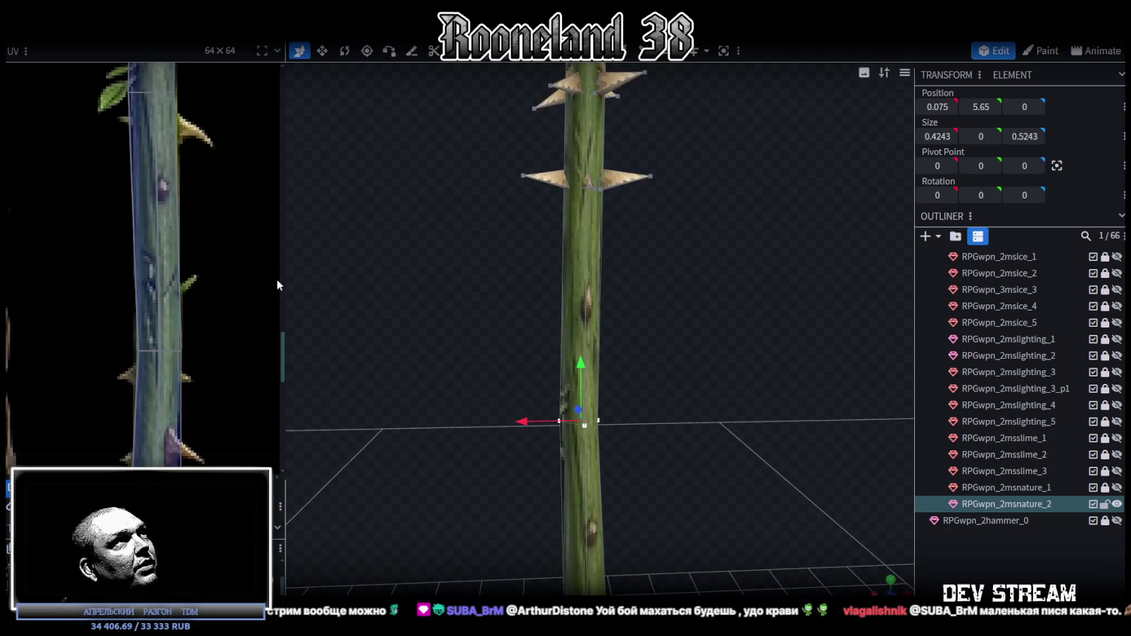
{"action": "scroll", "coordinate": [94, 245], "scroll_direction": "down", "scroll_amount": 2}
{"action": "scroll", "coordinate": [95, 246], "scroll_direction": "down", "scroll_amount": 2}
{"action": "scroll", "coordinate": [95, 246], "scroll_direction": "down", "scroll_amount": 2}
{"action": "scroll", "coordinate": [745, 442], "scroll_direction": "down", "scroll_amount": 3}
{"action": "mouse_move", "coordinate": [724, 446]}
{"action": "left_mouse_down"}
{"action": "mouse_move", "coordinate": [350, 399]}
{"action": "mouse_move", "coordinate": [637, 393]}
{"action": "left_mouse_up"}
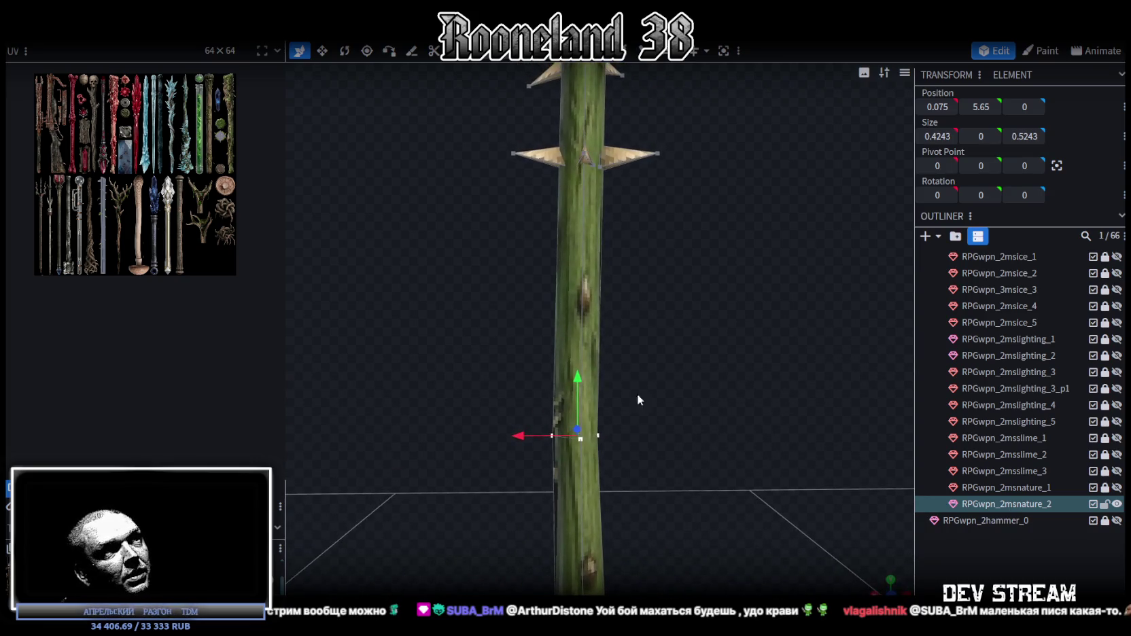
{"action": "scroll", "coordinate": [650, 521], "scroll_direction": "down", "scroll_amount": 3}
{"action": "scroll", "coordinate": [129, 216], "scroll_direction": "up", "scroll_amount": 3}
{"action": "scroll", "coordinate": [142, 224], "scroll_direction": "up", "scroll_amount": 1}
{"action": "scroll", "coordinate": [160, 235], "scroll_direction": "up", "scroll_amount": 2}
{"action": "scroll", "coordinate": [180, 248], "scroll_direction": "up", "scroll_amount": 1}
{"action": "scroll", "coordinate": [182, 250], "scroll_direction": "up", "scroll_amount": 1}
{"action": "scroll", "coordinate": [194, 255], "scroll_direction": "up", "scroll_amount": 1}
{"action": "scroll", "coordinate": [195, 306], "scroll_direction": "up", "scroll_amount": 1}
{"action": "scroll", "coordinate": [195, 306], "scroll_direction": "up", "scroll_amount": 1}
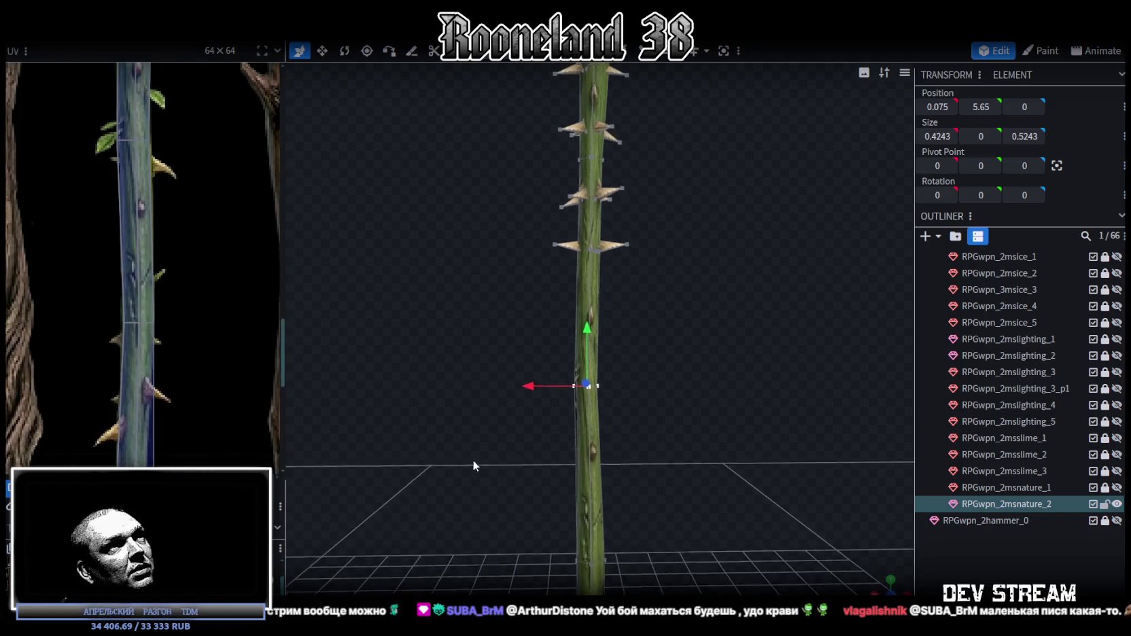
{"action": "right_click_drag", "start_coordinate": [473, 466], "coordinate": [537, 303]}
{"action": "left_click_drag", "start_coordinate": [520, 278], "coordinate": [635, 359]}
{"action": "scroll", "coordinate": [631, 367], "scroll_direction": "up", "scroll_amount": 1}
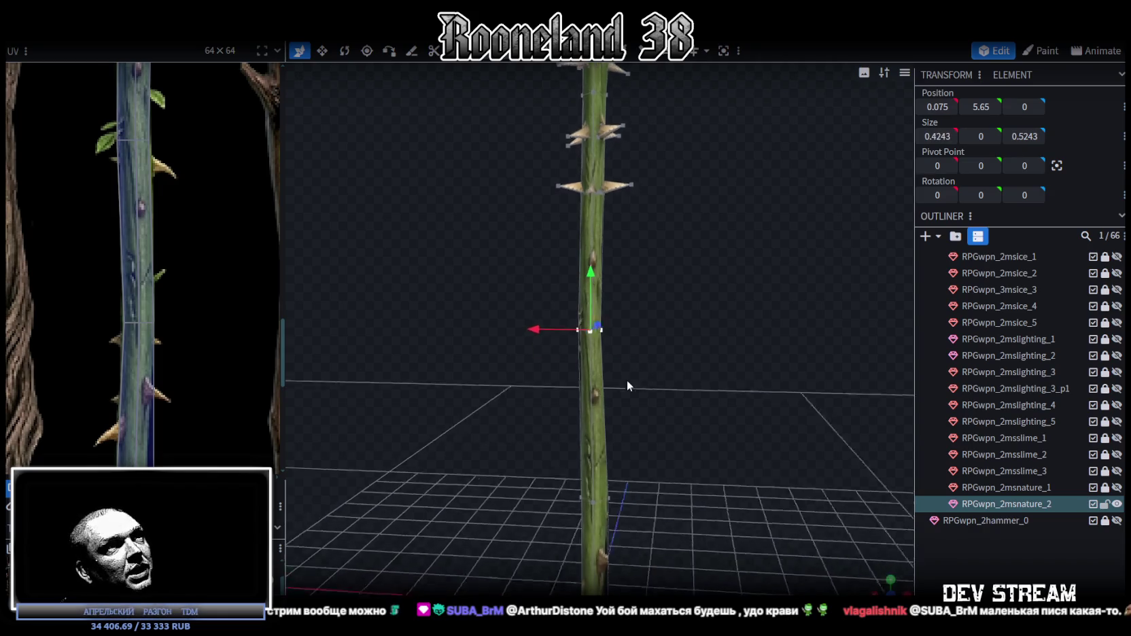
{"action": "scroll", "coordinate": [627, 380], "scroll_direction": "up", "scroll_amount": 2}
{"action": "scroll", "coordinate": [634, 403], "scroll_direction": "up", "scroll_amount": 2}
{"action": "scroll", "coordinate": [675, 395], "scroll_direction": "up", "scroll_amount": 1}
{"action": "scroll", "coordinate": [135, 324], "scroll_direction": "up", "scroll_amount": 3}
{"action": "left_click", "coordinate": [183, 309]}
- Pull the first stem face's UV corner left onto the thorny stem texture, then select the adjacent side face
{"action": "left_click_drag", "start_coordinate": [184, 309], "coordinate": [179, 309]}
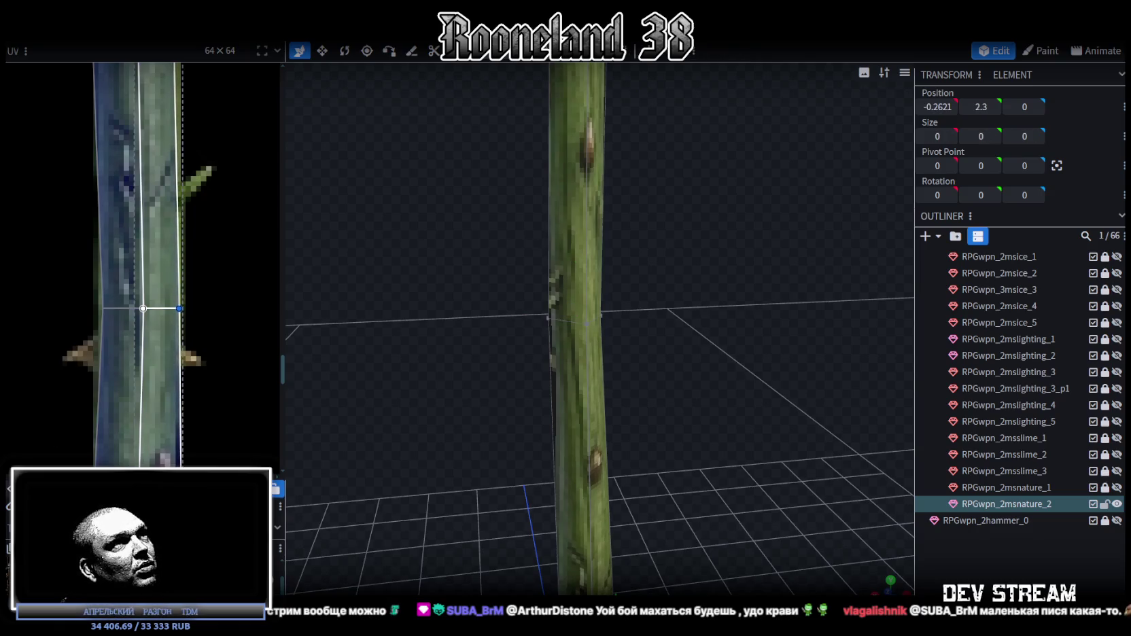
{"action": "scroll", "coordinate": [675, 347], "scroll_direction": "down", "scroll_amount": 2}
{"action": "scroll", "coordinate": [669, 408], "scroll_direction": "down", "scroll_amount": 3}
{"action": "scroll", "coordinate": [665, 439], "scroll_direction": "down", "scroll_amount": 2}
{"action": "mouse_move", "coordinate": [665, 440]}
{"action": "left_mouse_down"}
{"action": "mouse_move", "coordinate": [674, 329]}
{"action": "mouse_move", "coordinate": [703, 346]}
{"action": "mouse_move", "coordinate": [382, 348]}
{"action": "mouse_move", "coordinate": [302, 280]}
{"action": "left_mouse_up"}
{"action": "scroll", "coordinate": [179, 212], "scroll_direction": "down", "scroll_amount": 2}
{"action": "scroll", "coordinate": [102, 198], "scroll_direction": "up", "scroll_amount": 2}
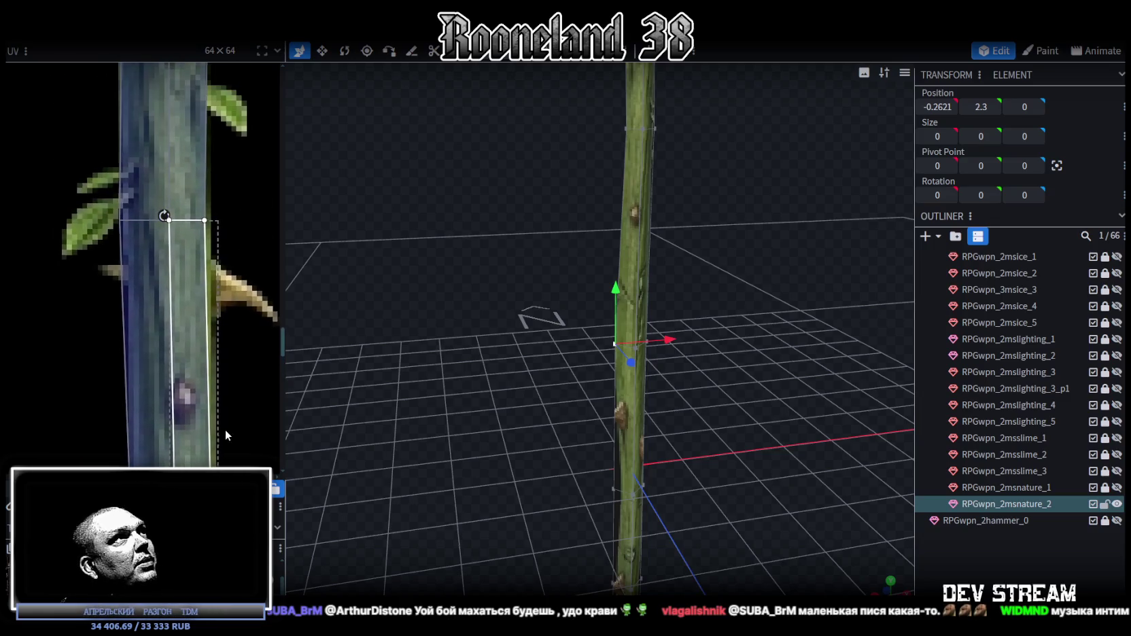
{"action": "left_click", "coordinate": [124, 219]}
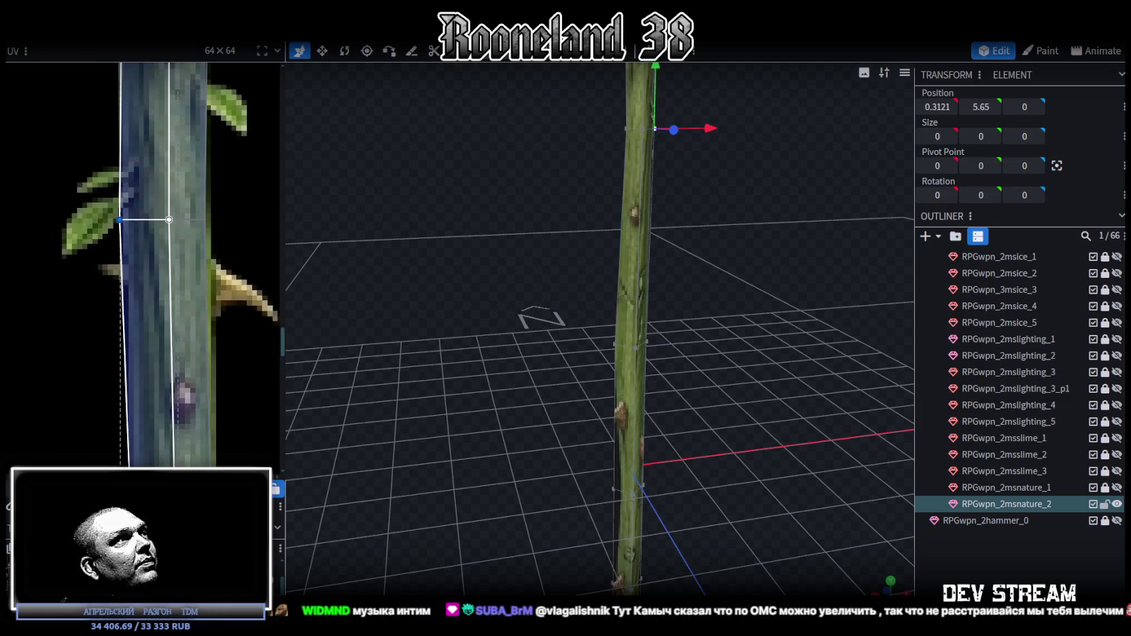
{"action": "scroll", "coordinate": [71, 227], "scroll_direction": "down", "scroll_amount": 2}
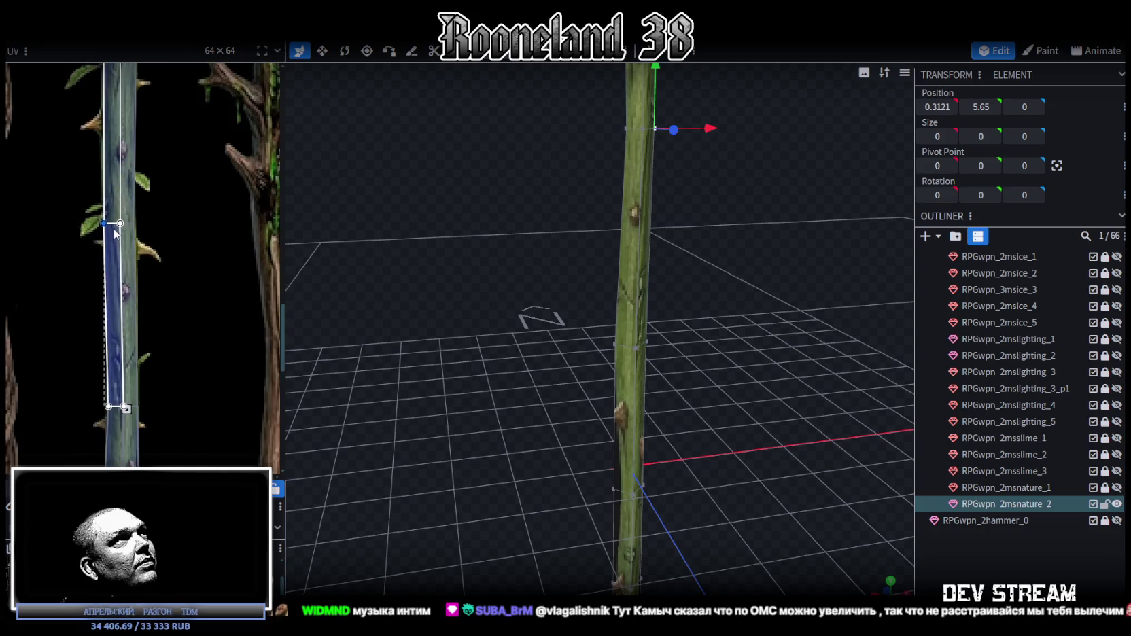
{"action": "scroll", "coordinate": [152, 445], "scroll_direction": "down", "scroll_amount": 2}
{"action": "left_click_drag", "start_coordinate": [478, 388], "coordinate": [606, 375]}
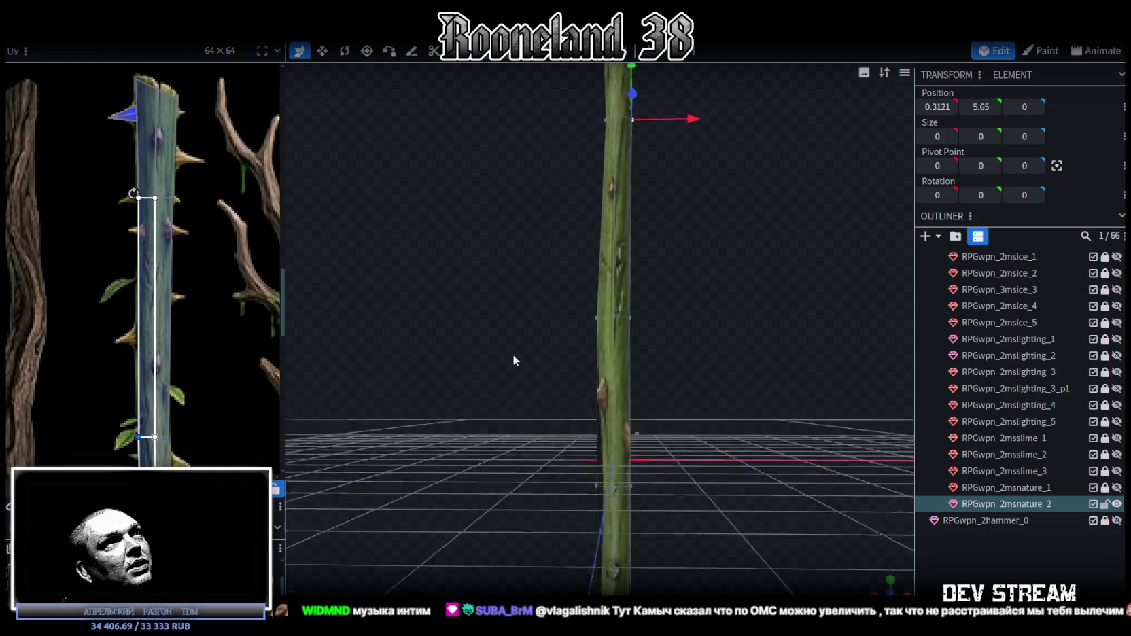
- Slide another shaft face's top UV corners left and shift one corner further so the bark follows the bend
{"action": "left_click", "coordinate": [561, 447]}
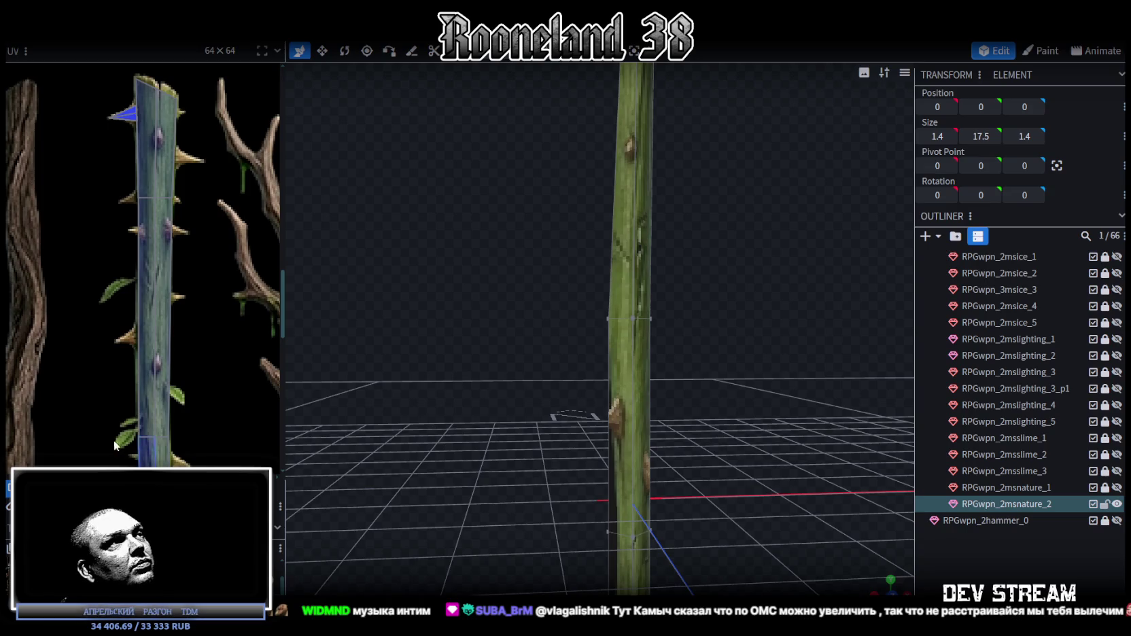
{"action": "scroll", "coordinate": [168, 210], "scroll_direction": "down", "scroll_amount": 2}
{"action": "scroll", "coordinate": [167, 254], "scroll_direction": "down", "scroll_amount": 2}
{"action": "scroll", "coordinate": [188, 349], "scroll_direction": "down", "scroll_amount": 2}
{"action": "scroll", "coordinate": [184, 300], "scroll_direction": "down", "scroll_amount": 2}
{"action": "scroll", "coordinate": [184, 305], "scroll_direction": "up", "scroll_amount": 2}
{"action": "left_click", "coordinate": [155, 253]}
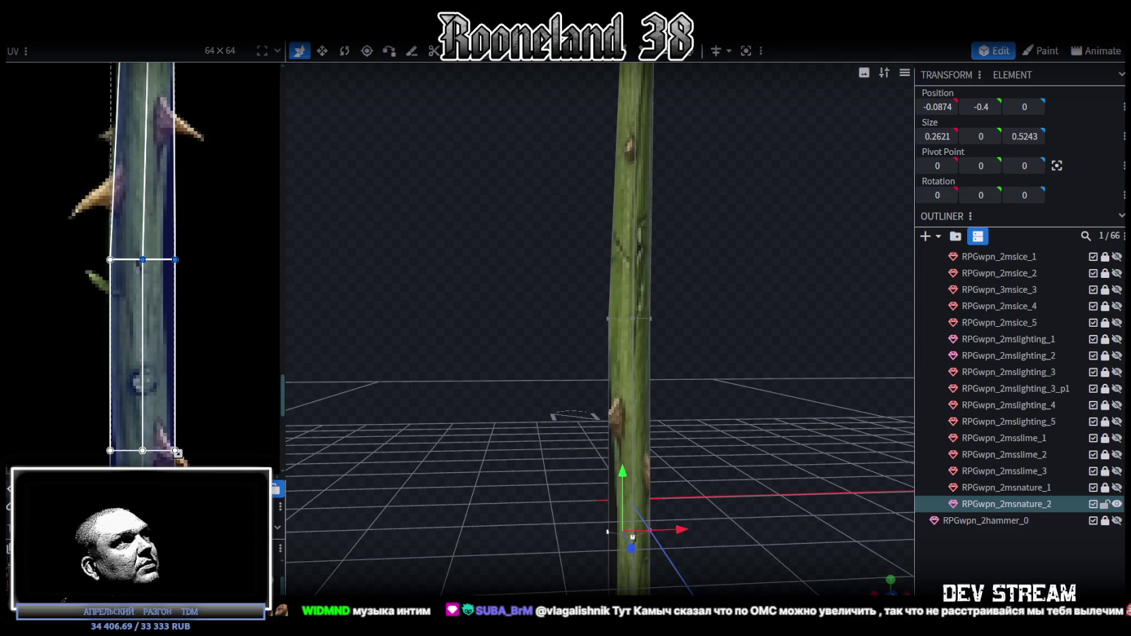
{"action": "left_click_drag", "start_coordinate": [194, 335], "coordinate": [189, 335]}
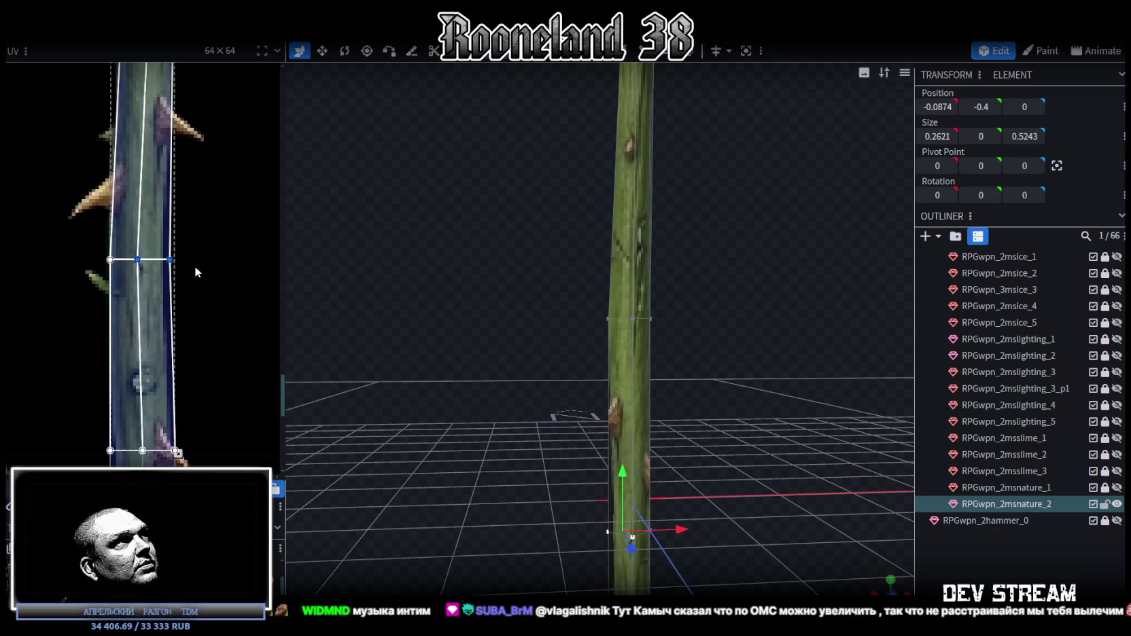
{"action": "left_click", "coordinate": [137, 259]}
{"action": "left_click_drag", "start_coordinate": [170, 260], "coordinate": [159, 260]}
{"action": "scroll", "coordinate": [218, 235], "scroll_direction": "up", "scroll_amount": 3}
{"action": "mouse_move", "coordinate": [579, 374]}
{"action": "left_mouse_down"}
{"action": "mouse_move", "coordinate": [552, 501]}
{"action": "mouse_move", "coordinate": [590, 491]}
{"action": "mouse_move", "coordinate": [654, 415]}
{"action": "mouse_move", "coordinate": [688, 424]}
{"action": "mouse_move", "coordinate": [678, 431]}
{"action": "mouse_move", "coordinate": [731, 424]}
{"action": "mouse_move", "coordinate": [672, 416]}
{"action": "mouse_move", "coordinate": [682, 431]}
{"action": "left_mouse_up"}
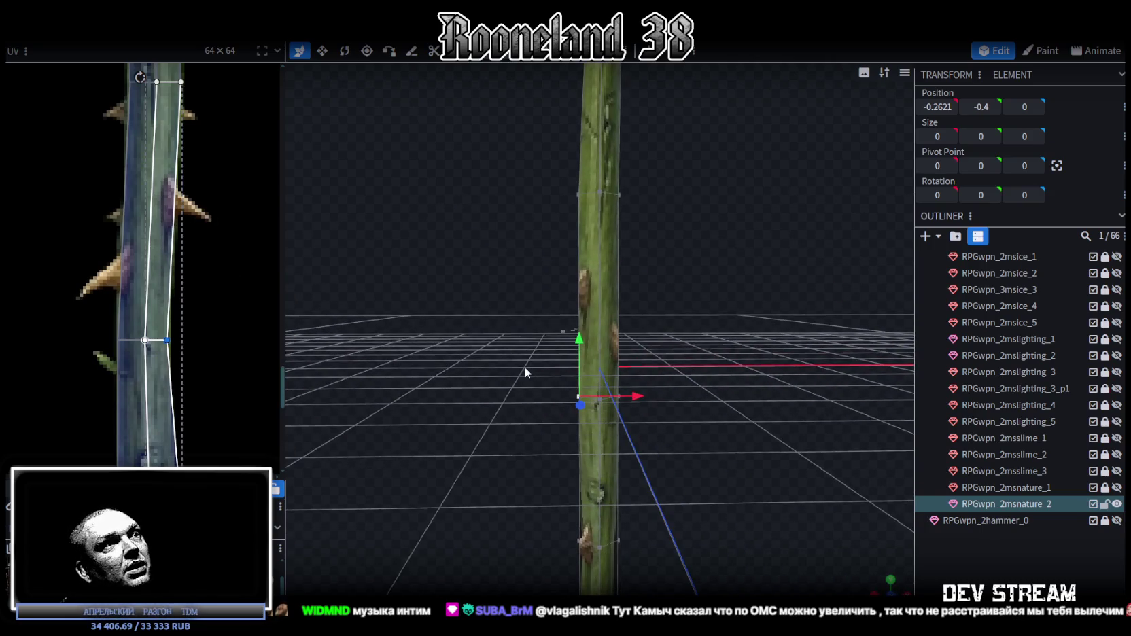
- Shift the lower stem's vertex ring sideways along X, settling it at X -0.1
{"action": "left_click_drag", "start_coordinate": [527, 371], "coordinate": [668, 438]}
{"action": "left_click_drag", "start_coordinate": [658, 397], "coordinate": [668, 397]}
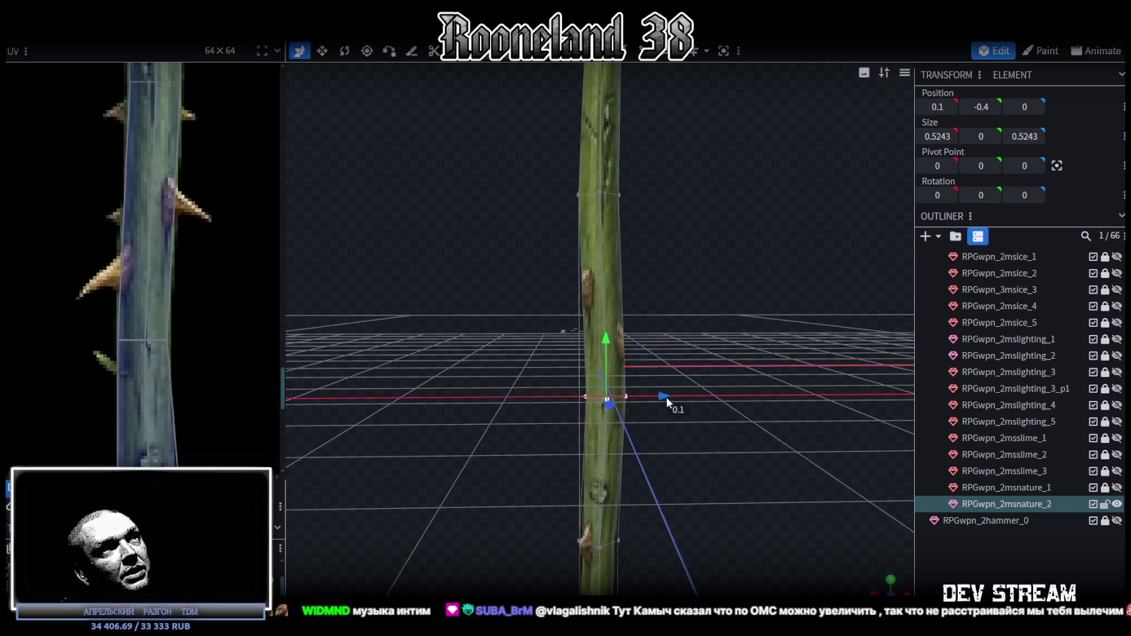
{"action": "mouse_move", "coordinate": [625, 386]}
{"action": "middle_mouse_down"}
{"action": "mouse_move", "coordinate": [711, 415]}
{"action": "mouse_move", "coordinate": [650, 446]}
{"action": "mouse_move", "coordinate": [704, 431]}
{"action": "middle_mouse_up"}
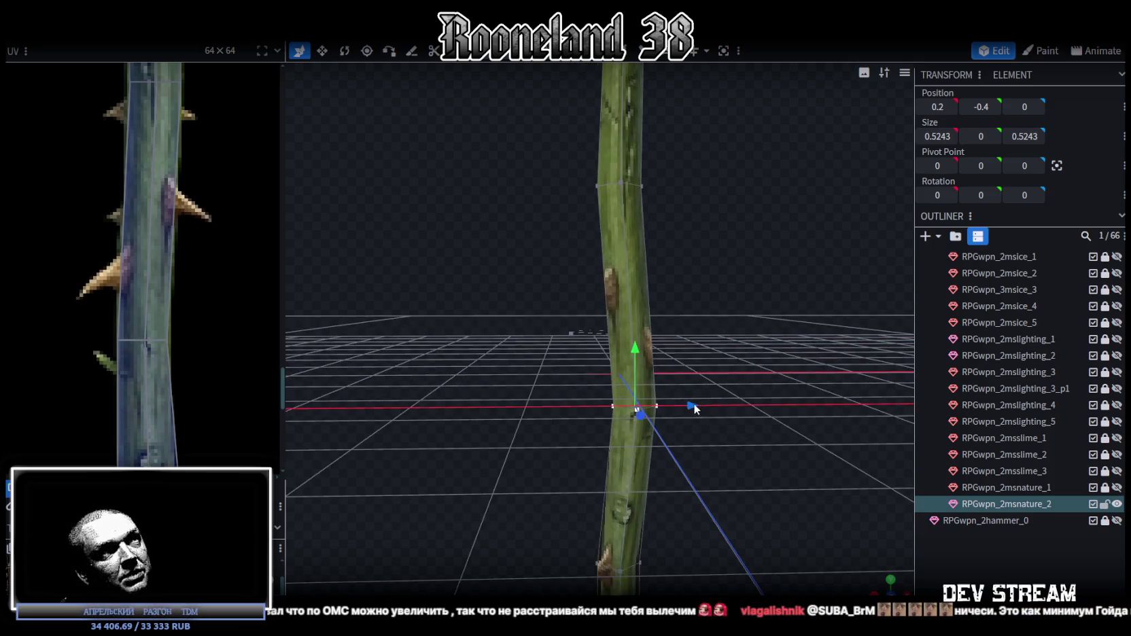
{"action": "left_click_drag", "start_coordinate": [693, 403], "coordinate": [672, 402]}
{"action": "middle_click_drag", "start_coordinate": [679, 413], "coordinate": [704, 479]}
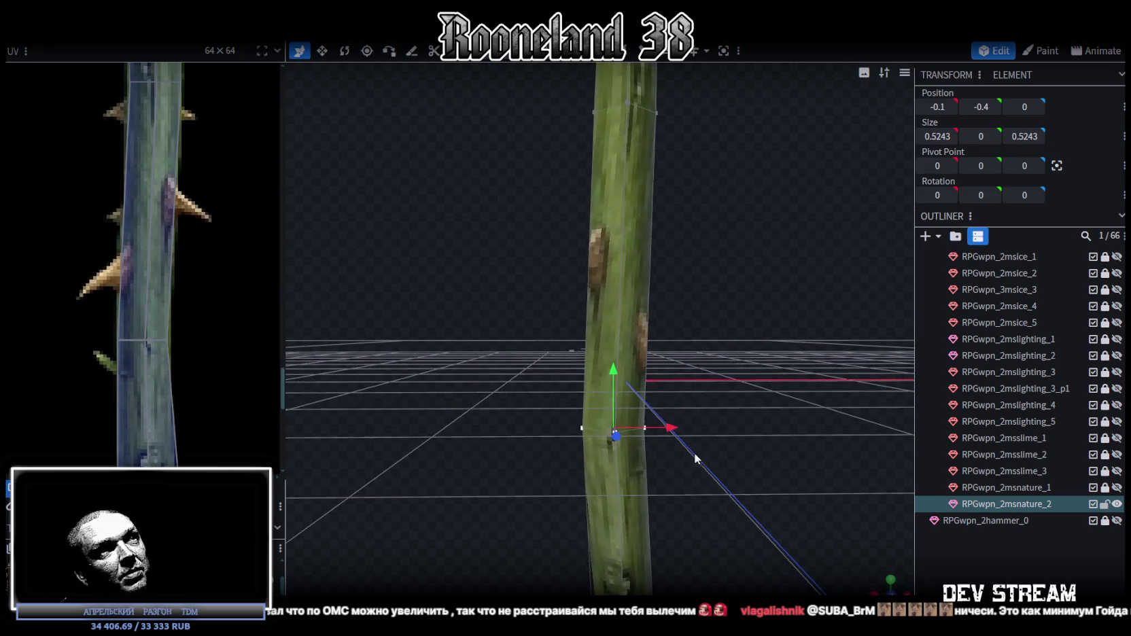
- Nudge the bottom shaft vertex to X 0.3121 at height −0.4 to angle the stem's base
{"action": "left_click_drag", "start_coordinate": [704, 479], "coordinate": [605, 362]}
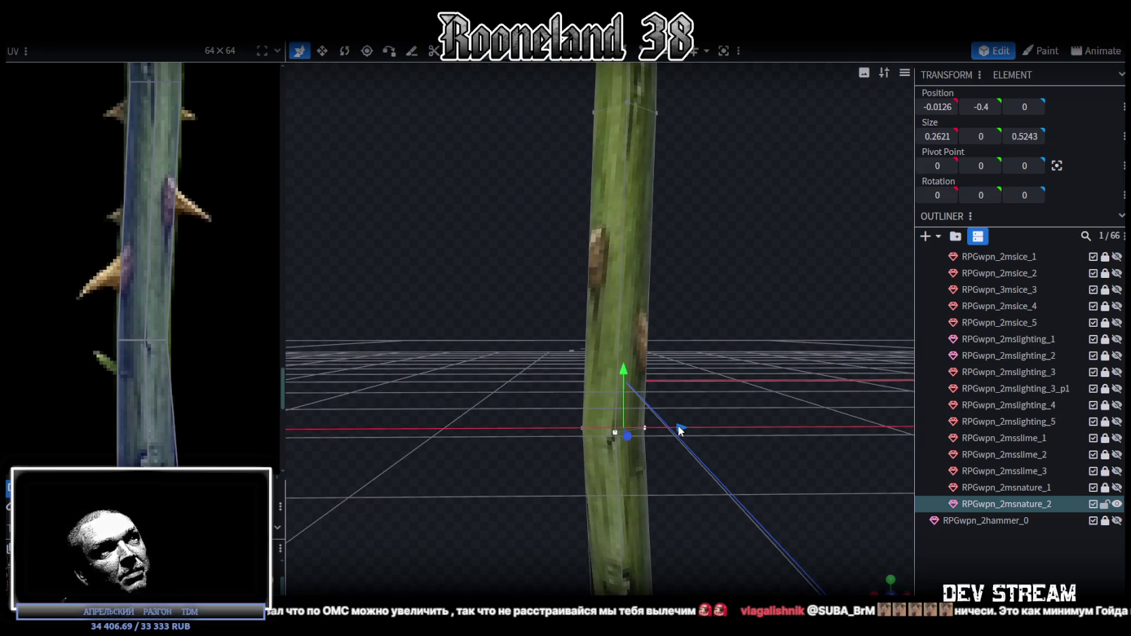
{"action": "mouse_move", "coordinate": [678, 425]}
{"action": "middle_mouse_down"}
{"action": "mouse_move", "coordinate": [718, 452]}
{"action": "mouse_move", "coordinate": [735, 451]}
{"action": "middle_mouse_up"}
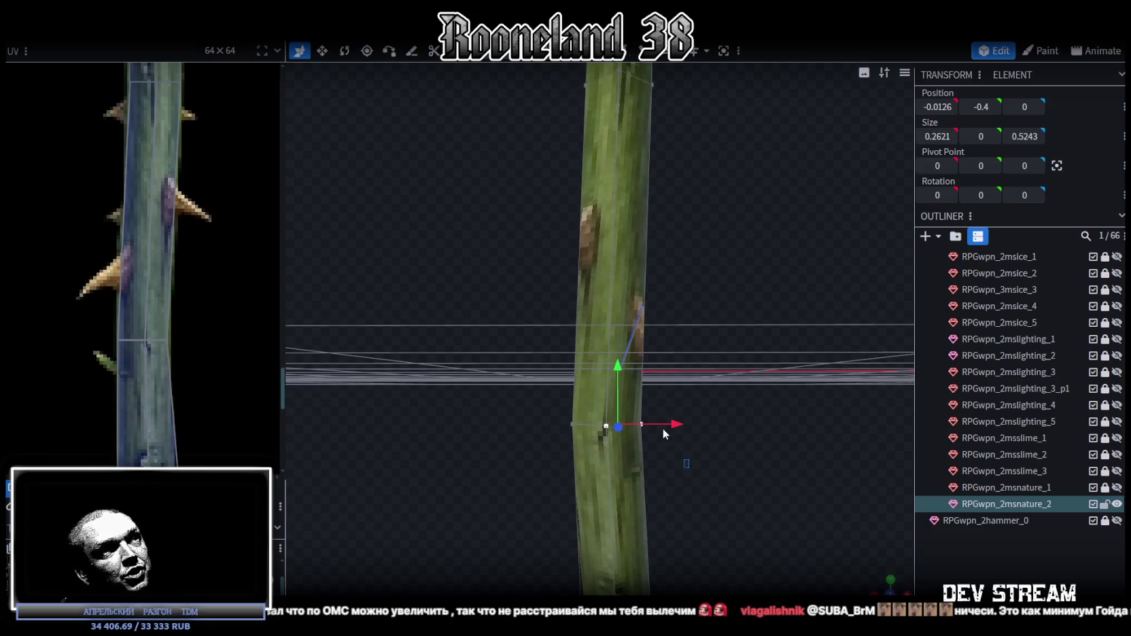
{"action": "left_click_drag", "start_coordinate": [689, 469], "coordinate": [638, 376]}
{"action": "mouse_move", "coordinate": [696, 426]}
{"action": "left_mouse_down"}
{"action": "mouse_move", "coordinate": [733, 426]}
{"action": "mouse_move", "coordinate": [691, 422]}
{"action": "left_mouse_up"}
{"action": "mouse_move", "coordinate": [692, 422]}
{"action": "middle_mouse_down"}
{"action": "mouse_move", "coordinate": [725, 470]}
{"action": "mouse_move", "coordinate": [627, 485]}
{"action": "mouse_move", "coordinate": [513, 406]}
{"action": "mouse_move", "coordinate": [641, 369]}
{"action": "mouse_move", "coordinate": [618, 368]}
{"action": "mouse_move", "coordinate": [658, 433]}
{"action": "mouse_move", "coordinate": [637, 393]}
{"action": "mouse_move", "coordinate": [637, 479]}
{"action": "mouse_move", "coordinate": [602, 411]}
{"action": "mouse_move", "coordinate": [403, 438]}
{"action": "mouse_move", "coordinate": [684, 358]}
{"action": "middle_mouse_up"}
- Scale the vertex ring at height 2.3 down to 0.4243 × 0.4243, pinching the lower shaft thinner
{"action": "left_click", "coordinate": [637, 393]}
{"action": "key", "text": "v"}
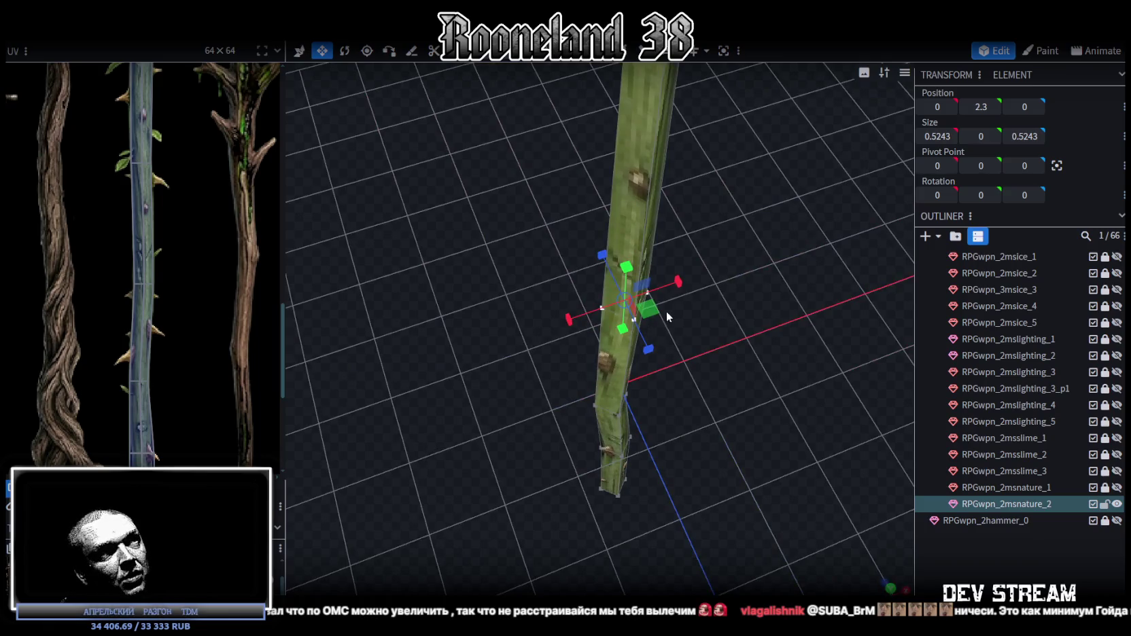
{"action": "left_click", "coordinate": [648, 317]}
{"action": "mouse_move", "coordinate": [658, 310]}
{"action": "middle_mouse_down"}
{"action": "mouse_move", "coordinate": [757, 244]}
{"action": "mouse_move", "coordinate": [523, 249]}
{"action": "middle_mouse_up"}
{"action": "left_click", "coordinate": [602, 379]}
{"action": "middle_click_drag", "start_coordinate": [752, 382], "coordinate": [652, 412]}
{"action": "mouse_move", "coordinate": [695, 366]}
{"action": "left_mouse_down"}
{"action": "mouse_move", "coordinate": [708, 374]}
{"action": "mouse_move", "coordinate": [661, 314]}
{"action": "left_mouse_up"}
{"action": "mouse_move", "coordinate": [613, 340]}
{"action": "middle_mouse_down"}
{"action": "mouse_move", "coordinate": [566, 304]}
{"action": "mouse_move", "coordinate": [401, 376]}
{"action": "mouse_move", "coordinate": [418, 385]}
{"action": "mouse_move", "coordinate": [439, 372]}
{"action": "middle_mouse_up"}
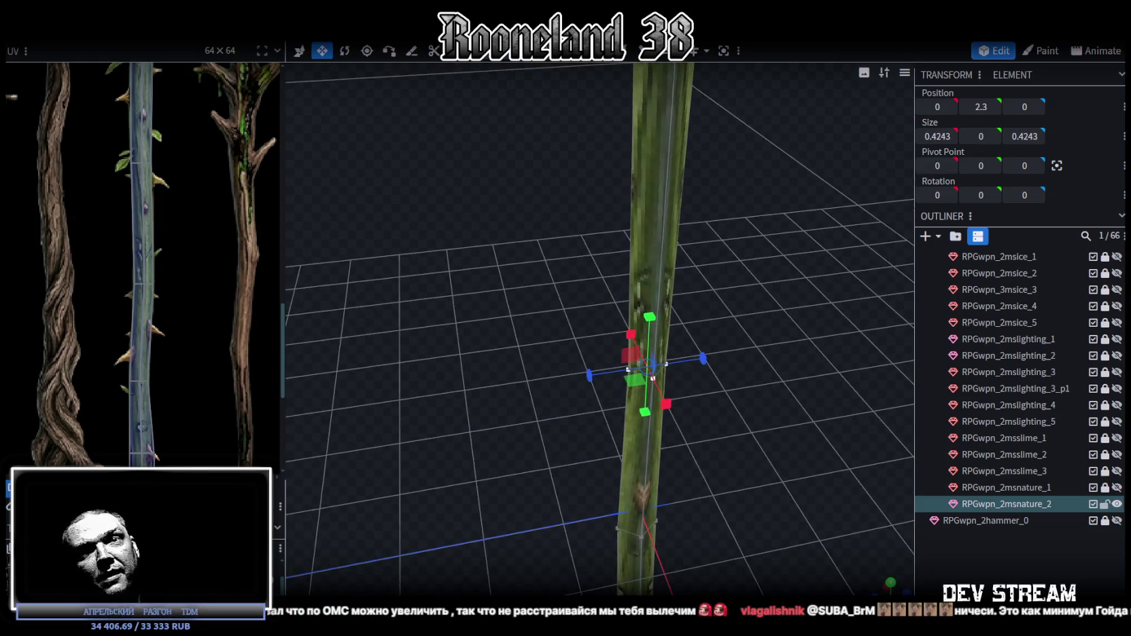
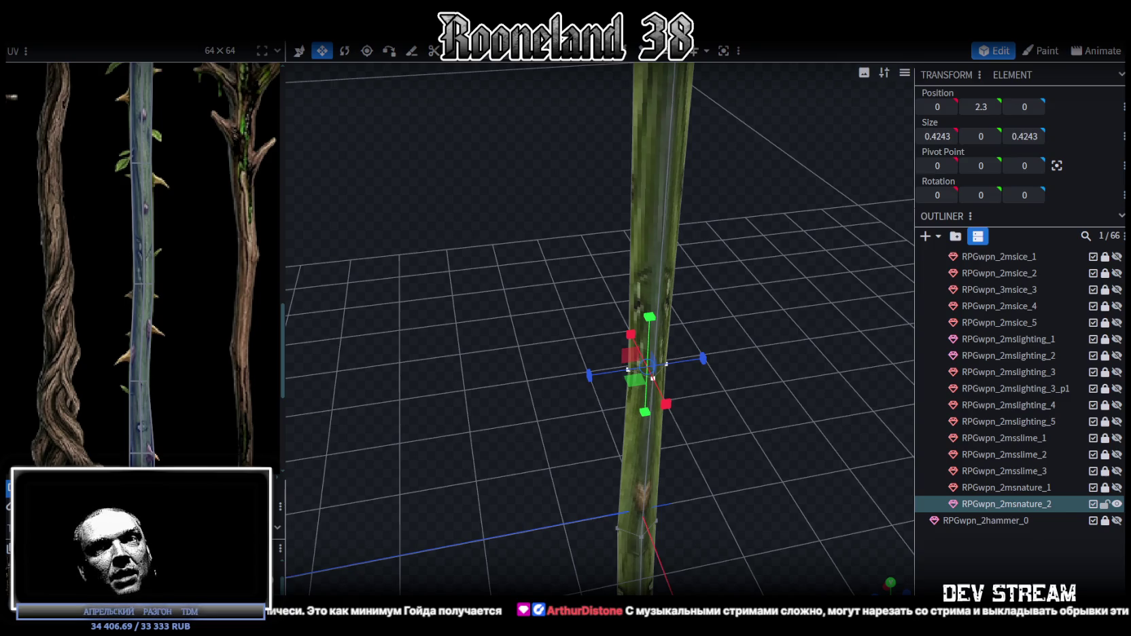
- Undo an accidental widening of one of the staff's rings
{"action": "scroll", "coordinate": [703, 382], "scroll_direction": "down", "scroll_amount": 3}
{"action": "mouse_move", "coordinate": [703, 382]}
{"action": "left_mouse_down"}
{"action": "mouse_move", "coordinate": [650, 355]}
{"action": "mouse_move", "coordinate": [781, 329]}
{"action": "left_mouse_up"}
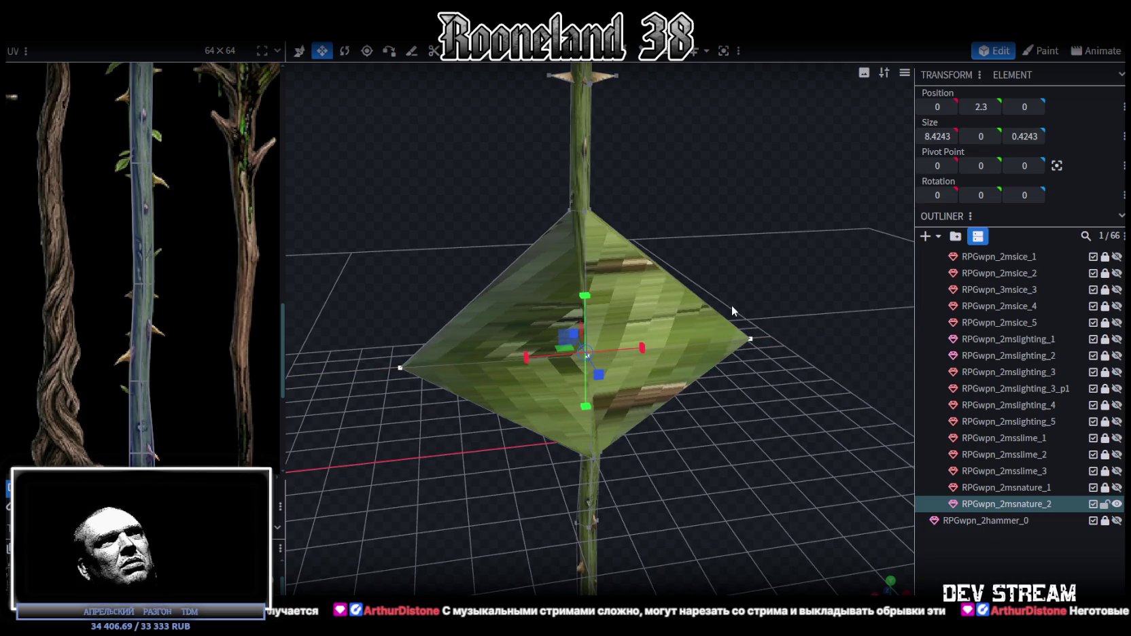
{"action": "key", "text": "ctrl+z"}
{"action": "mouse_move", "coordinate": [709, 474]}
{"action": "left_mouse_down"}
{"action": "mouse_move", "coordinate": [764, 297]}
{"action": "mouse_move", "coordinate": [748, 340]}
{"action": "mouse_move", "coordinate": [659, 308]}
{"action": "left_mouse_up"}
- Push a higher ring of the staff back in depth to -0.1 to bend it
{"action": "mouse_move", "coordinate": [517, 277]}
{"action": "left_mouse_down"}
{"action": "mouse_move", "coordinate": [683, 357]}
{"action": "mouse_move", "coordinate": [687, 374]}
{"action": "mouse_move", "coordinate": [715, 356]}
{"action": "left_mouse_up"}
{"action": "scroll", "coordinate": [716, 365], "scroll_direction": "up", "scroll_amount": 2}
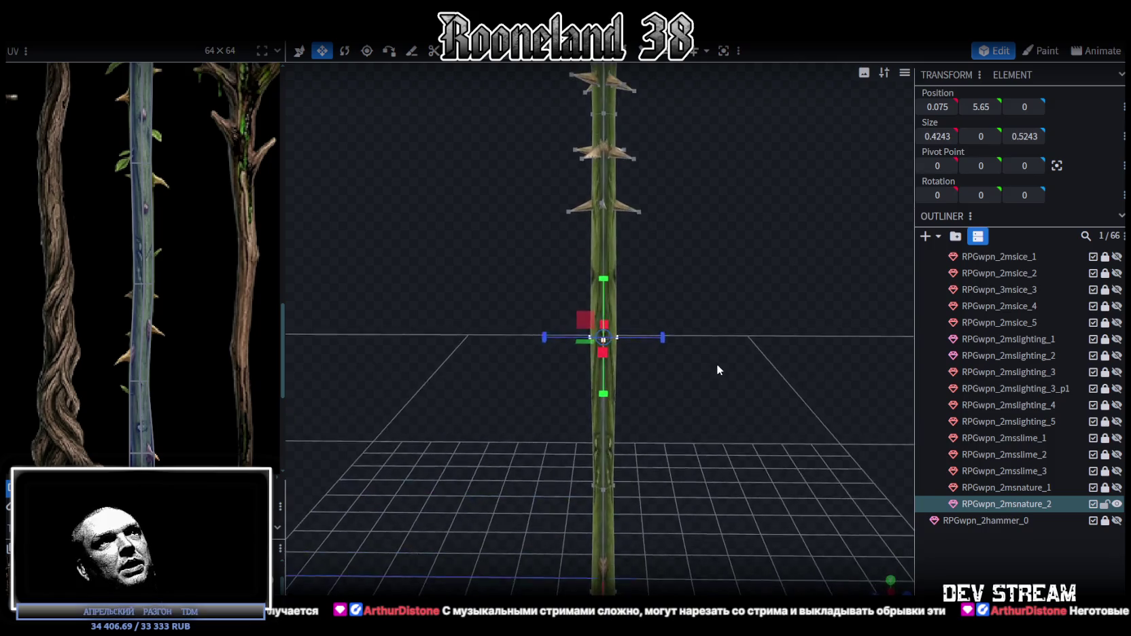
{"action": "key", "text": "v"}
{"action": "left_click_drag", "start_coordinate": [543, 336], "coordinate": [547, 334]}
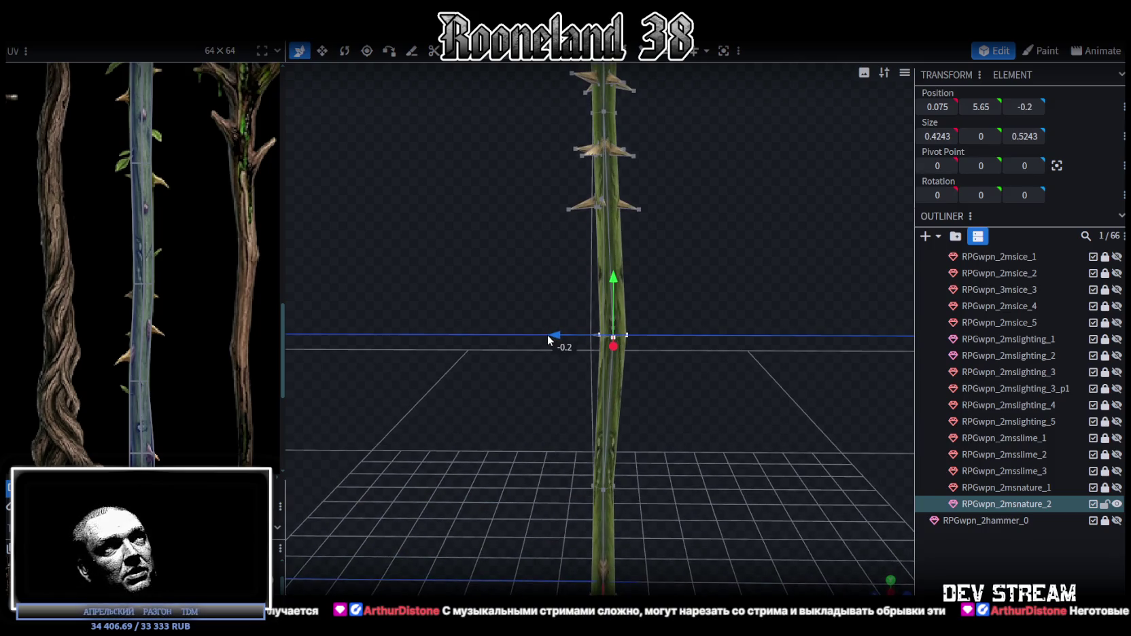
{"action": "mouse_move", "coordinate": [601, 407]}
{"action": "left_mouse_down"}
{"action": "mouse_move", "coordinate": [740, 347]}
{"action": "mouse_move", "coordinate": [465, 361]}
{"action": "mouse_move", "coordinate": [667, 366]}
{"action": "mouse_move", "coordinate": [650, 325]}
{"action": "left_mouse_up"}
- Select another, lower ring of the staff for offsetting
{"action": "left_click_drag", "start_coordinate": [468, 292], "coordinate": [628, 373]}
{"action": "mouse_move", "coordinate": [618, 333]}
{"action": "left_mouse_down"}
{"action": "mouse_move", "coordinate": [676, 350]}
{"action": "mouse_move", "coordinate": [535, 343]}
{"action": "mouse_move", "coordinate": [665, 391]}
{"action": "mouse_move", "coordinate": [633, 435]}
{"action": "mouse_move", "coordinate": [658, 403]}
{"action": "mouse_move", "coordinate": [625, 395]}
{"action": "mouse_move", "coordinate": [646, 412]}
{"action": "mouse_move", "coordinate": [649, 387]}
{"action": "mouse_move", "coordinate": [630, 392]}
{"action": "left_mouse_up"}
{"action": "scroll", "coordinate": [95, 299], "scroll_direction": "down", "scroll_amount": 5}
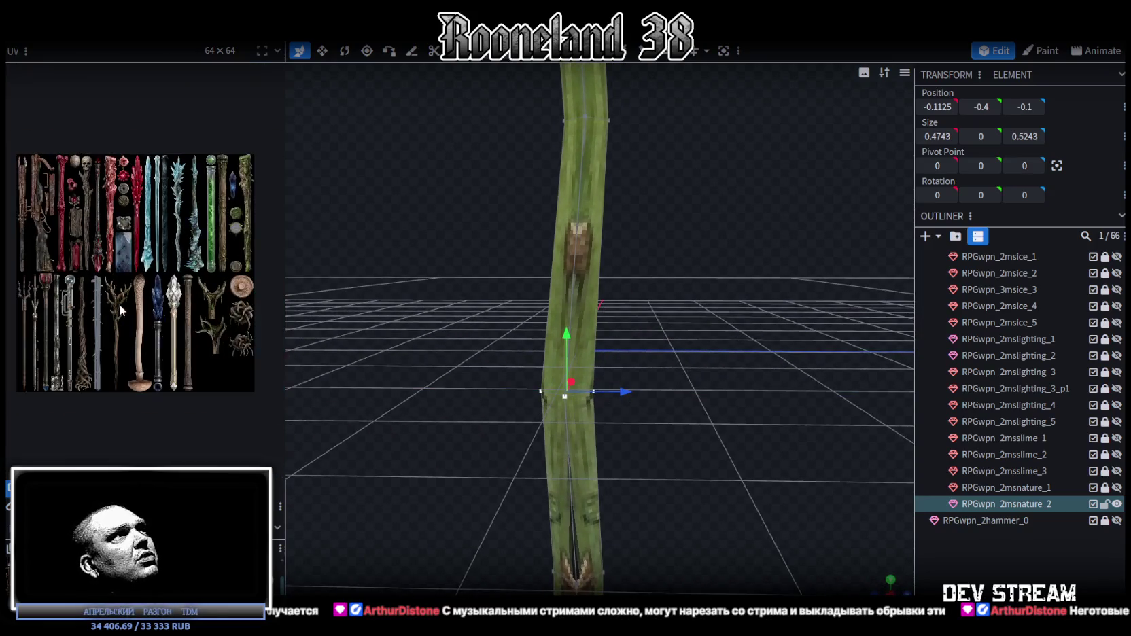
- Select the whole staff element from a low viewing angle
{"action": "scroll", "coordinate": [223, 271], "scroll_direction": "up", "scroll_amount": 4}
{"action": "scroll", "coordinate": [185, 305], "scroll_direction": "down", "scroll_amount": 3}
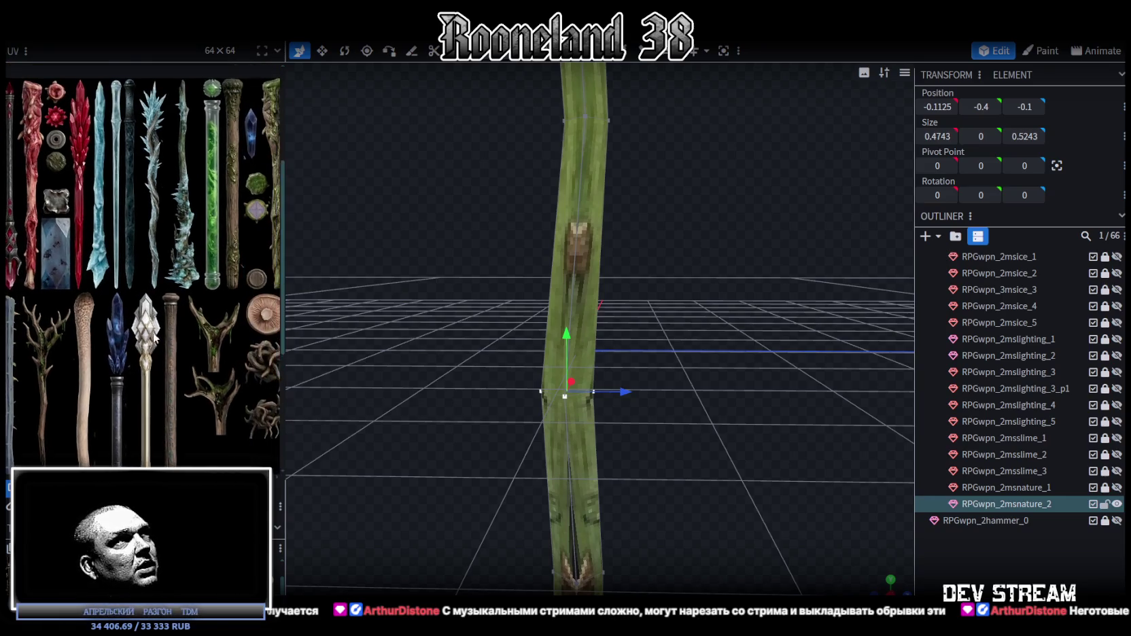
{"action": "scroll", "coordinate": [165, 320], "scroll_direction": "down", "scroll_amount": 1}
{"action": "mouse_move", "coordinate": [658, 440]}
{"action": "left_mouse_down"}
{"action": "mouse_move", "coordinate": [618, 453]}
{"action": "mouse_move", "coordinate": [652, 312]}
{"action": "left_mouse_up"}
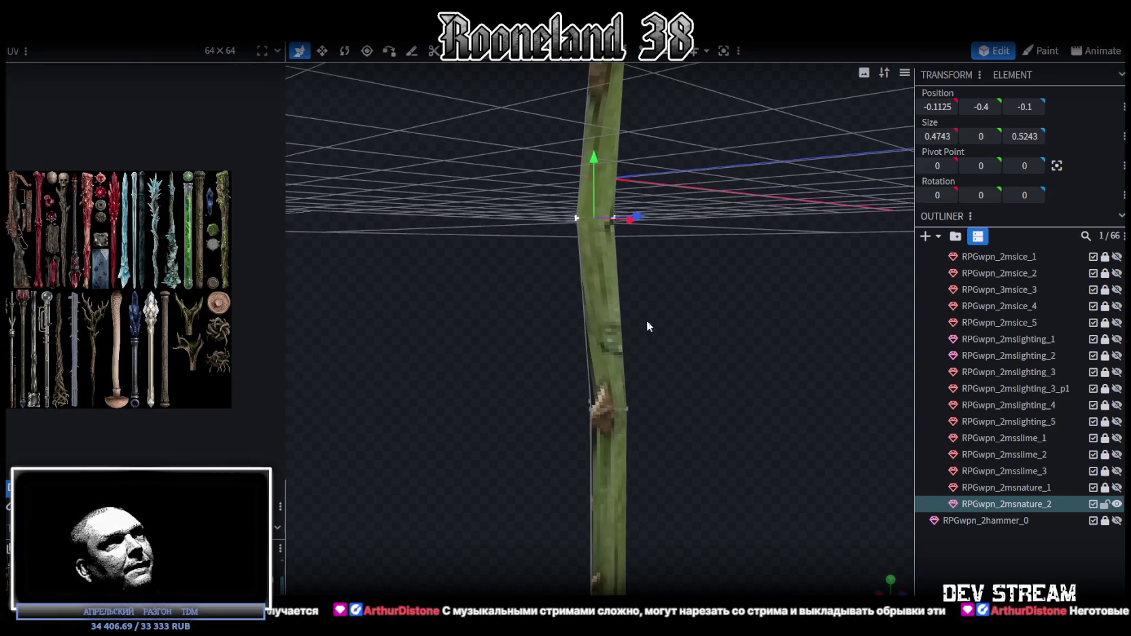
{"action": "left_click", "coordinate": [651, 403]}
{"action": "scroll", "coordinate": [651, 403], "scroll_direction": "up", "scroll_amount": 3}
{"action": "left_click_drag", "start_coordinate": [635, 411], "coordinate": [592, 403]}
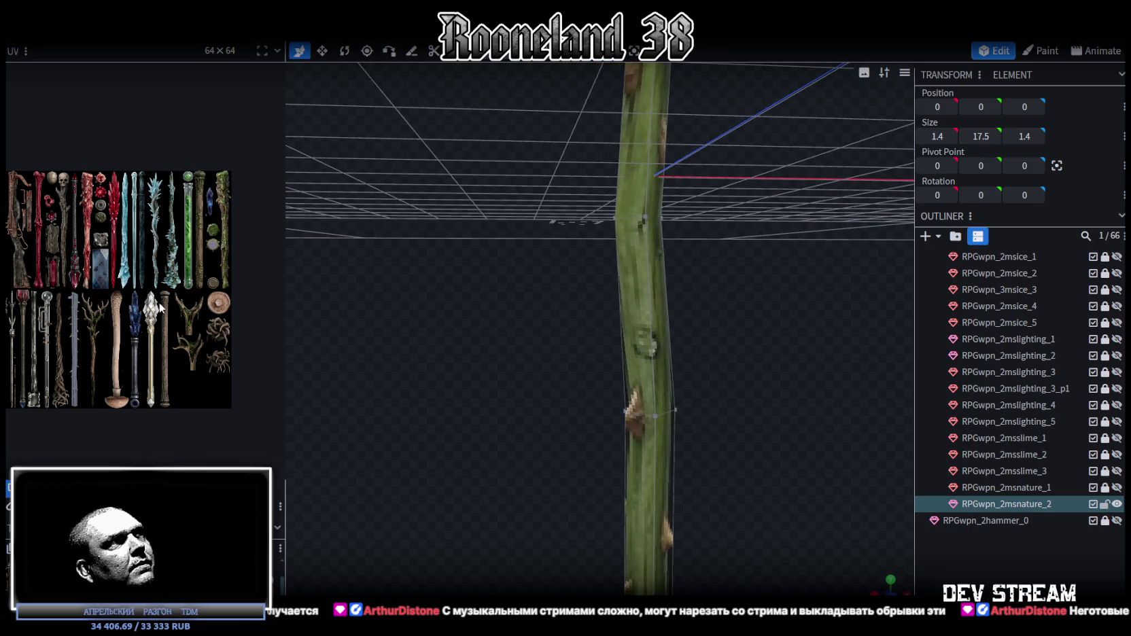
{"action": "scroll", "coordinate": [161, 305], "scroll_direction": "up", "scroll_amount": 2}
{"action": "scroll", "coordinate": [169, 373], "scroll_direction": "up", "scroll_amount": 2}
{"action": "scroll", "coordinate": [167, 368], "scroll_direction": "up", "scroll_amount": 2}
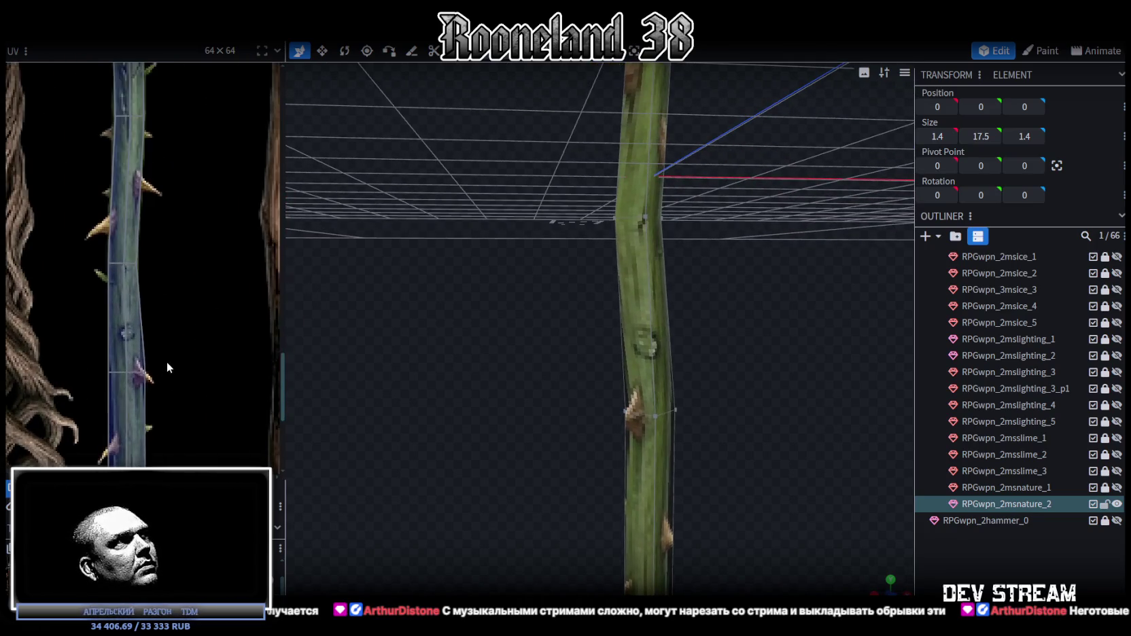
- Select the strip's UV vertices and shift the bottom ones right onto the thorny stem
{"action": "left_click_drag", "start_coordinate": [456, 408], "coordinate": [493, 439]}
{"action": "scroll", "coordinate": [49, 339], "scroll_direction": "up", "scroll_amount": 2}
{"action": "left_click_drag", "start_coordinate": [48, 340], "coordinate": [96, 360]}
{"action": "scroll", "coordinate": [147, 391], "scroll_direction": "down", "scroll_amount": 3}
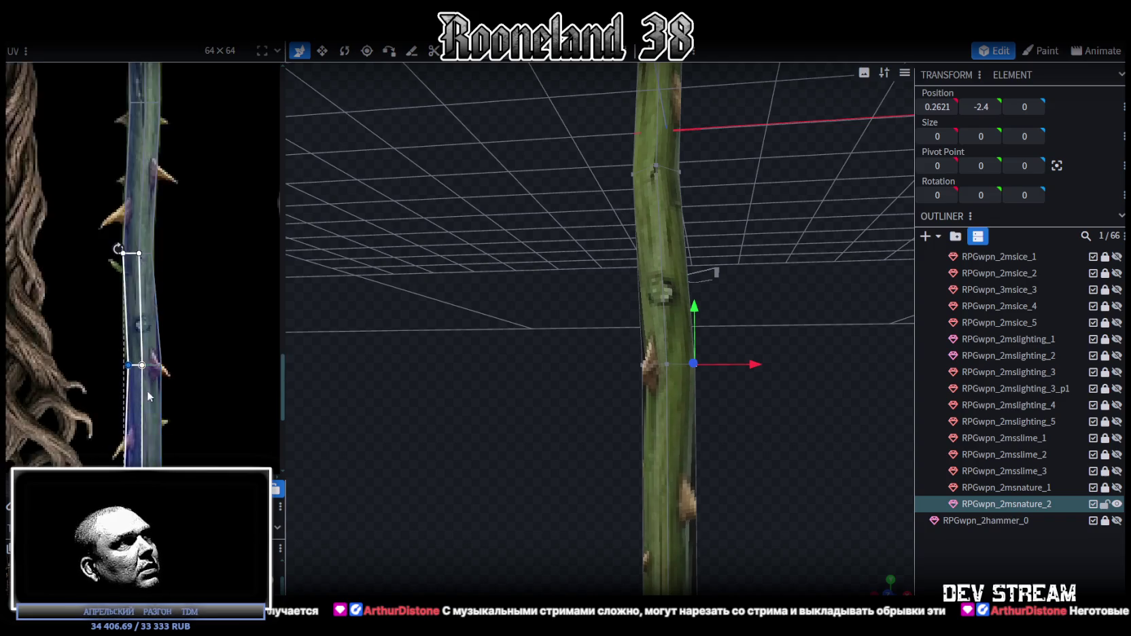
{"action": "scroll", "coordinate": [146, 390], "scroll_direction": "down", "scroll_amount": 2}
{"action": "scroll", "coordinate": [136, 326], "scroll_direction": "up", "scroll_amount": 3}
{"action": "scroll", "coordinate": [129, 321], "scroll_direction": "up", "scroll_amount": 2}
{"action": "mouse_move", "coordinate": [97, 304]}
{"action": "left_mouse_down"}
{"action": "mouse_move", "coordinate": [204, 357]}
{"action": "mouse_move", "coordinate": [241, 335]}
{"action": "mouse_move", "coordinate": [198, 334]}
{"action": "left_mouse_up"}
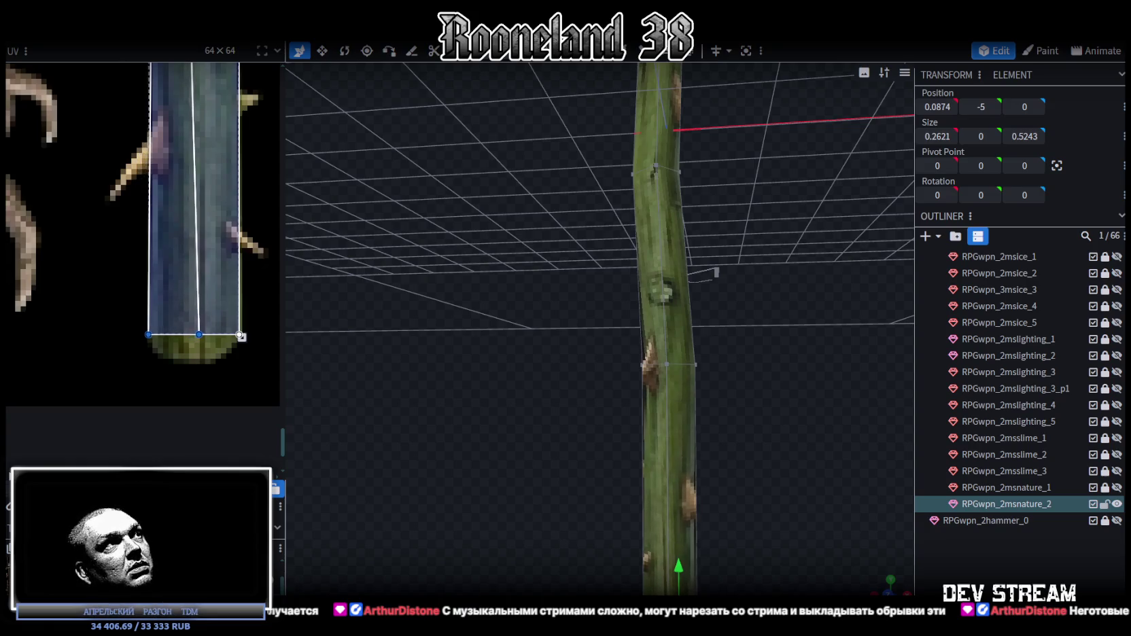
{"action": "mouse_move", "coordinate": [122, 357]}
{"action": "left_mouse_down"}
{"action": "mouse_move", "coordinate": [179, 310]}
{"action": "mouse_move", "coordinate": [153, 334]}
{"action": "left_mouse_up"}
- Narrow the UV strip by pulling its top-right vertex left, then check the bark
{"action": "scroll", "coordinate": [222, 275], "scroll_direction": "down", "scroll_amount": 2}
{"action": "scroll", "coordinate": [221, 274], "scroll_direction": "down", "scroll_amount": 2}
{"action": "scroll", "coordinate": [222, 128], "scroll_direction": "up", "scroll_amount": 4}
{"action": "left_click", "coordinate": [234, 182]}
{"action": "left_click_drag", "start_coordinate": [234, 182], "coordinate": [223, 183]}
{"action": "scroll", "coordinate": [265, 259], "scroll_direction": "down", "scroll_amount": 3}
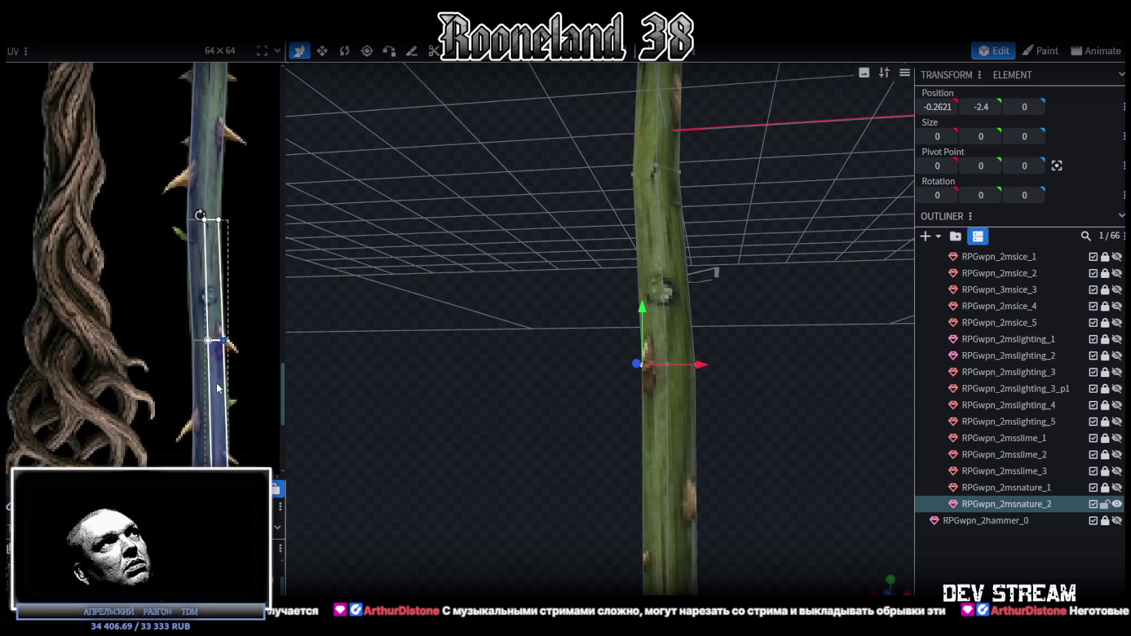
{"action": "scroll", "coordinate": [217, 383], "scroll_direction": "up", "scroll_amount": 3}
{"action": "scroll", "coordinate": [208, 289], "scroll_direction": "up", "scroll_amount": 2}
{"action": "scroll", "coordinate": [208, 289], "scroll_direction": "down", "scroll_amount": 2}
{"action": "scroll", "coordinate": [211, 211], "scroll_direction": "down", "scroll_amount": 1}
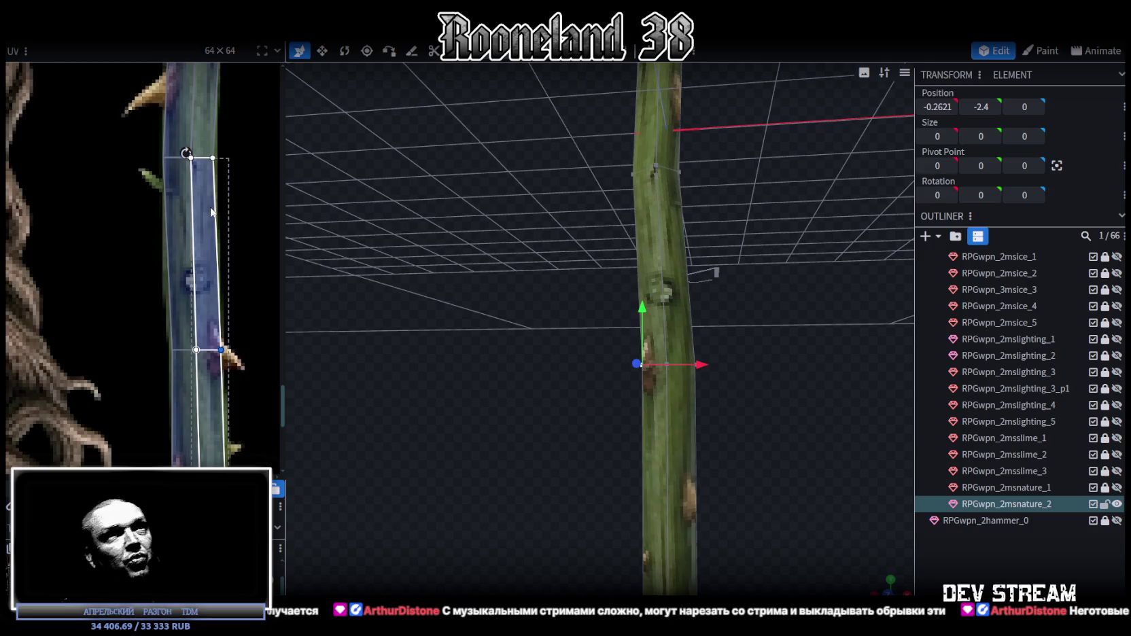
{"action": "mouse_move", "coordinate": [435, 305]}
{"action": "left_mouse_down"}
{"action": "mouse_move", "coordinate": [566, 411]}
{"action": "mouse_move", "coordinate": [497, 139]}
{"action": "mouse_move", "coordinate": [558, 413]}
{"action": "left_mouse_up"}
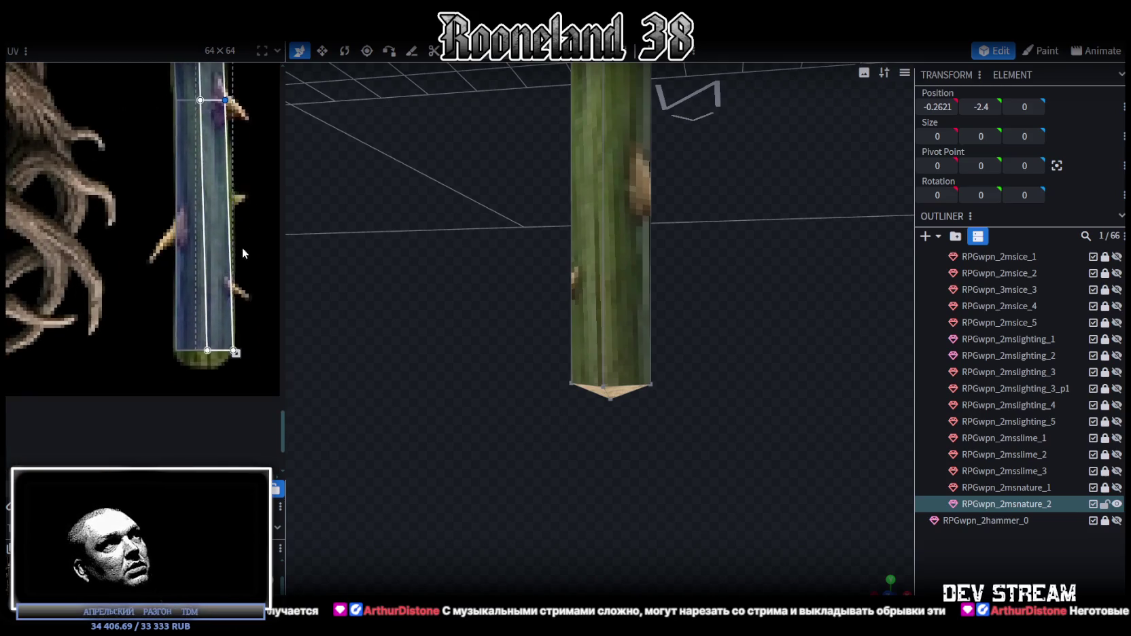
- Pull the midpoint of the staff's bottom UV edge down into a point
{"action": "scroll", "coordinate": [191, 351], "scroll_direction": "up", "scroll_amount": 5}
{"action": "left_click", "coordinate": [216, 250]}
{"action": "left_click", "coordinate": [201, 268]}
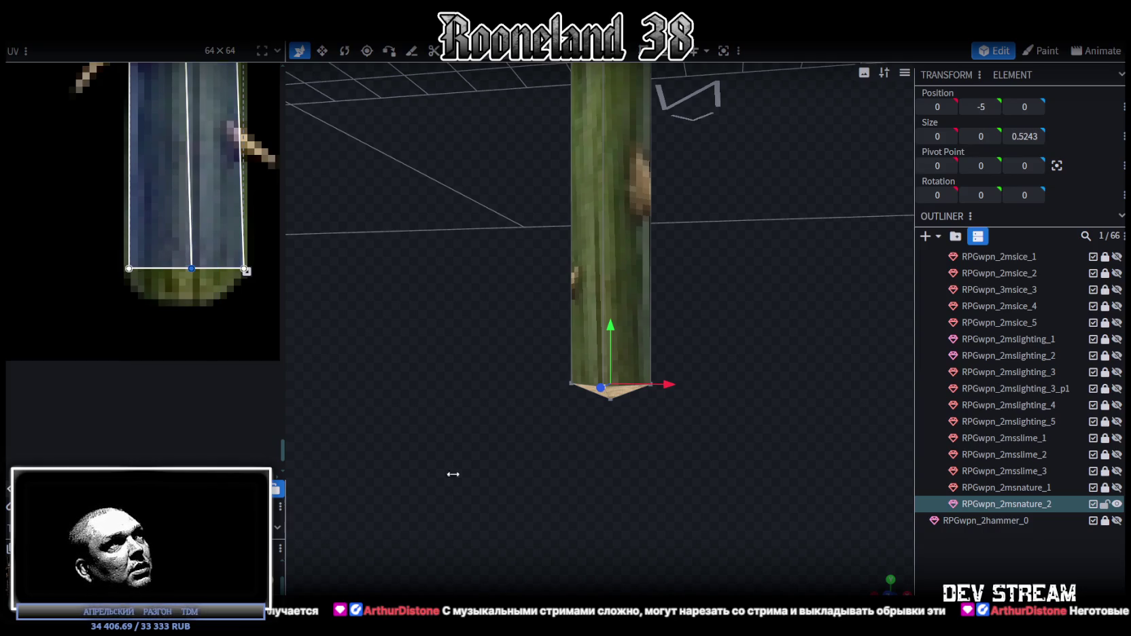
{"action": "left_click_drag", "start_coordinate": [192, 272], "coordinate": [192, 301]}
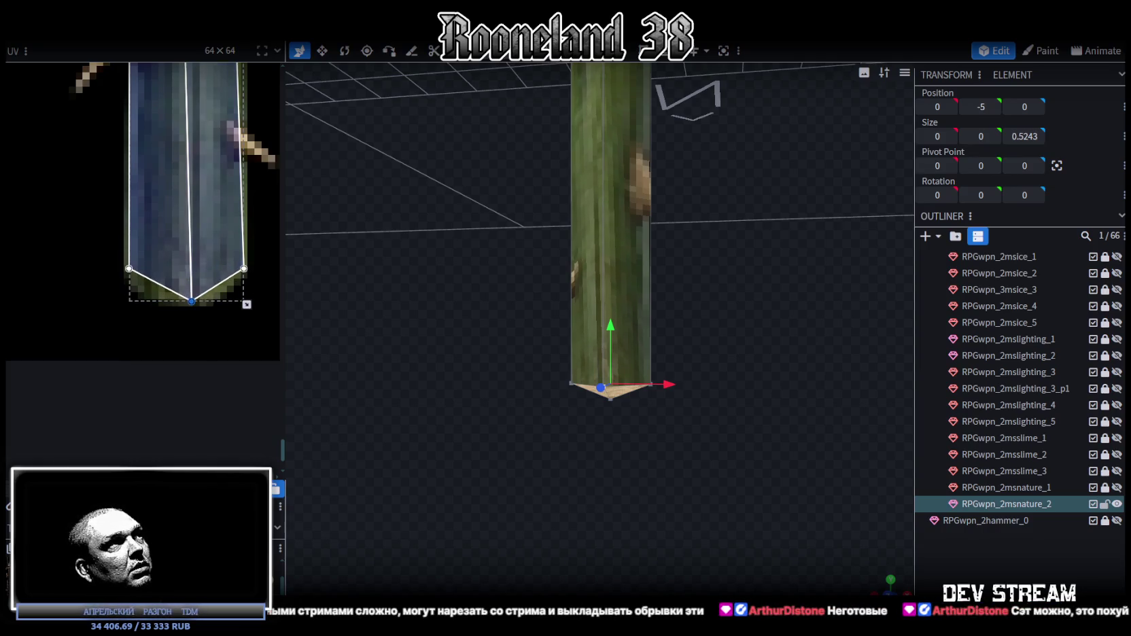
- Drag the staff's bottom vertex down into a pointed tip and save as RPGweapon.bbmodel
{"action": "left_click_drag", "start_coordinate": [595, 436], "coordinate": [632, 470]}
{"action": "left_click", "coordinate": [604, 422]}
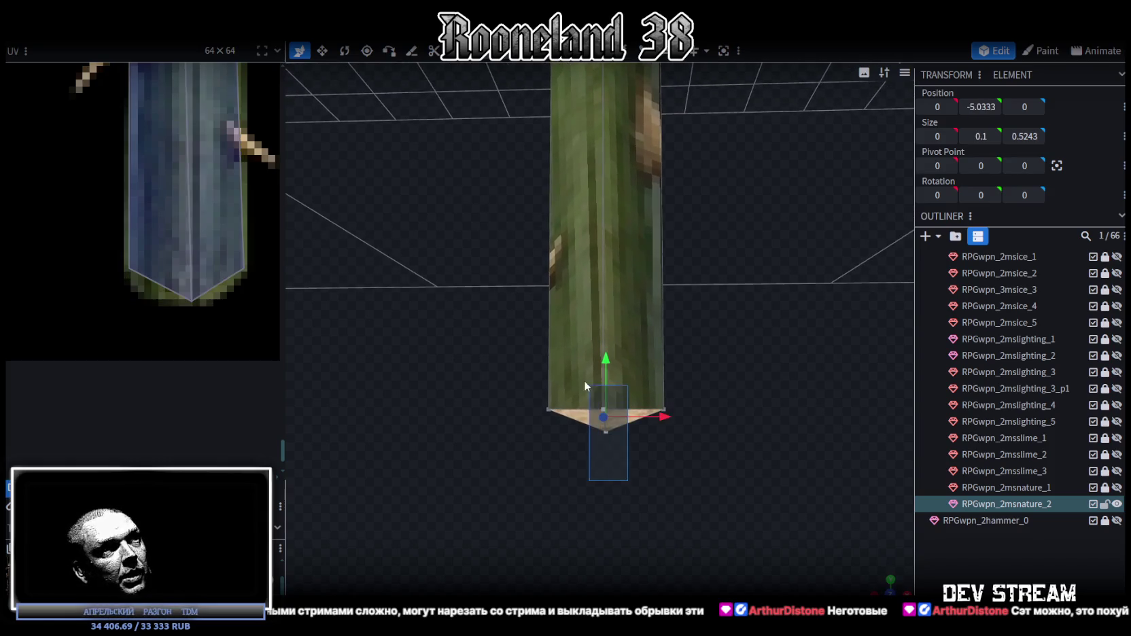
{"action": "left_click_drag", "start_coordinate": [604, 364], "coordinate": [612, 408]}
{"action": "mouse_move", "coordinate": [620, 519]}
{"action": "left_mouse_down"}
{"action": "mouse_move", "coordinate": [665, 435]}
{"action": "mouse_move", "coordinate": [663, 398]}
{"action": "mouse_move", "coordinate": [553, 424]}
{"action": "mouse_move", "coordinate": [603, 412]}
{"action": "mouse_move", "coordinate": [626, 430]}
{"action": "mouse_move", "coordinate": [629, 419]}
{"action": "mouse_move", "coordinate": [620, 485]}
{"action": "mouse_move", "coordinate": [709, 495]}
{"action": "mouse_move", "coordinate": [746, 513]}
{"action": "left_mouse_up"}
{"action": "mouse_move", "coordinate": [648, 557]}
{"action": "left_mouse_down"}
{"action": "mouse_move", "coordinate": [510, 522]}
{"action": "mouse_move", "coordinate": [635, 513]}
{"action": "mouse_move", "coordinate": [621, 487]}
{"action": "mouse_move", "coordinate": [600, 492]}
{"action": "mouse_move", "coordinate": [603, 531]}
{"action": "left_mouse_up"}
{"action": "key", "text": "ctrl+s"}
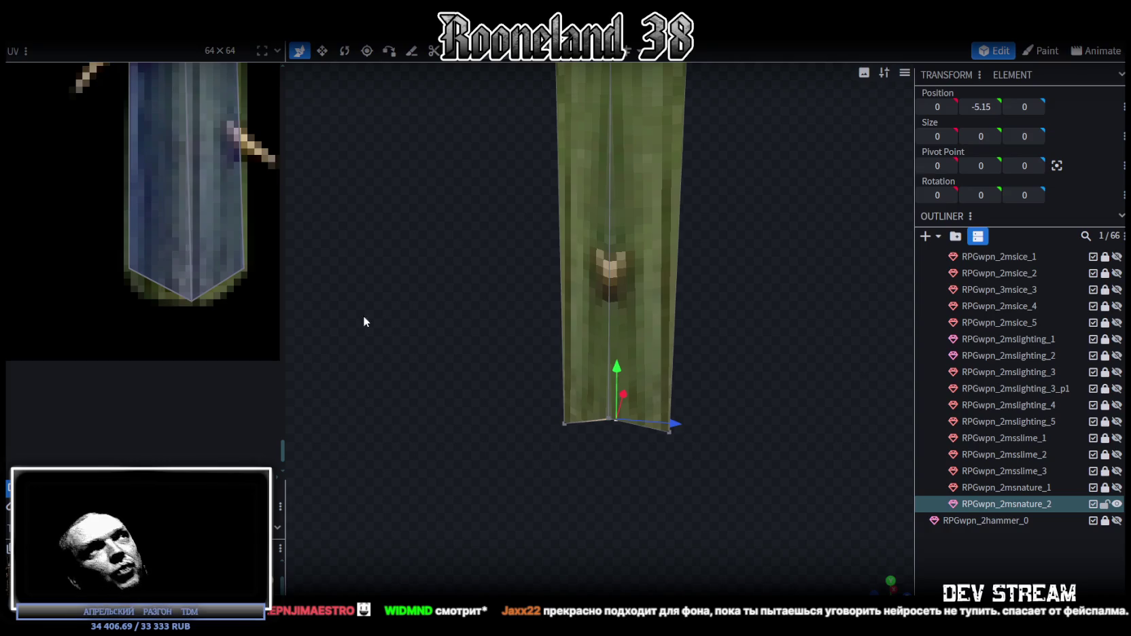
- Zoom out and orbit to bring the staff's upper thorny part into view
{"action": "scroll", "coordinate": [139, 263], "scroll_direction": "down", "scroll_amount": 3}
{"action": "scroll", "coordinate": [146, 318], "scroll_direction": "up", "scroll_amount": 4}
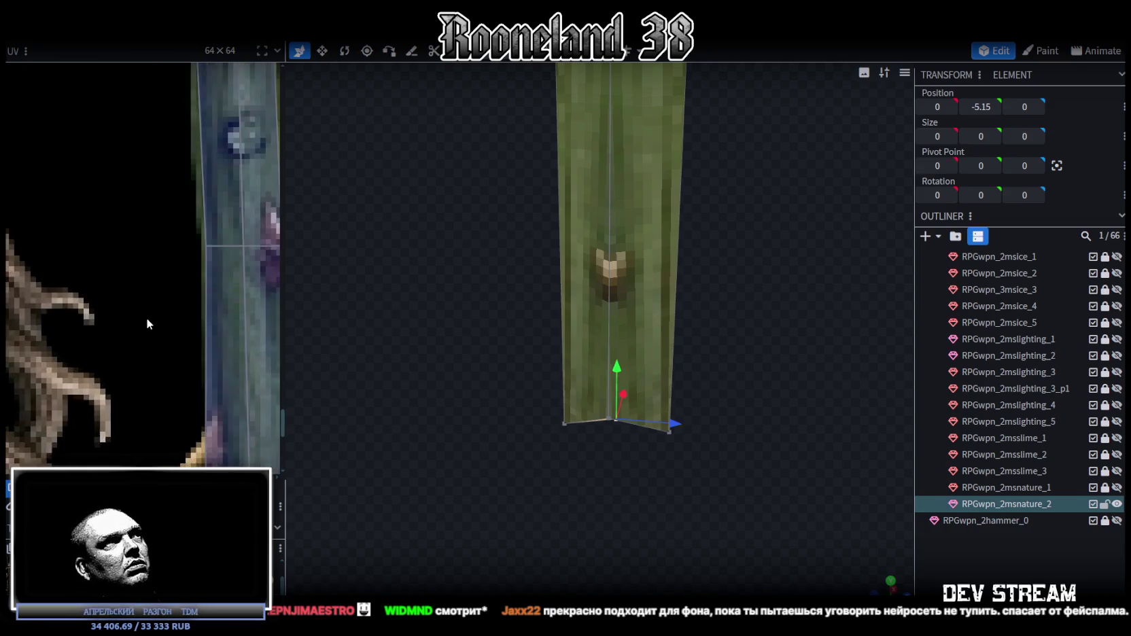
{"action": "scroll", "coordinate": [149, 311], "scroll_direction": "down", "scroll_amount": 2}
{"action": "scroll", "coordinate": [179, 241], "scroll_direction": "down", "scroll_amount": 2}
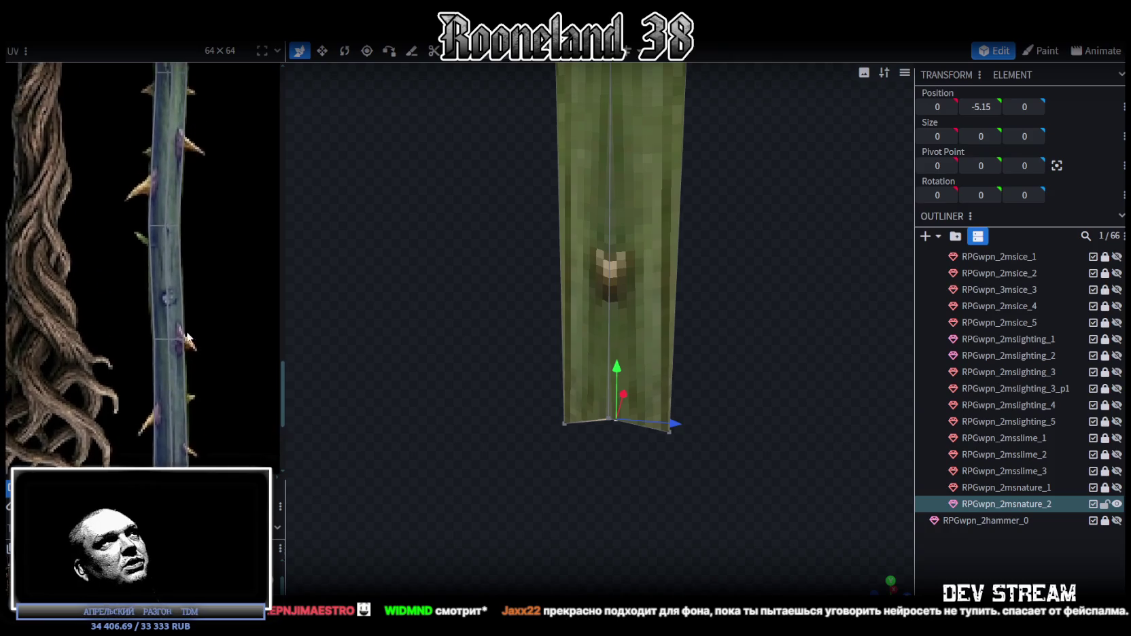
{"action": "scroll", "coordinate": [84, 195], "scroll_direction": "up", "scroll_amount": 1}
{"action": "scroll", "coordinate": [184, 235], "scroll_direction": "up", "scroll_amount": 3}
{"action": "scroll", "coordinate": [38, 253], "scroll_direction": "up", "scroll_amount": 2}
{"action": "scroll", "coordinate": [64, 204], "scroll_direction": "up", "scroll_amount": 1}
{"action": "scroll", "coordinate": [89, 371], "scroll_direction": "up", "scroll_amount": 2}
{"action": "scroll", "coordinate": [92, 278], "scroll_direction": "down", "scroll_amount": 1}
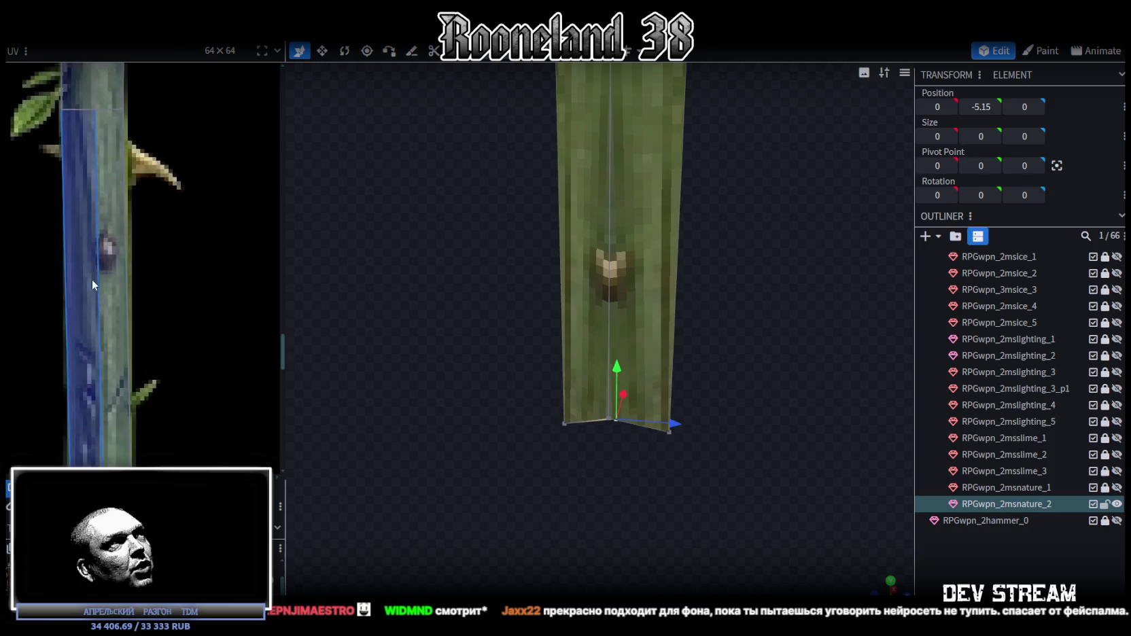
{"action": "scroll", "coordinate": [82, 238], "scroll_direction": "up", "scroll_amount": 2}
{"action": "scroll", "coordinate": [682, 473], "scroll_direction": "down", "scroll_amount": 2}
{"action": "scroll", "coordinate": [690, 474], "scroll_direction": "down", "scroll_amount": 2}
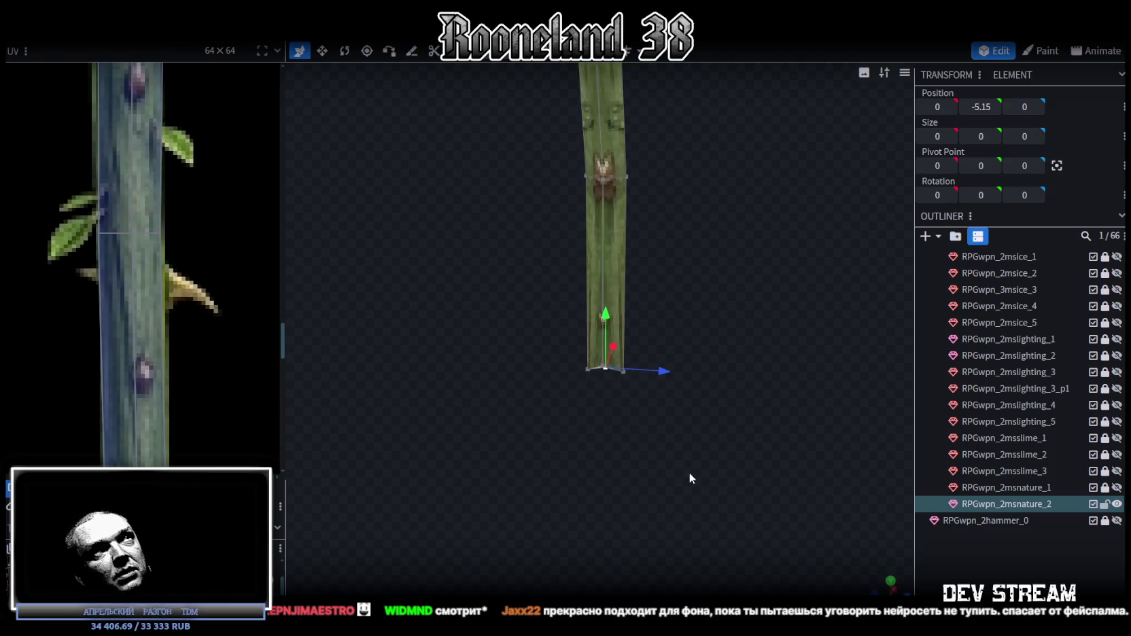
{"action": "scroll", "coordinate": [748, 403], "scroll_direction": "down", "scroll_amount": 3}
{"action": "scroll", "coordinate": [690, 350], "scroll_direction": "down", "scroll_amount": 2}
{"action": "mouse_move", "coordinate": [690, 349]}
{"action": "left_mouse_down"}
{"action": "mouse_move", "coordinate": [615, 349]}
{"action": "mouse_move", "coordinate": [649, 420]}
{"action": "mouse_move", "coordinate": [646, 363]}
{"action": "mouse_move", "coordinate": [656, 461]}
{"action": "mouse_move", "coordinate": [642, 299]}
{"action": "mouse_move", "coordinate": [477, 358]}
{"action": "mouse_move", "coordinate": [647, 356]}
{"action": "mouse_move", "coordinate": [646, 394]}
{"action": "mouse_move", "coordinate": [640, 333]}
{"action": "mouse_move", "coordinate": [651, 322]}
{"action": "mouse_move", "coordinate": [694, 444]}
{"action": "mouse_move", "coordinate": [718, 341]}
{"action": "left_mouse_up"}
{"action": "left_click_drag", "start_coordinate": [741, 359], "coordinate": [642, 291]}
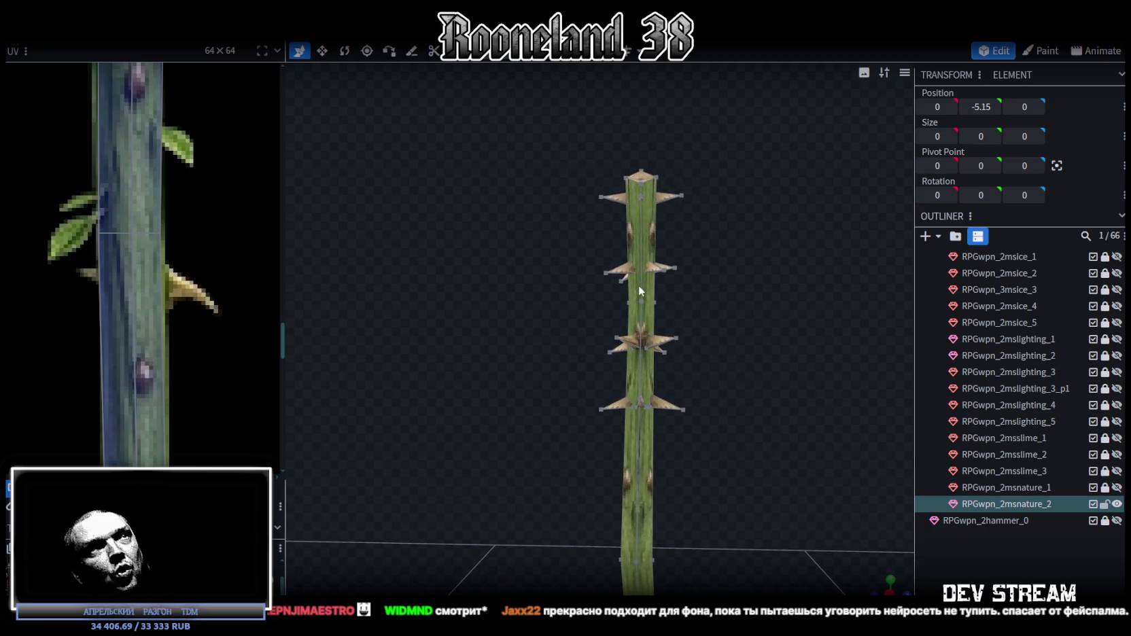
- Shift a ring near the top 0.1 in depth, to position 0, 10.025, 0.1
{"action": "left_click", "coordinate": [622, 315]}
{"action": "scroll", "coordinate": [707, 349], "scroll_direction": "up", "scroll_amount": 3}
{"action": "left_click_drag", "start_coordinate": [679, 338], "coordinate": [692, 336]}
{"action": "left_click_drag", "start_coordinate": [687, 378], "coordinate": [517, 394]}
- Select the thin stem piece of the staff among its spike and stem elements
{"action": "left_click", "coordinate": [623, 320]}
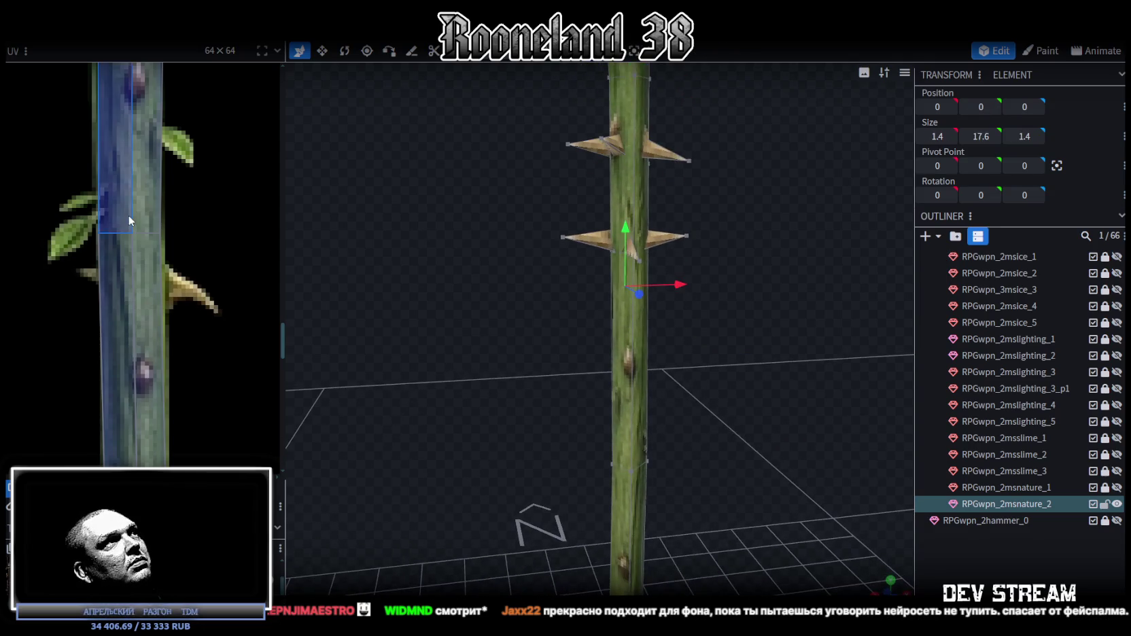
{"action": "scroll", "coordinate": [128, 215], "scroll_direction": "down", "scroll_amount": 3}
{"action": "scroll", "coordinate": [117, 244], "scroll_direction": "up", "scroll_amount": 2}
{"action": "scroll", "coordinate": [177, 264], "scroll_direction": "up", "scroll_amount": 2}
{"action": "scroll", "coordinate": [203, 396], "scroll_direction": "up", "scroll_amount": 1}
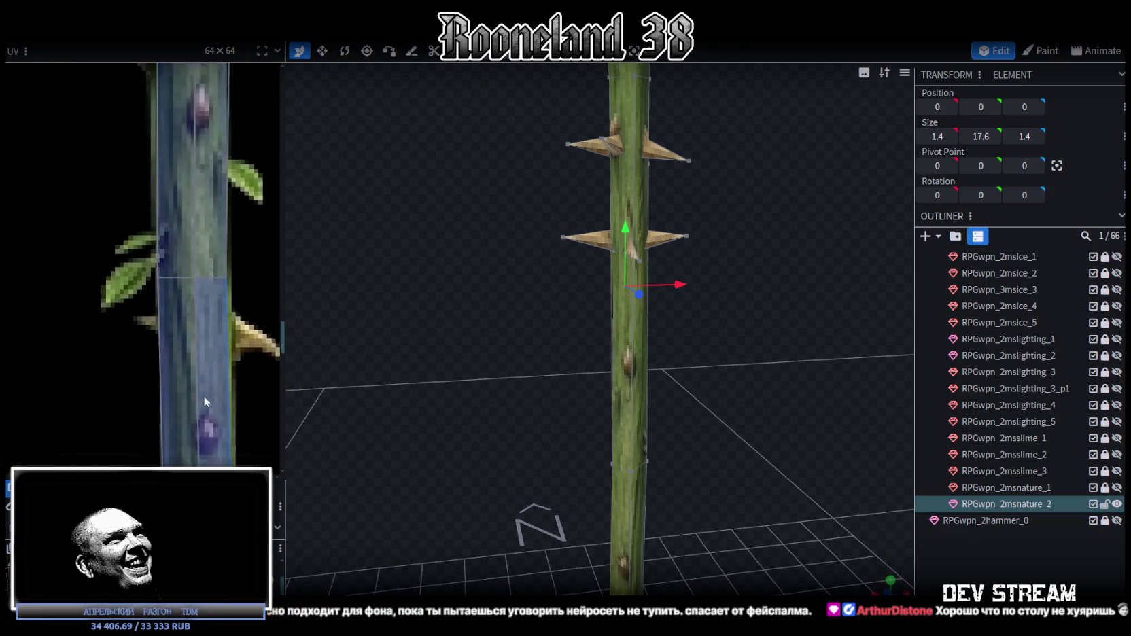
{"action": "scroll", "coordinate": [180, 427], "scroll_direction": "up", "scroll_amount": 2}
{"action": "scroll", "coordinate": [209, 313], "scroll_direction": "up", "scroll_amount": 2}
{"action": "left_click", "coordinate": [200, 304]}
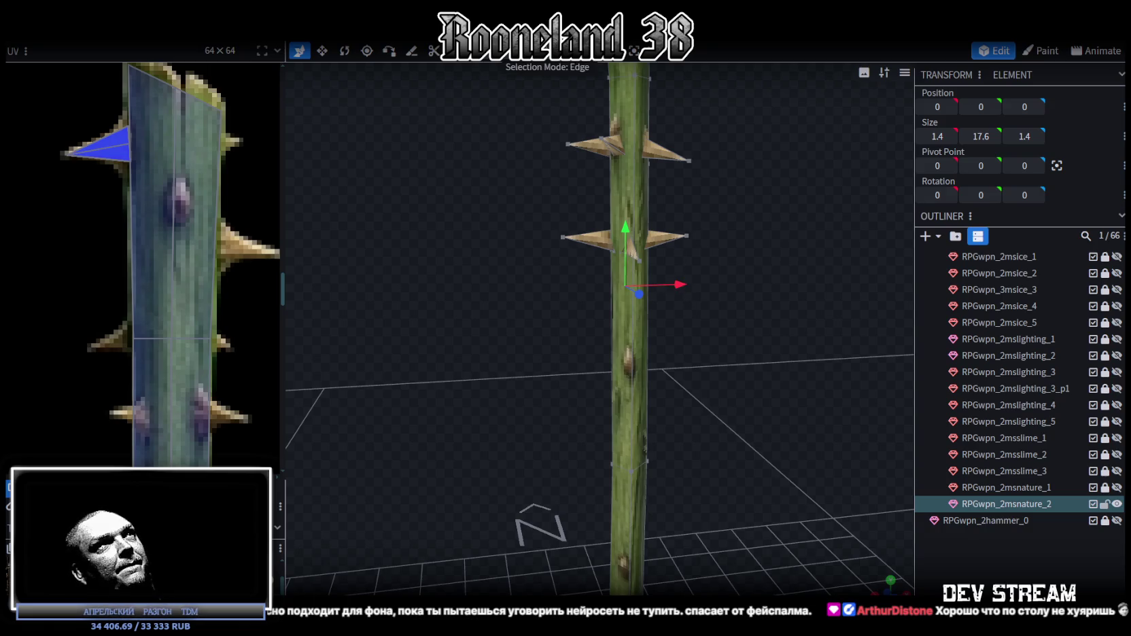
{"action": "left_click", "coordinate": [608, 332]}
{"action": "scroll", "coordinate": [238, 291], "scroll_direction": "down", "scroll_amount": 5}
{"action": "scroll", "coordinate": [204, 128], "scroll_direction": "up", "scroll_amount": 2}
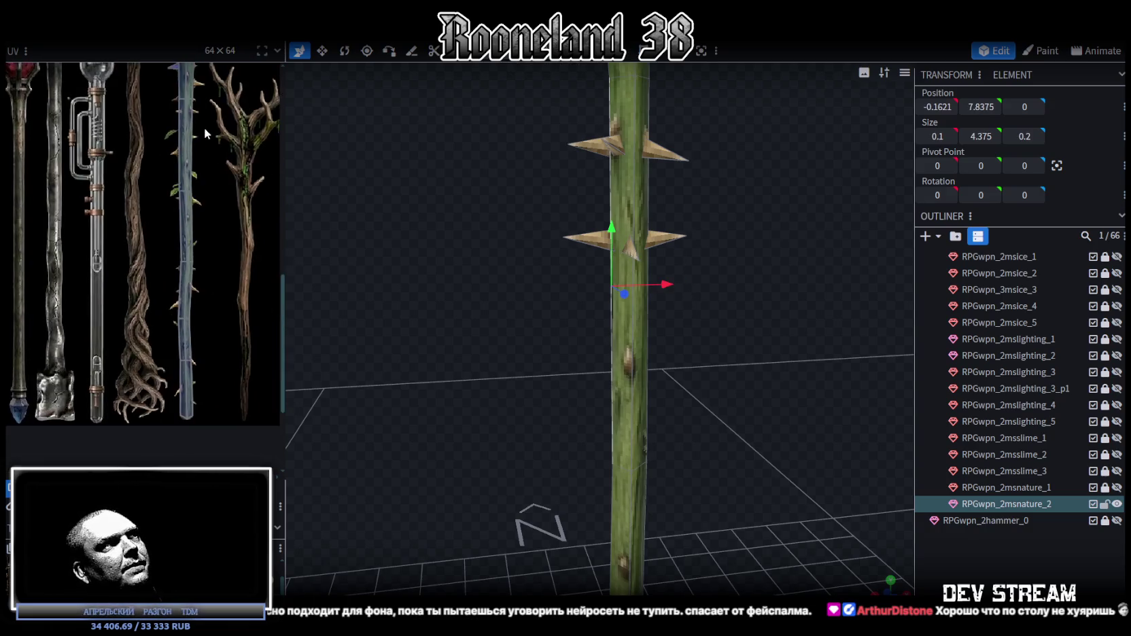
{"action": "left_click", "coordinate": [629, 291]}
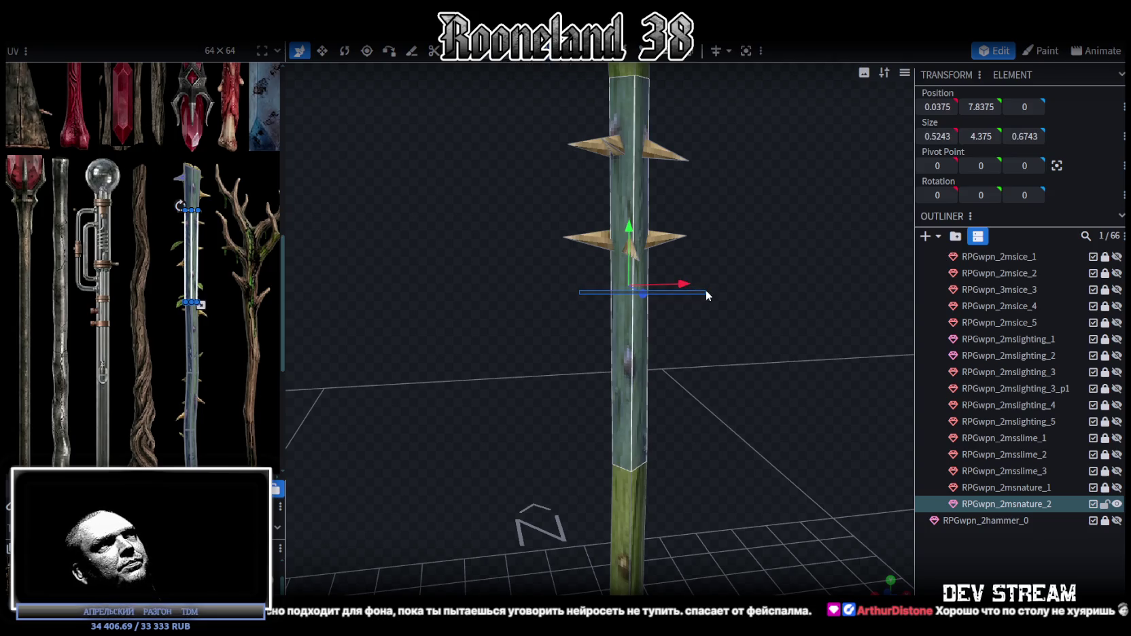
{"action": "scroll", "coordinate": [201, 249], "scroll_direction": "up", "scroll_amount": 3}
{"action": "scroll", "coordinate": [201, 251], "scroll_direction": "up", "scroll_amount": 2}
{"action": "scroll", "coordinate": [186, 278], "scroll_direction": "up", "scroll_amount": 1}
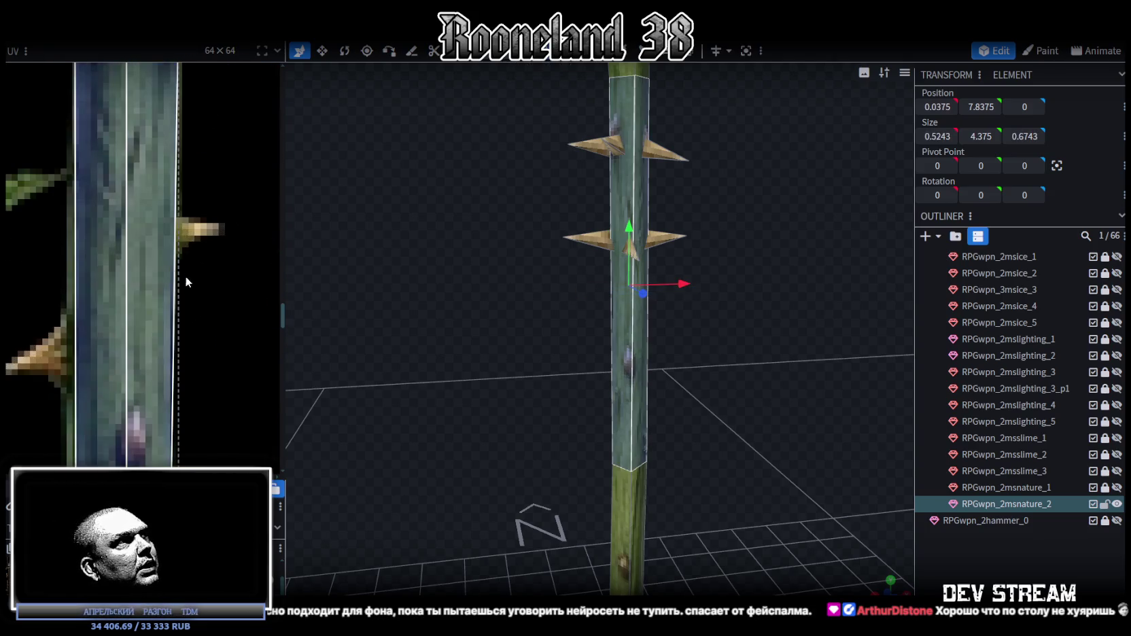
{"action": "left_click", "coordinate": [633, 312]}
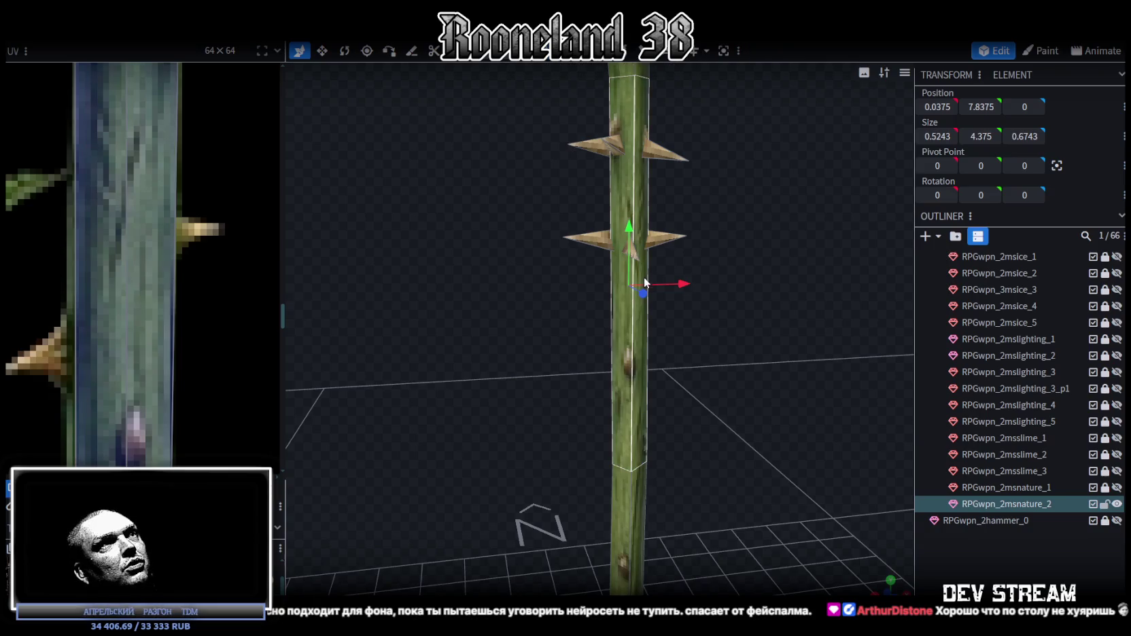
- Loop-cut the stem, slant its UV edge, and push its left side sideways to -0.1121, 7.8375, 0
{"action": "key", "text": "ctrl+r"}
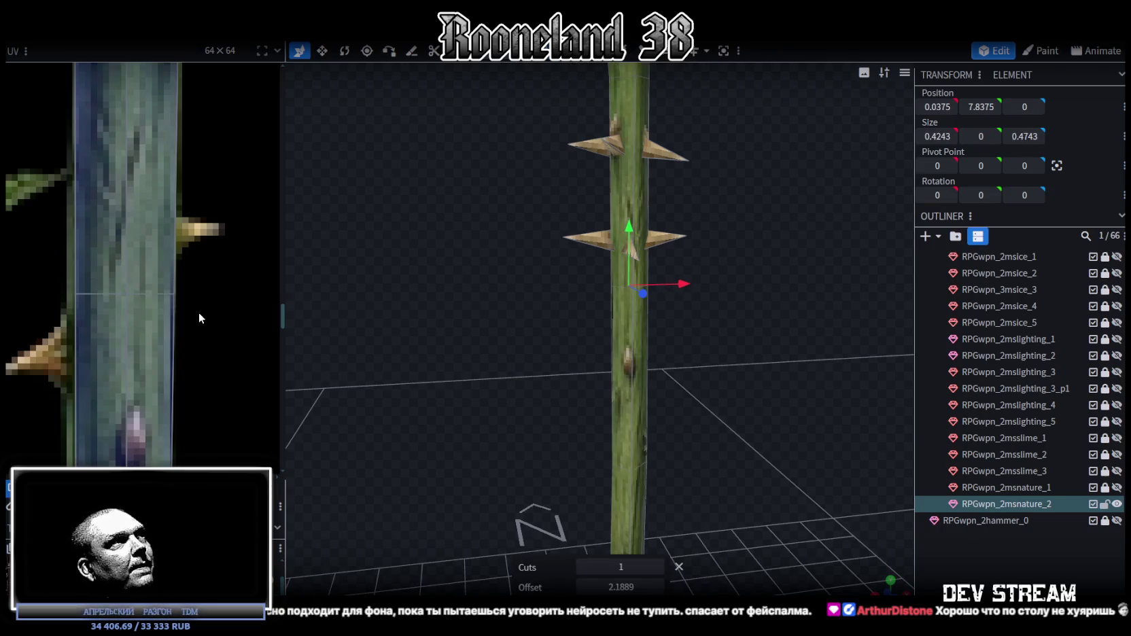
{"action": "left_click", "coordinate": [162, 280]}
{"action": "left_click_drag", "start_coordinate": [174, 294], "coordinate": [167, 294]}
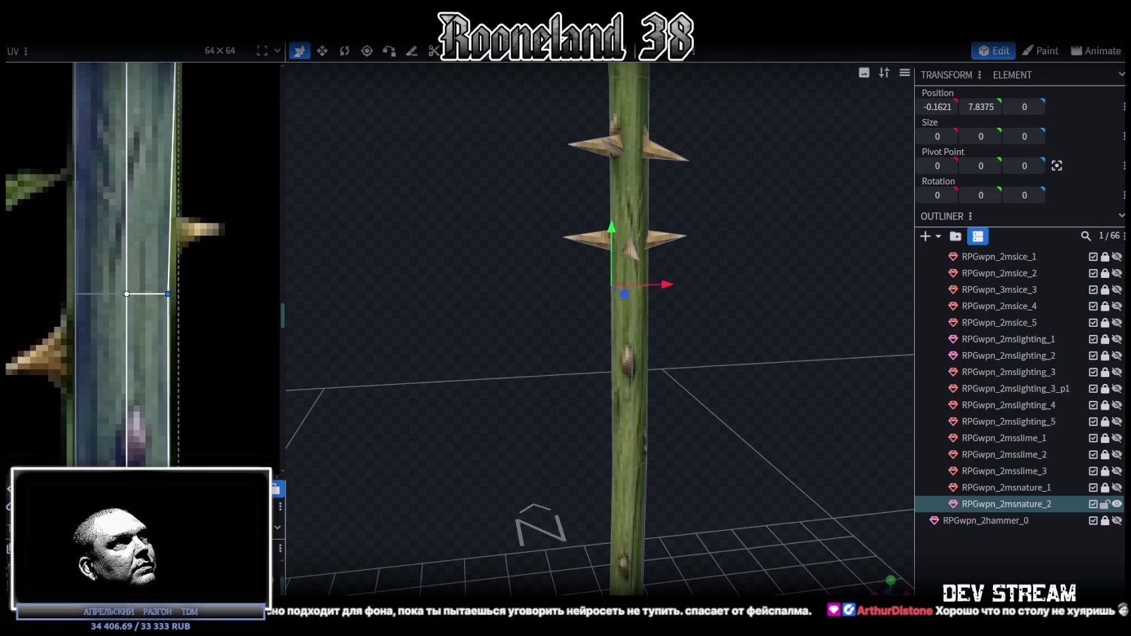
{"action": "scroll", "coordinate": [751, 327], "scroll_direction": "up", "scroll_amount": 3}
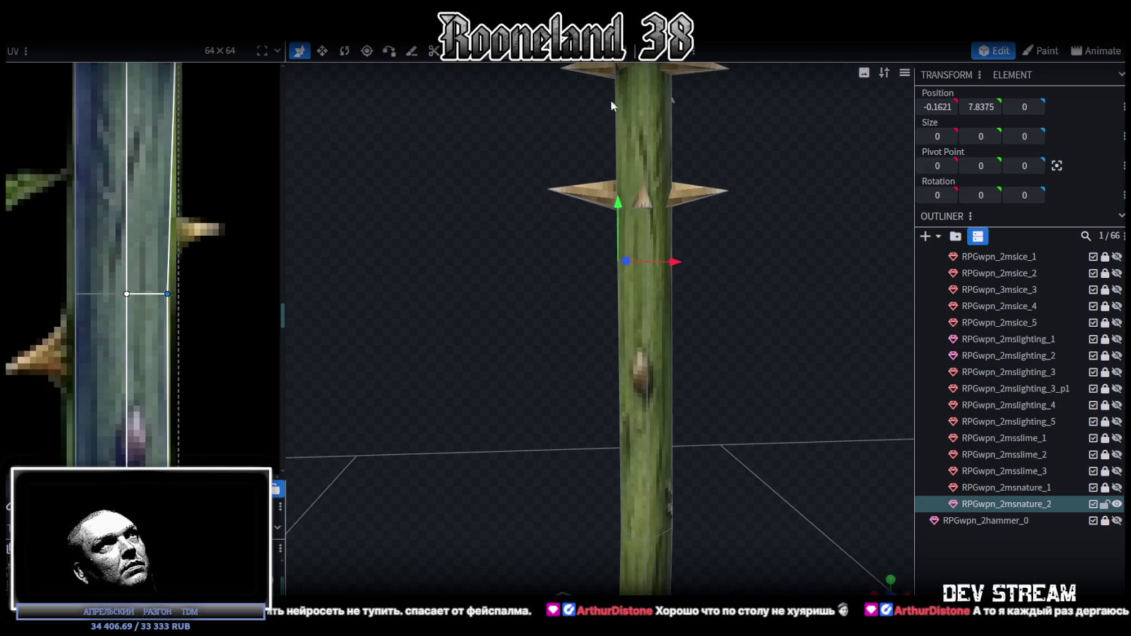
{"action": "mouse_move", "coordinate": [597, 284]}
{"action": "left_mouse_down"}
{"action": "mouse_move", "coordinate": [636, 241]}
{"action": "mouse_move", "coordinate": [639, 265]}
{"action": "mouse_move", "coordinate": [676, 264]}
{"action": "left_mouse_up"}
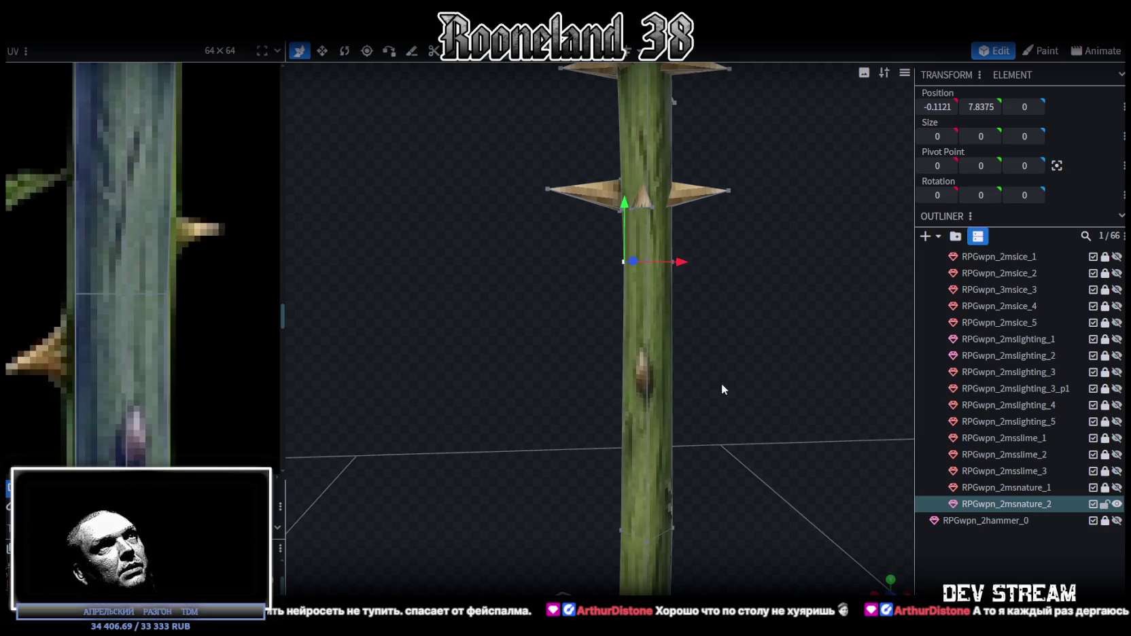
- Clear the selection and reselect the staff to view the whole bend from a lower angle
{"action": "left_click", "coordinate": [1009, 568]}
{"action": "scroll", "coordinate": [693, 421], "scroll_direction": "down", "scroll_amount": 3}
{"action": "mouse_move", "coordinate": [693, 421]}
{"action": "left_mouse_down"}
{"action": "mouse_move", "coordinate": [742, 429]}
{"action": "mouse_move", "coordinate": [668, 369]}
{"action": "mouse_move", "coordinate": [644, 256]}
{"action": "mouse_move", "coordinate": [654, 334]}
{"action": "left_mouse_up"}
{"action": "scroll", "coordinate": [547, 279], "scroll_direction": "down", "scroll_amount": 2}
{"action": "scroll", "coordinate": [480, 321], "scroll_direction": "down", "scroll_amount": 2}
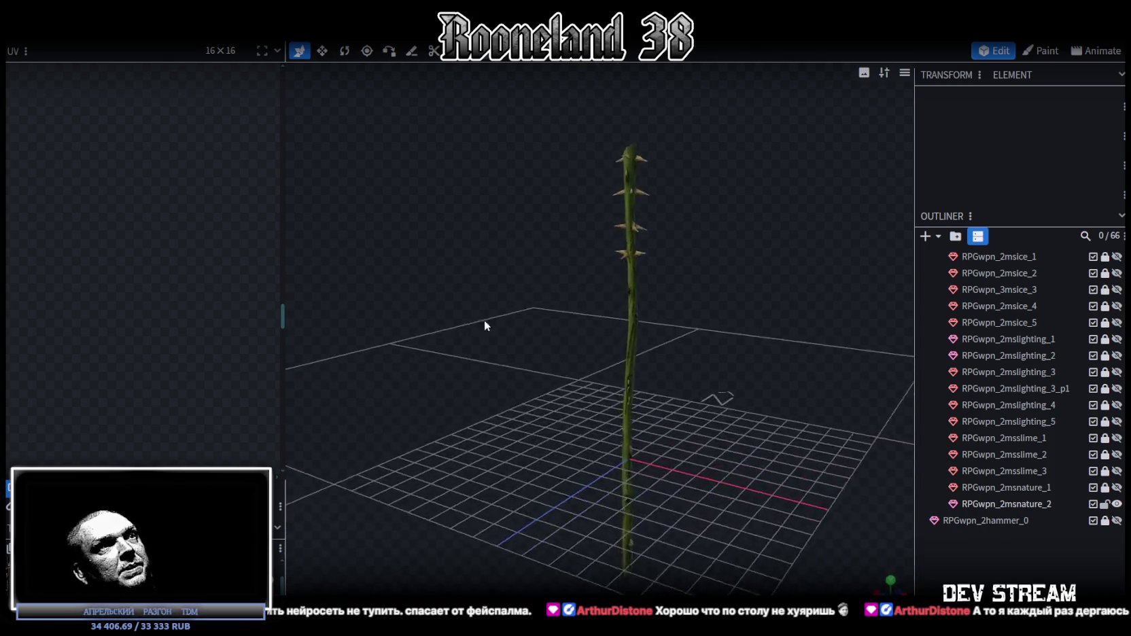
{"action": "left_click", "coordinate": [591, 406]}
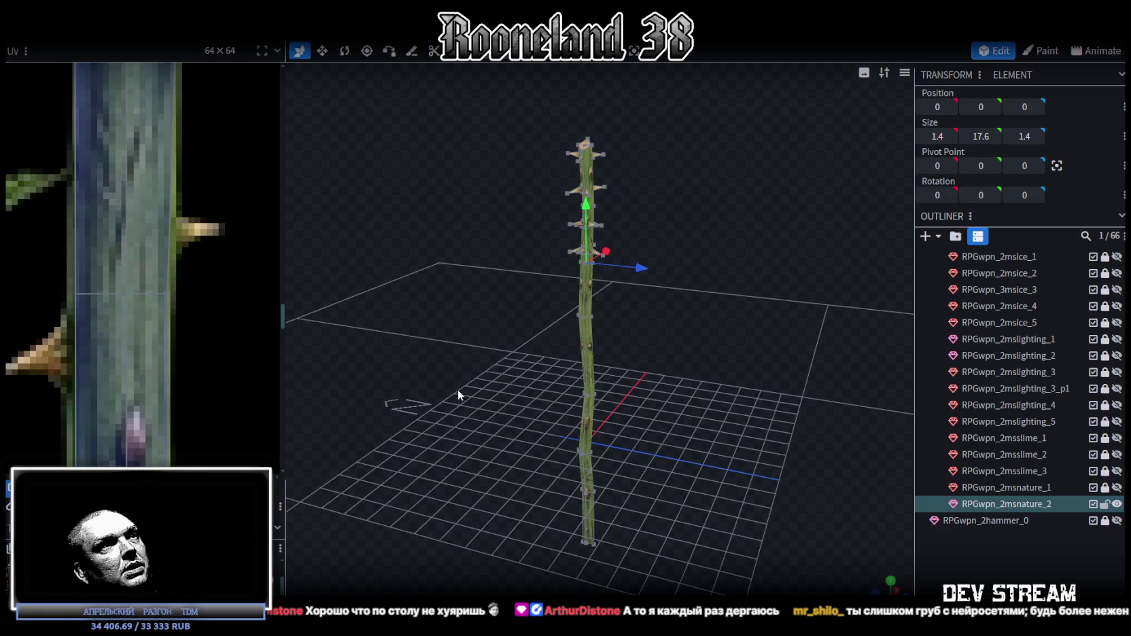
{"action": "scroll", "coordinate": [176, 355], "scroll_direction": "down", "scroll_amount": 2}
{"action": "scroll", "coordinate": [184, 306], "scroll_direction": "down", "scroll_amount": 2}
{"action": "scroll", "coordinate": [197, 241], "scroll_direction": "down", "scroll_amount": 1}
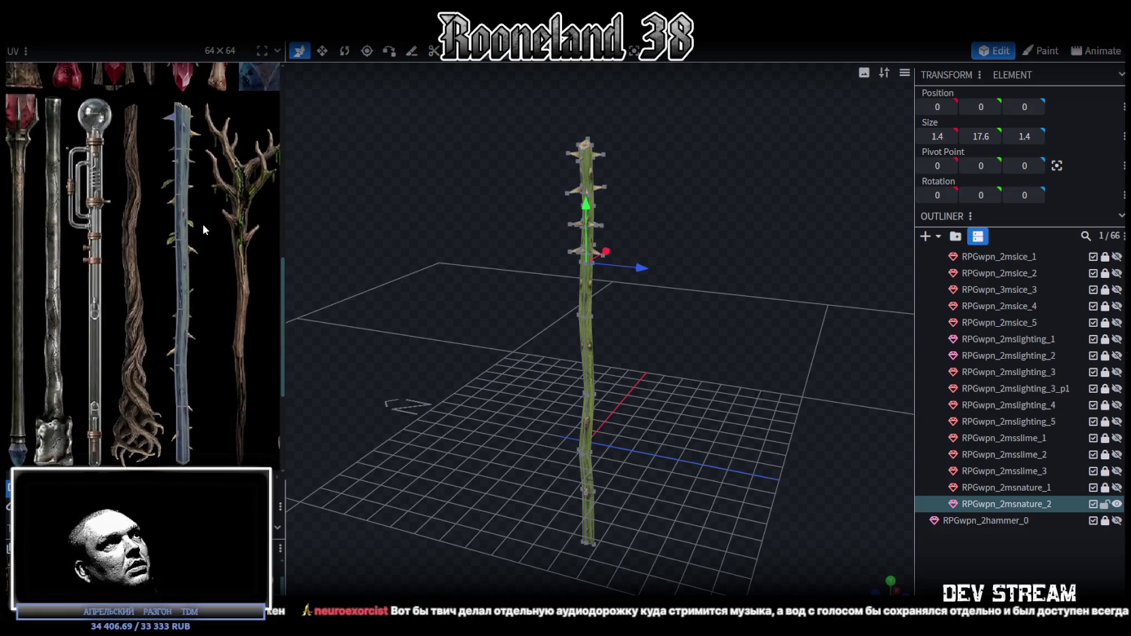
{"action": "scroll", "coordinate": [205, 221], "scroll_direction": "down", "scroll_amount": 1}
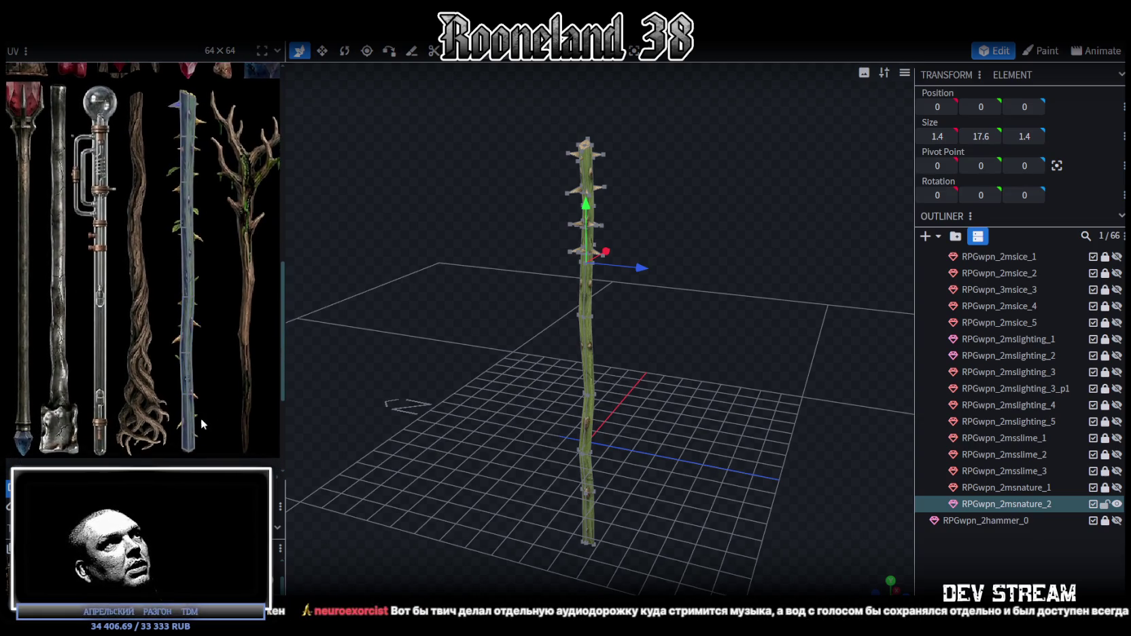
{"action": "left_click_drag", "start_coordinate": [640, 365], "coordinate": [646, 381]}
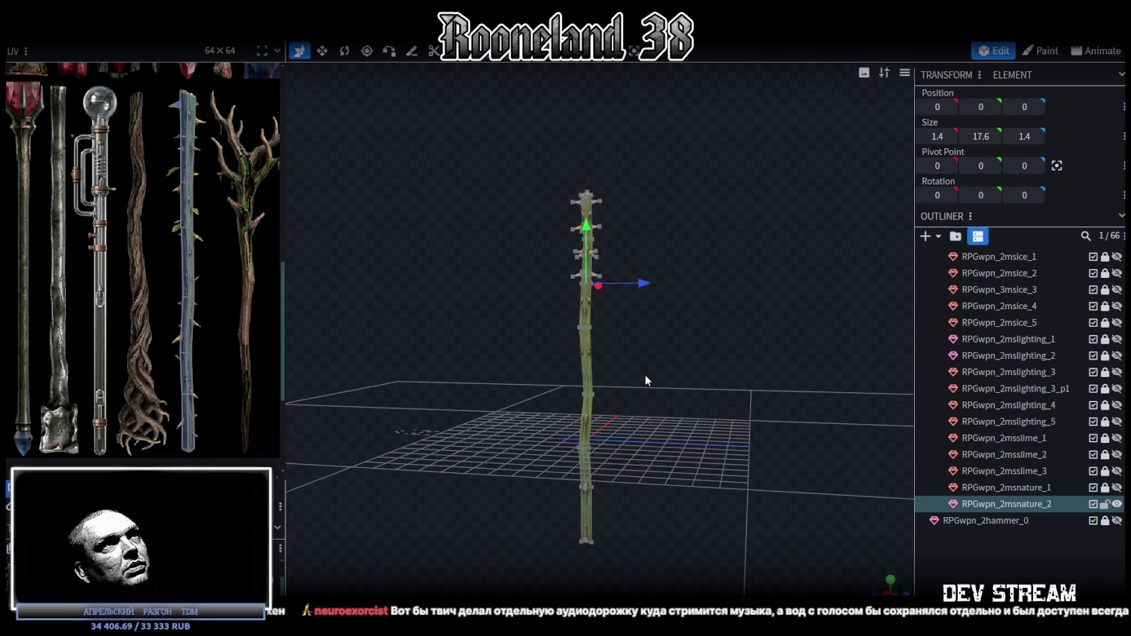
- Move the whole stem down, then nudge it back up slightly
{"action": "scroll", "coordinate": [645, 381], "scroll_direction": "up", "scroll_amount": 2}
{"action": "left_click", "coordinate": [589, 233]}
{"action": "mouse_move", "coordinate": [584, 209]}
{"action": "left_mouse_down"}
{"action": "mouse_move", "coordinate": [647, 459]}
{"action": "mouse_move", "coordinate": [667, 335]}
{"action": "mouse_move", "coordinate": [687, 412]}
{"action": "mouse_move", "coordinate": [642, 274]}
{"action": "left_mouse_up"}
{"action": "scroll", "coordinate": [686, 332], "scroll_direction": "up", "scroll_amount": 2}
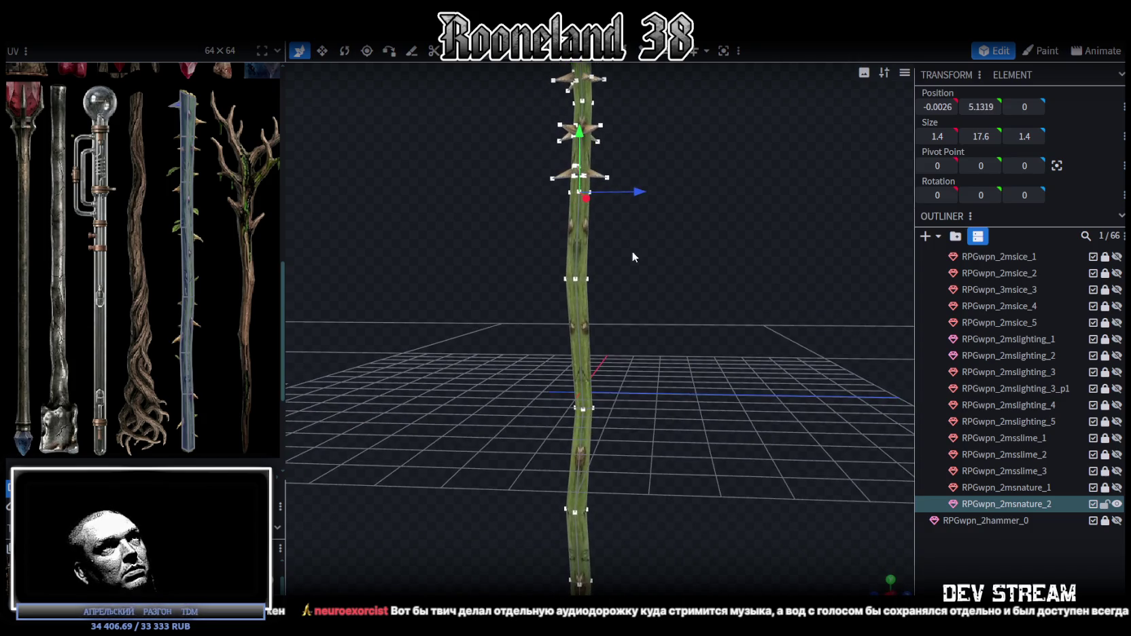
{"action": "mouse_move", "coordinate": [592, 134]}
{"action": "left_mouse_down"}
{"action": "mouse_move", "coordinate": [695, 344]}
{"action": "mouse_move", "coordinate": [703, 329]}
{"action": "mouse_move", "coordinate": [725, 326]}
{"action": "mouse_move", "coordinate": [709, 252]}
{"action": "mouse_move", "coordinate": [673, 221]}
{"action": "left_mouse_up"}
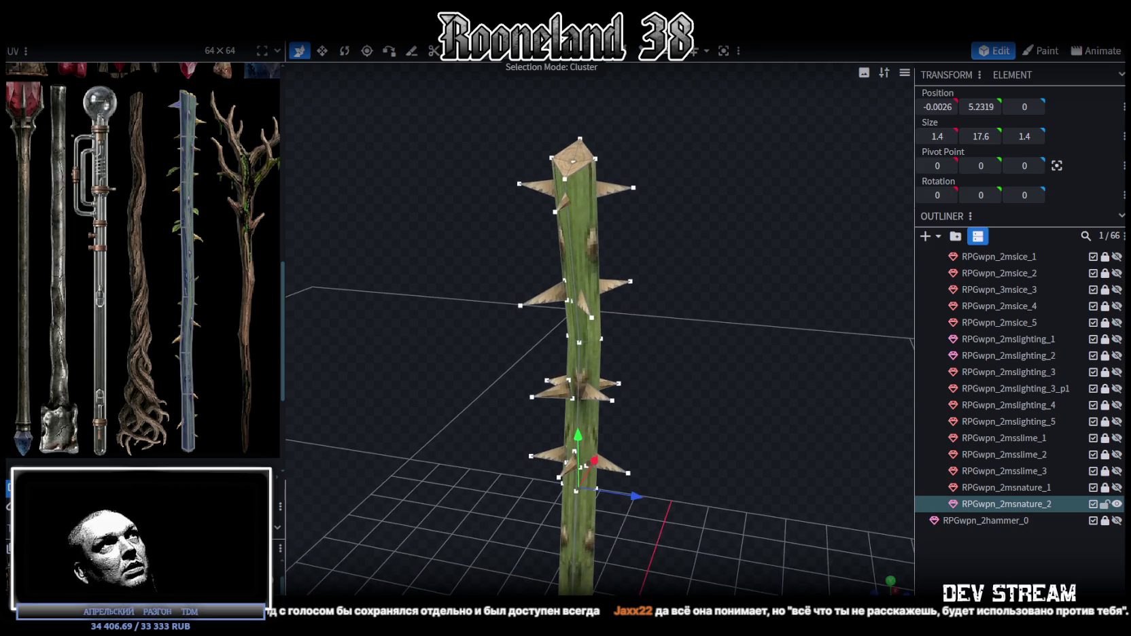
- Move the upper-right thorn down the staff
{"action": "left_click", "coordinate": [610, 190]}
{"action": "mouse_move", "coordinate": [601, 141]}
{"action": "left_mouse_down"}
{"action": "mouse_move", "coordinate": [600, 204]}
{"action": "mouse_move", "coordinate": [706, 198]}
{"action": "mouse_move", "coordinate": [619, 219]}
{"action": "mouse_move", "coordinate": [751, 219]}
{"action": "mouse_move", "coordinate": [629, 218]}
{"action": "mouse_move", "coordinate": [707, 224]}
{"action": "mouse_move", "coordinate": [676, 215]}
{"action": "left_mouse_up"}
{"action": "key", "text": "ctrl+z"}
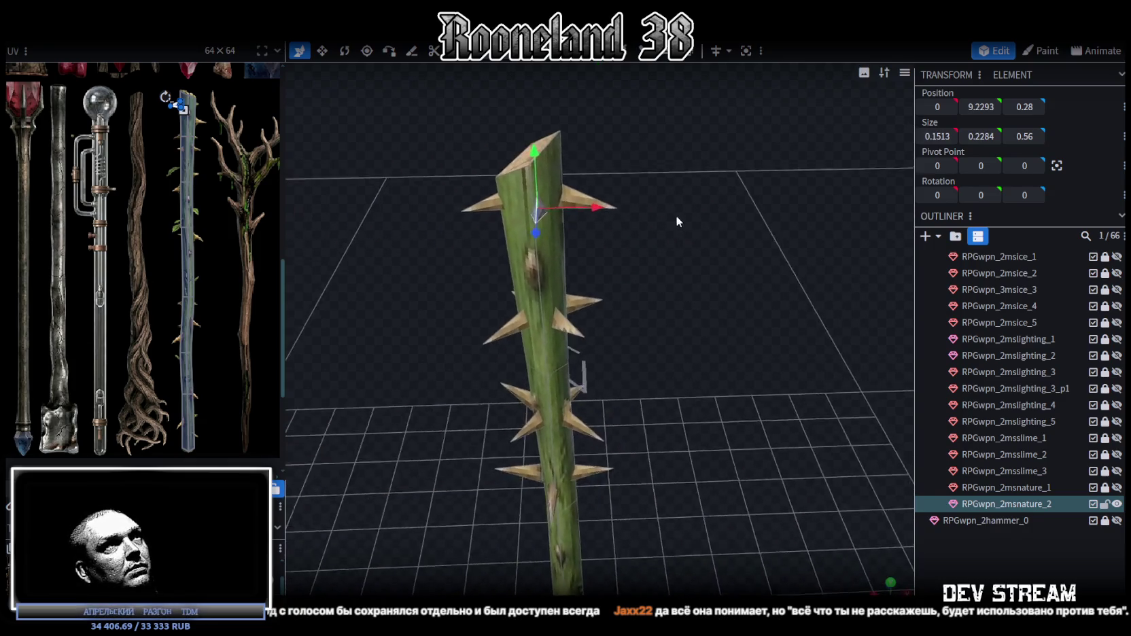
{"action": "scroll", "coordinate": [680, 212], "scroll_direction": "up", "scroll_amount": 3}
{"action": "left_click_drag", "start_coordinate": [532, 143], "coordinate": [536, 175]}
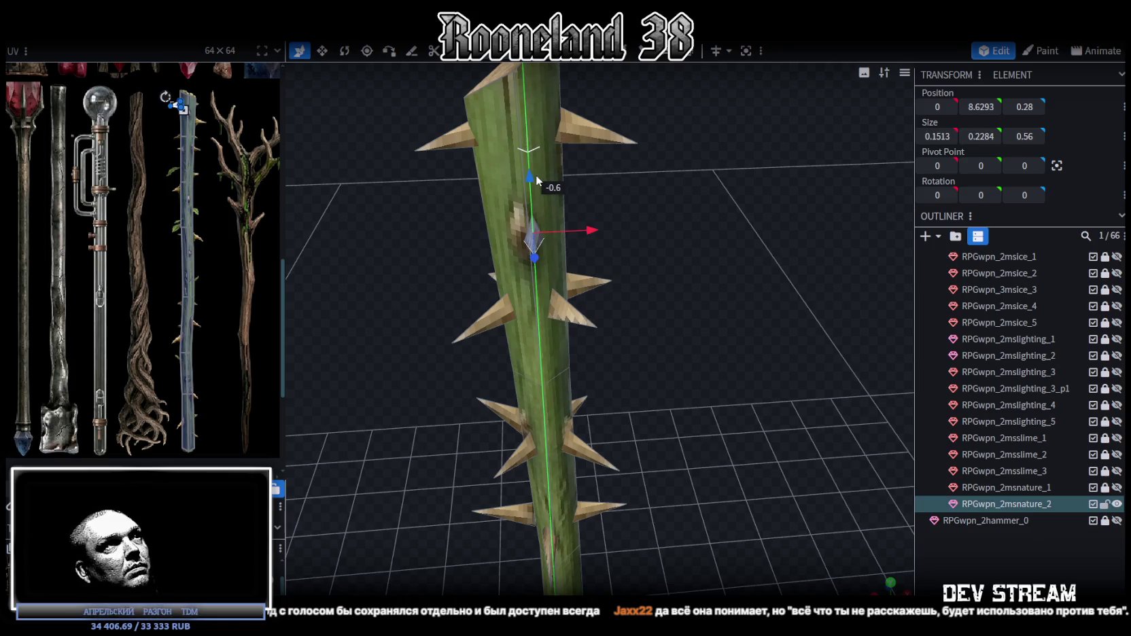
- Enlarge the thorn to 0.56 × 0.2748 × 0.1513, tilt it about 12.5°, and lower it to 0.28, 8.9793, 0
{"action": "key", "text": "s"}
{"action": "left_click_drag", "start_coordinate": [572, 212], "coordinate": [575, 215]}
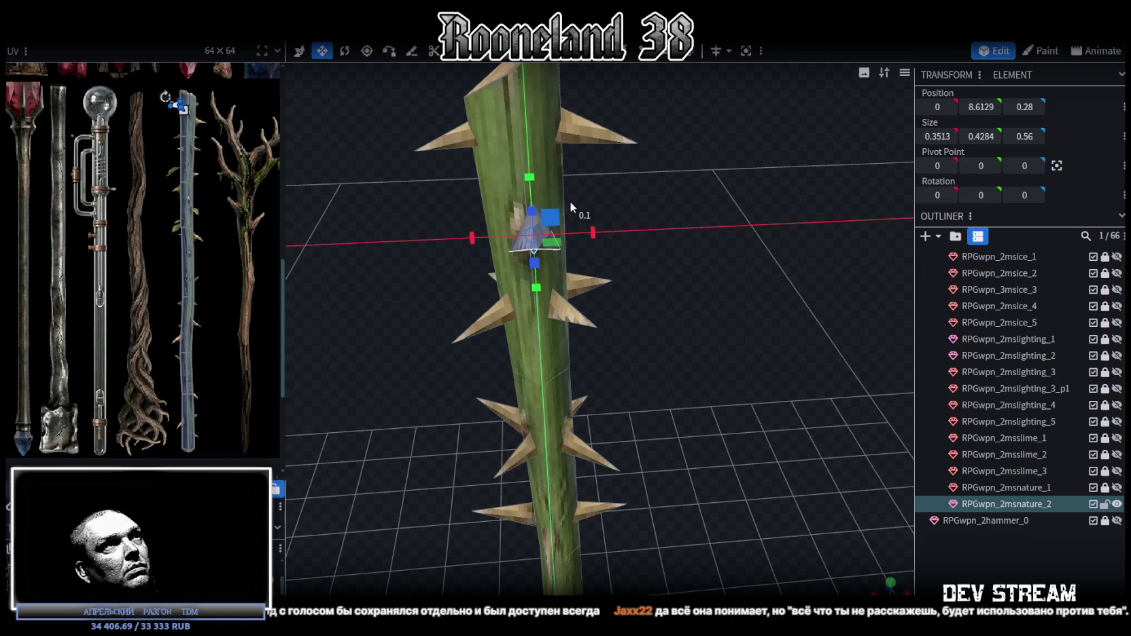
{"action": "mouse_move", "coordinate": [661, 200]}
{"action": "left_mouse_down"}
{"action": "mouse_move", "coordinate": [599, 225]}
{"action": "mouse_move", "coordinate": [714, 246]}
{"action": "mouse_move", "coordinate": [691, 266]}
{"action": "mouse_move", "coordinate": [705, 259]}
{"action": "mouse_move", "coordinate": [677, 221]}
{"action": "mouse_move", "coordinate": [636, 205]}
{"action": "mouse_move", "coordinate": [699, 228]}
{"action": "left_mouse_up"}
{"action": "key", "text": "v"}
{"action": "key", "text": "r"}
{"action": "left_click_drag", "start_coordinate": [500, 185], "coordinate": [486, 194]}
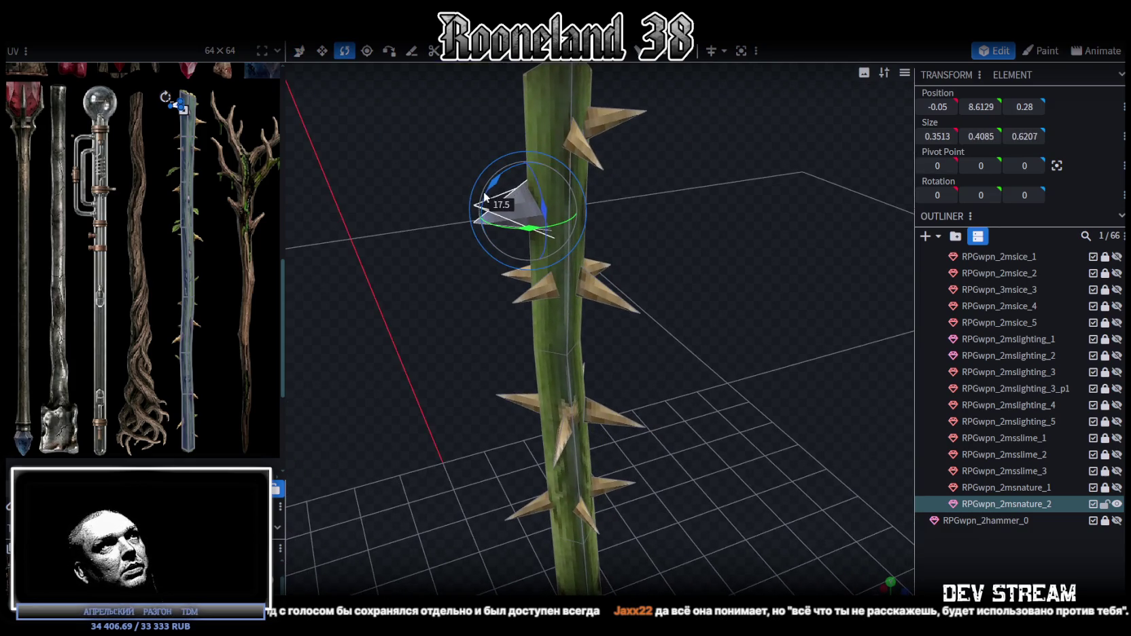
{"action": "key", "text": "v"}
{"action": "left_click_drag", "start_coordinate": [531, 162], "coordinate": [533, 171]}
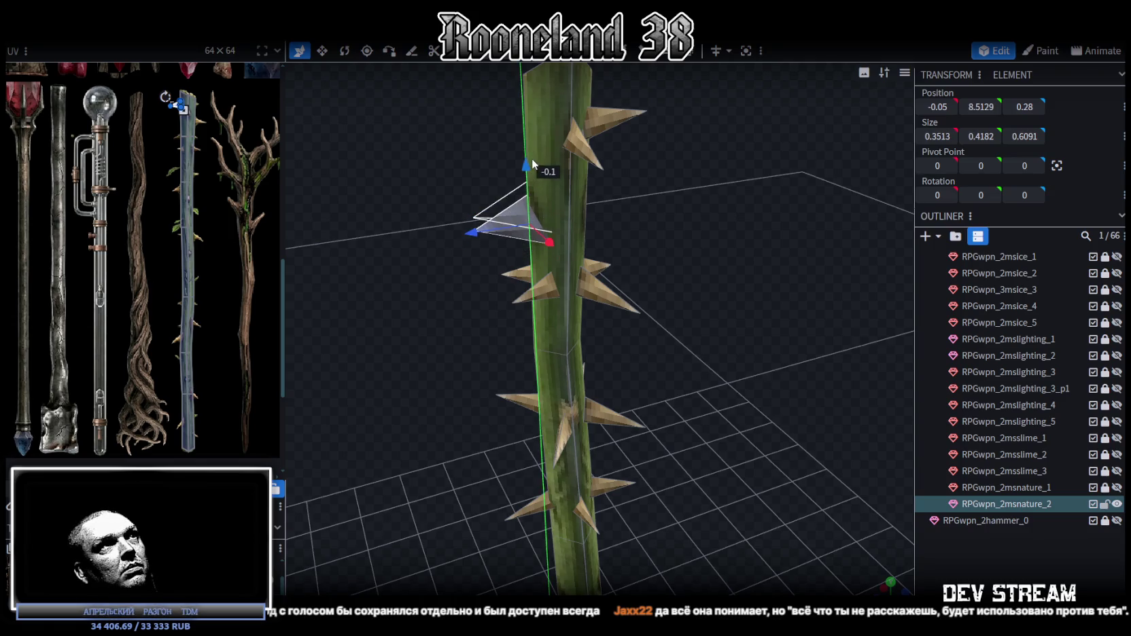
- Select and inspect other spikes near the staff's top from several angles
{"action": "left_click_drag", "start_coordinate": [437, 152], "coordinate": [534, 159]}
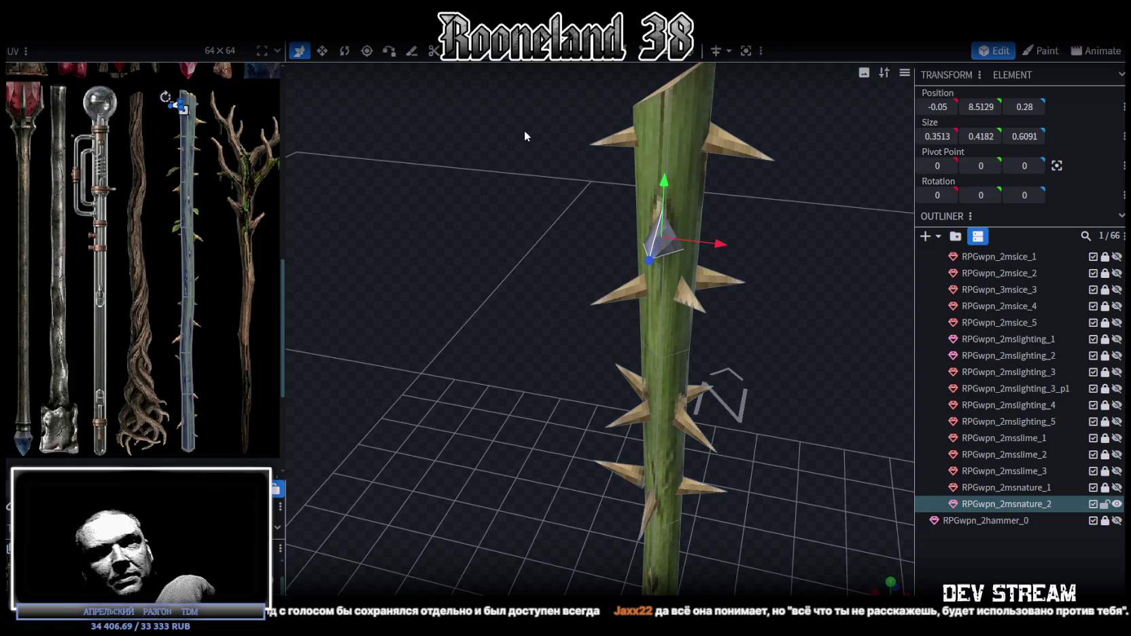
{"action": "mouse_move", "coordinate": [611, 191]}
{"action": "left_mouse_down"}
{"action": "mouse_move", "coordinate": [852, 215]}
{"action": "mouse_move", "coordinate": [771, 251]}
{"action": "mouse_move", "coordinate": [724, 206]}
{"action": "mouse_move", "coordinate": [693, 198]}
{"action": "mouse_move", "coordinate": [778, 214]}
{"action": "mouse_move", "coordinate": [603, 209]}
{"action": "mouse_move", "coordinate": [651, 254]}
{"action": "mouse_move", "coordinate": [595, 199]}
{"action": "left_mouse_up"}
{"action": "left_click", "coordinate": [602, 216]}
{"action": "mouse_move", "coordinate": [640, 279]}
{"action": "left_mouse_down"}
{"action": "mouse_move", "coordinate": [744, 290]}
{"action": "mouse_move", "coordinate": [633, 66]}
{"action": "mouse_move", "coordinate": [680, 204]}
{"action": "mouse_move", "coordinate": [663, 243]}
{"action": "left_mouse_up"}
{"action": "left_click", "coordinate": [663, 244]}
{"action": "mouse_move", "coordinate": [740, 265]}
{"action": "left_mouse_down"}
{"action": "mouse_move", "coordinate": [688, 163]}
{"action": "mouse_move", "coordinate": [683, 191]}
{"action": "left_mouse_up"}
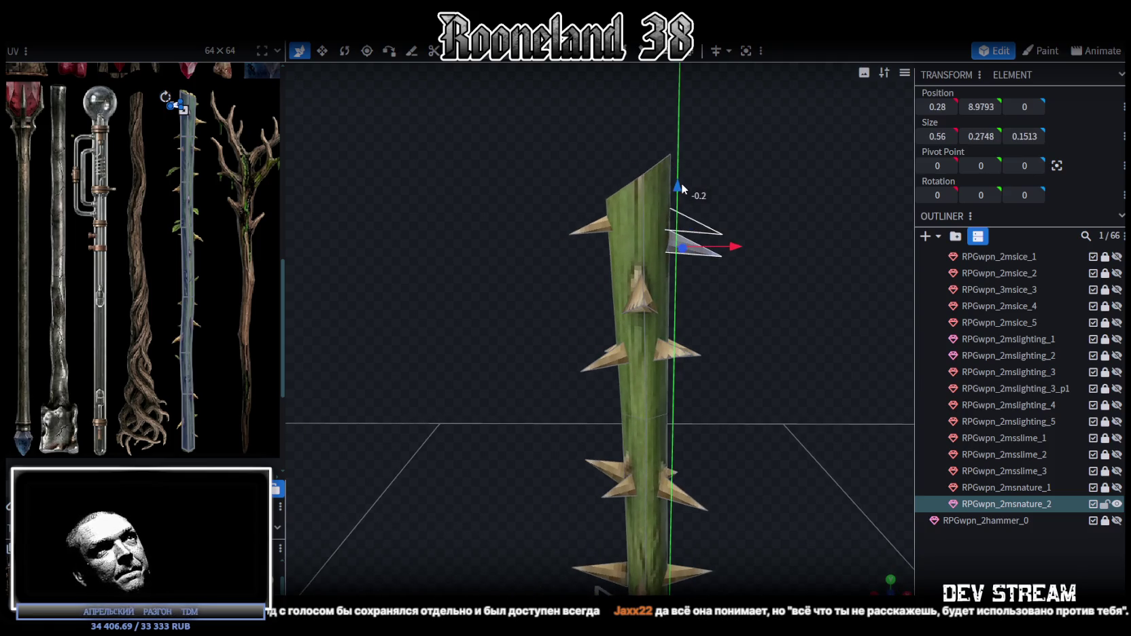
{"action": "scroll", "coordinate": [174, 183], "scroll_direction": "down", "scroll_amount": 1}
{"action": "scroll", "coordinate": [173, 197], "scroll_direction": "down", "scroll_amount": 2}
{"action": "scroll", "coordinate": [170, 163], "scroll_direction": "up", "scroll_amount": 2}
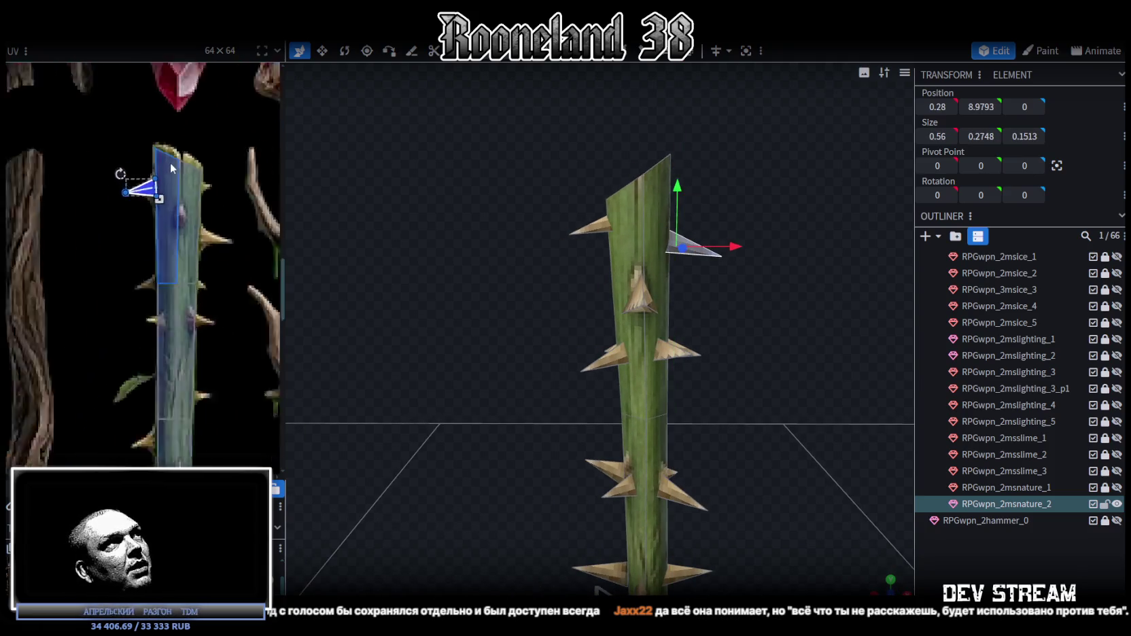
- Select several spike faces around the thorny staff, then clear the selection
{"action": "scroll", "coordinate": [167, 161], "scroll_direction": "up", "scroll_amount": 2}
{"action": "mouse_move", "coordinate": [449, 249]}
{"action": "left_mouse_down"}
{"action": "mouse_move", "coordinate": [526, 249]}
{"action": "mouse_move", "coordinate": [542, 225]}
{"action": "mouse_move", "coordinate": [492, 227]}
{"action": "mouse_move", "coordinate": [545, 266]}
{"action": "mouse_move", "coordinate": [689, 212]}
{"action": "mouse_move", "coordinate": [639, 102]}
{"action": "left_mouse_up"}
{"action": "scroll", "coordinate": [688, 212], "scroll_direction": "up", "scroll_amount": 3}
{"action": "left_click", "coordinate": [637, 299]}
{"action": "left_click", "coordinate": [603, 305], "text": "shift"}
{"action": "left_click", "coordinate": [581, 303], "text": "shift"}
{"action": "left_click", "coordinate": [616, 380], "text": "shift"}
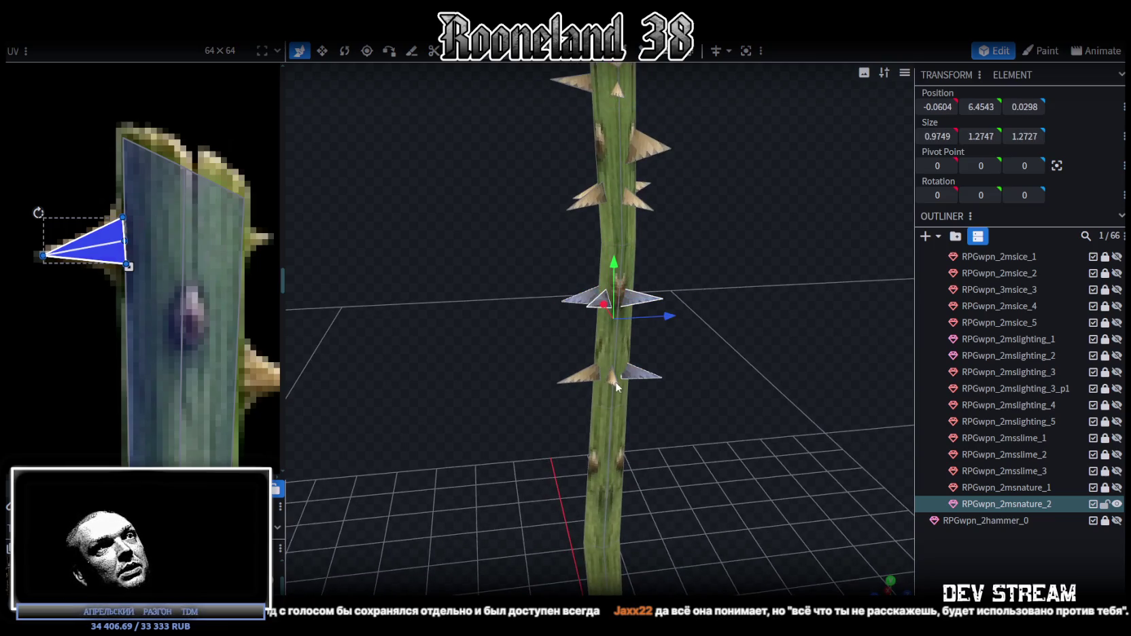
{"action": "left_click_drag", "start_coordinate": [740, 316], "coordinate": [540, 292]}
{"action": "left_click", "coordinate": [725, 338], "text": "shift"}
{"action": "left_click", "coordinate": [728, 411], "text": "shift"}
{"action": "left_click_drag", "start_coordinate": [723, 387], "coordinate": [715, 304]}
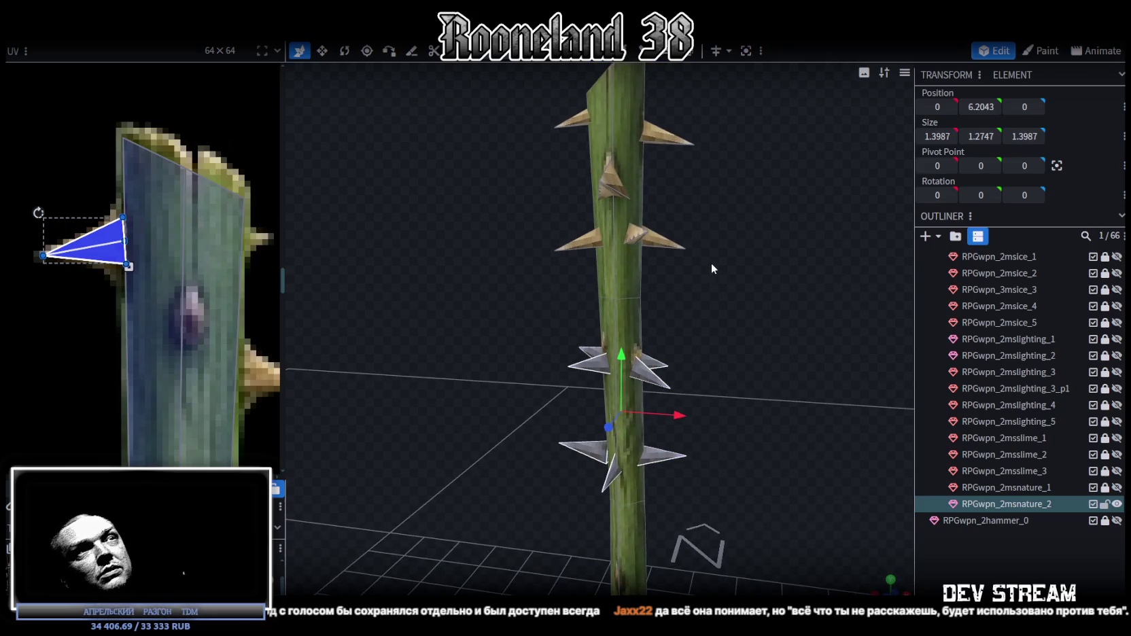
{"action": "left_click", "coordinate": [712, 265]}
- Select the spike near the top of the staff
{"action": "left_click", "coordinate": [629, 234]}
{"action": "mouse_move", "coordinate": [629, 238]}
{"action": "left_mouse_down"}
{"action": "mouse_move", "coordinate": [633, 255]}
{"action": "mouse_move", "coordinate": [569, 238]}
{"action": "mouse_move", "coordinate": [669, 233]}
{"action": "mouse_move", "coordinate": [784, 280]}
{"action": "mouse_move", "coordinate": [698, 249]}
{"action": "left_mouse_up"}
{"action": "left_click", "coordinate": [697, 250]}
{"action": "mouse_move", "coordinate": [767, 233]}
{"action": "left_mouse_down"}
{"action": "mouse_move", "coordinate": [606, 248]}
{"action": "mouse_move", "coordinate": [674, 286]}
{"action": "mouse_move", "coordinate": [633, 318]}
{"action": "mouse_move", "coordinate": [803, 291]}
{"action": "mouse_move", "coordinate": [737, 238]}
{"action": "left_mouse_up"}
{"action": "left_click", "coordinate": [632, 317]}
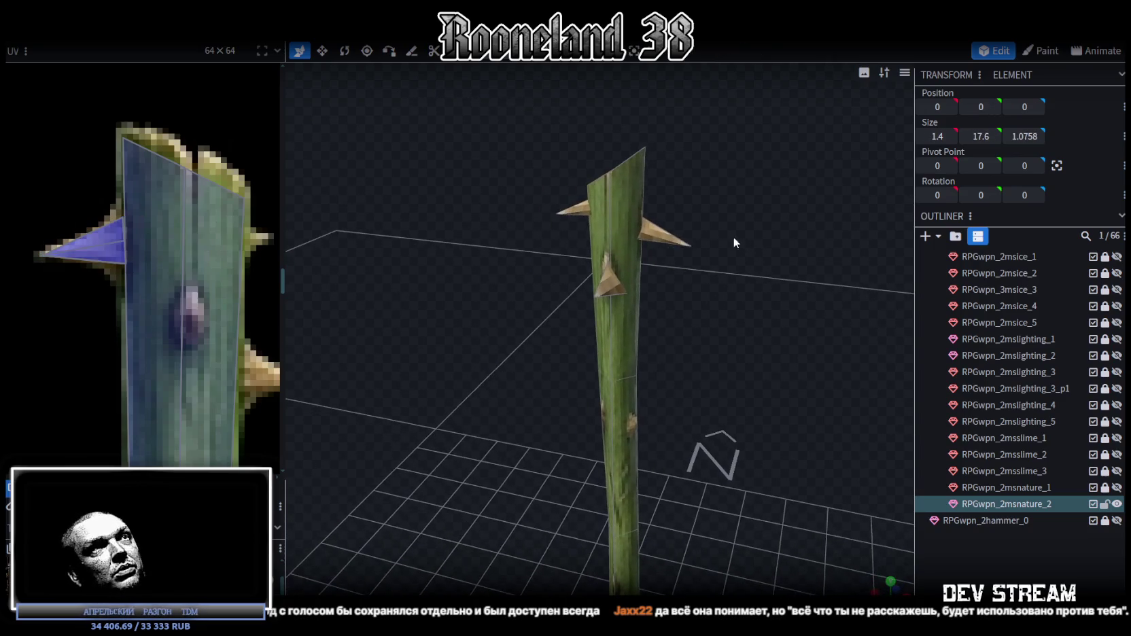
{"action": "left_click", "coordinate": [663, 233]}
{"action": "mouse_move", "coordinate": [663, 233]}
{"action": "left_mouse_down"}
{"action": "mouse_move", "coordinate": [748, 270]}
{"action": "mouse_move", "coordinate": [665, 162]}
{"action": "mouse_move", "coordinate": [652, 367]}
{"action": "mouse_move", "coordinate": [638, 397]}
{"action": "left_mouse_up"}
{"action": "scroll", "coordinate": [637, 397], "scroll_direction": "up", "scroll_amount": 3}
- Push the spike outward and widen it to 0.76 × 0.2748 × 0.3513
{"action": "left_click_drag", "start_coordinate": [693, 354], "coordinate": [580, 418]}
{"action": "key", "text": "s"}
{"action": "mouse_move", "coordinate": [709, 392]}
{"action": "left_mouse_down"}
{"action": "mouse_move", "coordinate": [658, 404]}
{"action": "mouse_move", "coordinate": [688, 412]}
{"action": "mouse_move", "coordinate": [830, 360]}
{"action": "left_mouse_up"}
{"action": "mouse_move", "coordinate": [721, 376]}
{"action": "left_mouse_down"}
{"action": "mouse_move", "coordinate": [745, 367]}
{"action": "mouse_move", "coordinate": [710, 276]}
{"action": "mouse_move", "coordinate": [592, 271]}
{"action": "mouse_move", "coordinate": [733, 326]}
{"action": "mouse_move", "coordinate": [703, 318]}
{"action": "mouse_move", "coordinate": [732, 274]}
{"action": "mouse_move", "coordinate": [725, 304]}
{"action": "mouse_move", "coordinate": [826, 307]}
{"action": "mouse_move", "coordinate": [743, 210]}
{"action": "mouse_move", "coordinate": [692, 228]}
{"action": "left_mouse_up"}
{"action": "key", "text": "v"}
{"action": "left_click", "coordinate": [692, 231]}
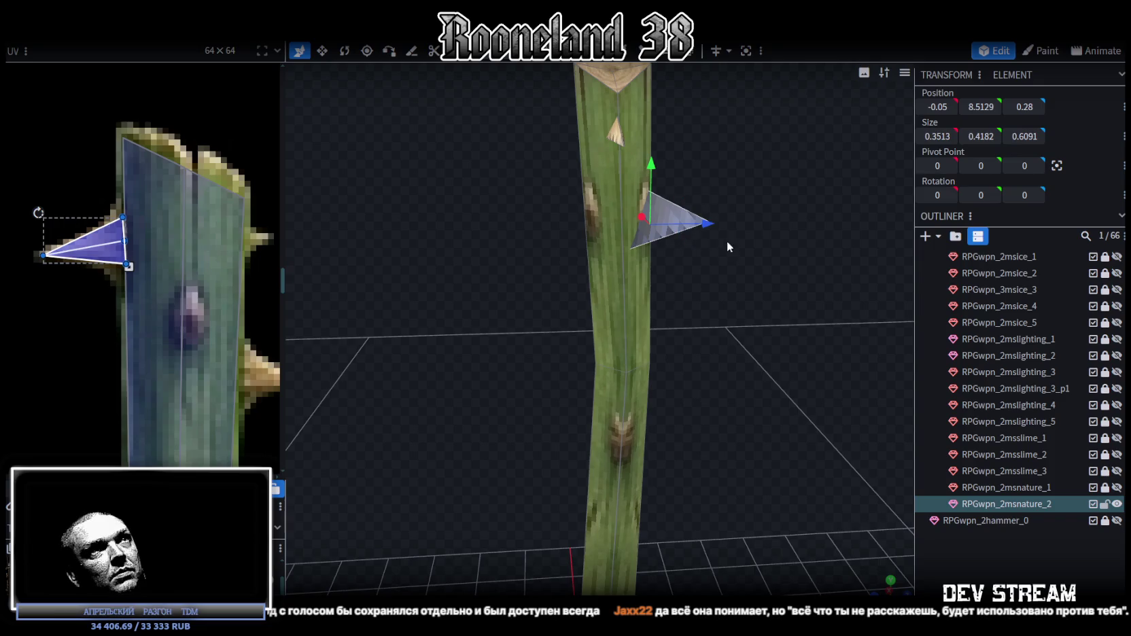
- Mirror the spike to the opposite side and nudge it toward the stem
{"action": "right_click", "coordinate": [732, 235]}
{"action": "left_click", "coordinate": [752, 248]}
{"action": "right_click", "coordinate": [143, 42]}
{"action": "mouse_move", "coordinate": [168, 67]}
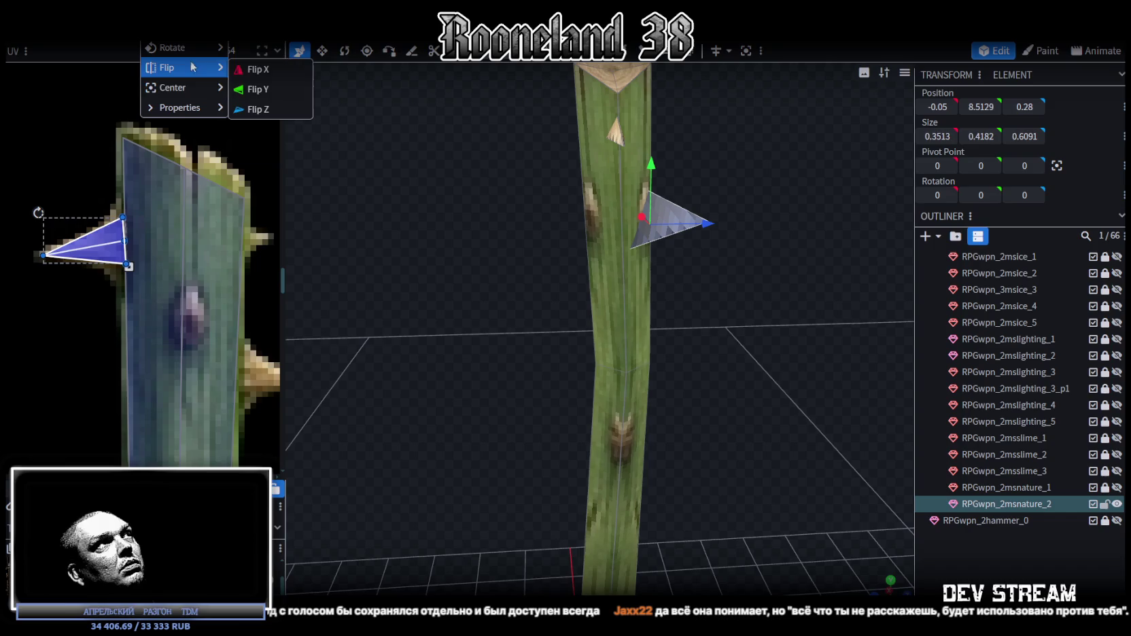
{"action": "left_click", "coordinate": [262, 109]}
{"action": "mouse_move", "coordinate": [445, 206]}
{"action": "left_mouse_down"}
{"action": "mouse_move", "coordinate": [587, 210]}
{"action": "mouse_move", "coordinate": [576, 216]}
{"action": "left_mouse_up"}
- Rotate the mirrored spike, raise it slightly and angle it against the staff
{"action": "mouse_move", "coordinate": [756, 303]}
{"action": "left_mouse_down"}
{"action": "mouse_move", "coordinate": [431, 149]}
{"action": "mouse_move", "coordinate": [467, 278]}
{"action": "mouse_move", "coordinate": [445, 247]}
{"action": "mouse_move", "coordinate": [537, 308]}
{"action": "left_mouse_up"}
{"action": "key", "text": "r"}
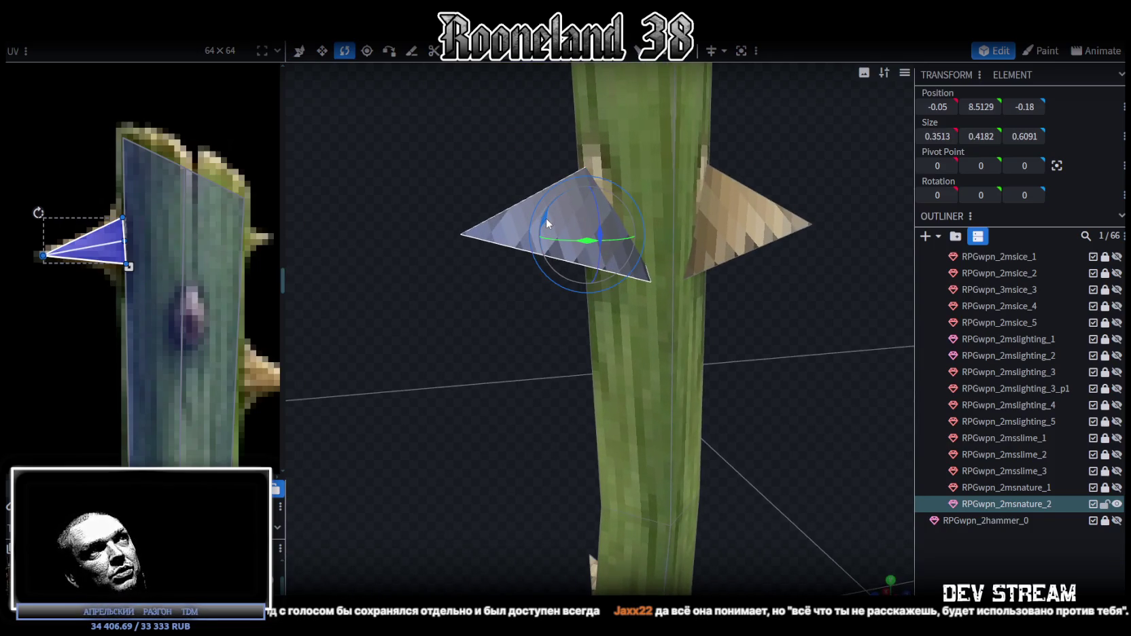
{"action": "mouse_move", "coordinate": [460, 168]}
{"action": "left_mouse_down"}
{"action": "mouse_move", "coordinate": [602, 246]}
{"action": "mouse_move", "coordinate": [646, 218]}
{"action": "mouse_move", "coordinate": [680, 230]}
{"action": "mouse_move", "coordinate": [727, 345]}
{"action": "mouse_move", "coordinate": [546, 332]}
{"action": "mouse_move", "coordinate": [563, 339]}
{"action": "left_mouse_up"}
{"action": "key", "text": "v"}
{"action": "scroll", "coordinate": [546, 332], "scroll_direction": "down", "scroll_amount": 3}
{"action": "scroll", "coordinate": [550, 342], "scroll_direction": "up", "scroll_amount": 4}
{"action": "mouse_move", "coordinate": [626, 193]}
{"action": "left_mouse_down"}
{"action": "mouse_move", "coordinate": [627, 179]}
{"action": "mouse_move", "coordinate": [689, 182]}
{"action": "left_mouse_up"}
{"action": "key", "text": "r"}
{"action": "mouse_move", "coordinate": [696, 248]}
{"action": "left_mouse_down"}
{"action": "mouse_move", "coordinate": [790, 292]}
{"action": "mouse_move", "coordinate": [782, 297]}
{"action": "left_mouse_up"}
{"action": "mouse_move", "coordinate": [517, 270]}
{"action": "left_mouse_down"}
{"action": "mouse_move", "coordinate": [531, 283]}
{"action": "mouse_move", "coordinate": [665, 277]}
{"action": "mouse_move", "coordinate": [566, 246]}
{"action": "mouse_move", "coordinate": [673, 422]}
{"action": "left_mouse_up"}
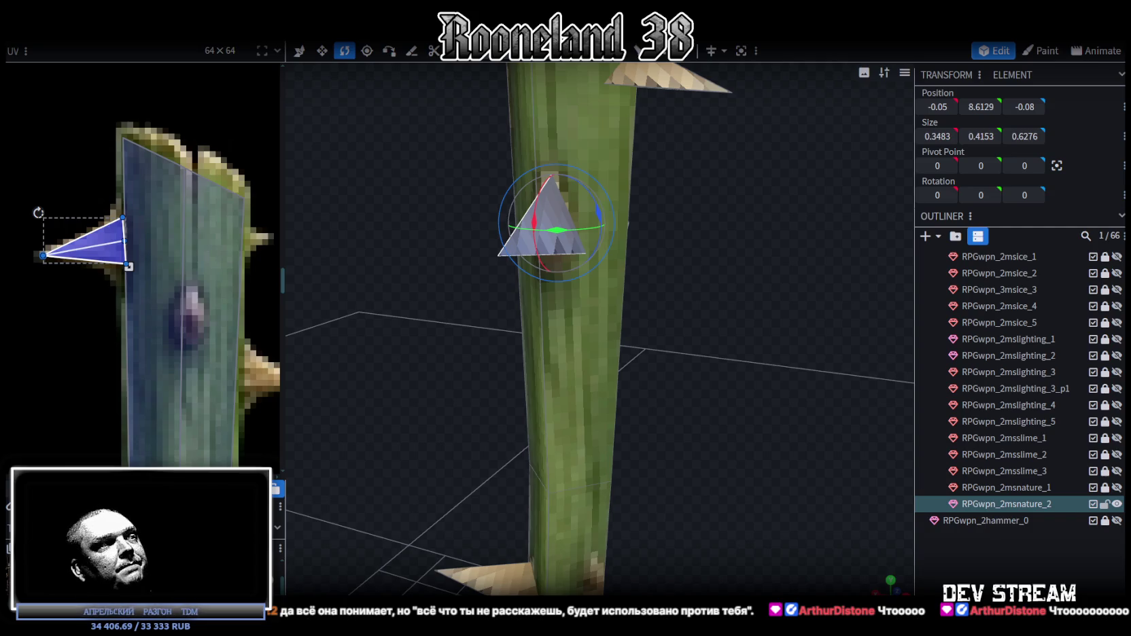
- Copy and paste a lower spike, then Flip X to mirror it across the staff
{"action": "mouse_move", "coordinate": [599, 488]}
{"action": "left_mouse_down"}
{"action": "mouse_move", "coordinate": [666, 427]}
{"action": "mouse_move", "coordinate": [578, 409]}
{"action": "mouse_move", "coordinate": [633, 418]}
{"action": "mouse_move", "coordinate": [737, 406]}
{"action": "mouse_move", "coordinate": [747, 489]}
{"action": "mouse_move", "coordinate": [530, 312]}
{"action": "left_mouse_up"}
{"action": "left_click", "coordinate": [516, 325]}
{"action": "mouse_move", "coordinate": [503, 411]}
{"action": "left_mouse_down"}
{"action": "mouse_move", "coordinate": [458, 416]}
{"action": "mouse_move", "coordinate": [451, 303]}
{"action": "mouse_move", "coordinate": [493, 395]}
{"action": "left_mouse_up"}
{"action": "mouse_move", "coordinate": [746, 386]}
{"action": "left_mouse_down"}
{"action": "mouse_move", "coordinate": [577, 396]}
{"action": "mouse_move", "coordinate": [782, 433]}
{"action": "left_mouse_up"}
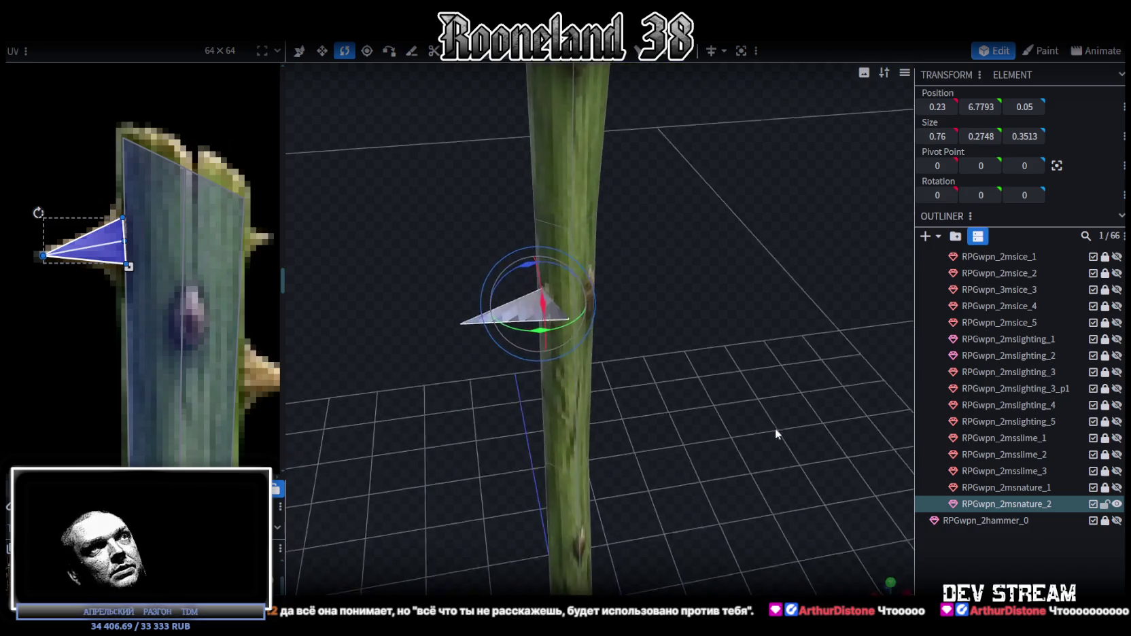
{"action": "key", "text": "ctrl+c"}
{"action": "key", "text": "ctrl+v"}
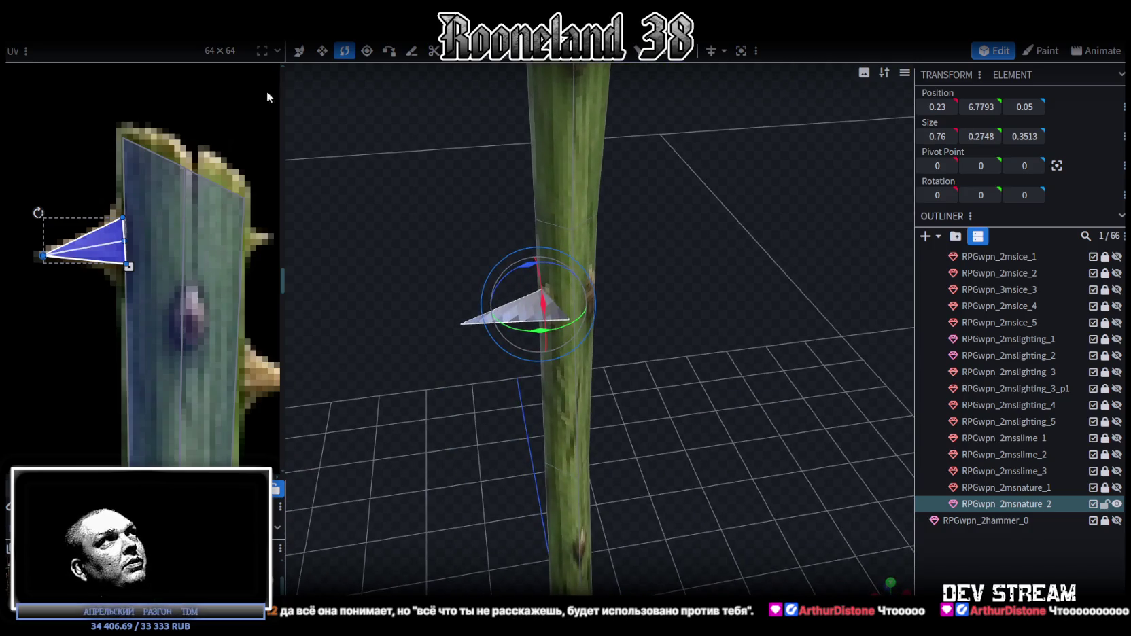
{"action": "right_click", "coordinate": [143, 43]}
{"action": "mouse_move", "coordinate": [163, 68]}
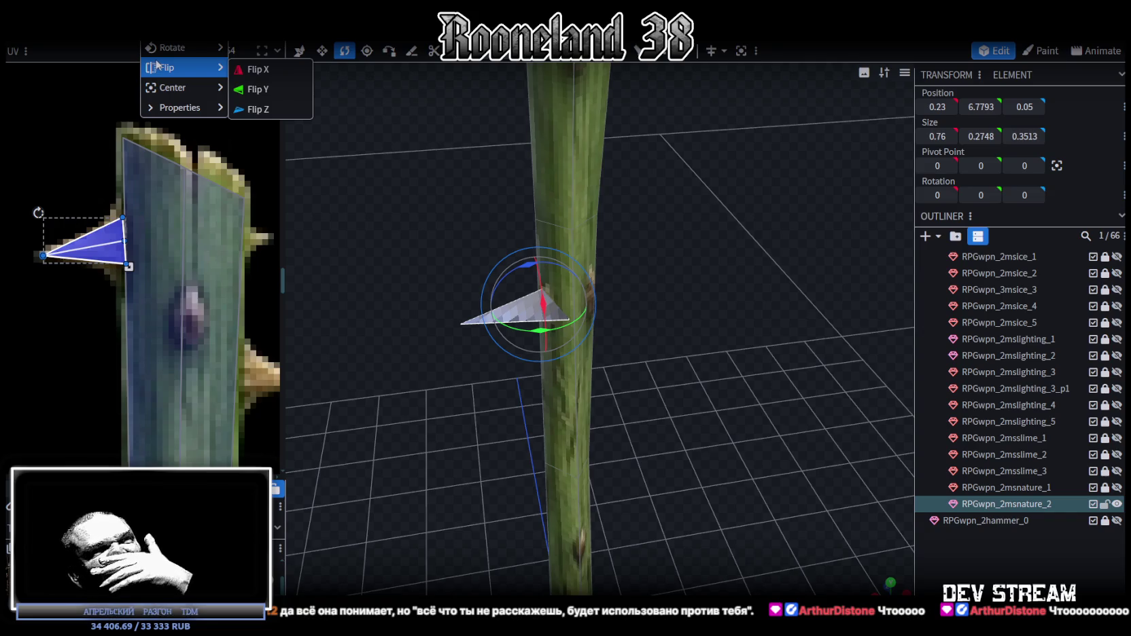
{"action": "left_click", "coordinate": [255, 68]}
- Stretch the mirrored thorn taller and shift it in toward the trunk
{"action": "mouse_move", "coordinate": [433, 155]}
{"action": "left_mouse_down"}
{"action": "mouse_move", "coordinate": [663, 255]}
{"action": "mouse_move", "coordinate": [517, 284]}
{"action": "mouse_move", "coordinate": [478, 240]}
{"action": "mouse_move", "coordinate": [763, 366]}
{"action": "mouse_move", "coordinate": [630, 353]}
{"action": "mouse_move", "coordinate": [690, 362]}
{"action": "mouse_move", "coordinate": [840, 339]}
{"action": "mouse_move", "coordinate": [694, 250]}
{"action": "left_mouse_up"}
{"action": "key", "text": "v"}
{"action": "key", "text": "v"}
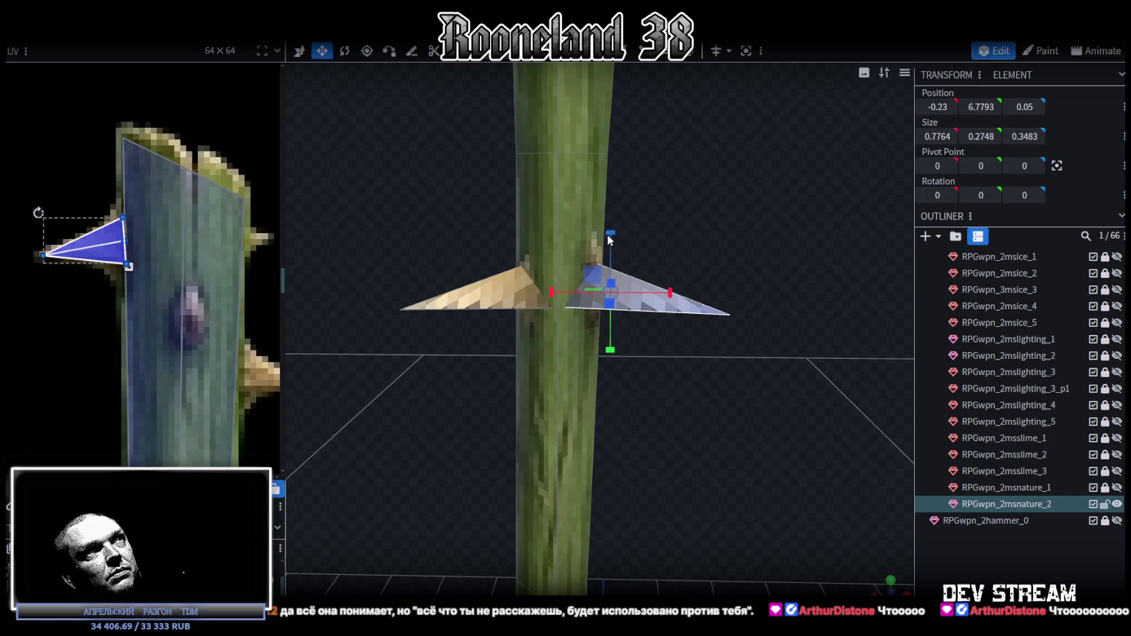
{"action": "left_click_drag", "start_coordinate": [609, 233], "coordinate": [609, 215]}
{"action": "key", "text": "v"}
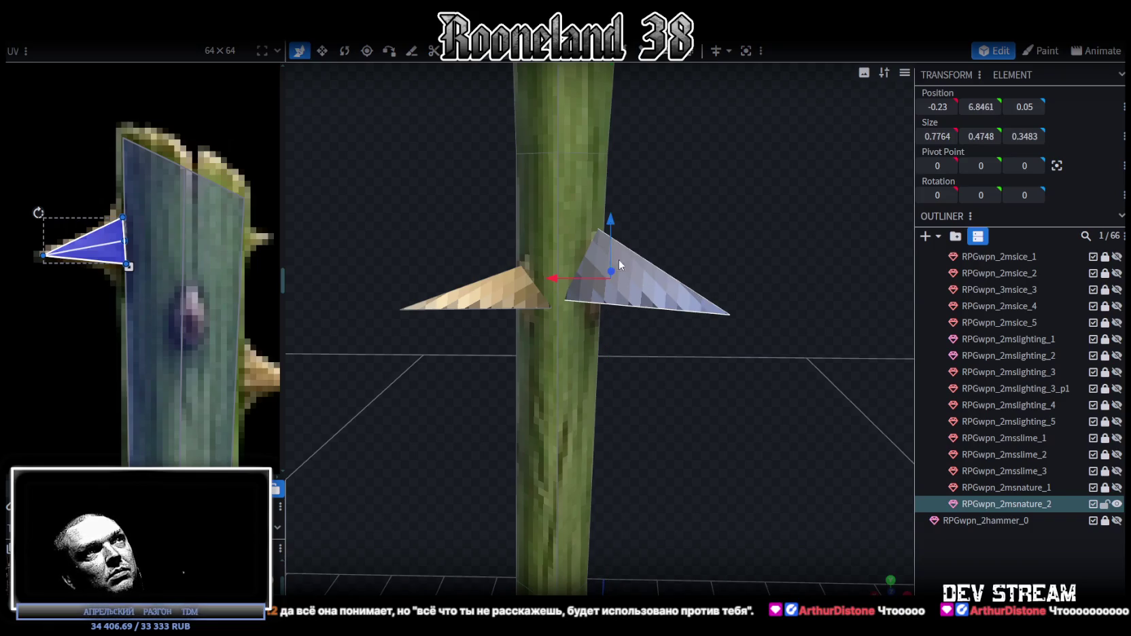
{"action": "left_click_drag", "start_coordinate": [746, 332], "coordinate": [409, 300]}
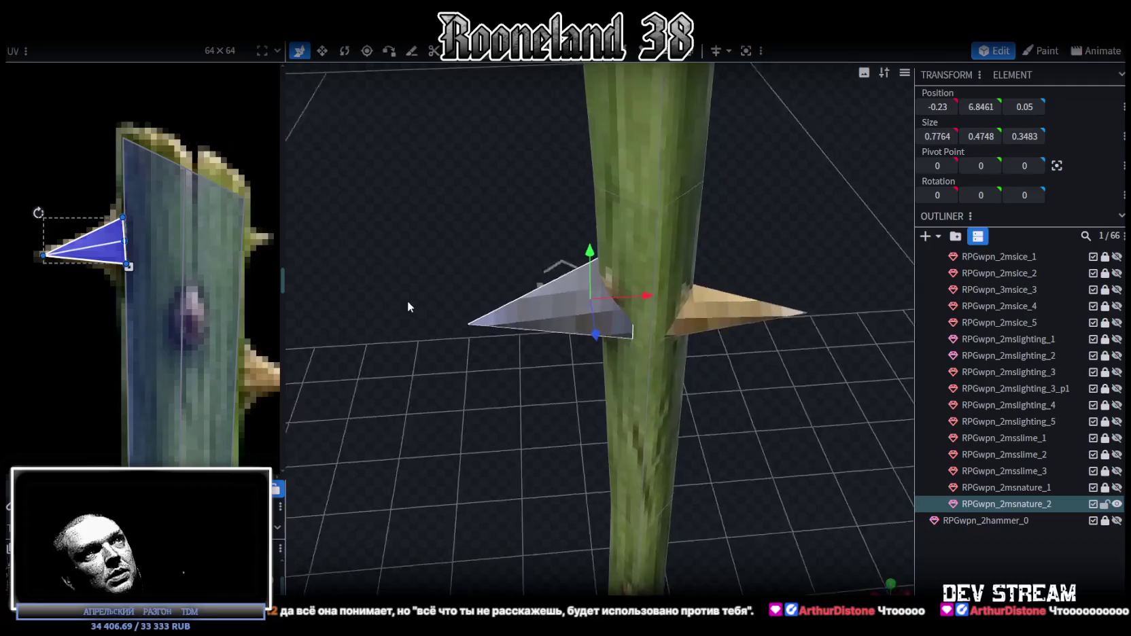
{"action": "left_click_drag", "start_coordinate": [651, 289], "coordinate": [668, 295]}
- Adjust the thorn's base vertex along X so it meets the trunk
{"action": "mouse_move", "coordinate": [545, 233]}
{"action": "left_mouse_down"}
{"action": "mouse_move", "coordinate": [771, 200]}
{"action": "mouse_move", "coordinate": [689, 162]}
{"action": "left_mouse_up"}
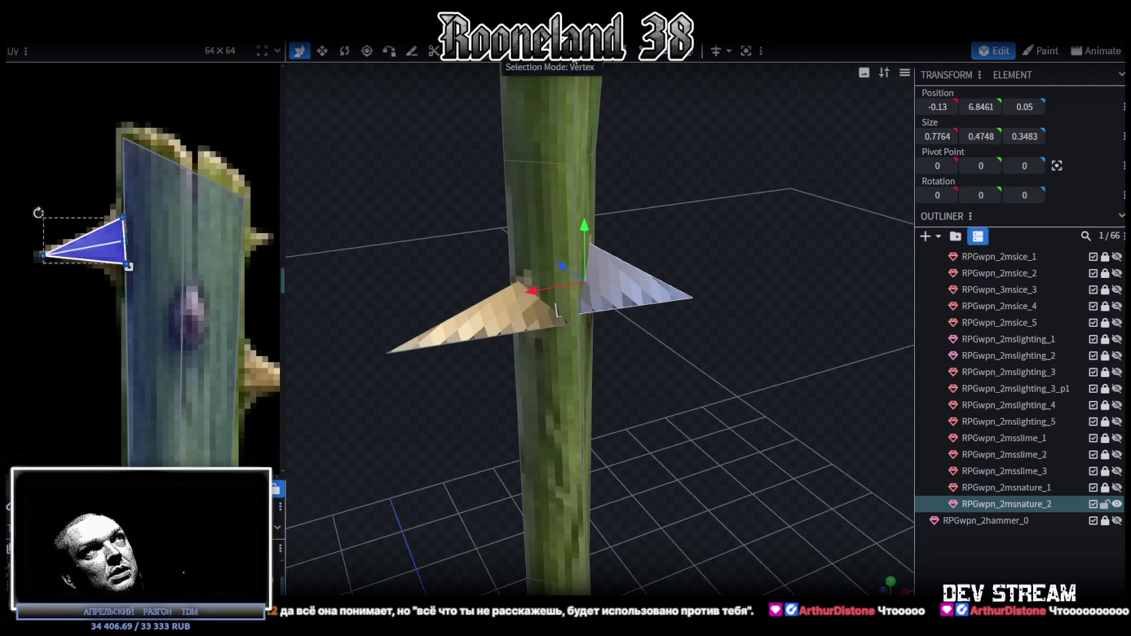
{"action": "left_click", "coordinate": [559, 320]}
{"action": "left_click_drag", "start_coordinate": [507, 329], "coordinate": [533, 331]}
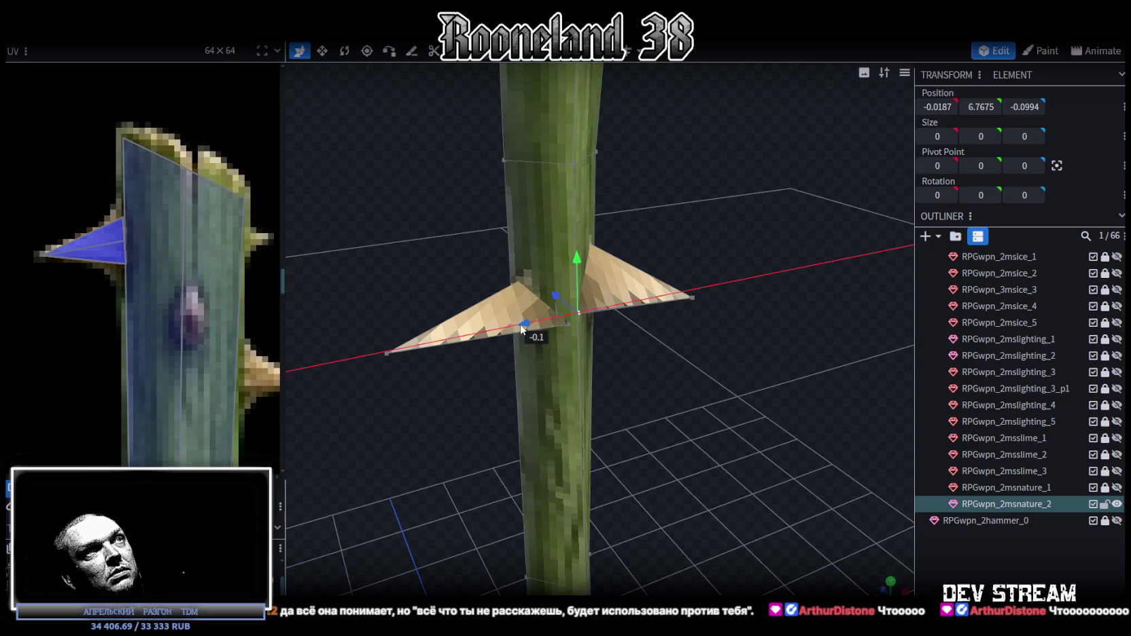
{"action": "mouse_move", "coordinate": [751, 191]}
{"action": "left_mouse_down"}
{"action": "mouse_move", "coordinate": [599, 258]}
{"action": "mouse_move", "coordinate": [566, 286]}
{"action": "left_mouse_up"}
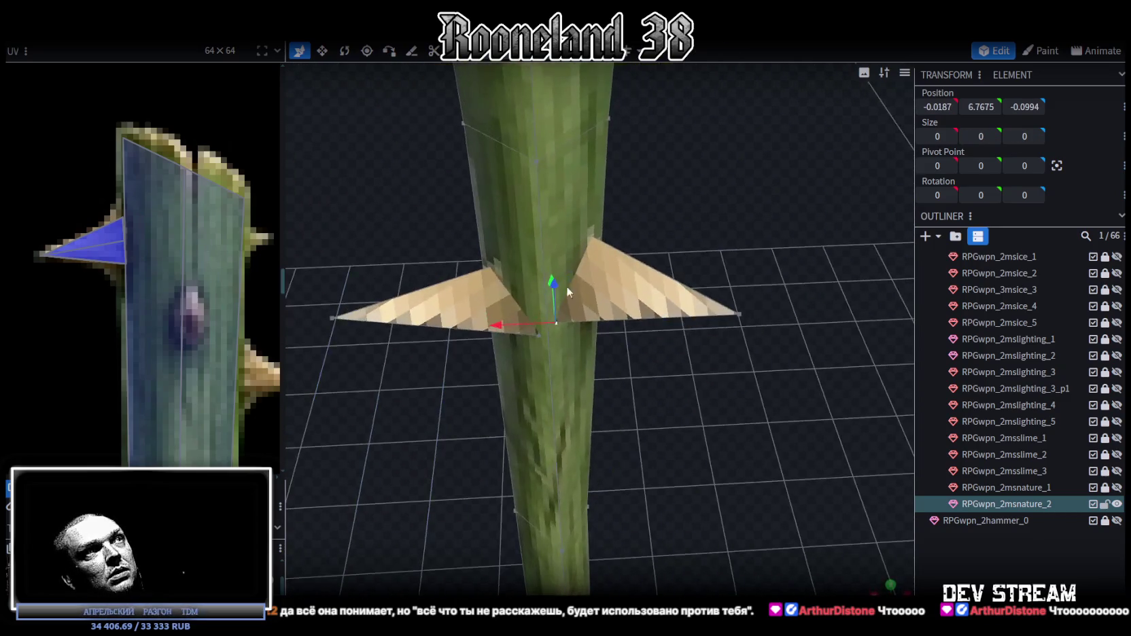
{"action": "mouse_move", "coordinate": [506, 327]}
{"action": "left_mouse_down"}
{"action": "mouse_move", "coordinate": [462, 329]}
{"action": "mouse_move", "coordinate": [512, 331]}
{"action": "left_mouse_up"}
{"action": "mouse_move", "coordinate": [676, 396]}
{"action": "left_mouse_down"}
{"action": "mouse_move", "coordinate": [601, 321]}
{"action": "mouse_move", "coordinate": [725, 389]}
{"action": "mouse_move", "coordinate": [672, 267]}
{"action": "left_mouse_up"}
{"action": "mouse_move", "coordinate": [637, 263]}
{"action": "left_mouse_down"}
{"action": "mouse_move", "coordinate": [742, 334]}
{"action": "mouse_move", "coordinate": [574, 294]}
{"action": "mouse_move", "coordinate": [664, 256]}
{"action": "left_mouse_up"}
{"action": "scroll", "coordinate": [676, 201], "scroll_direction": "up", "scroll_amount": 3}
{"action": "mouse_move", "coordinate": [676, 202]}
{"action": "left_mouse_down"}
{"action": "mouse_move", "coordinate": [763, 296]}
{"action": "mouse_move", "coordinate": [813, 305]}
{"action": "mouse_move", "coordinate": [782, 291]}
{"action": "mouse_move", "coordinate": [478, 311]}
{"action": "mouse_move", "coordinate": [629, 411]}
{"action": "mouse_move", "coordinate": [725, 262]}
{"action": "mouse_move", "coordinate": [721, 271]}
{"action": "left_mouse_up"}
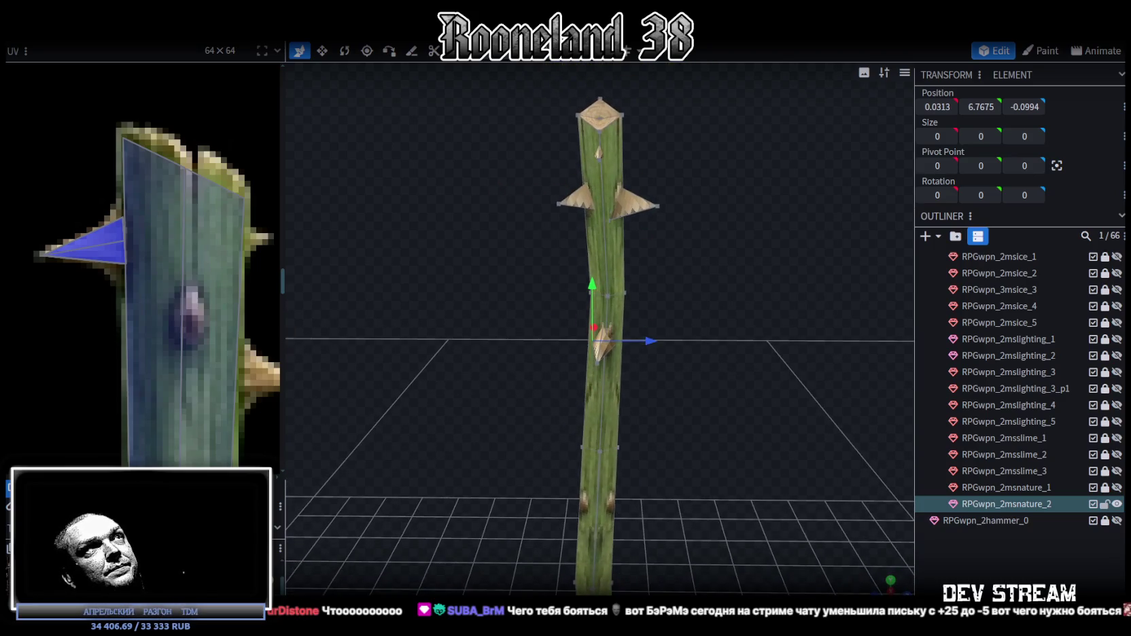
- Copy the upper thorn pair, paste it lower down the staff and Flip X
{"action": "left_click", "coordinate": [634, 205]}
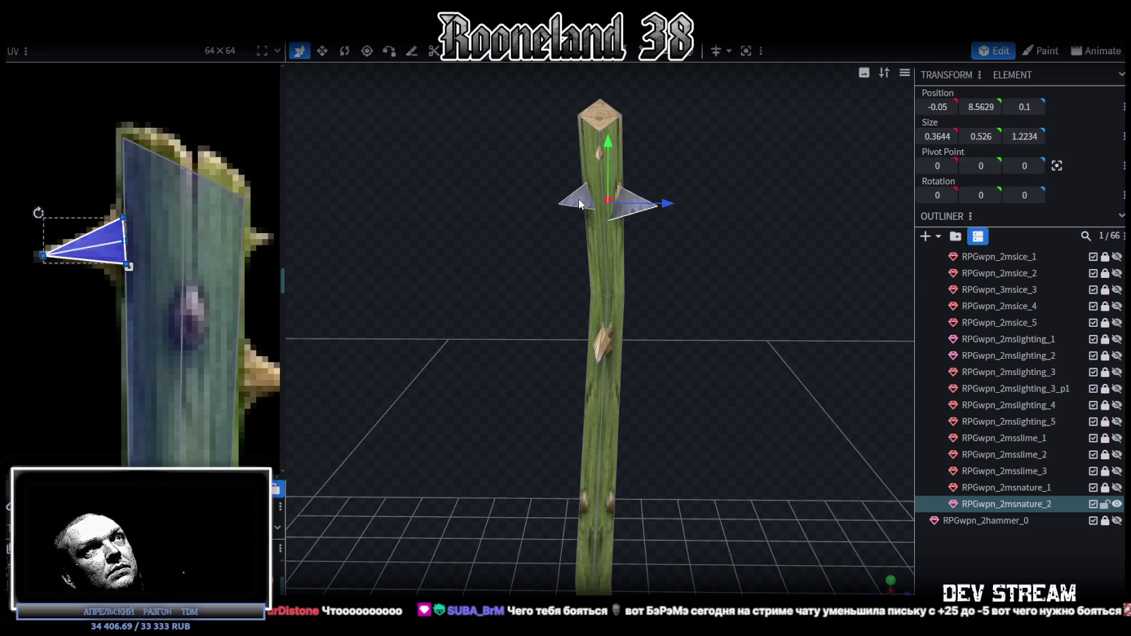
{"action": "key", "text": "ctrl+c"}
{"action": "key", "text": "ctrl+v"}
{"action": "left_click_drag", "start_coordinate": [608, 160], "coordinate": [590, 454]}
{"action": "right_click", "coordinate": [143, 43]}
{"action": "mouse_move", "coordinate": [177, 67]}
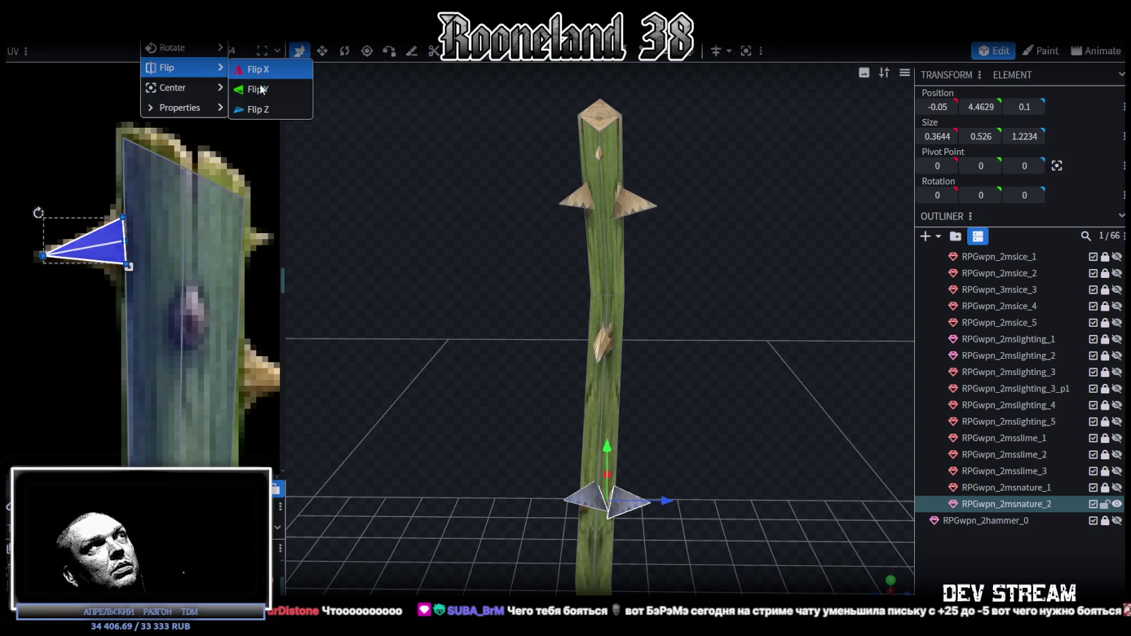
{"action": "left_click", "coordinate": [258, 71]}
- Nudge the pasted thorns 0.1 along X and lower them slightly
{"action": "mouse_move", "coordinate": [641, 224]}
{"action": "left_mouse_down"}
{"action": "mouse_move", "coordinate": [515, 325]}
{"action": "mouse_move", "coordinate": [696, 265]}
{"action": "left_mouse_up"}
{"action": "left_click_drag", "start_coordinate": [570, 208], "coordinate": [566, 205]}
{"action": "left_click_drag", "start_coordinate": [512, 144], "coordinate": [517, 170]}
{"action": "mouse_move", "coordinate": [430, 199]}
{"action": "left_mouse_down"}
{"action": "mouse_move", "coordinate": [579, 209]}
{"action": "mouse_move", "coordinate": [617, 188]}
{"action": "mouse_move", "coordinate": [606, 178]}
{"action": "mouse_move", "coordinate": [546, 197]}
{"action": "mouse_move", "coordinate": [508, 141]}
{"action": "left_mouse_up"}
- Raise, slightly rotate and shift the left thorn along Z toward the trunk
{"action": "left_click", "coordinate": [529, 246]}
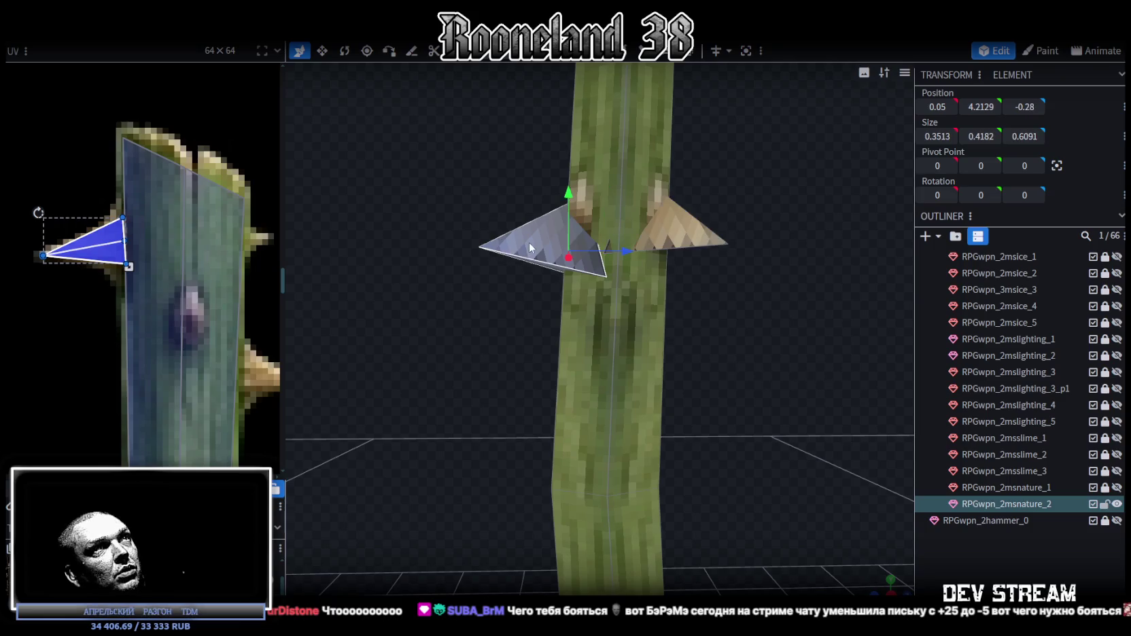
{"action": "left_click_drag", "start_coordinate": [563, 190], "coordinate": [564, 178]}
{"action": "mouse_move", "coordinate": [700, 223]}
{"action": "left_mouse_down"}
{"action": "mouse_move", "coordinate": [752, 189]}
{"action": "mouse_move", "coordinate": [714, 173]}
{"action": "mouse_move", "coordinate": [573, 369]}
{"action": "mouse_move", "coordinate": [707, 378]}
{"action": "mouse_move", "coordinate": [833, 306]}
{"action": "mouse_move", "coordinate": [659, 394]}
{"action": "mouse_move", "coordinate": [774, 407]}
{"action": "mouse_move", "coordinate": [696, 375]}
{"action": "left_mouse_up"}
{"action": "key", "text": "r"}
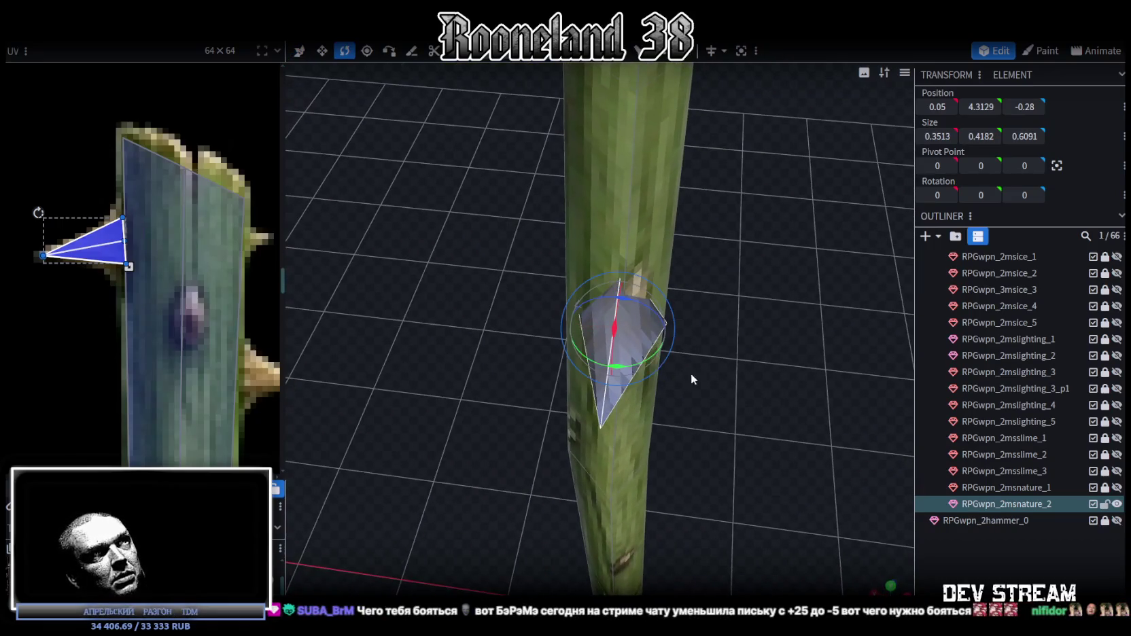
{"action": "mouse_move", "coordinate": [626, 368]}
{"action": "left_mouse_down"}
{"action": "mouse_move", "coordinate": [646, 363]}
{"action": "mouse_move", "coordinate": [585, 238]}
{"action": "mouse_move", "coordinate": [540, 262]}
{"action": "mouse_move", "coordinate": [465, 231]}
{"action": "mouse_move", "coordinate": [545, 313]}
{"action": "left_mouse_up"}
{"action": "key", "text": "v"}
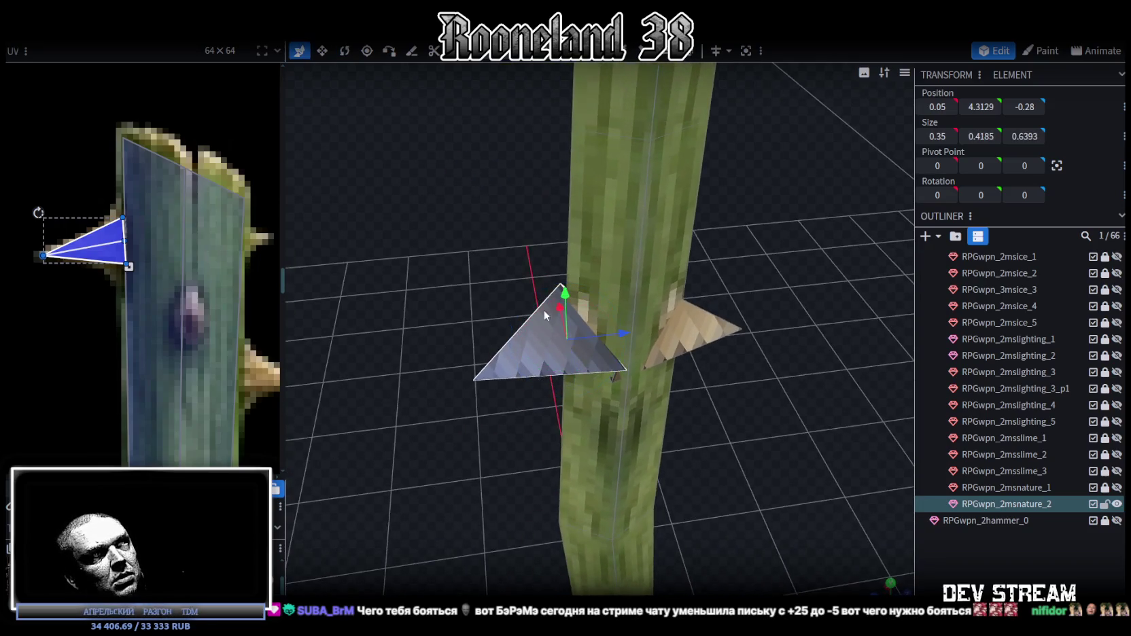
{"action": "mouse_move", "coordinate": [622, 334]}
{"action": "left_mouse_down"}
{"action": "mouse_move", "coordinate": [644, 332]}
{"action": "mouse_move", "coordinate": [651, 276]}
{"action": "mouse_move", "coordinate": [498, 242]}
{"action": "mouse_move", "coordinate": [608, 363]}
{"action": "left_mouse_up"}
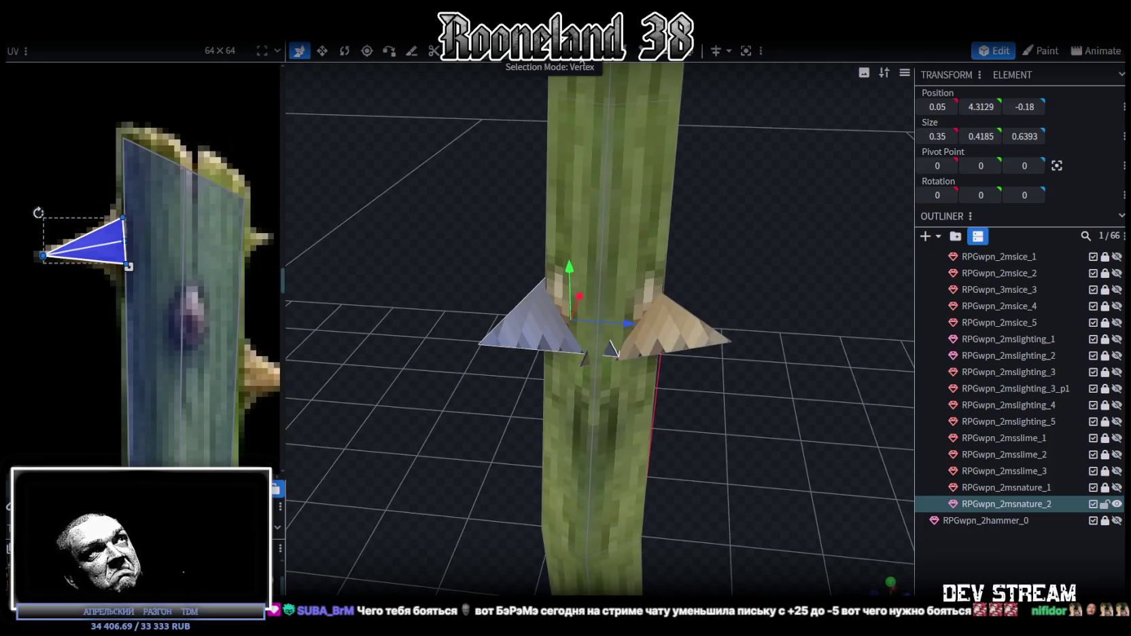
- Move the left thorn's base vertices 0.1 along Z and X, then merge two in the centre
{"action": "left_click", "coordinate": [608, 363]}
{"action": "left_click", "coordinate": [618, 358]}
{"action": "mouse_move", "coordinate": [766, 420]}
{"action": "left_mouse_down"}
{"action": "mouse_move", "coordinate": [697, 358]}
{"action": "mouse_move", "coordinate": [685, 366]}
{"action": "left_mouse_up"}
{"action": "mouse_move", "coordinate": [750, 378]}
{"action": "left_mouse_down"}
{"action": "mouse_move", "coordinate": [751, 350]}
{"action": "mouse_move", "coordinate": [762, 360]}
{"action": "mouse_move", "coordinate": [751, 375]}
{"action": "left_mouse_up"}
{"action": "mouse_move", "coordinate": [611, 355]}
{"action": "left_mouse_down"}
{"action": "mouse_move", "coordinate": [587, 351]}
{"action": "mouse_move", "coordinate": [603, 350]}
{"action": "mouse_move", "coordinate": [568, 242]}
{"action": "left_mouse_up"}
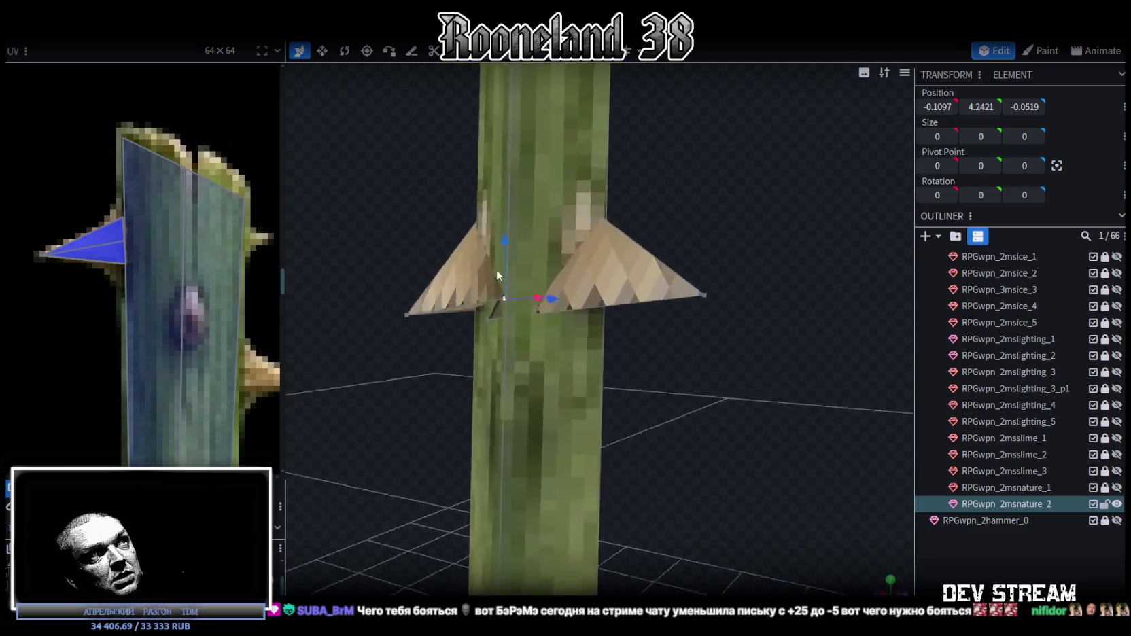
{"action": "left_click", "coordinate": [506, 295]}
{"action": "mouse_move", "coordinate": [563, 299]}
{"action": "left_mouse_down"}
{"action": "mouse_move", "coordinate": [585, 299]}
{"action": "mouse_move", "coordinate": [679, 382]}
{"action": "mouse_move", "coordinate": [688, 371]}
{"action": "mouse_move", "coordinate": [546, 305]}
{"action": "left_mouse_up"}
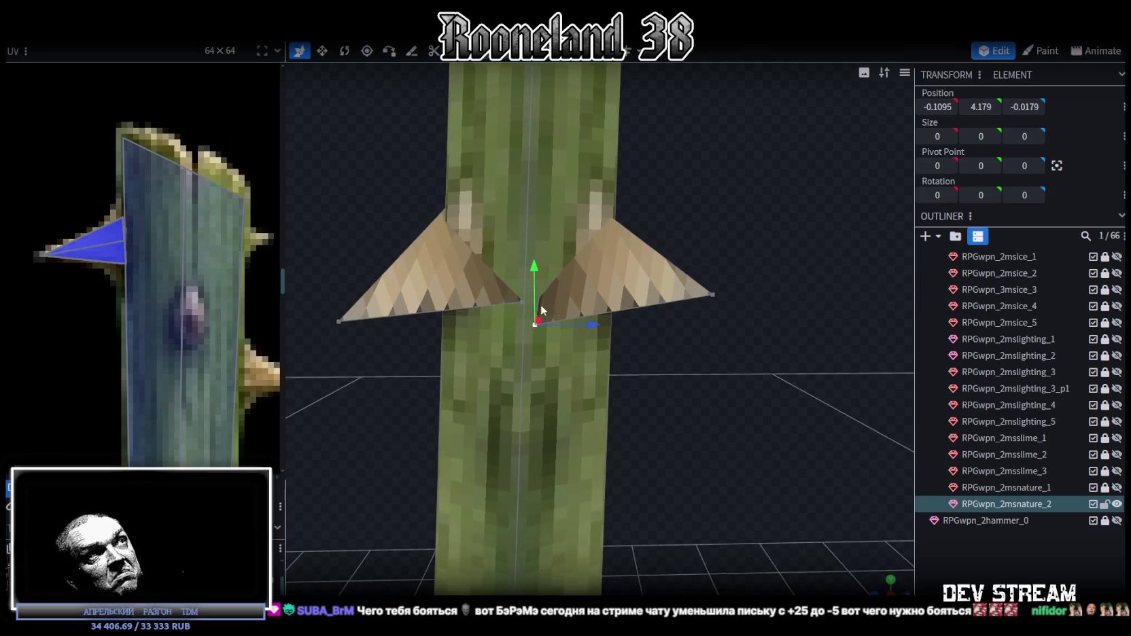
{"action": "left_click", "coordinate": [521, 303], "text": "shift"}
{"action": "right_click", "coordinate": [522, 303]}
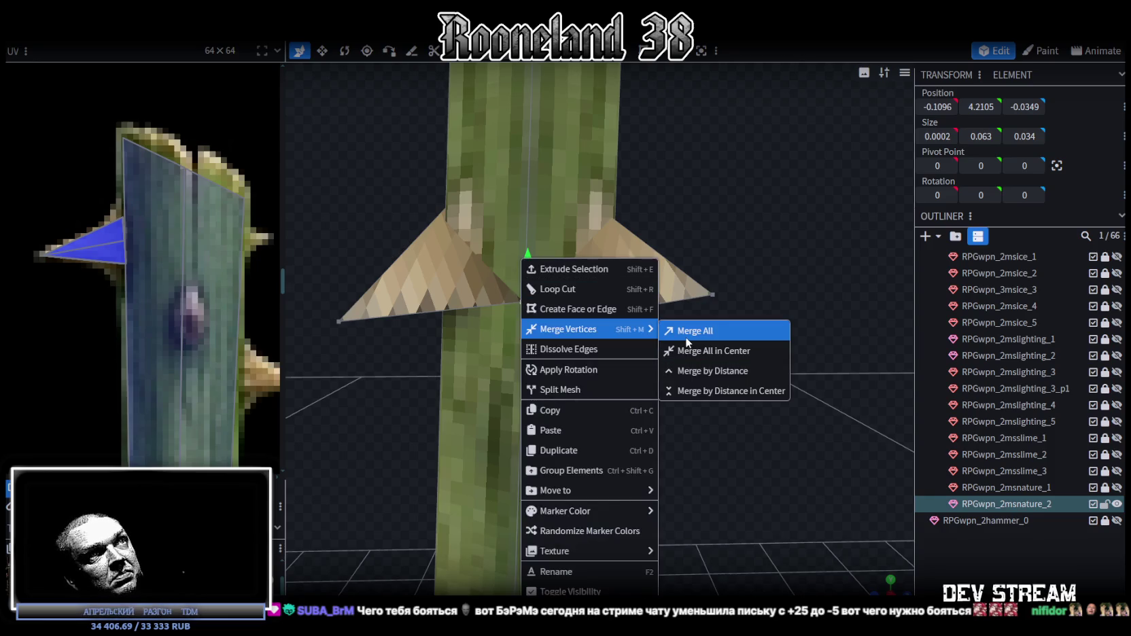
{"action": "left_click", "coordinate": [686, 351]}
- Merge the right thorn's two base vertices at their centre to weld it to the stem
{"action": "mouse_move", "coordinate": [712, 333]}
{"action": "left_mouse_down"}
{"action": "mouse_move", "coordinate": [467, 258]}
{"action": "mouse_move", "coordinate": [424, 354]}
{"action": "mouse_move", "coordinate": [476, 358]}
{"action": "left_mouse_up"}
{"action": "left_click", "coordinate": [707, 315]}
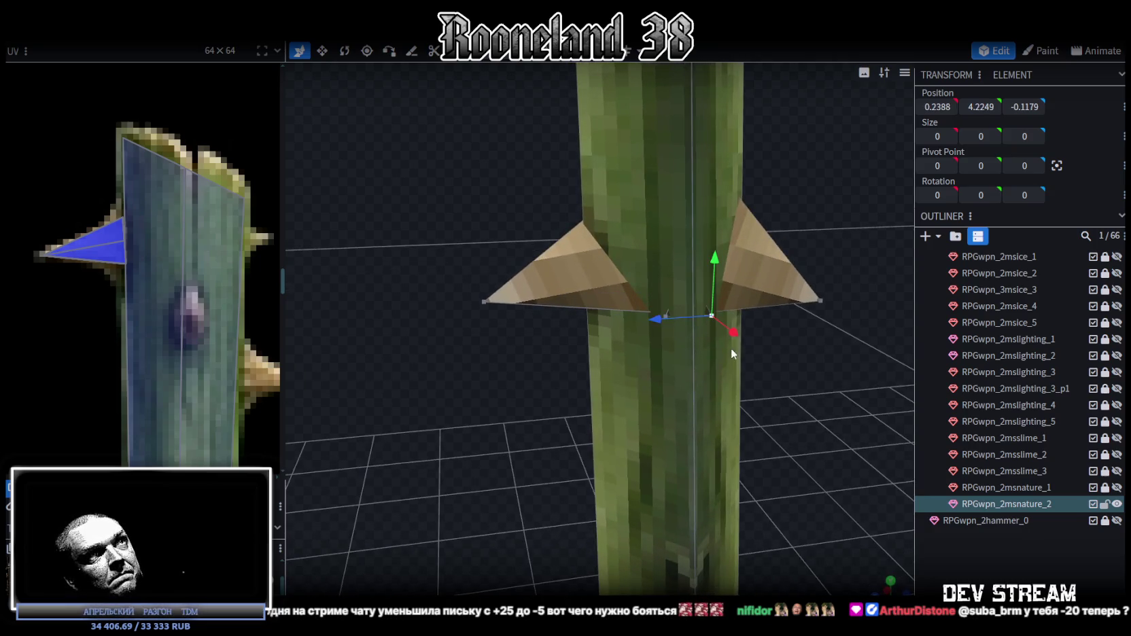
{"action": "scroll", "coordinate": [714, 326], "scroll_direction": "up", "scroll_amount": 2}
{"action": "left_click", "coordinate": [692, 305]}
{"action": "left_click", "coordinate": [751, 304], "text": "shift"}
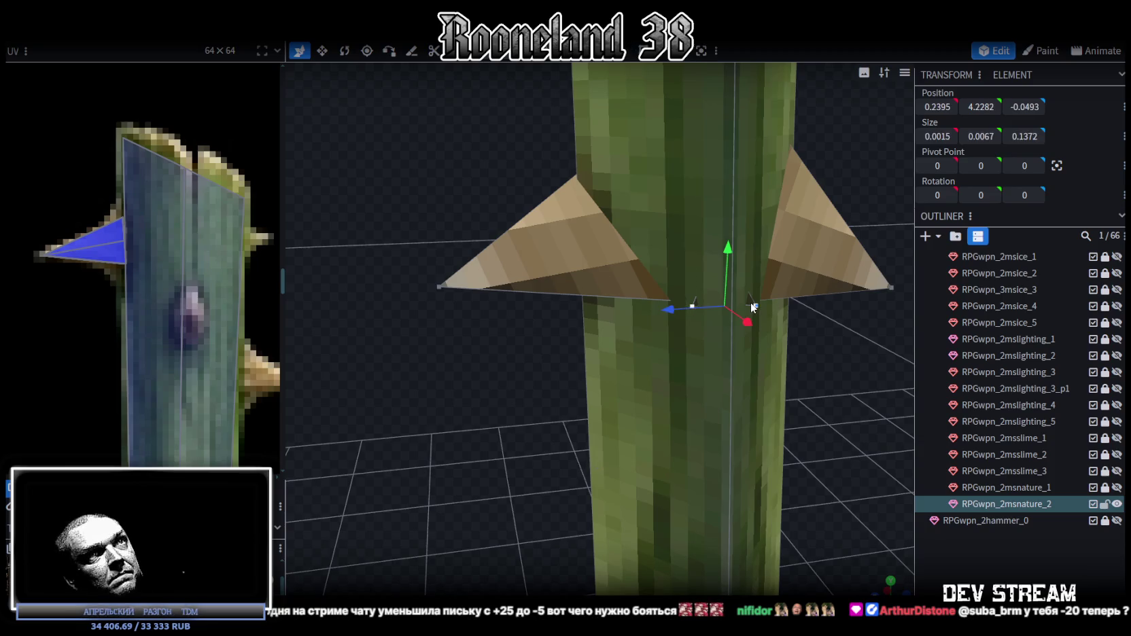
{"action": "right_click", "coordinate": [753, 307]}
{"action": "mouse_move", "coordinate": [798, 329]}
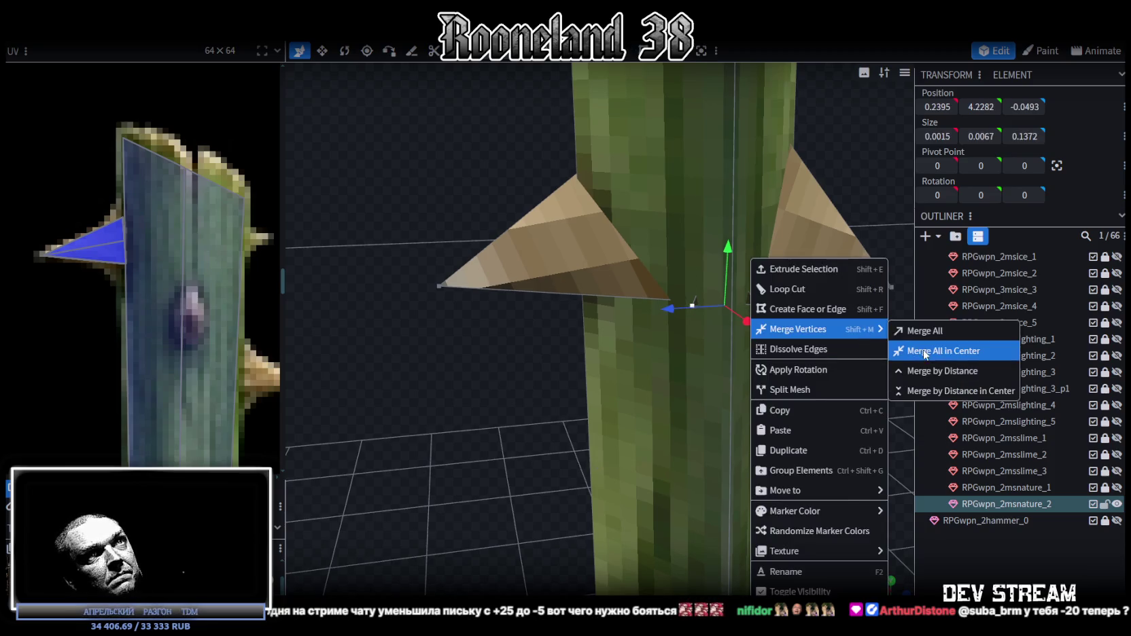
{"action": "left_click", "coordinate": [925, 350]}
{"action": "scroll", "coordinate": [753, 350], "scroll_direction": "down", "scroll_amount": 2}
{"action": "scroll", "coordinate": [733, 340], "scroll_direction": "down", "scroll_amount": 1}
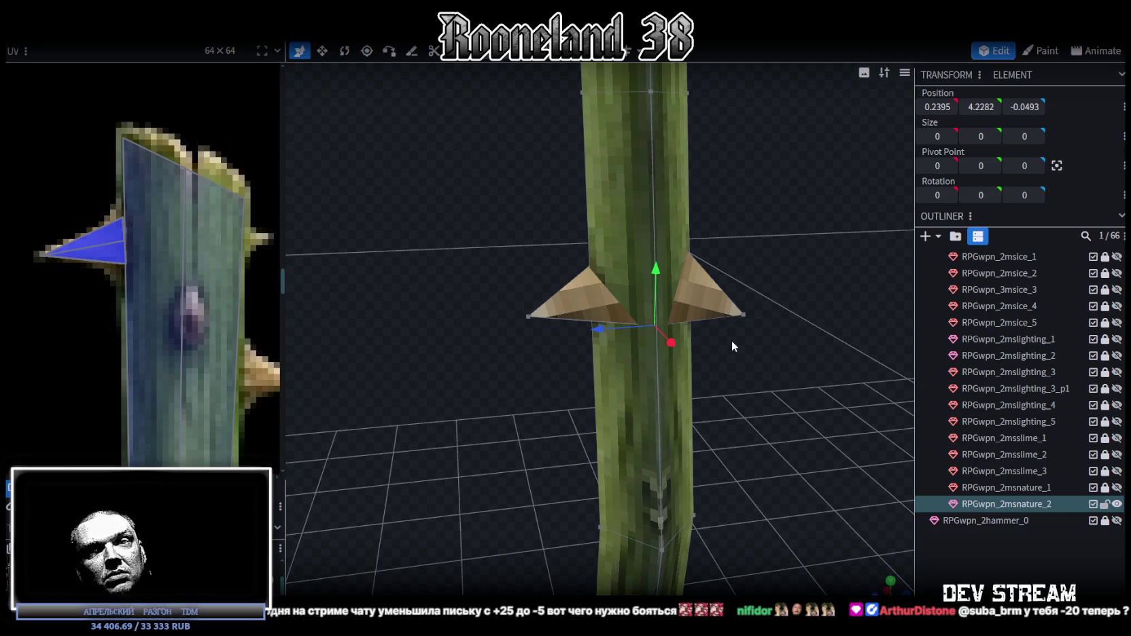
{"action": "scroll", "coordinate": [731, 340], "scroll_direction": "down", "scroll_amount": 3}
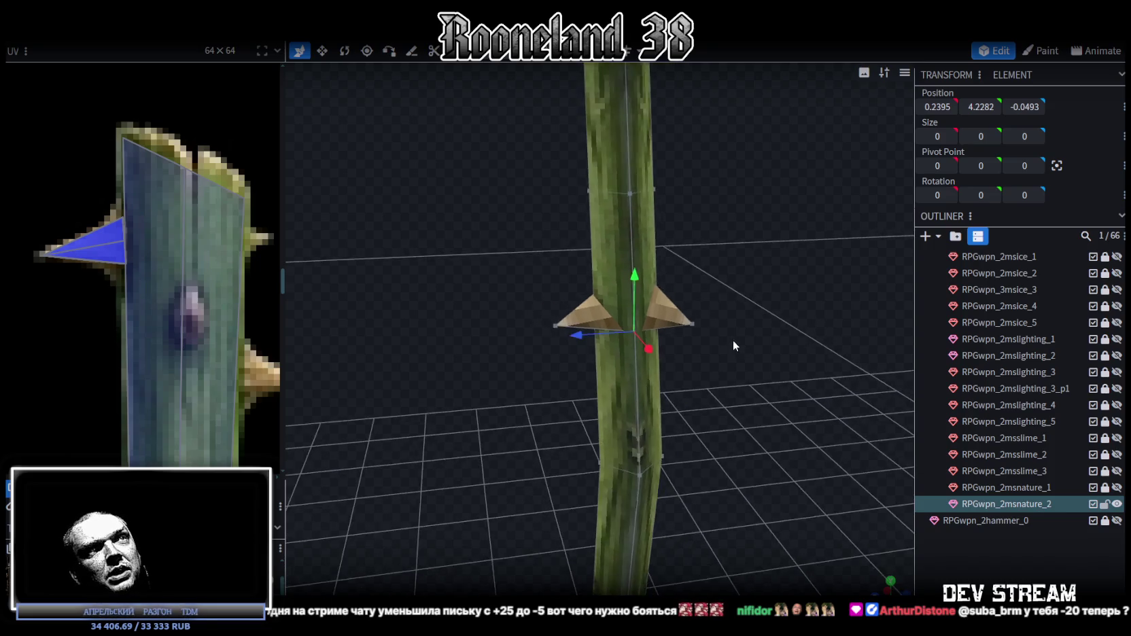
- Move the right thorn's tip back along Z and raise it
{"action": "mouse_move", "coordinate": [733, 340]}
{"action": "left_mouse_down"}
{"action": "mouse_move", "coordinate": [746, 332]}
{"action": "mouse_move", "coordinate": [692, 316]}
{"action": "mouse_move", "coordinate": [660, 329]}
{"action": "left_mouse_up"}
{"action": "left_click", "coordinate": [700, 331]}
{"action": "mouse_move", "coordinate": [795, 284]}
{"action": "left_mouse_down"}
{"action": "mouse_move", "coordinate": [611, 294]}
{"action": "mouse_move", "coordinate": [599, 247]}
{"action": "left_mouse_up"}
{"action": "scroll", "coordinate": [661, 358], "scroll_direction": "down", "scroll_amount": 3}
{"action": "mouse_move", "coordinate": [660, 358]}
{"action": "left_mouse_down"}
{"action": "mouse_move", "coordinate": [495, 340]}
{"action": "mouse_move", "coordinate": [629, 337]}
{"action": "mouse_move", "coordinate": [621, 273]}
{"action": "mouse_move", "coordinate": [577, 298]}
{"action": "mouse_move", "coordinate": [662, 356]}
{"action": "left_mouse_up"}
{"action": "scroll", "coordinate": [662, 356], "scroll_direction": "up", "scroll_amount": 3}
{"action": "left_click_drag", "start_coordinate": [656, 312], "coordinate": [692, 239]}
{"action": "left_click", "coordinate": [707, 225]}
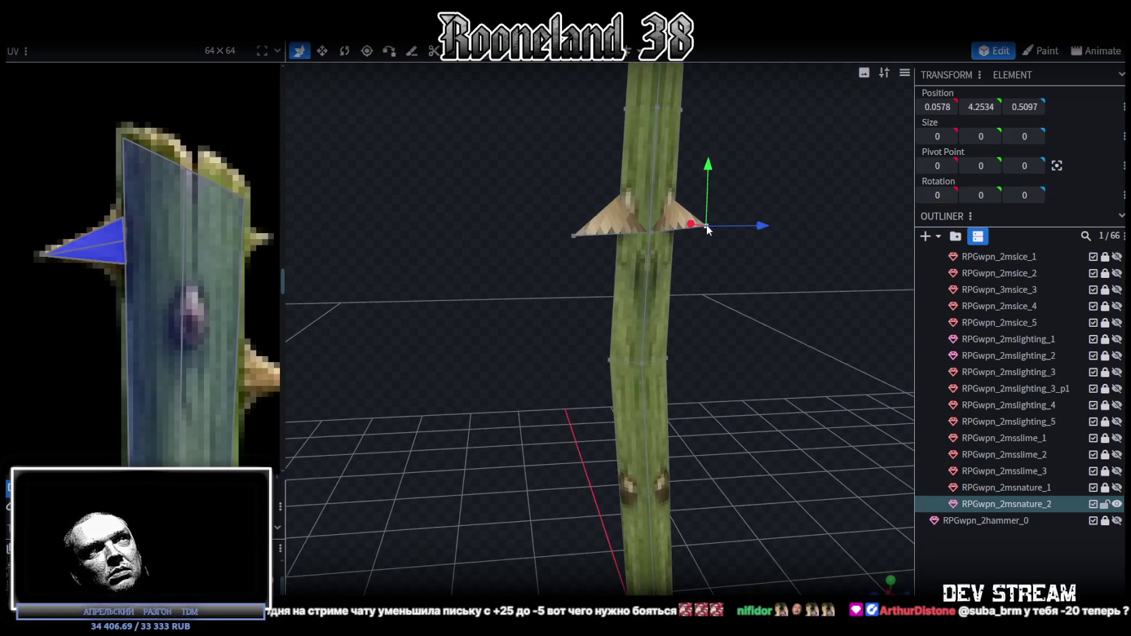
{"action": "left_click_drag", "start_coordinate": [710, 163], "coordinate": [707, 140]}
- Raise the left thorn's tip by 0.3 and shift it along X
{"action": "mouse_move", "coordinate": [751, 324]}
{"action": "left_mouse_down"}
{"action": "mouse_move", "coordinate": [711, 349]}
{"action": "mouse_move", "coordinate": [601, 252]}
{"action": "left_mouse_up"}
{"action": "left_click", "coordinate": [570, 233]}
{"action": "mouse_move", "coordinate": [580, 171]}
{"action": "left_mouse_down"}
{"action": "mouse_move", "coordinate": [571, 139]}
{"action": "mouse_move", "coordinate": [580, 236]}
{"action": "mouse_move", "coordinate": [552, 239]}
{"action": "left_mouse_up"}
{"action": "mouse_move", "coordinate": [621, 254]}
{"action": "left_mouse_down"}
{"action": "mouse_move", "coordinate": [693, 198]}
{"action": "mouse_move", "coordinate": [689, 181]}
{"action": "mouse_move", "coordinate": [592, 270]}
{"action": "mouse_move", "coordinate": [556, 280]}
{"action": "mouse_move", "coordinate": [591, 223]}
{"action": "left_mouse_up"}
{"action": "scroll", "coordinate": [744, 212], "scroll_direction": "up", "scroll_amount": 3}
{"action": "scroll", "coordinate": [713, 236], "scroll_direction": "down", "scroll_amount": 3}
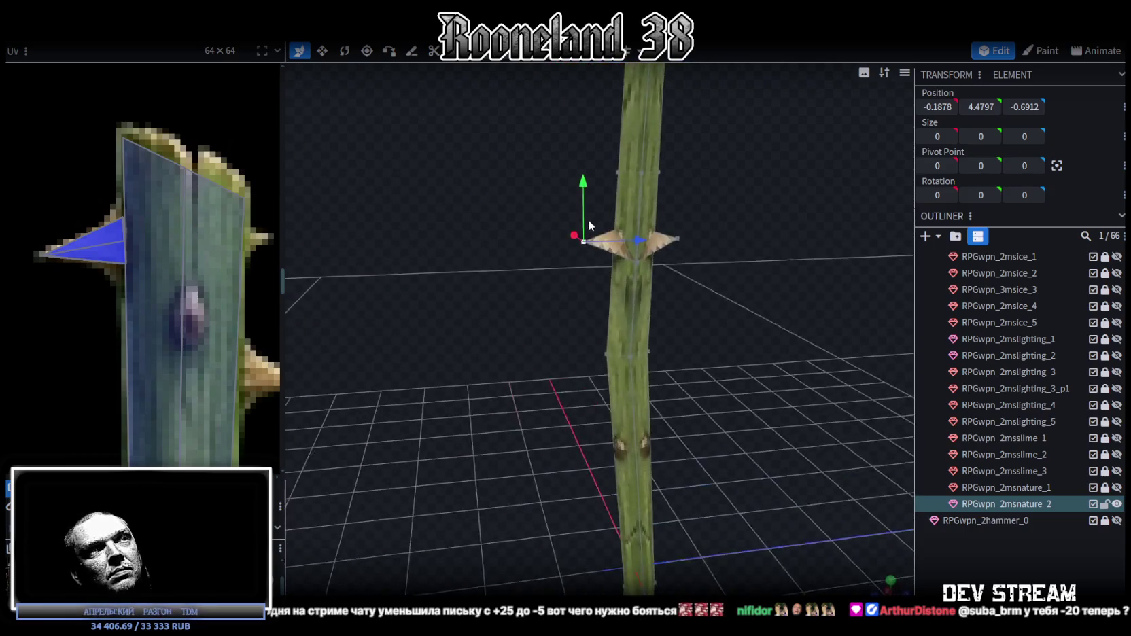
{"action": "scroll", "coordinate": [592, 222], "scroll_direction": "down", "scroll_amount": 3}
{"action": "mouse_move", "coordinate": [587, 415]}
{"action": "left_mouse_down"}
{"action": "mouse_move", "coordinate": [607, 321]}
{"action": "mouse_move", "coordinate": [597, 295]}
{"action": "mouse_move", "coordinate": [571, 324]}
{"action": "left_mouse_up"}
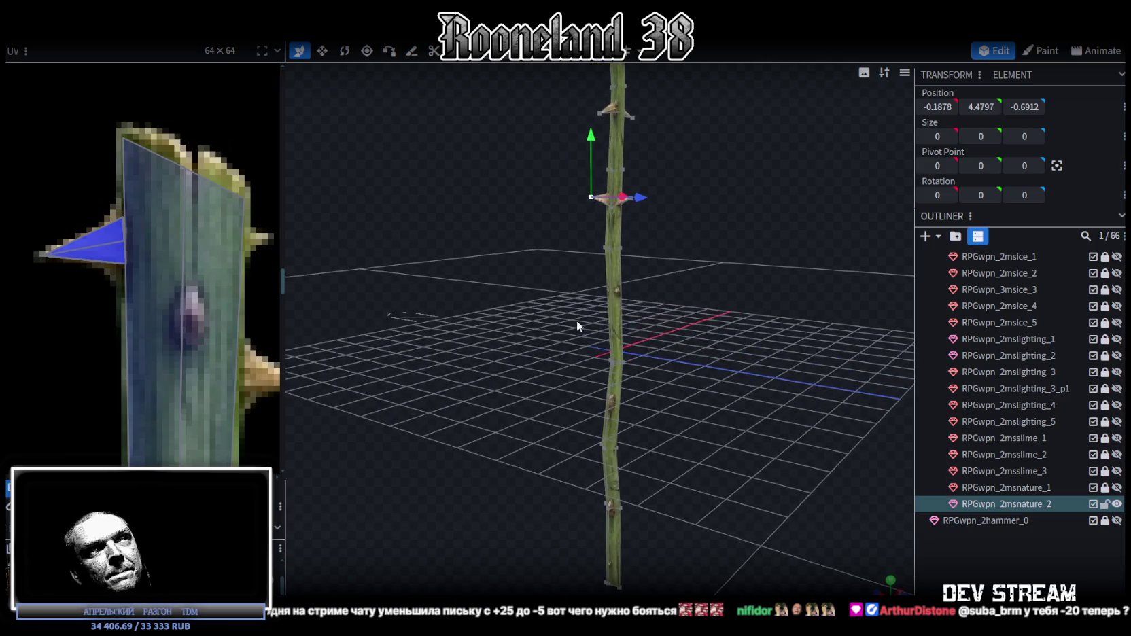
{"action": "mouse_move", "coordinate": [660, 289]}
{"action": "left_mouse_down"}
{"action": "mouse_move", "coordinate": [682, 207]}
{"action": "mouse_move", "coordinate": [614, 301]}
{"action": "mouse_move", "coordinate": [627, 335]}
{"action": "mouse_move", "coordinate": [605, 289]}
{"action": "mouse_move", "coordinate": [613, 302]}
{"action": "mouse_move", "coordinate": [652, 305]}
{"action": "mouse_move", "coordinate": [685, 279]}
{"action": "mouse_move", "coordinate": [636, 285]}
{"action": "mouse_move", "coordinate": [707, 290]}
{"action": "mouse_move", "coordinate": [647, 272]}
{"action": "mouse_move", "coordinate": [648, 300]}
{"action": "left_mouse_up"}
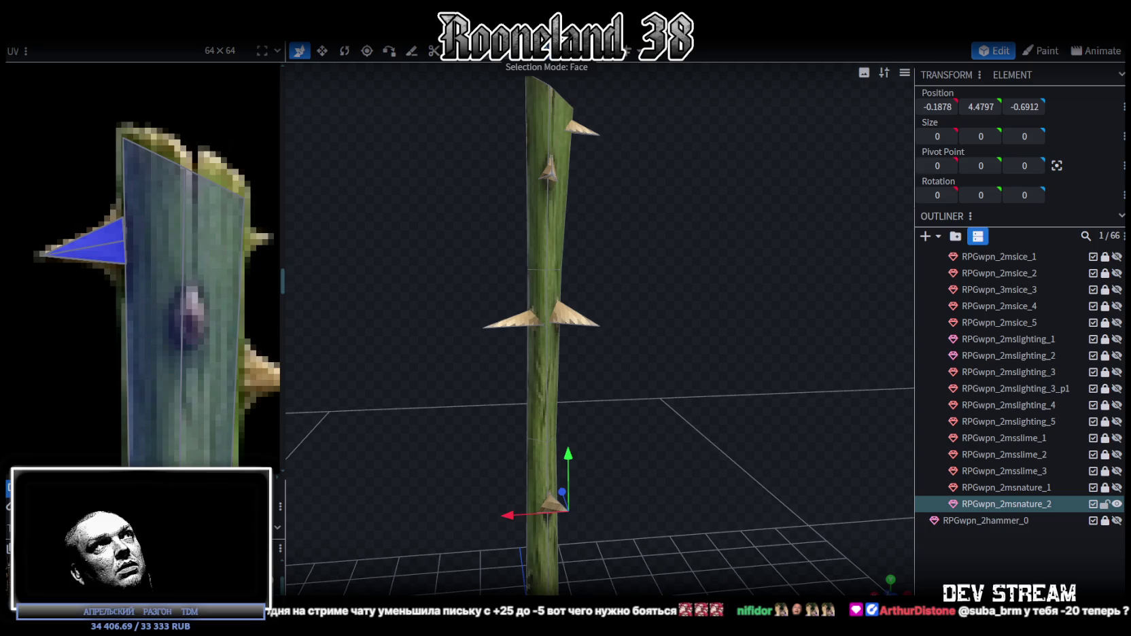
{"action": "left_click", "coordinate": [583, 323]}
- Copy and paste the thorn faces, then move the copies down the staff
{"action": "mouse_move", "coordinate": [583, 322]}
{"action": "left_mouse_down"}
{"action": "mouse_move", "coordinate": [622, 249]}
{"action": "mouse_move", "coordinate": [590, 213]}
{"action": "left_mouse_up"}
{"action": "key", "text": "ctrl+c"}
{"action": "key", "text": "ctrl+v"}
{"action": "left_click", "coordinate": [646, 226]}
{"action": "left_click_drag", "start_coordinate": [536, 77], "coordinate": [534, 519]}
{"action": "mouse_move", "coordinate": [646, 408]}
{"action": "left_mouse_down"}
{"action": "mouse_move", "coordinate": [627, 303]}
{"action": "mouse_move", "coordinate": [615, 314]}
{"action": "left_mouse_up"}
- Lower the left pasted thorn by 0.8 and shift it in toward the trunk
{"action": "scroll", "coordinate": [559, 347], "scroll_direction": "up", "scroll_amount": 5}
{"action": "left_click_drag", "start_coordinate": [559, 351], "coordinate": [665, 353]}
{"action": "scroll", "coordinate": [586, 354], "scroll_direction": "up", "scroll_amount": 3}
{"action": "left_click_drag", "start_coordinate": [586, 354], "coordinate": [800, 321]}
{"action": "left_click", "coordinate": [584, 197]}
{"action": "mouse_move", "coordinate": [602, 123]}
{"action": "left_mouse_down"}
{"action": "mouse_move", "coordinate": [619, 275]}
{"action": "mouse_move", "coordinate": [559, 247]}
{"action": "mouse_move", "coordinate": [630, 283]}
{"action": "left_mouse_up"}
{"action": "mouse_move", "coordinate": [595, 323]}
{"action": "left_mouse_down"}
{"action": "mouse_move", "coordinate": [716, 286]}
{"action": "mouse_move", "coordinate": [605, 334]}
{"action": "left_mouse_up"}
{"action": "mouse_move", "coordinate": [559, 406]}
{"action": "left_mouse_down"}
{"action": "mouse_move", "coordinate": [647, 276]}
{"action": "mouse_move", "coordinate": [728, 213]}
{"action": "mouse_move", "coordinate": [786, 315]}
{"action": "left_mouse_up"}
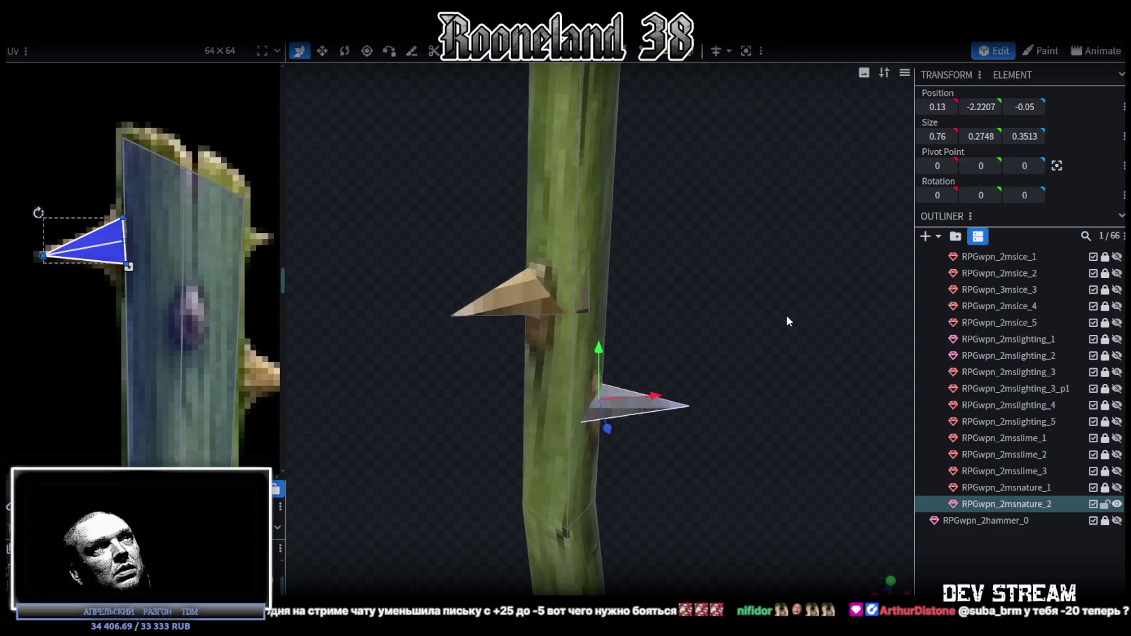
- Rotate the other pasted thorn to a new angle and stretch it taller
{"action": "left_click", "coordinate": [527, 306]}
{"action": "mouse_move", "coordinate": [527, 306]}
{"action": "left_mouse_down"}
{"action": "mouse_move", "coordinate": [687, 288]}
{"action": "mouse_move", "coordinate": [731, 327]}
{"action": "mouse_move", "coordinate": [573, 317]}
{"action": "mouse_move", "coordinate": [546, 215]}
{"action": "mouse_move", "coordinate": [624, 187]}
{"action": "mouse_move", "coordinate": [545, 219]}
{"action": "mouse_move", "coordinate": [568, 368]}
{"action": "left_mouse_up"}
{"action": "key", "text": "r"}
{"action": "mouse_move", "coordinate": [570, 412]}
{"action": "left_mouse_down"}
{"action": "mouse_move", "coordinate": [742, 404]}
{"action": "mouse_move", "coordinate": [657, 254]}
{"action": "mouse_move", "coordinate": [632, 246]}
{"action": "mouse_move", "coordinate": [696, 184]}
{"action": "mouse_move", "coordinate": [716, 321]}
{"action": "mouse_move", "coordinate": [704, 466]}
{"action": "mouse_move", "coordinate": [714, 349]}
{"action": "mouse_move", "coordinate": [694, 265]}
{"action": "mouse_move", "coordinate": [699, 291]}
{"action": "left_mouse_up"}
{"action": "key", "text": "v"}
{"action": "left_click_drag", "start_coordinate": [560, 214], "coordinate": [565, 168]}
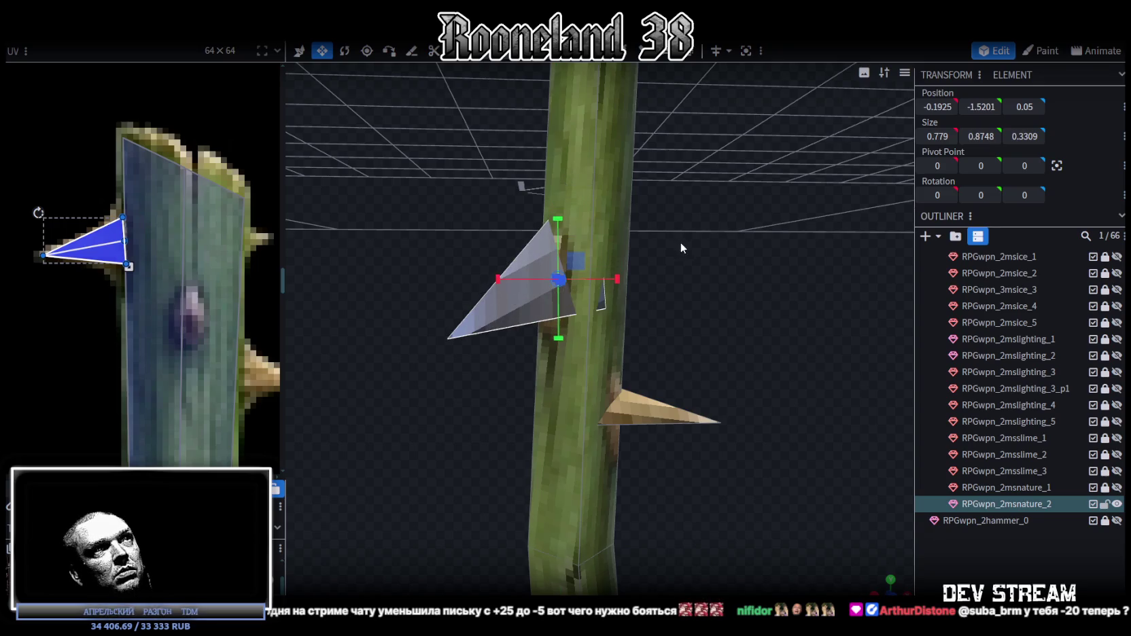
{"action": "left_click_drag", "start_coordinate": [681, 243], "coordinate": [590, 340]}
- Tilt and resize that thorn into place at -0.2425, -1.5201, 0.05, then select both thorns
{"action": "key", "text": "r"}
{"action": "mouse_move", "coordinate": [540, 376]}
{"action": "left_mouse_down"}
{"action": "mouse_move", "coordinate": [576, 374]}
{"action": "mouse_move", "coordinate": [585, 398]}
{"action": "left_mouse_up"}
{"action": "key", "text": "s"}
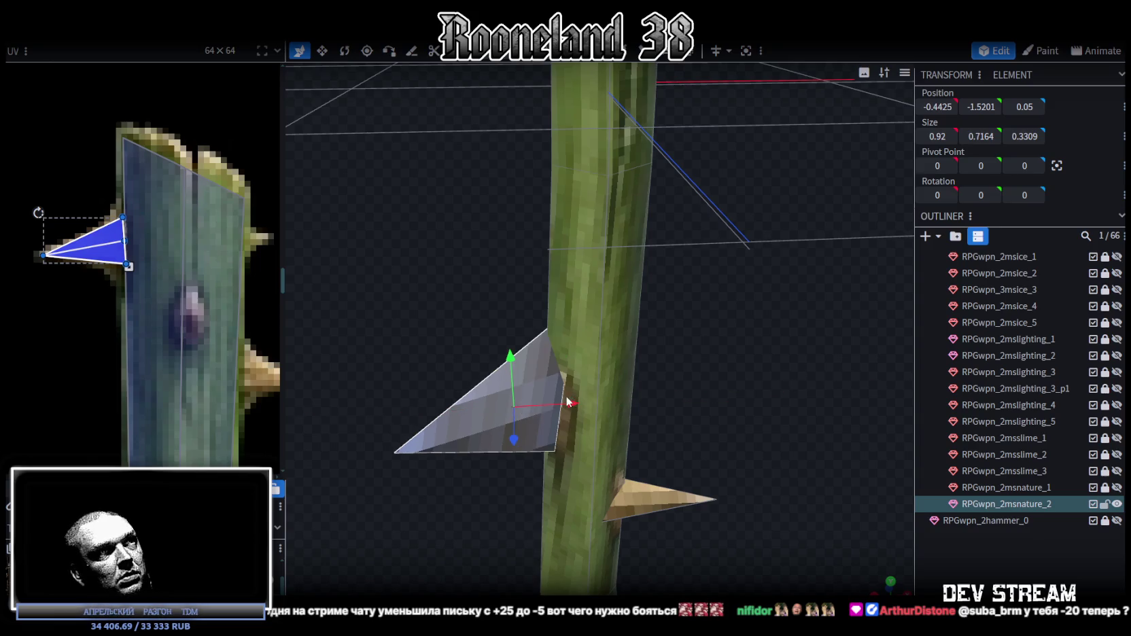
{"action": "left_click_drag", "start_coordinate": [540, 402], "coordinate": [717, 380]}
{"action": "scroll", "coordinate": [717, 380], "scroll_direction": "down", "scroll_amount": 5}
{"action": "mouse_move", "coordinate": [640, 409]}
{"action": "left_mouse_down"}
{"action": "mouse_move", "coordinate": [652, 305]}
{"action": "mouse_move", "coordinate": [578, 356]}
{"action": "mouse_move", "coordinate": [636, 286]}
{"action": "mouse_move", "coordinate": [788, 311]}
{"action": "mouse_move", "coordinate": [797, 299]}
{"action": "mouse_move", "coordinate": [489, 325]}
{"action": "mouse_move", "coordinate": [594, 317]}
{"action": "mouse_move", "coordinate": [579, 232]}
{"action": "left_mouse_up"}
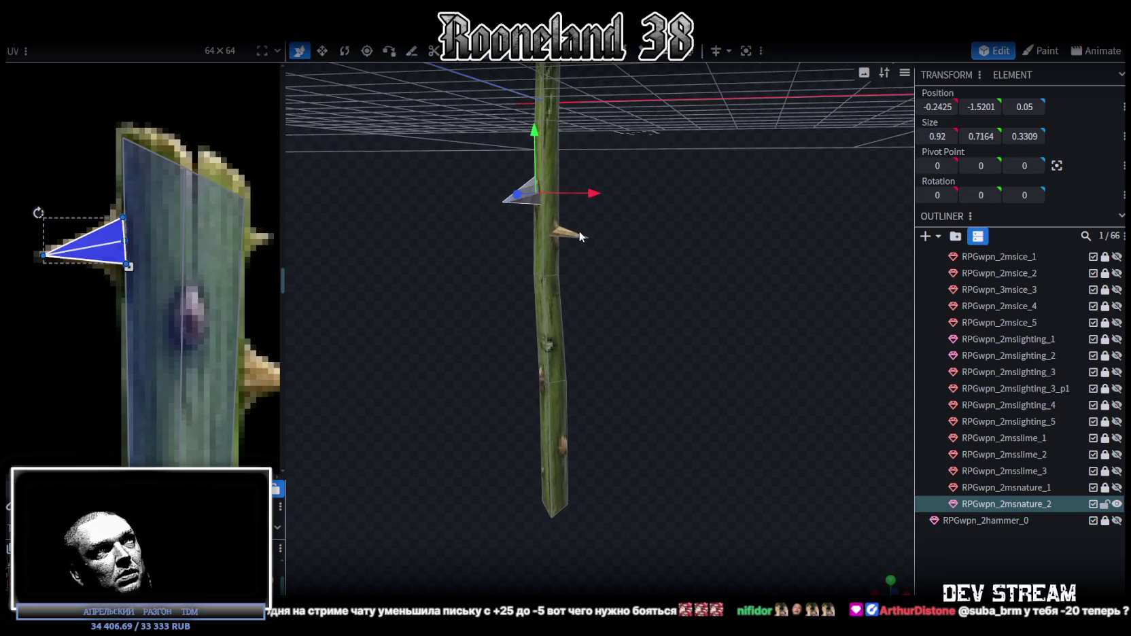
{"action": "left_click", "coordinate": [570, 238], "text": "shift"}
- Copy both thorns, paste them as Mesh Selection, and move them further down the staff
{"action": "key", "text": "ctrl+c"}
{"action": "key", "text": "ctrl+v"}
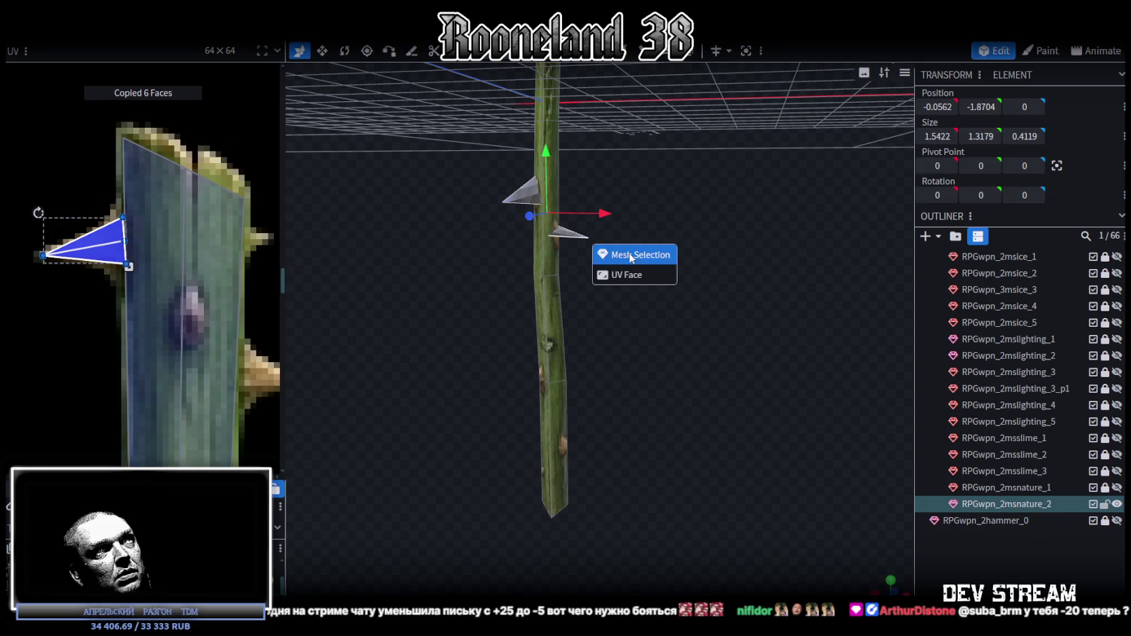
{"action": "left_click", "coordinate": [615, 253]}
{"action": "mouse_move", "coordinate": [545, 152]}
{"action": "left_mouse_down"}
{"action": "mouse_move", "coordinate": [562, 346]}
{"action": "mouse_move", "coordinate": [764, 359]}
{"action": "mouse_move", "coordinate": [780, 347]}
{"action": "mouse_move", "coordinate": [680, 295]}
{"action": "mouse_move", "coordinate": [536, 303]}
{"action": "left_mouse_up"}
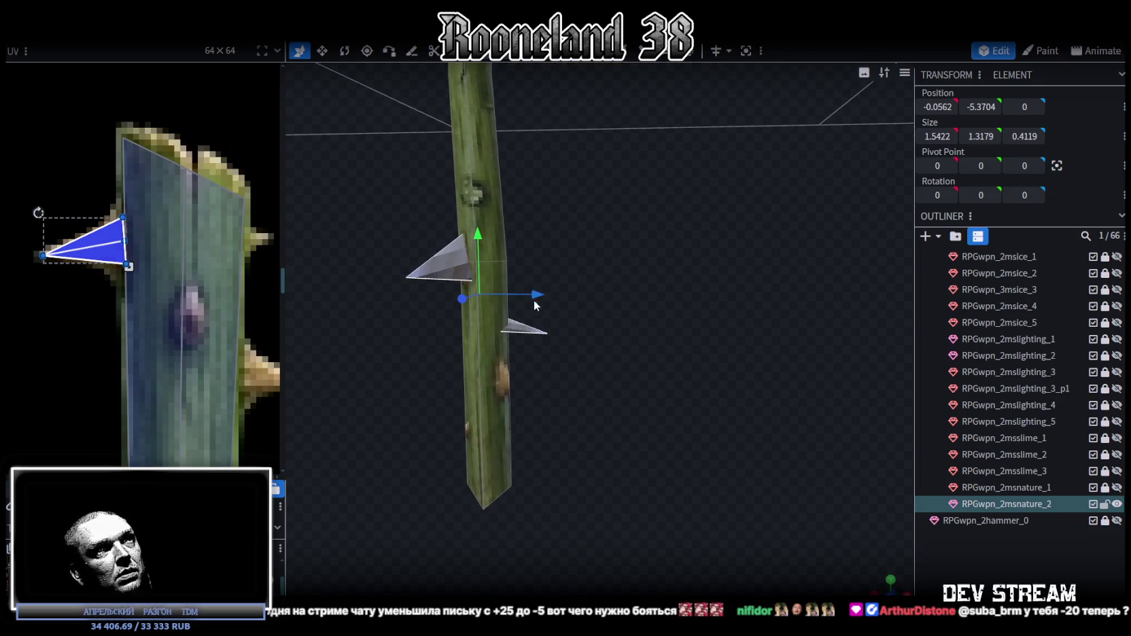
- Lengthen the smaller pasted thorn and shift it slightly along the depth axis
{"action": "left_click", "coordinate": [532, 324]}
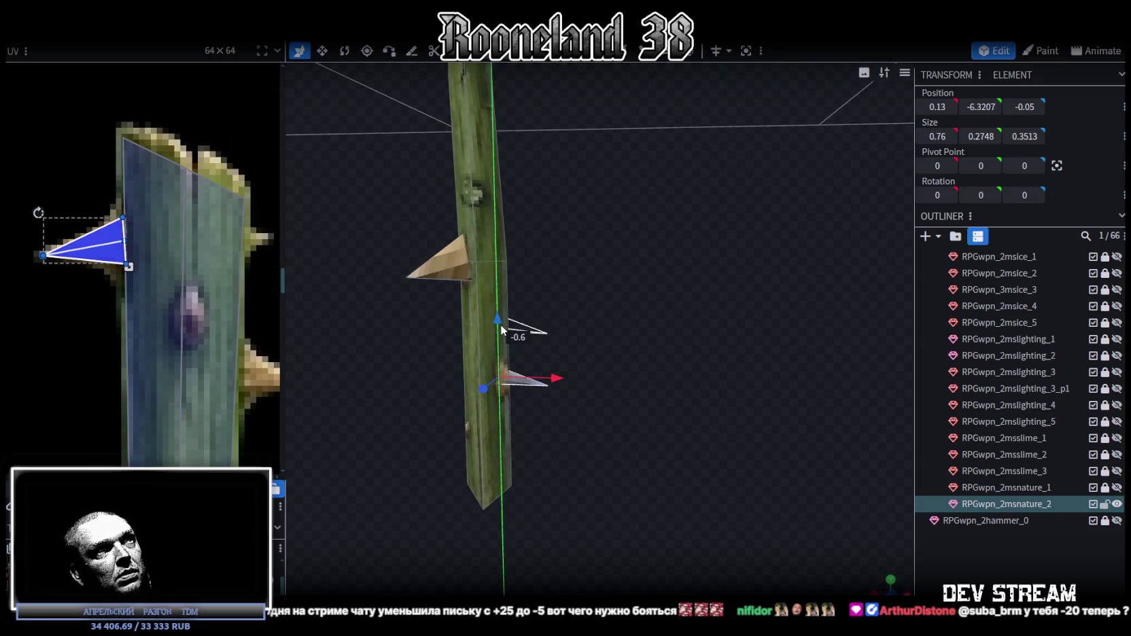
{"action": "key", "text": "s"}
{"action": "mouse_move", "coordinate": [503, 319]}
{"action": "left_mouse_down"}
{"action": "mouse_move", "coordinate": [504, 297]}
{"action": "mouse_move", "coordinate": [515, 340]}
{"action": "mouse_move", "coordinate": [661, 412]}
{"action": "mouse_move", "coordinate": [633, 440]}
{"action": "left_mouse_up"}
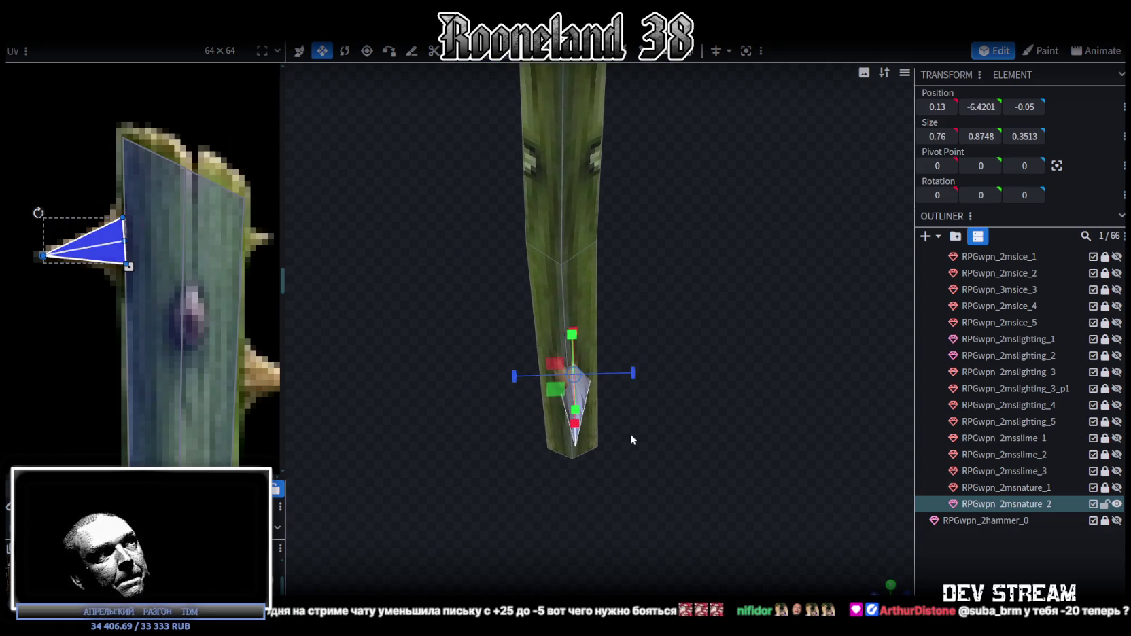
{"action": "key", "text": "r"}
{"action": "mouse_move", "coordinate": [693, 393]}
{"action": "left_mouse_down"}
{"action": "mouse_move", "coordinate": [612, 418]}
{"action": "mouse_move", "coordinate": [753, 417]}
{"action": "left_mouse_up"}
{"action": "key", "text": "v"}
{"action": "mouse_move", "coordinate": [537, 358]}
{"action": "left_mouse_down"}
{"action": "mouse_move", "coordinate": [475, 358]}
{"action": "mouse_move", "coordinate": [555, 227]}
{"action": "mouse_move", "coordinate": [563, 322]}
{"action": "mouse_move", "coordinate": [643, 292]}
{"action": "mouse_move", "coordinate": [537, 305]}
{"action": "left_mouse_up"}
- Push the brown thorn outward along the depth axis and tilt it to a new angle
{"action": "left_click", "coordinate": [536, 305]}
{"action": "mouse_move", "coordinate": [476, 248]}
{"action": "left_mouse_down"}
{"action": "mouse_move", "coordinate": [633, 403]}
{"action": "mouse_move", "coordinate": [670, 378]}
{"action": "left_mouse_up"}
{"action": "key", "text": "r"}
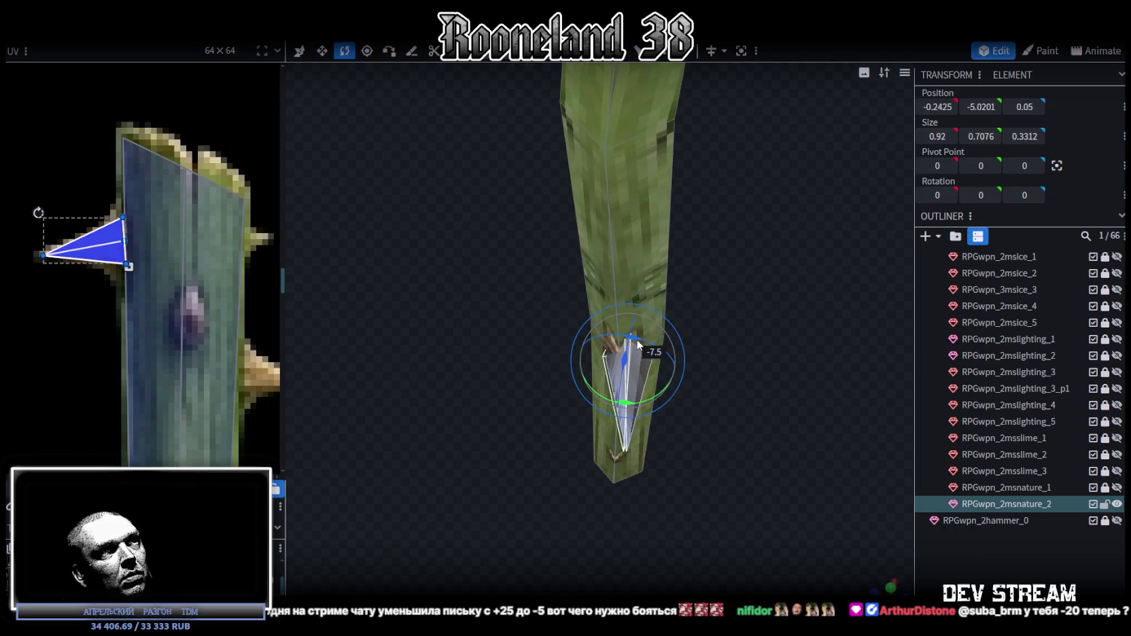
{"action": "key", "text": "v"}
{"action": "mouse_move", "coordinate": [678, 365]}
{"action": "left_mouse_down"}
{"action": "mouse_move", "coordinate": [696, 371]}
{"action": "mouse_move", "coordinate": [658, 354]}
{"action": "mouse_move", "coordinate": [663, 367]}
{"action": "left_mouse_up"}
{"action": "key", "text": "r"}
{"action": "mouse_move", "coordinate": [761, 356]}
{"action": "left_mouse_down"}
{"action": "mouse_move", "coordinate": [625, 292]}
{"action": "mouse_move", "coordinate": [628, 327]}
{"action": "left_mouse_up"}
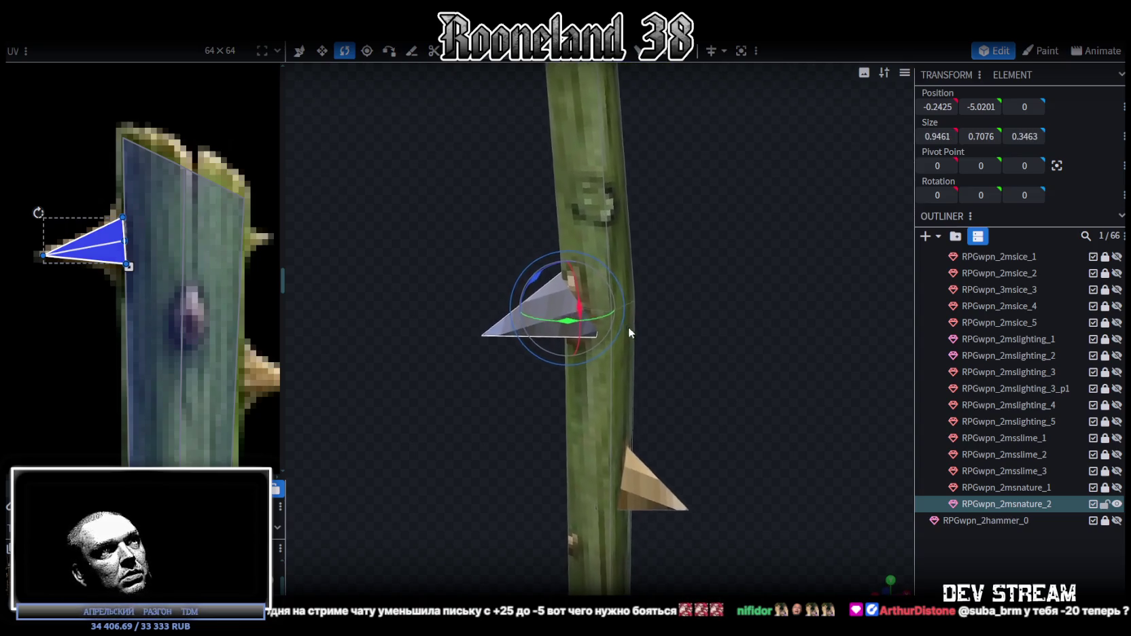
{"action": "left_click_drag", "start_coordinate": [547, 279], "coordinate": [537, 281]}
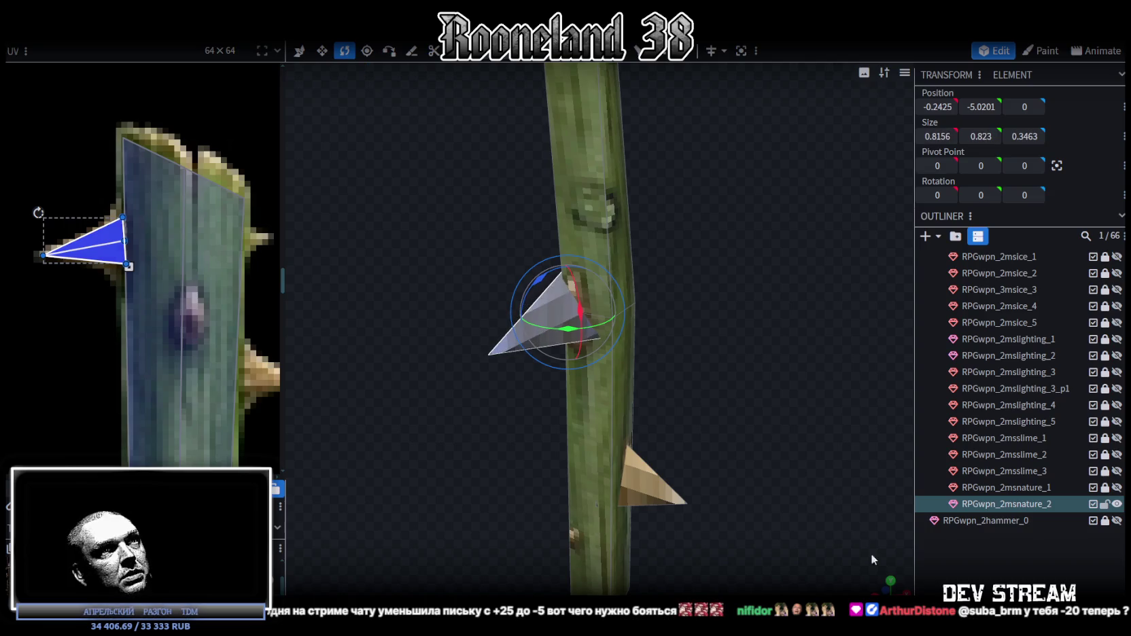
- Raise the upper thorn's tip vertex and select the lower thorn's tip, viewing the whole staff
{"action": "left_click", "coordinate": [871, 553]}
{"action": "left_click_drag", "start_coordinate": [854, 508], "coordinate": [661, 178]}
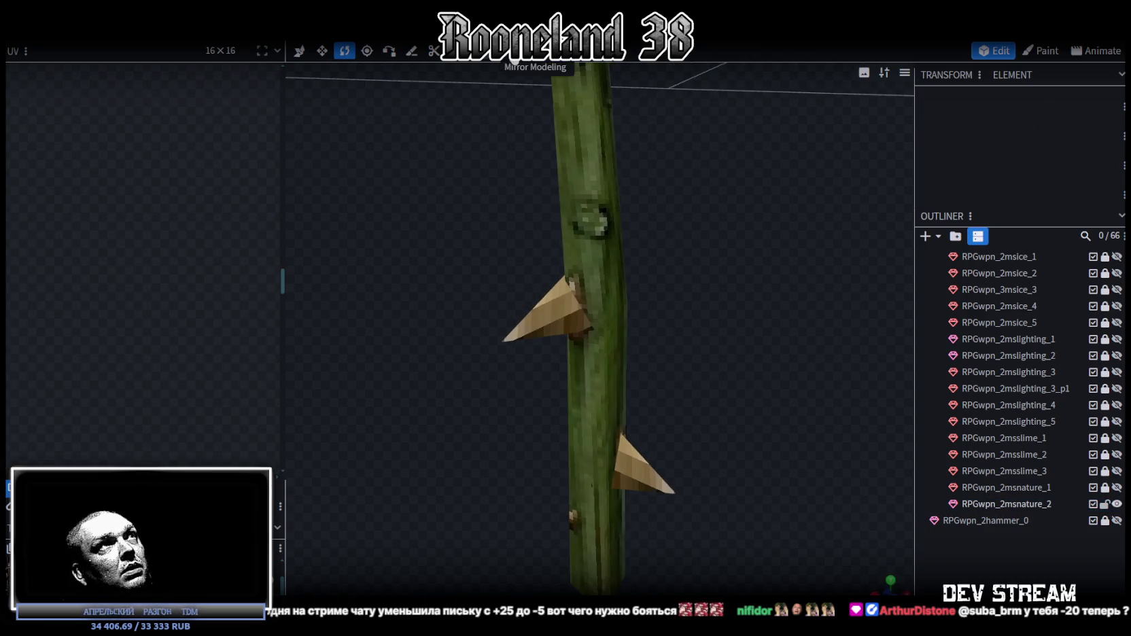
{"action": "left_click", "coordinate": [529, 333]}
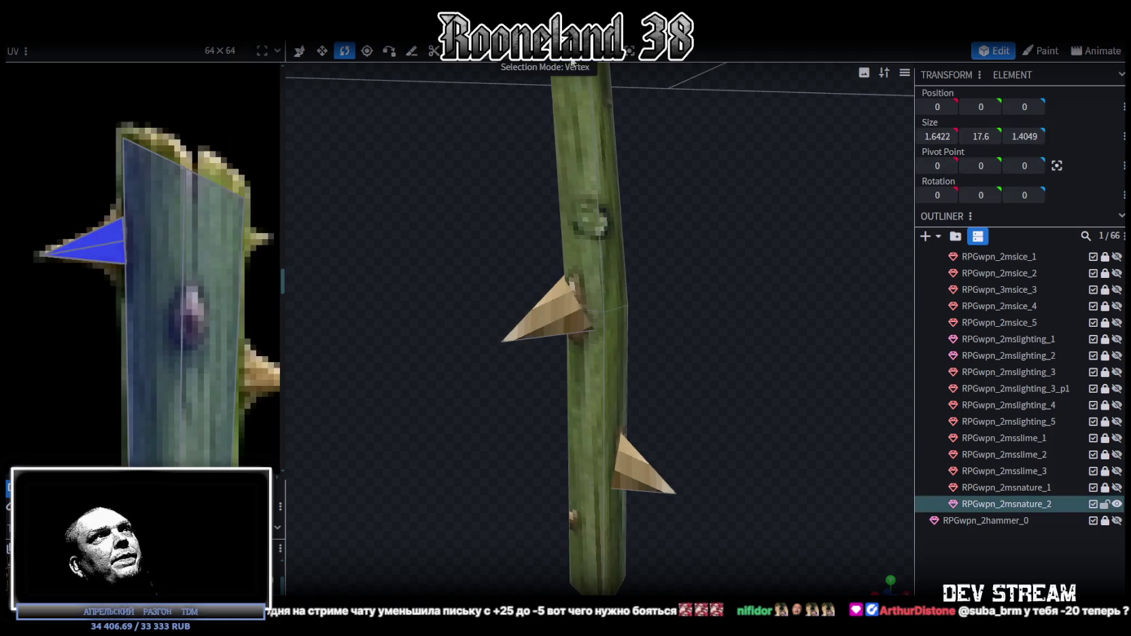
{"action": "left_click", "coordinate": [501, 340]}
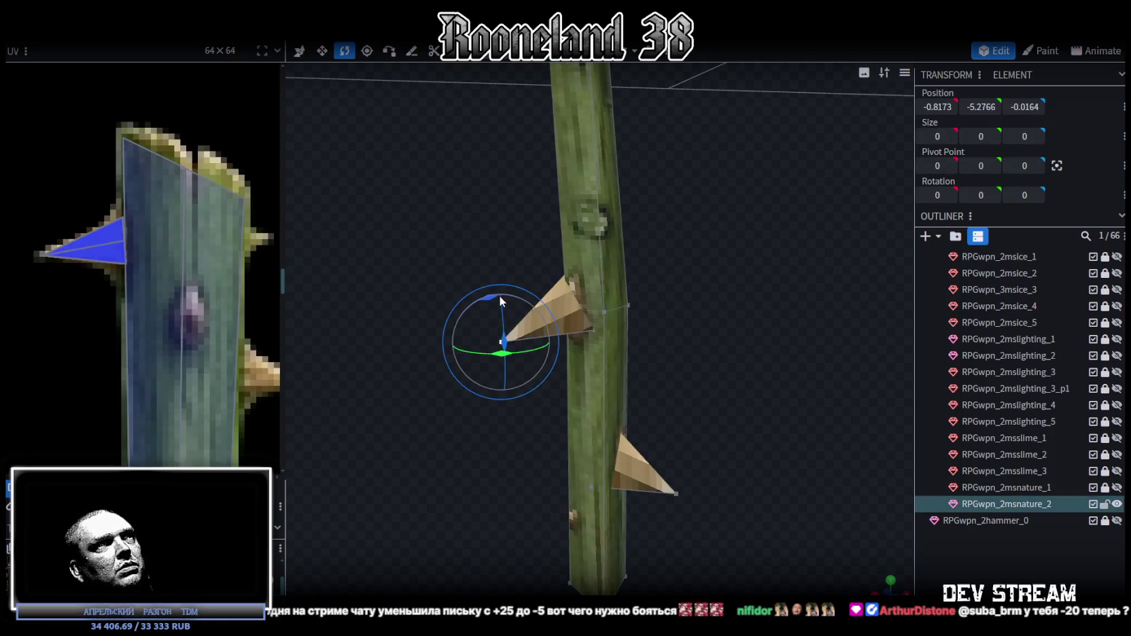
{"action": "key", "text": "v"}
{"action": "mouse_move", "coordinate": [502, 283]}
{"action": "left_mouse_down"}
{"action": "mouse_move", "coordinate": [499, 238]}
{"action": "mouse_move", "coordinate": [663, 400]}
{"action": "mouse_move", "coordinate": [605, 405]}
{"action": "mouse_move", "coordinate": [771, 415]}
{"action": "mouse_move", "coordinate": [530, 418]}
{"action": "mouse_move", "coordinate": [624, 419]}
{"action": "mouse_move", "coordinate": [672, 358]}
{"action": "mouse_move", "coordinate": [512, 385]}
{"action": "left_mouse_up"}
{"action": "left_click", "coordinate": [663, 455]}
{"action": "scroll", "coordinate": [627, 379], "scroll_direction": "up", "scroll_amount": 3}
{"action": "scroll", "coordinate": [456, 350], "scroll_direction": "up", "scroll_amount": 2}
{"action": "mouse_move", "coordinate": [455, 355]}
{"action": "left_mouse_down"}
{"action": "mouse_move", "coordinate": [374, 355]}
{"action": "mouse_move", "coordinate": [356, 333]}
{"action": "mouse_move", "coordinate": [341, 352]}
{"action": "mouse_move", "coordinate": [252, 357]}
{"action": "mouse_move", "coordinate": [270, 403]}
{"action": "mouse_move", "coordinate": [306, 413]}
{"action": "mouse_move", "coordinate": [338, 244]}
{"action": "mouse_move", "coordinate": [320, 187]}
{"action": "mouse_move", "coordinate": [347, 393]}
{"action": "mouse_move", "coordinate": [354, 381]}
{"action": "left_mouse_up"}
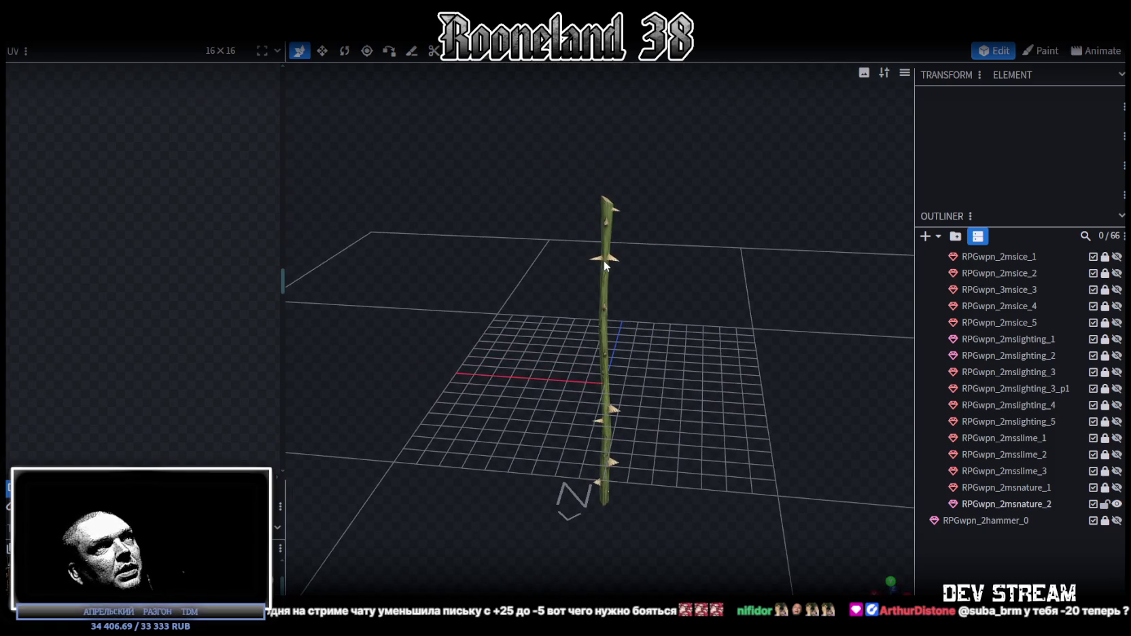
- Select the staff trunk and zoom the UV editor out to the whole weapon atlas
{"action": "left_click", "coordinate": [605, 319]}
{"action": "scroll", "coordinate": [127, 290], "scroll_direction": "down", "scroll_amount": 5}
{"action": "scroll", "coordinate": [200, 228], "scroll_direction": "up", "scroll_amount": 1}
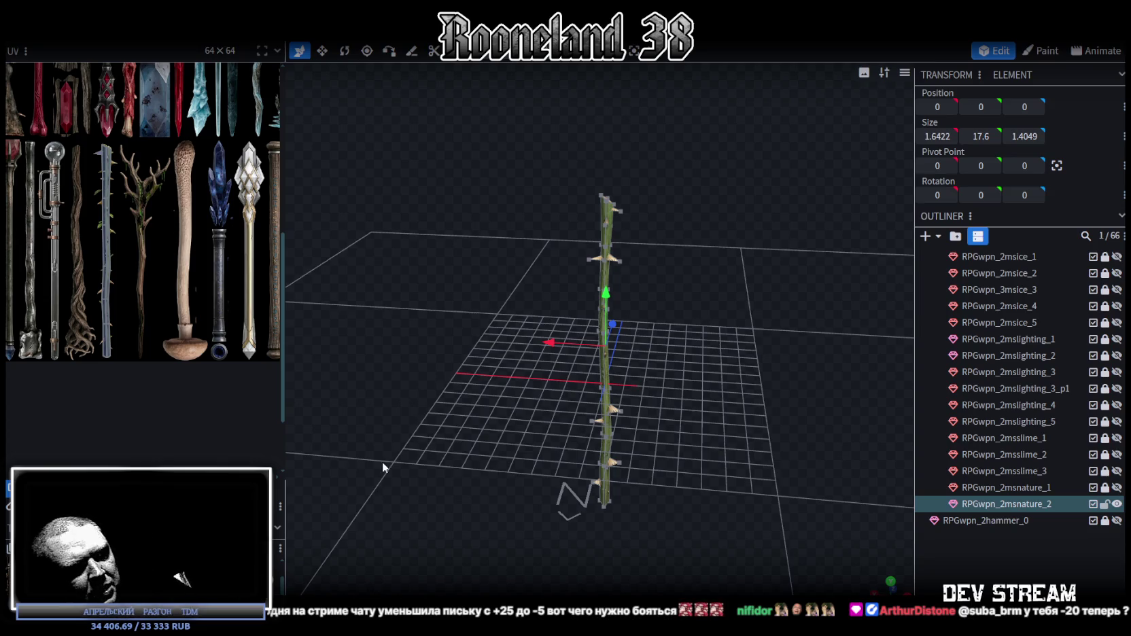
{"action": "scroll", "coordinate": [358, 439], "scroll_direction": "up", "scroll_amount": 1}
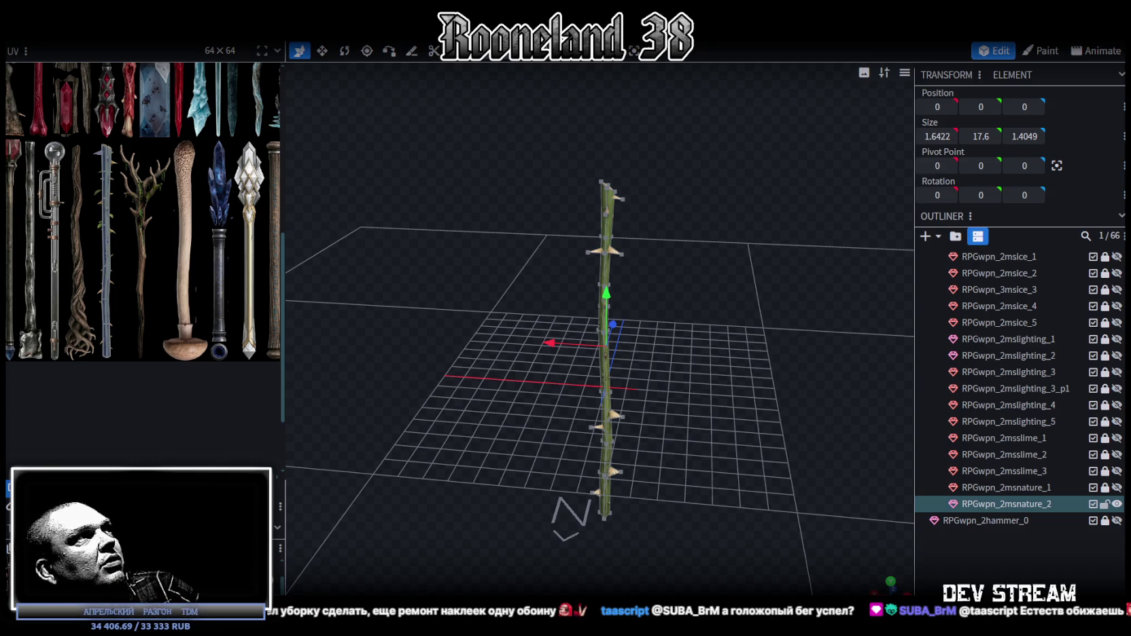
{"action": "scroll", "coordinate": [136, 238], "scroll_direction": "down", "scroll_amount": 3}
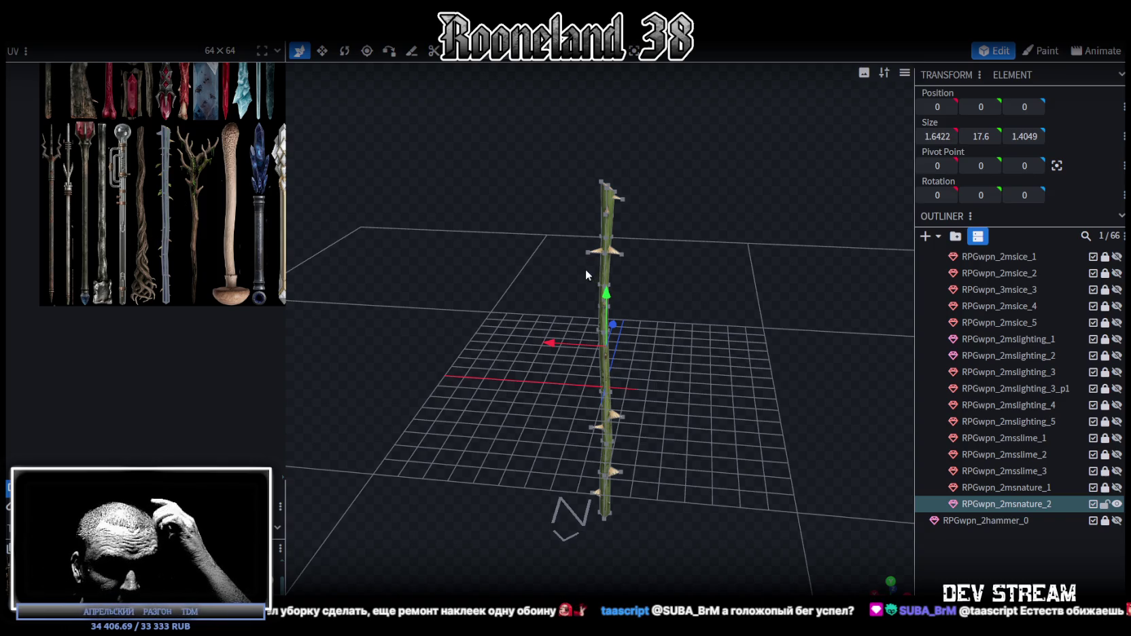
{"action": "mouse_move", "coordinate": [258, 218]}
{"action": "middle_mouse_down"}
{"action": "mouse_move", "coordinate": [104, 239]}
{"action": "mouse_move", "coordinate": [119, 231]}
{"action": "middle_mouse_up"}
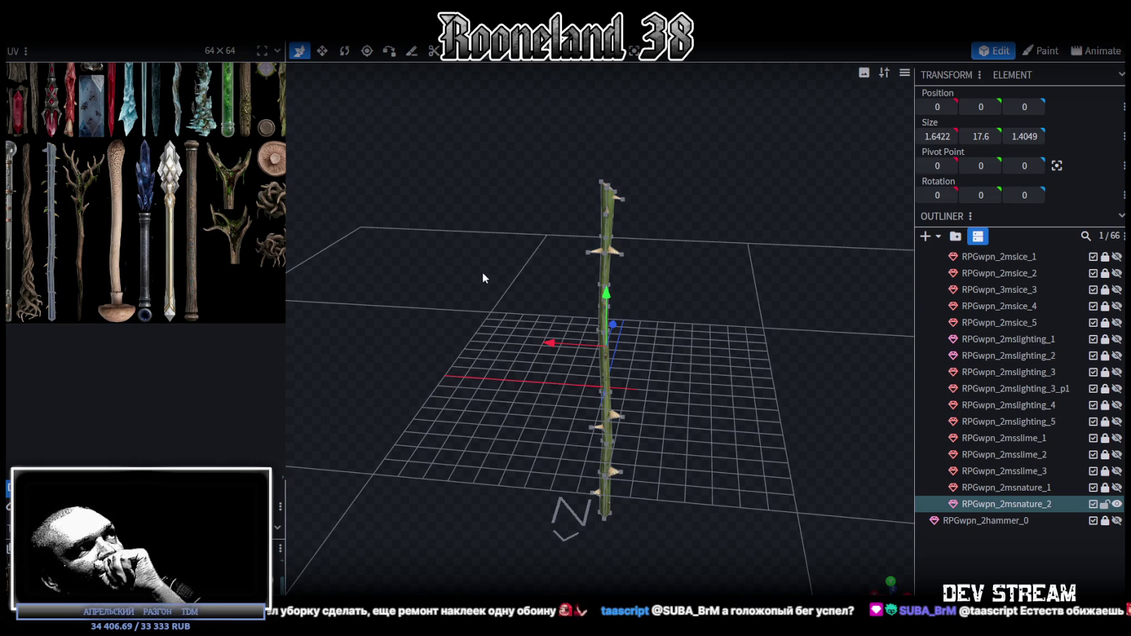
{"action": "left_click_drag", "start_coordinate": [742, 256], "coordinate": [725, 246]}
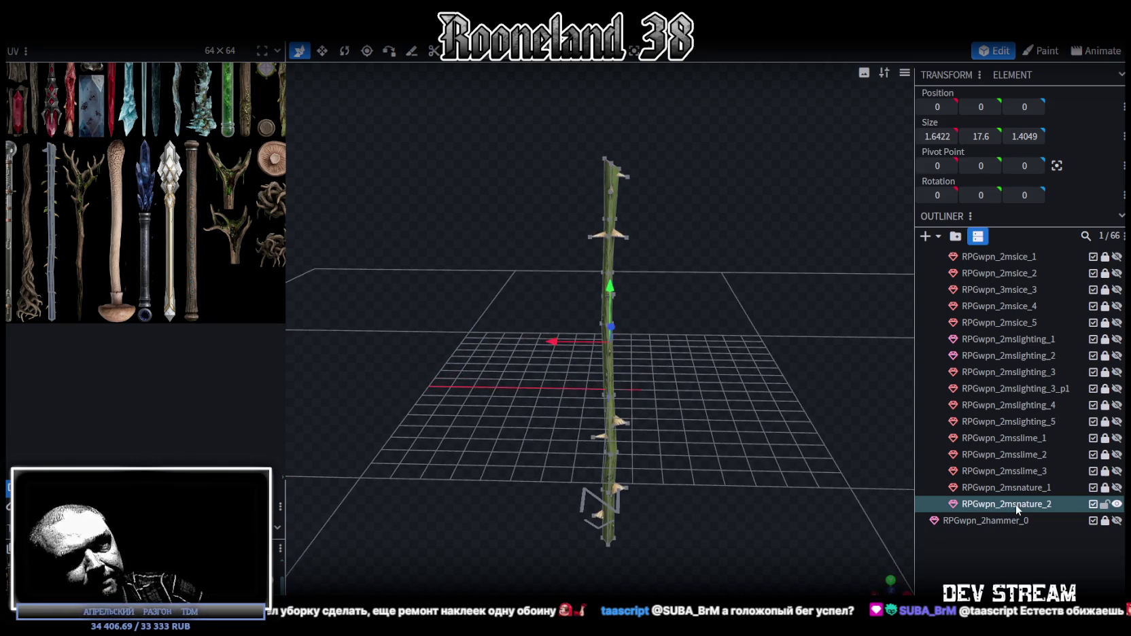
{"action": "mouse_move", "coordinate": [816, 381]}
{"action": "left_mouse_down"}
{"action": "mouse_move", "coordinate": [733, 332]}
{"action": "mouse_move", "coordinate": [752, 380]}
{"action": "left_mouse_up"}
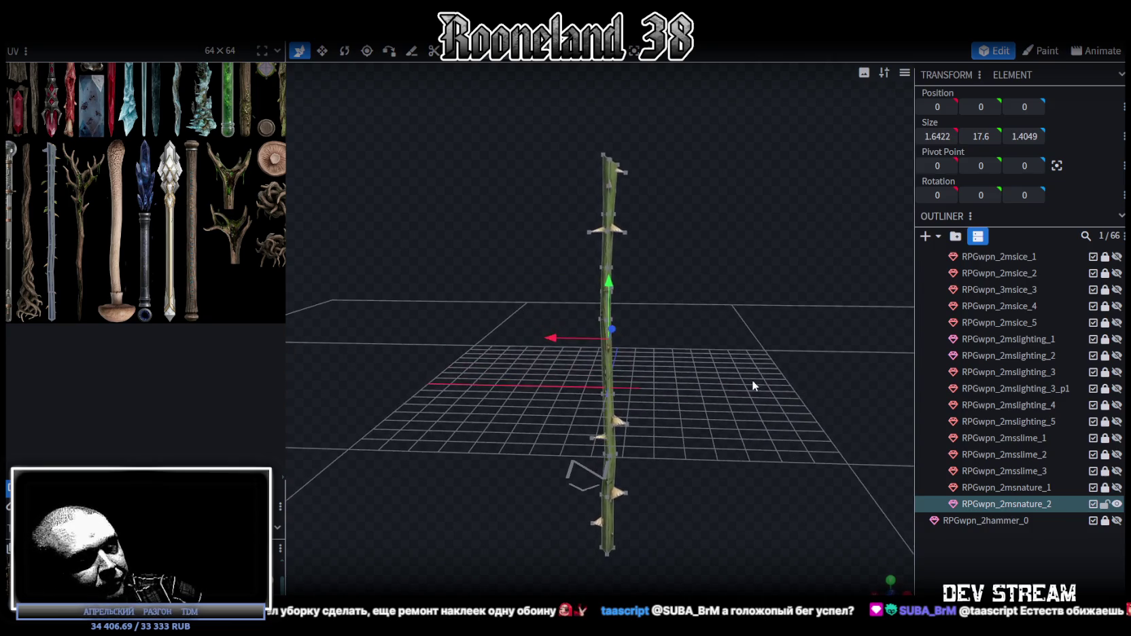
{"action": "key", "text": "ctrl+d"}
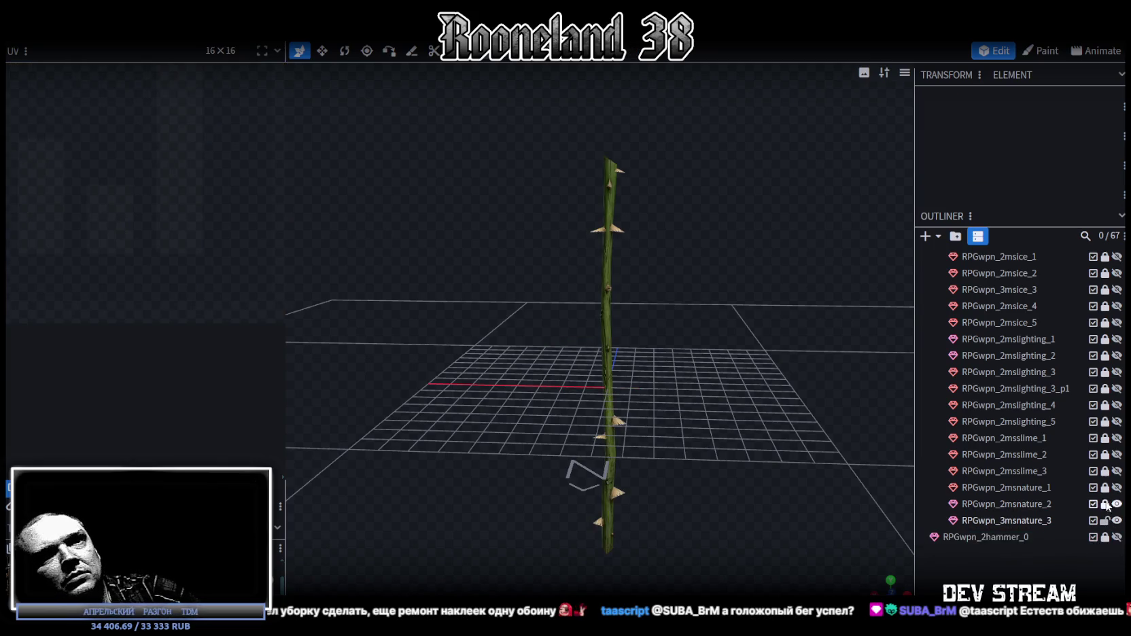
- Select RPGwpn_3msnature_3 in the outliner and orbit to view its bottom end from below
{"action": "left_click", "coordinate": [1048, 520]}
{"action": "scroll", "coordinate": [700, 365], "scroll_direction": "up", "scroll_amount": 2}
{"action": "left_click_drag", "start_coordinate": [701, 364], "coordinate": [705, 339]}
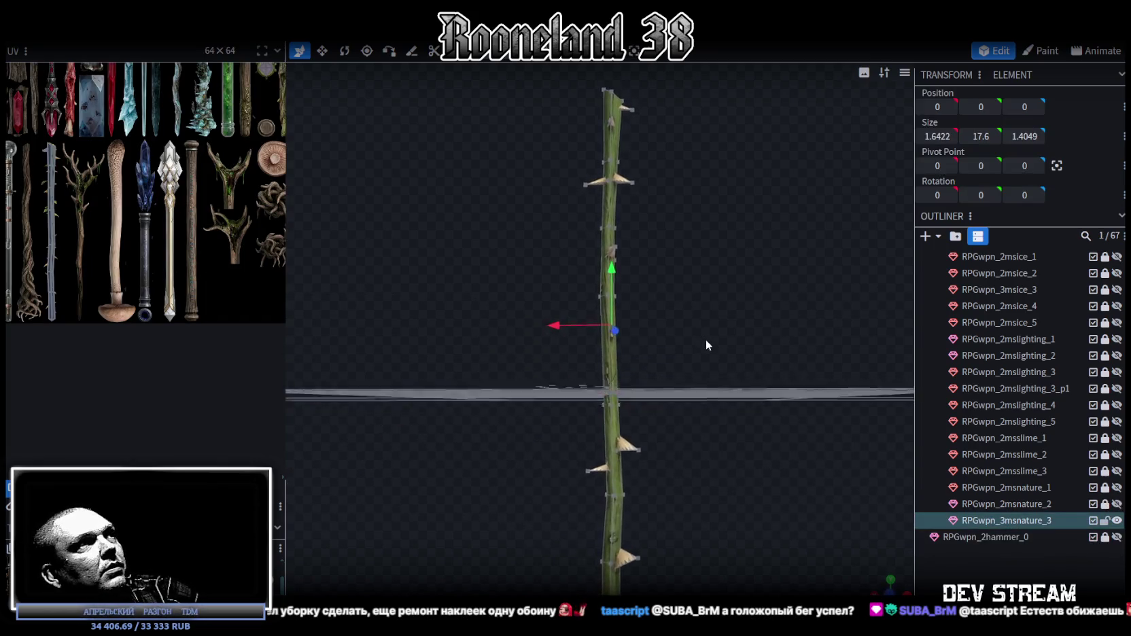
{"action": "mouse_move", "coordinate": [739, 472]}
{"action": "left_mouse_down"}
{"action": "mouse_move", "coordinate": [674, 364]}
{"action": "mouse_move", "coordinate": [645, 365]}
{"action": "mouse_move", "coordinate": [623, 385]}
{"action": "mouse_move", "coordinate": [644, 332]}
{"action": "mouse_move", "coordinate": [686, 341]}
{"action": "mouse_move", "coordinate": [680, 329]}
{"action": "mouse_move", "coordinate": [664, 359]}
{"action": "mouse_move", "coordinate": [660, 340]}
{"action": "left_mouse_up"}
{"action": "scroll", "coordinate": [659, 344], "scroll_direction": "up", "scroll_amount": 2}
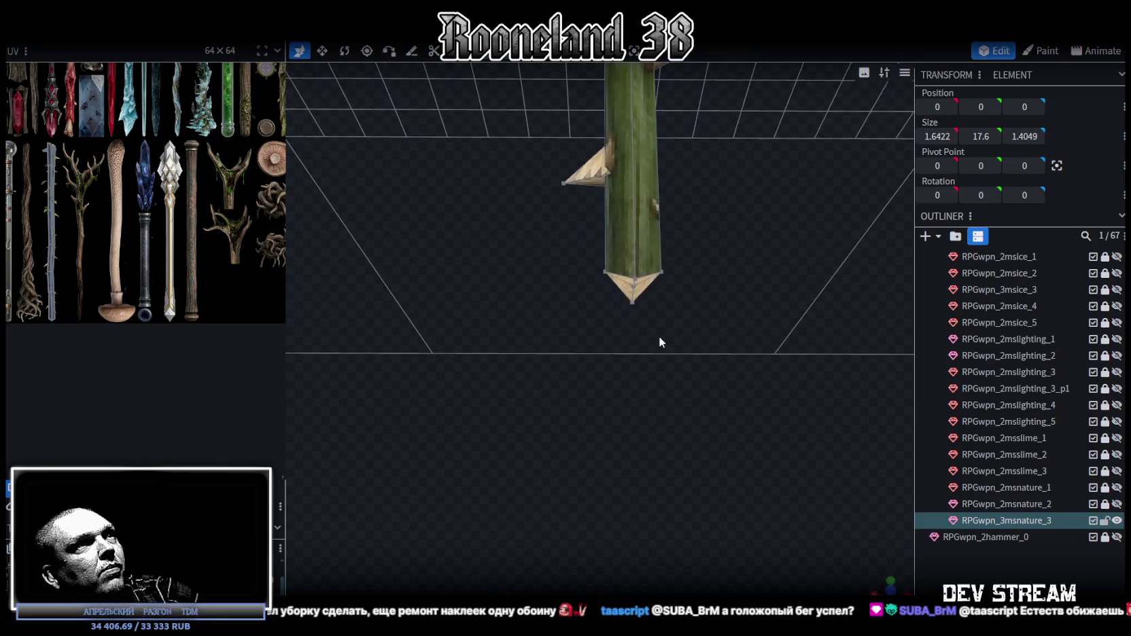
{"action": "scroll", "coordinate": [659, 341], "scroll_direction": "up", "scroll_amount": 1}
{"action": "mouse_move", "coordinate": [659, 336]}
{"action": "left_mouse_down"}
{"action": "mouse_move", "coordinate": [712, 356]}
{"action": "mouse_move", "coordinate": [751, 395]}
{"action": "mouse_move", "coordinate": [641, 359]}
{"action": "mouse_move", "coordinate": [641, 336]}
{"action": "mouse_move", "coordinate": [624, 320]}
{"action": "mouse_move", "coordinate": [649, 355]}
{"action": "left_mouse_up"}
{"action": "mouse_move", "coordinate": [655, 359]}
{"action": "left_mouse_down"}
{"action": "mouse_move", "coordinate": [647, 341]}
{"action": "mouse_move", "coordinate": [650, 353]}
{"action": "left_mouse_up"}
- Select the small bottom tip and set its vertical position to -8
{"action": "left_click", "coordinate": [658, 285]}
{"action": "left_click", "coordinate": [981, 106]}
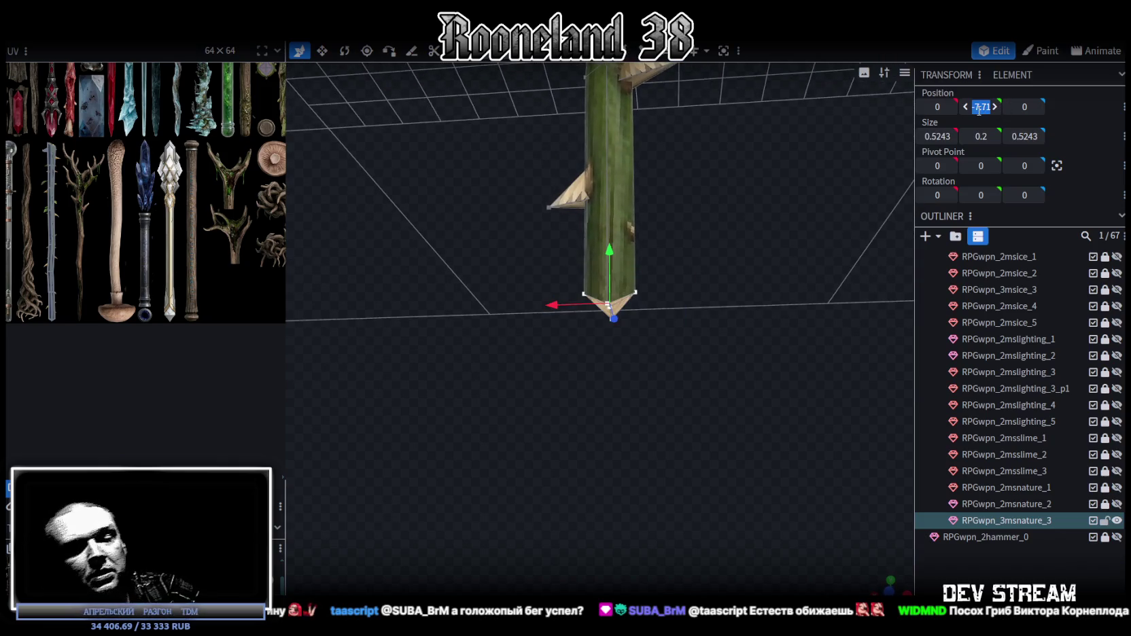
{"action": "key", "text": "BackSpace"}
{"action": "type", "text": "-8"}
{"action": "key", "text": "Return"}
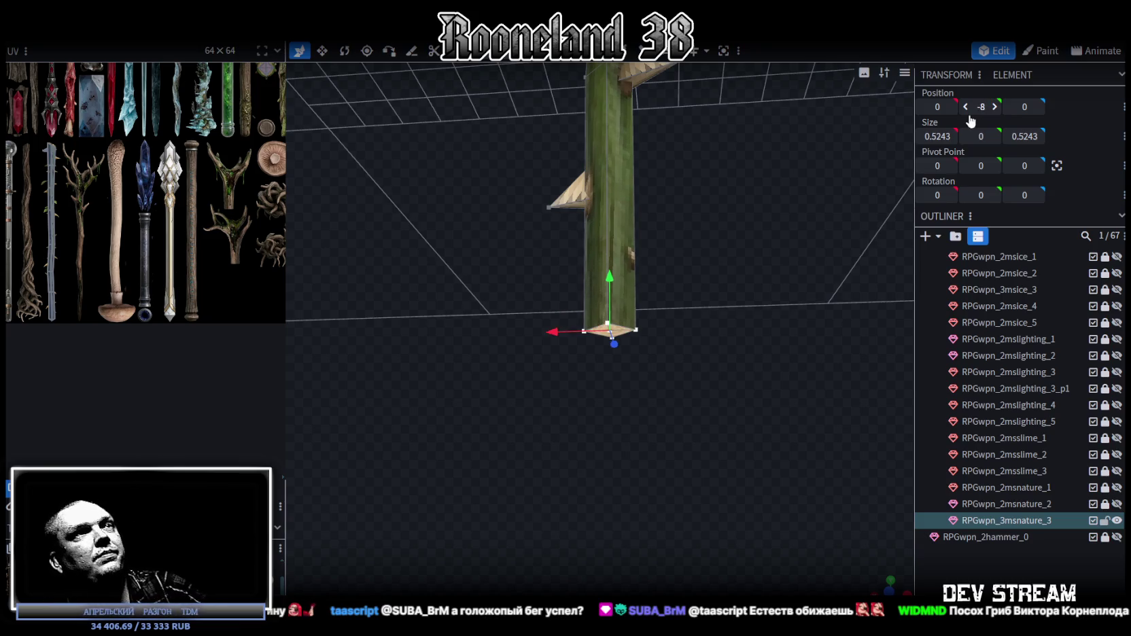
- Extrude the staff's bottom face straight down, then undo the last change
{"action": "left_click", "coordinate": [547, 60]}
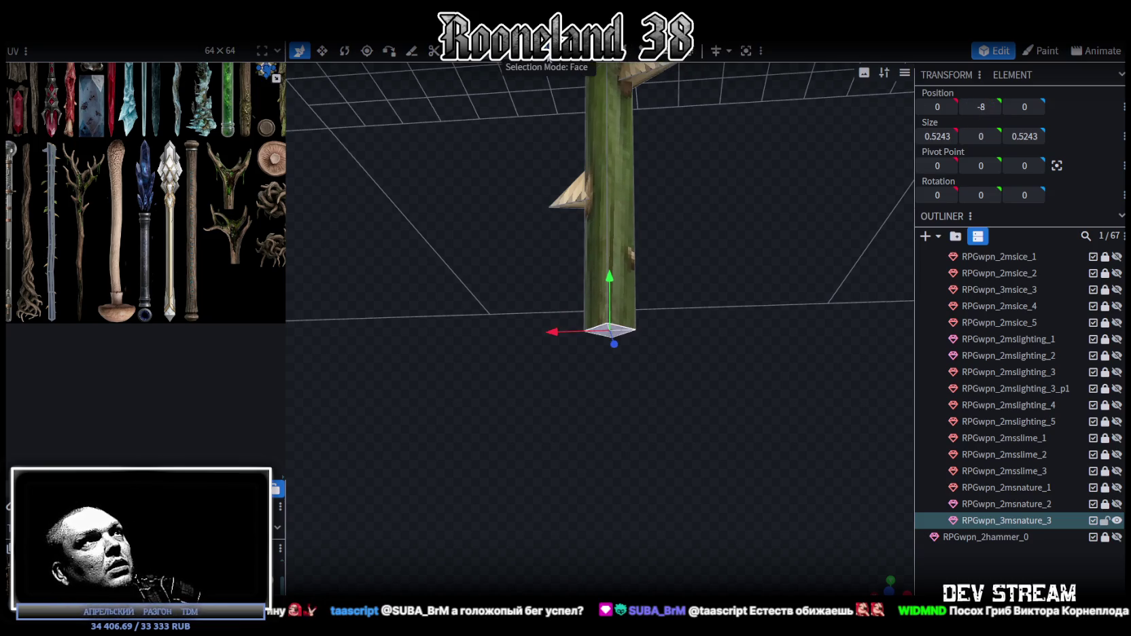
{"action": "left_click", "coordinate": [598, 57]}
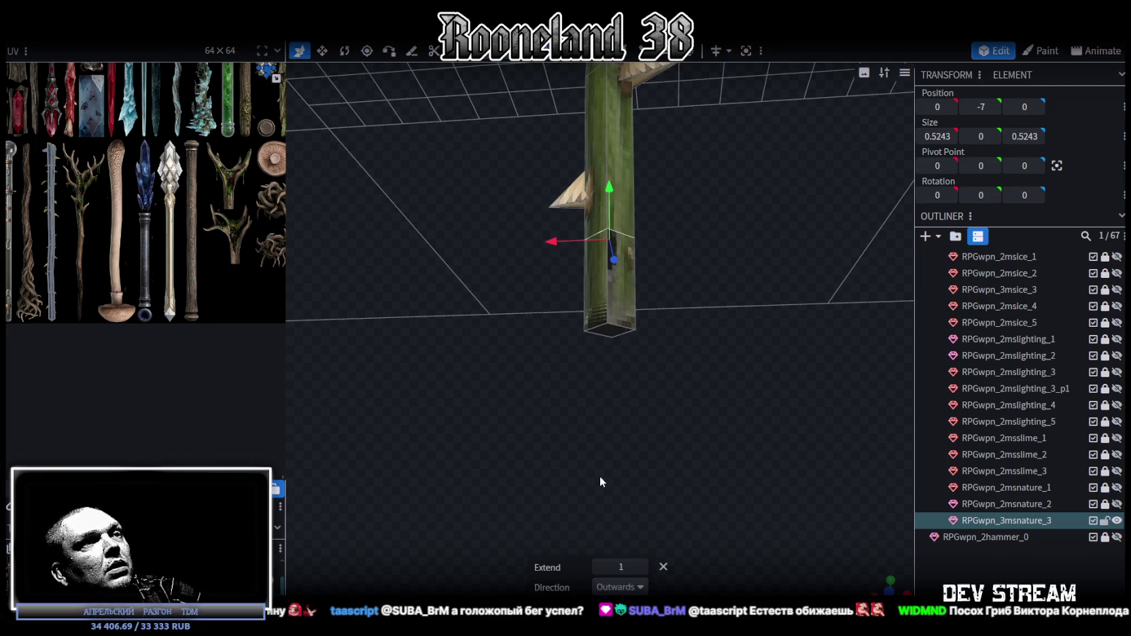
{"action": "left_click", "coordinate": [621, 586]}
{"action": "left_click", "coordinate": [610, 488]}
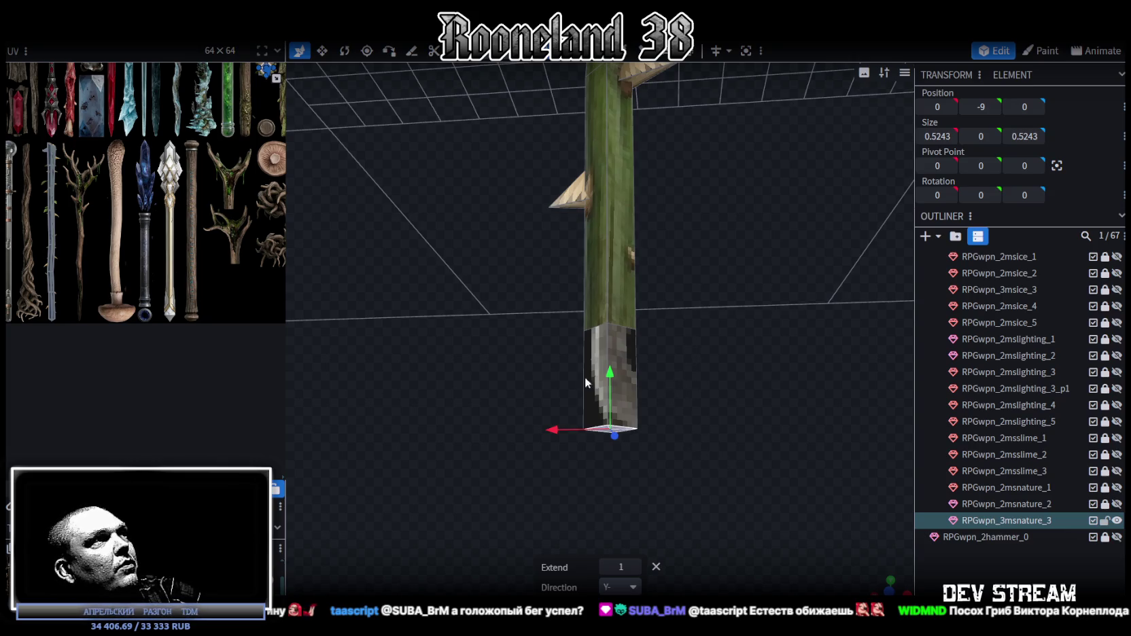
{"action": "mouse_move", "coordinate": [663, 348]}
{"action": "left_mouse_down"}
{"action": "mouse_move", "coordinate": [666, 385]}
{"action": "mouse_move", "coordinate": [604, 374]}
{"action": "mouse_move", "coordinate": [633, 310]}
{"action": "left_mouse_up"}
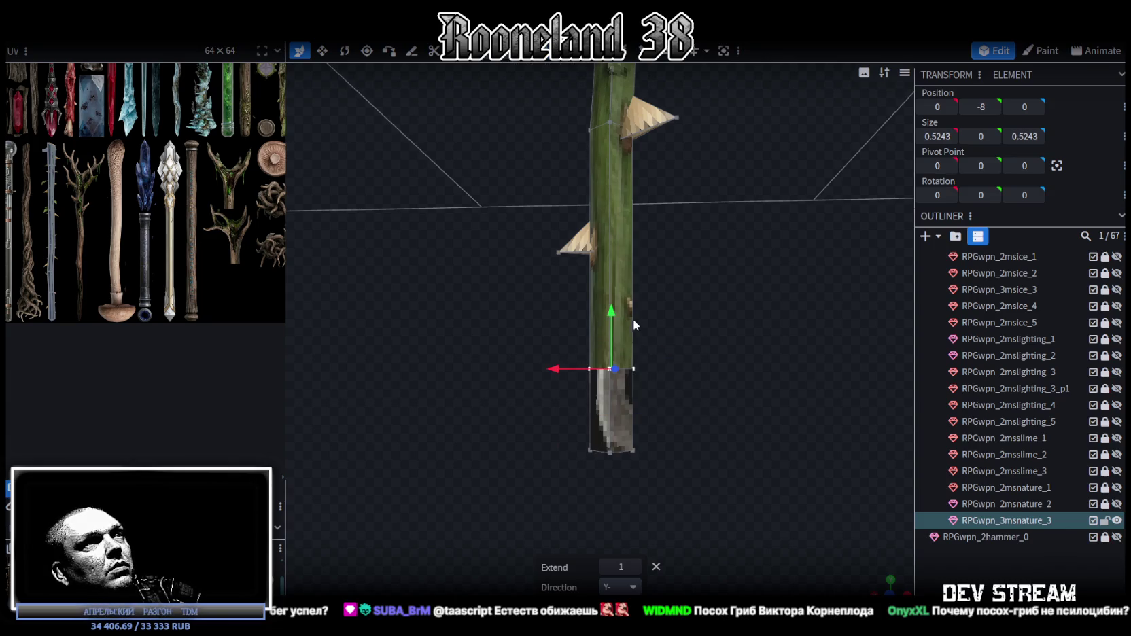
{"action": "key", "text": "ctrl+z"}
- Narrow the extruded bottom end to 0.3243 wide
{"action": "key", "text": "v"}
{"action": "mouse_move", "coordinate": [578, 479]}
{"action": "left_mouse_down"}
{"action": "mouse_move", "coordinate": [636, 475]}
{"action": "mouse_move", "coordinate": [728, 406]}
{"action": "mouse_move", "coordinate": [690, 445]}
{"action": "mouse_move", "coordinate": [680, 435]}
{"action": "left_mouse_up"}
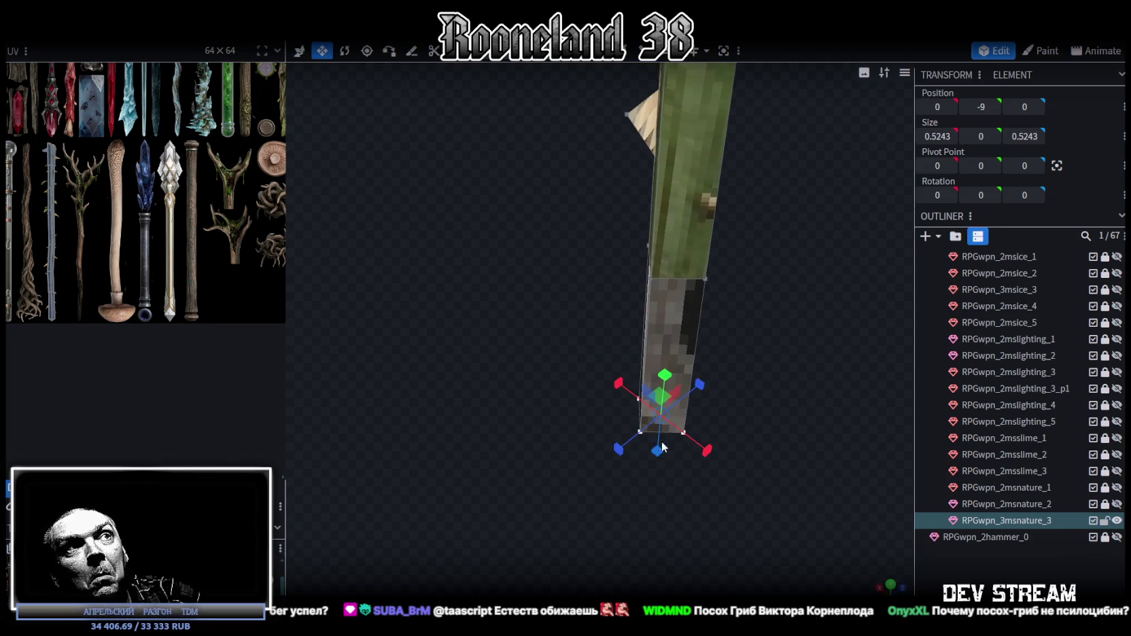
{"action": "mouse_move", "coordinate": [762, 466]}
{"action": "left_mouse_down"}
{"action": "mouse_move", "coordinate": [621, 487]}
{"action": "mouse_move", "coordinate": [660, 471]}
{"action": "mouse_move", "coordinate": [650, 456]}
{"action": "mouse_move", "coordinate": [590, 470]}
{"action": "mouse_move", "coordinate": [710, 460]}
{"action": "left_mouse_up"}
{"action": "mouse_move", "coordinate": [632, 420]}
{"action": "left_mouse_down"}
{"action": "mouse_move", "coordinate": [513, 462]}
{"action": "mouse_move", "coordinate": [621, 331]}
{"action": "left_mouse_up"}
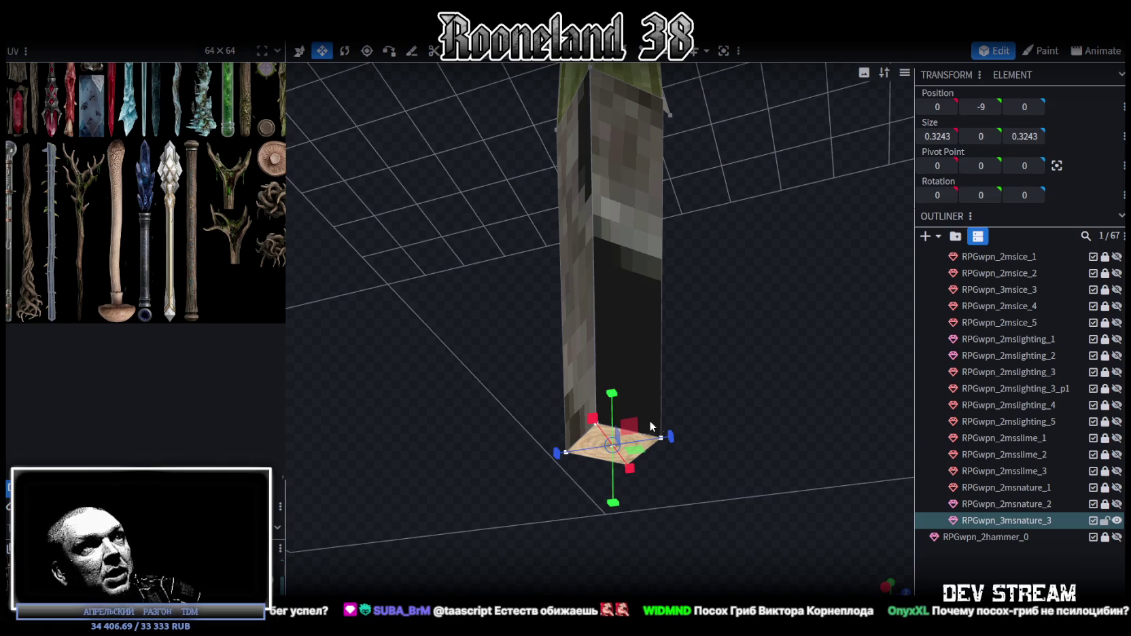
- Pull the bottom face's centre point down into a pointed tip
{"action": "key", "text": "v"}
{"action": "left_click", "coordinate": [613, 447]}
{"action": "left_click_drag", "start_coordinate": [613, 397], "coordinate": [612, 436]}
{"action": "mouse_move", "coordinate": [707, 293]}
{"action": "left_mouse_down"}
{"action": "mouse_move", "coordinate": [778, 463]}
{"action": "mouse_move", "coordinate": [737, 350]}
{"action": "left_mouse_up"}
{"action": "key", "text": "z"}
{"action": "key", "text": "z"}
{"action": "key", "text": "z"}
- Select the whole lower tip section, zoom out, and hide the original thorny staff
{"action": "left_click_drag", "start_coordinate": [716, 294], "coordinate": [565, 138]}
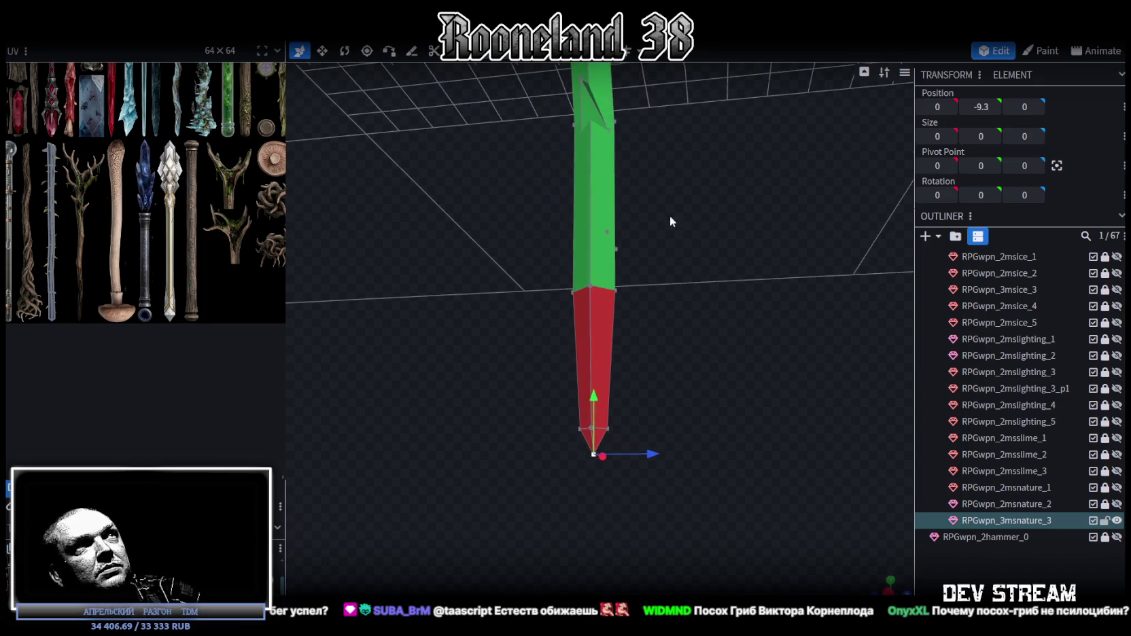
{"action": "key", "text": "ctrl+a"}
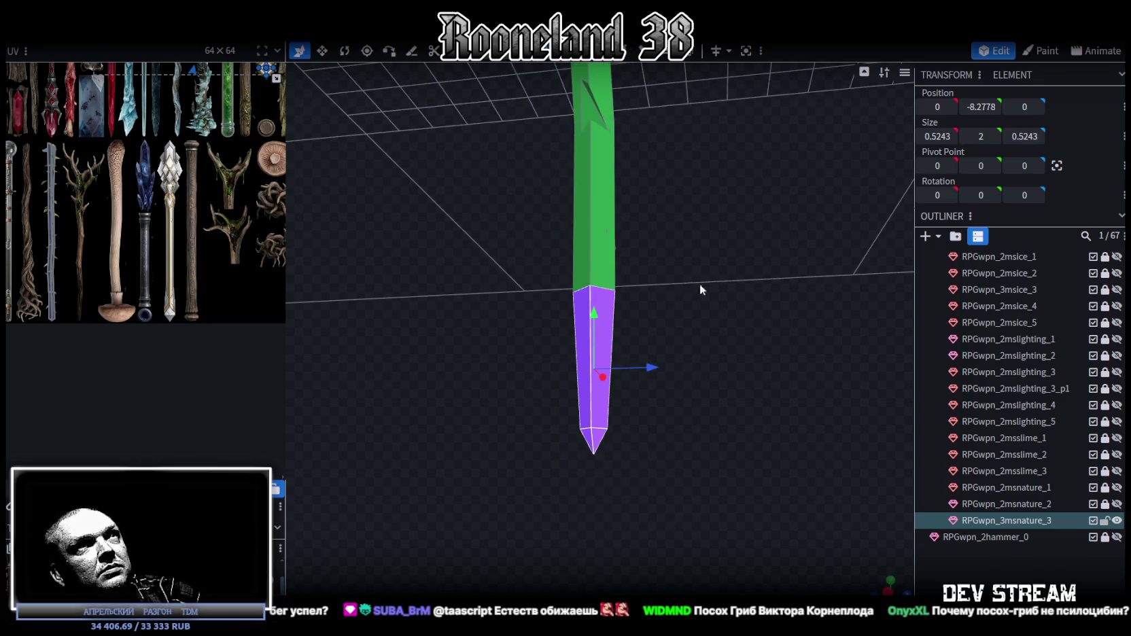
{"action": "mouse_move", "coordinate": [701, 284]}
{"action": "left_mouse_down"}
{"action": "mouse_move", "coordinate": [652, 328]}
{"action": "mouse_move", "coordinate": [816, 386]}
{"action": "left_mouse_up"}
{"action": "scroll", "coordinate": [654, 323], "scroll_direction": "down", "scroll_amount": 3}
{"action": "scroll", "coordinate": [697, 218], "scroll_direction": "down", "scroll_amount": 3}
{"action": "left_click", "coordinate": [1117, 520]}
{"action": "left_click", "coordinate": [1117, 520]}
{"action": "left_click", "coordinate": [1117, 521]}
{"action": "left_click", "coordinate": [1117, 487]}
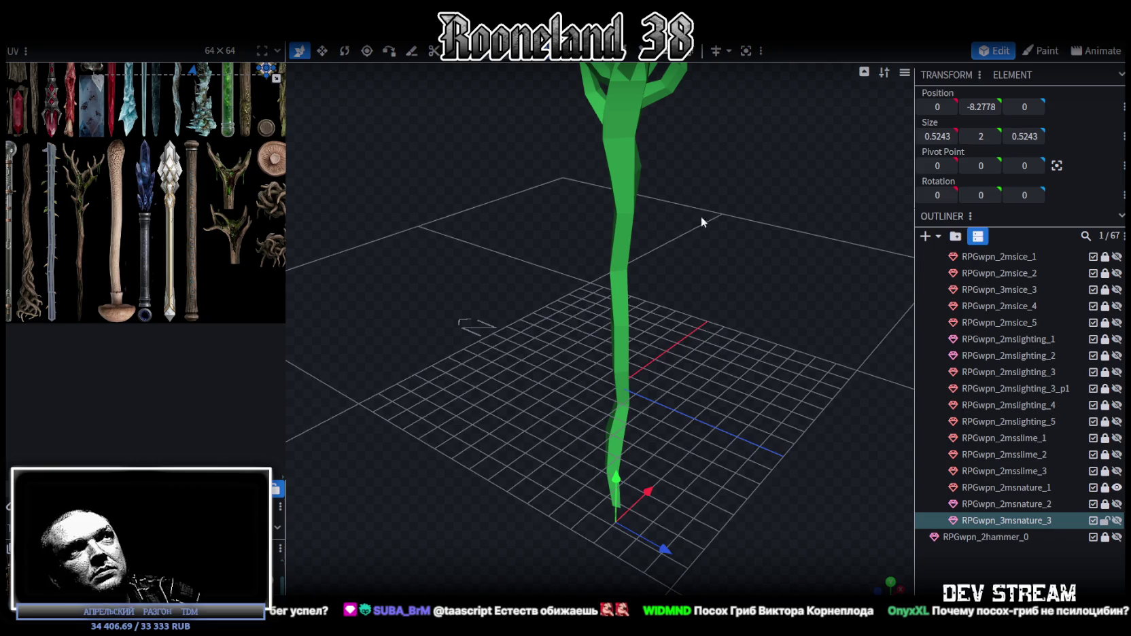
{"action": "mouse_move", "coordinate": [701, 216]}
{"action": "left_mouse_down"}
{"action": "mouse_move", "coordinate": [730, 326]}
{"action": "mouse_move", "coordinate": [530, 335]}
{"action": "mouse_move", "coordinate": [730, 269]}
{"action": "mouse_move", "coordinate": [542, 245]}
{"action": "mouse_move", "coordinate": [740, 221]}
{"action": "mouse_move", "coordinate": [862, 268]}
{"action": "left_mouse_up"}
{"action": "scroll", "coordinate": [539, 231], "scroll_direction": "up", "scroll_amount": 2}
{"action": "scroll", "coordinate": [537, 218], "scroll_direction": "up", "scroll_amount": 2}
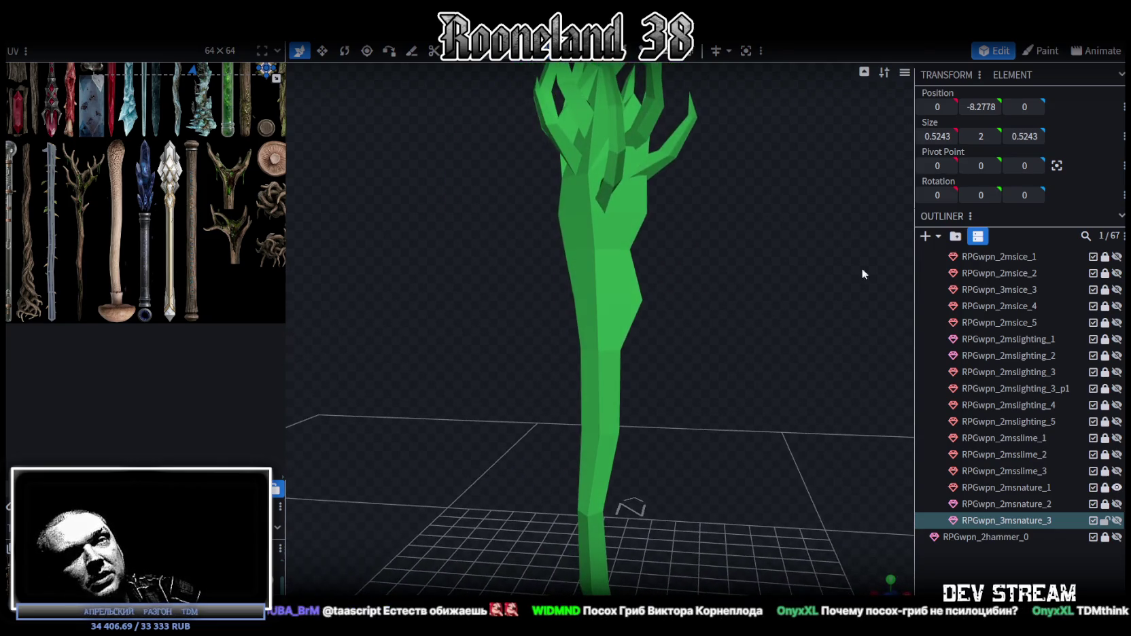
{"action": "left_click", "coordinate": [1117, 487]}
{"action": "left_click", "coordinate": [1118, 521]}
{"action": "mouse_move", "coordinate": [897, 471]}
{"action": "left_mouse_down"}
{"action": "mouse_move", "coordinate": [736, 244]}
{"action": "mouse_move", "coordinate": [764, 329]}
{"action": "mouse_move", "coordinate": [733, 393]}
{"action": "mouse_move", "coordinate": [687, 381]}
{"action": "left_mouse_up"}
{"action": "scroll", "coordinate": [635, 540], "scroll_direction": "up", "scroll_amount": 3}
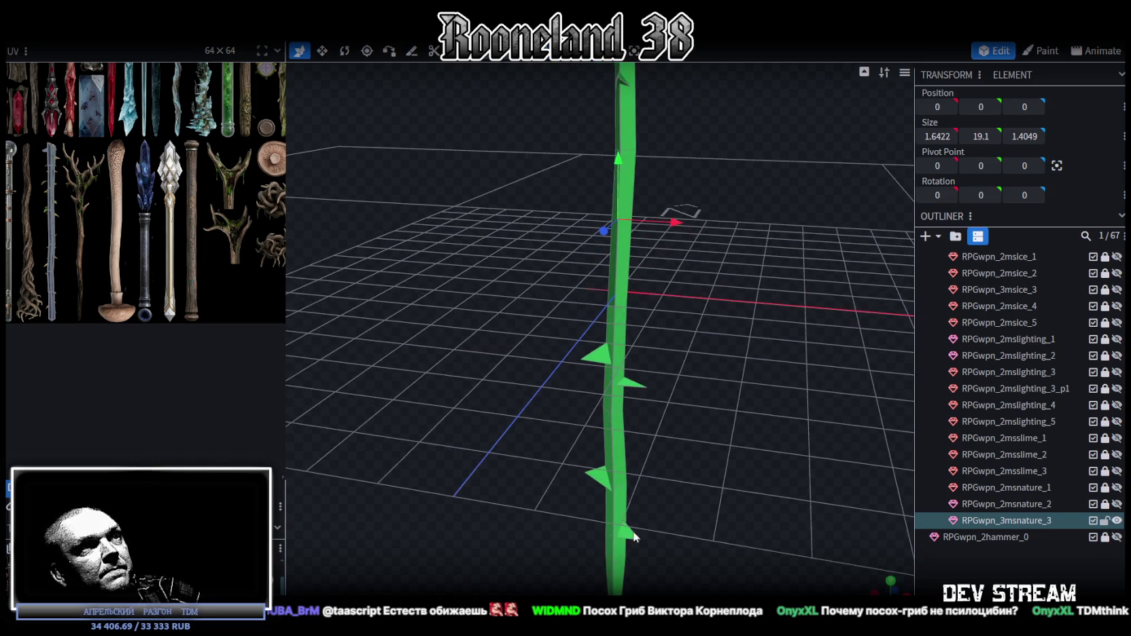
- Select all eight thorns along the staff and delete them
{"action": "left_click", "coordinate": [636, 539]}
{"action": "left_click", "coordinate": [599, 480]}
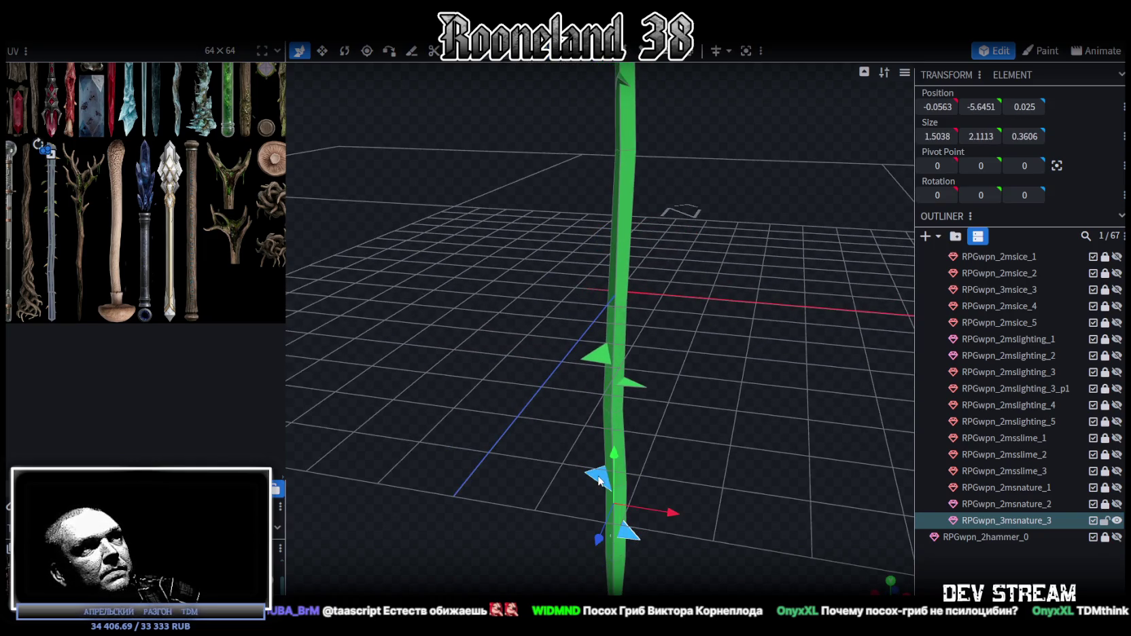
{"action": "left_click", "coordinate": [631, 389]}
{"action": "left_click_drag", "start_coordinate": [699, 481], "coordinate": [642, 226]}
{"action": "left_click", "coordinate": [597, 234]}
{"action": "left_click", "coordinate": [582, 232], "text": "shift"}
{"action": "left_click", "coordinate": [591, 137], "text": "shift"}
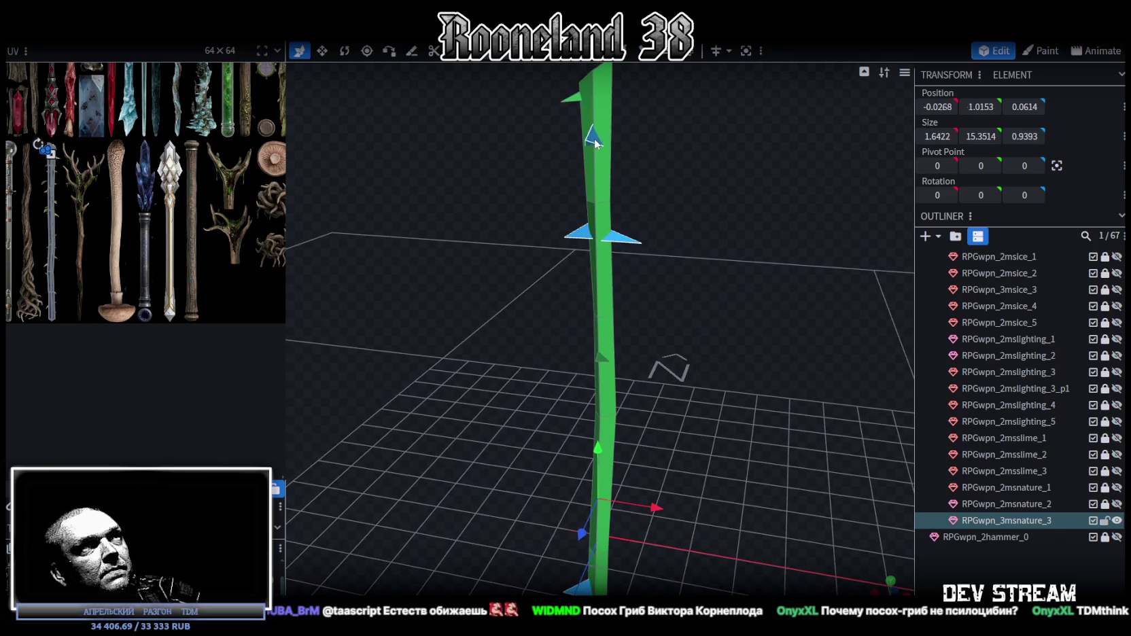
{"action": "left_click", "coordinate": [575, 102], "text": "shift"}
{"action": "mouse_move", "coordinate": [729, 184]}
{"action": "left_mouse_down"}
{"action": "mouse_move", "coordinate": [477, 200]}
{"action": "mouse_move", "coordinate": [502, 180]}
{"action": "mouse_move", "coordinate": [631, 221]}
{"action": "mouse_move", "coordinate": [574, 336]}
{"action": "left_mouse_up"}
{"action": "left_click", "coordinate": [538, 332], "text": "shift"}
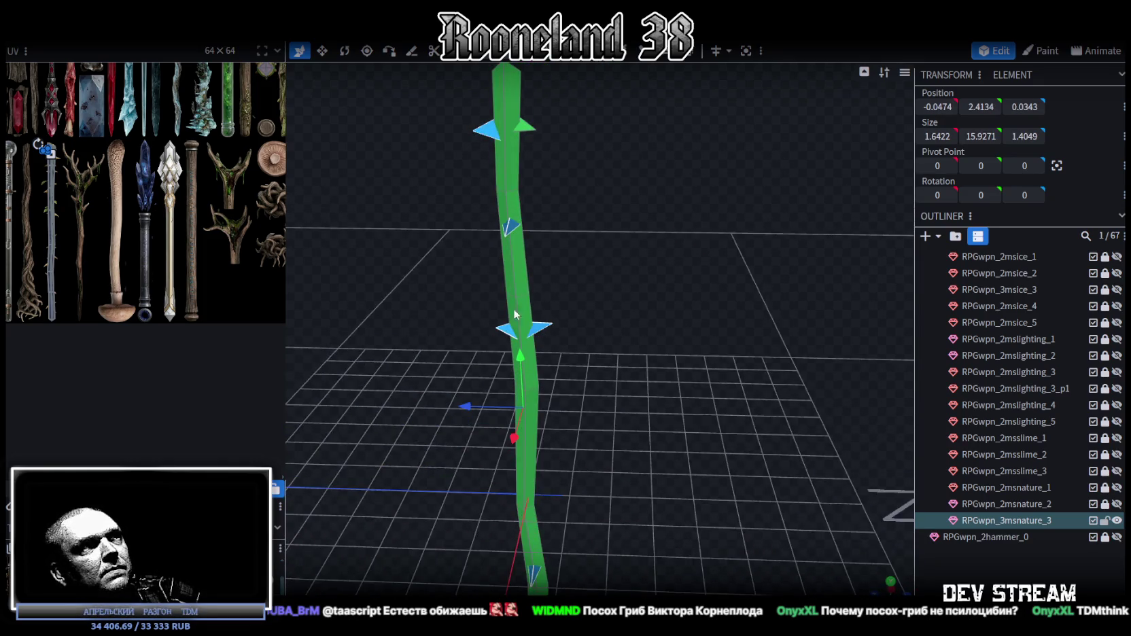
{"action": "mouse_move", "coordinate": [535, 185]}
{"action": "left_mouse_down"}
{"action": "mouse_move", "coordinate": [618, 384]}
{"action": "mouse_move", "coordinate": [536, 342]}
{"action": "mouse_move", "coordinate": [557, 339]}
{"action": "left_mouse_up"}
{"action": "key", "text": "Delete"}
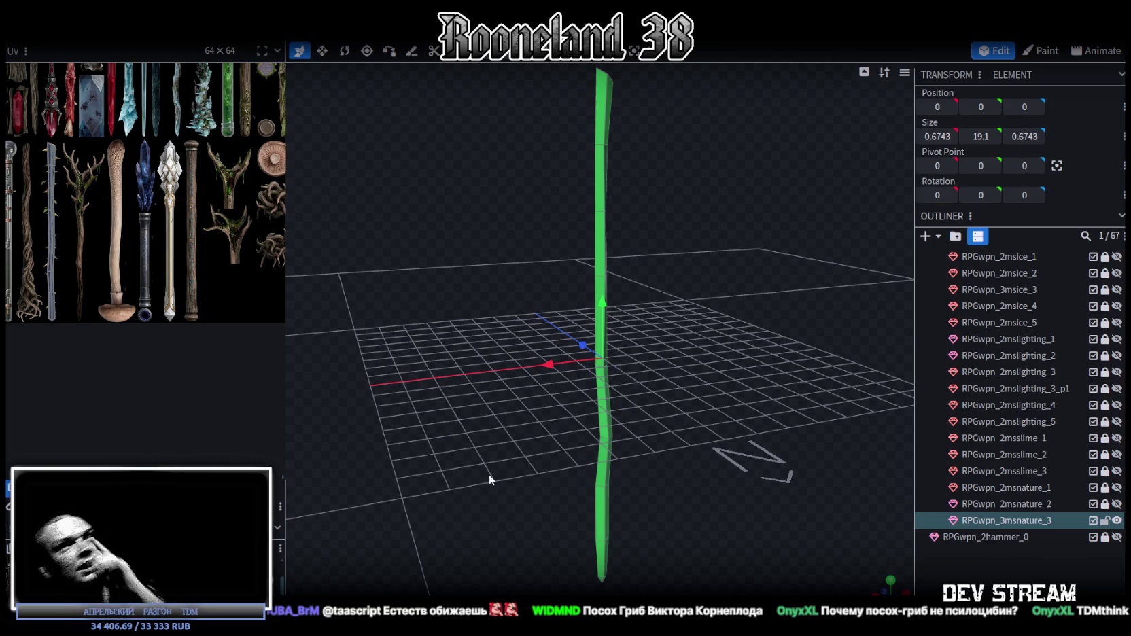
- Select the staff mesh, switch to edge mode, and pick the ring just above the tip
{"action": "mouse_move", "coordinate": [815, 274]}
{"action": "left_mouse_down"}
{"action": "mouse_move", "coordinate": [691, 261]}
{"action": "mouse_move", "coordinate": [616, 147]}
{"action": "mouse_move", "coordinate": [630, 133]}
{"action": "left_mouse_up"}
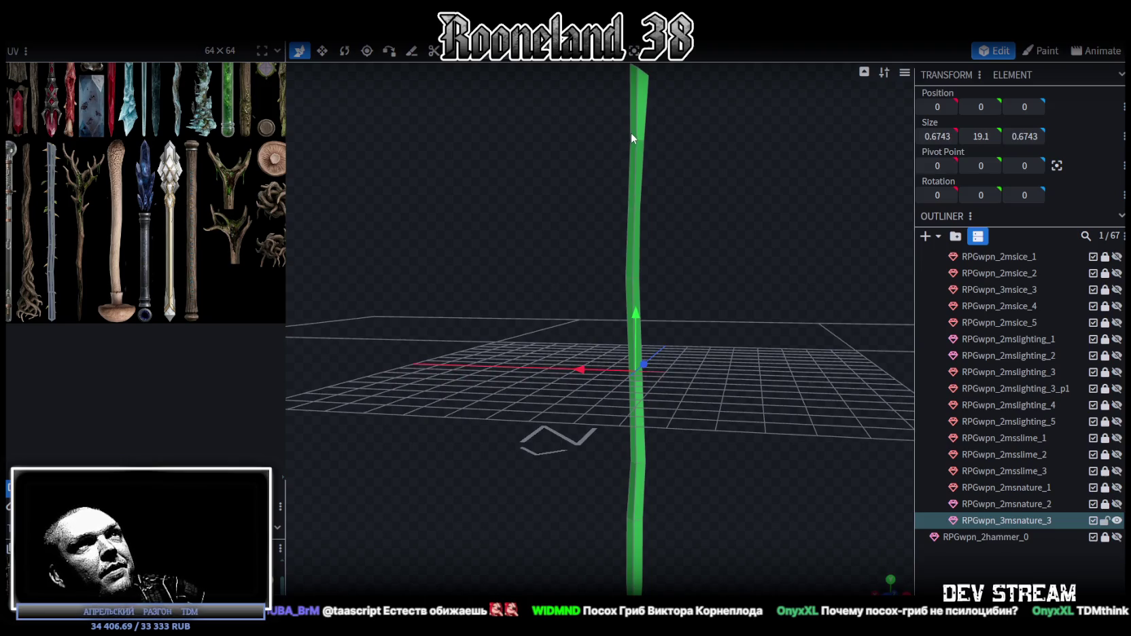
{"action": "left_click", "coordinate": [630, 132]}
{"action": "mouse_move", "coordinate": [639, 202]}
{"action": "left_mouse_down"}
{"action": "mouse_move", "coordinate": [691, 264]}
{"action": "mouse_move", "coordinate": [710, 320]}
{"action": "mouse_move", "coordinate": [721, 317]}
{"action": "mouse_move", "coordinate": [718, 340]}
{"action": "left_mouse_up"}
{"action": "mouse_move", "coordinate": [720, 421]}
{"action": "left_mouse_down"}
{"action": "mouse_move", "coordinate": [703, 413]}
{"action": "mouse_move", "coordinate": [742, 444]}
{"action": "mouse_move", "coordinate": [641, 391]}
{"action": "mouse_move", "coordinate": [684, 375]}
{"action": "mouse_move", "coordinate": [675, 386]}
{"action": "mouse_move", "coordinate": [663, 367]}
{"action": "left_mouse_up"}
{"action": "mouse_move", "coordinate": [555, 312]}
{"action": "left_mouse_down"}
{"action": "mouse_move", "coordinate": [648, 281]}
{"action": "mouse_move", "coordinate": [632, 270]}
{"action": "mouse_move", "coordinate": [650, 356]}
{"action": "left_mouse_up"}
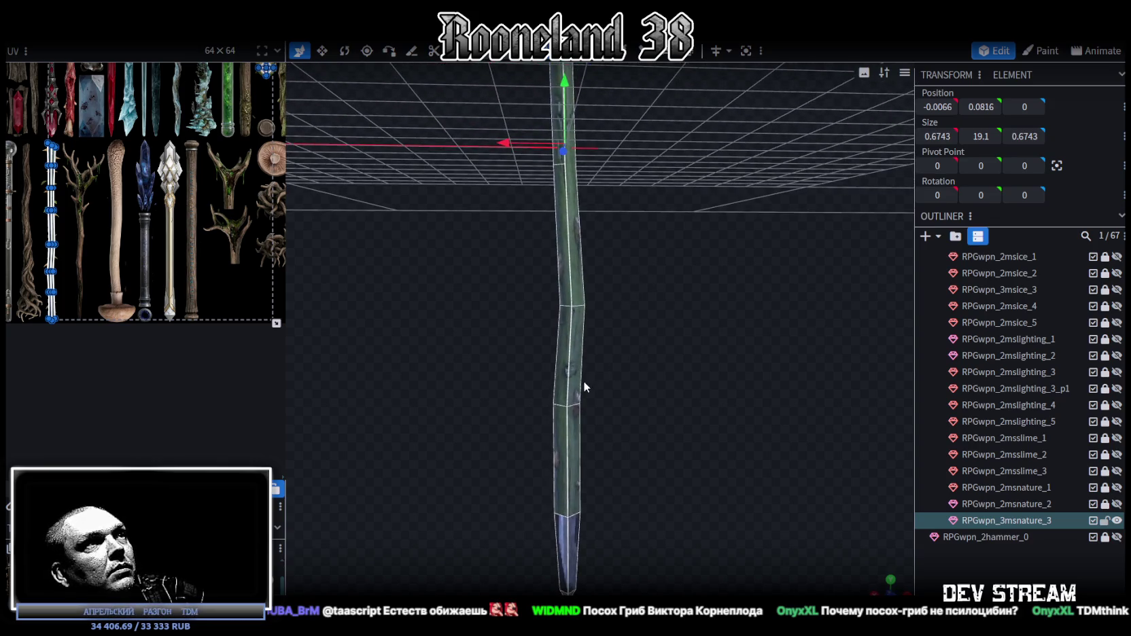
{"action": "key", "text": "3"}
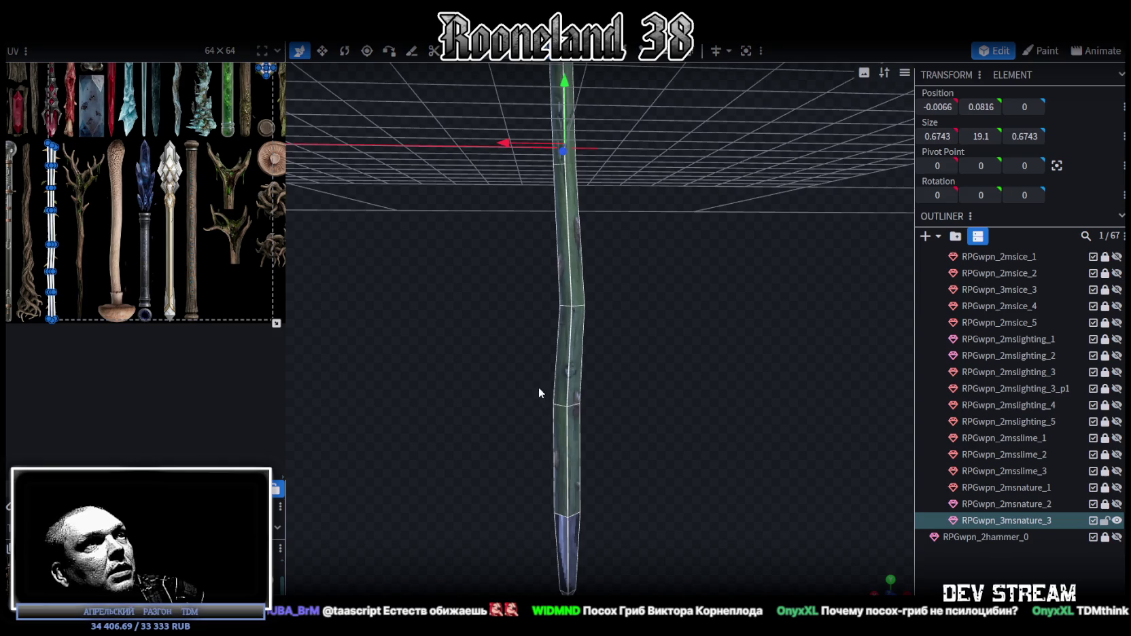
{"action": "left_click", "coordinate": [559, 389]}
{"action": "mouse_move", "coordinate": [645, 413]}
{"action": "left_mouse_down"}
{"action": "mouse_move", "coordinate": [580, 469]}
{"action": "mouse_move", "coordinate": [683, 413]}
{"action": "mouse_move", "coordinate": [689, 479]}
{"action": "mouse_move", "coordinate": [697, 376]}
{"action": "mouse_move", "coordinate": [755, 465]}
{"action": "mouse_move", "coordinate": [723, 397]}
{"action": "left_mouse_up"}
{"action": "key", "text": "s"}
{"action": "key", "text": "ctrl+z"}
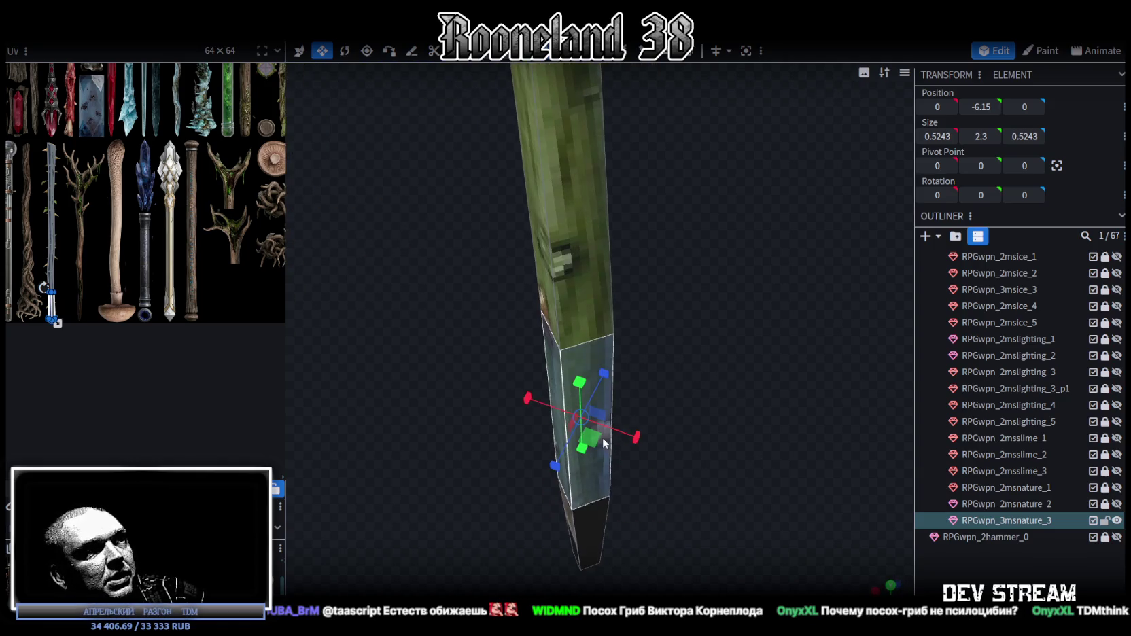
- Narrow the section above the tip to 0.3243 and the tip to 0.1243, then view from front
{"action": "mouse_move", "coordinate": [604, 444]}
{"action": "left_mouse_down"}
{"action": "mouse_move", "coordinate": [593, 435]}
{"action": "mouse_move", "coordinate": [722, 412]}
{"action": "mouse_move", "coordinate": [569, 357]}
{"action": "mouse_move", "coordinate": [686, 350]}
{"action": "mouse_move", "coordinate": [657, 374]}
{"action": "mouse_move", "coordinate": [674, 332]}
{"action": "mouse_move", "coordinate": [693, 345]}
{"action": "mouse_move", "coordinate": [660, 406]}
{"action": "left_mouse_up"}
{"action": "left_click", "coordinate": [650, 343]}
{"action": "mouse_move", "coordinate": [652, 354]}
{"action": "left_mouse_down"}
{"action": "mouse_move", "coordinate": [781, 497]}
{"action": "mouse_move", "coordinate": [771, 431]}
{"action": "left_mouse_up"}
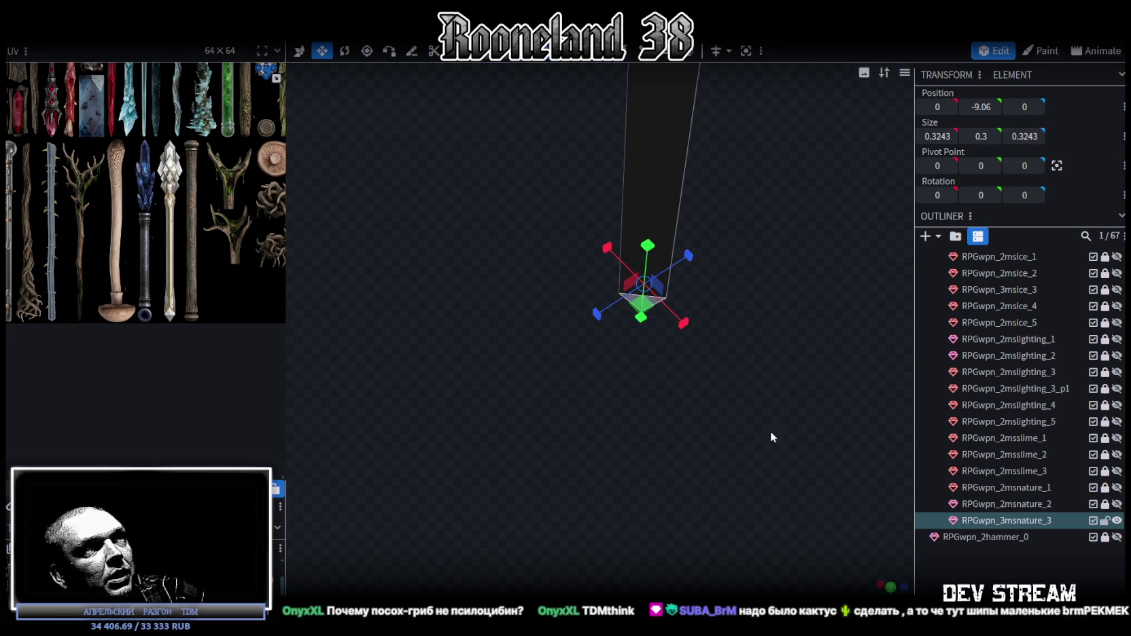
{"action": "mouse_move", "coordinate": [649, 409]}
{"action": "left_mouse_down"}
{"action": "mouse_move", "coordinate": [591, 302]}
{"action": "mouse_move", "coordinate": [664, 296]}
{"action": "mouse_move", "coordinate": [502, 334]}
{"action": "mouse_move", "coordinate": [692, 349]}
{"action": "mouse_move", "coordinate": [676, 373]}
{"action": "mouse_move", "coordinate": [689, 360]}
{"action": "mouse_move", "coordinate": [700, 382]}
{"action": "mouse_move", "coordinate": [539, 383]}
{"action": "mouse_move", "coordinate": [884, 562]}
{"action": "left_mouse_up"}
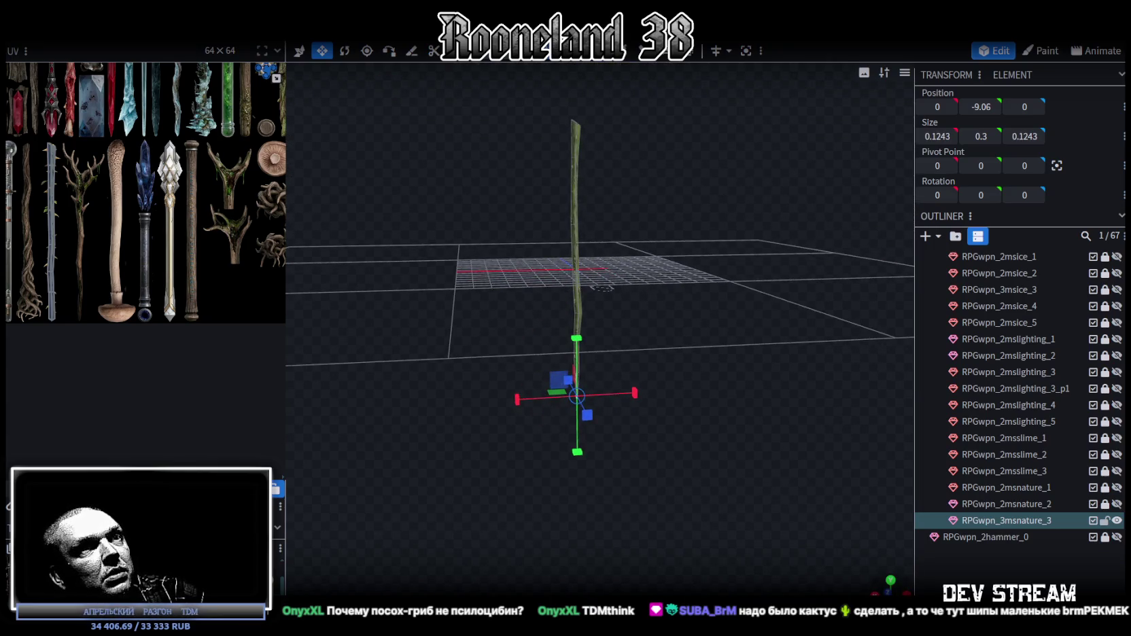
{"action": "key", "text": "KP_1"}
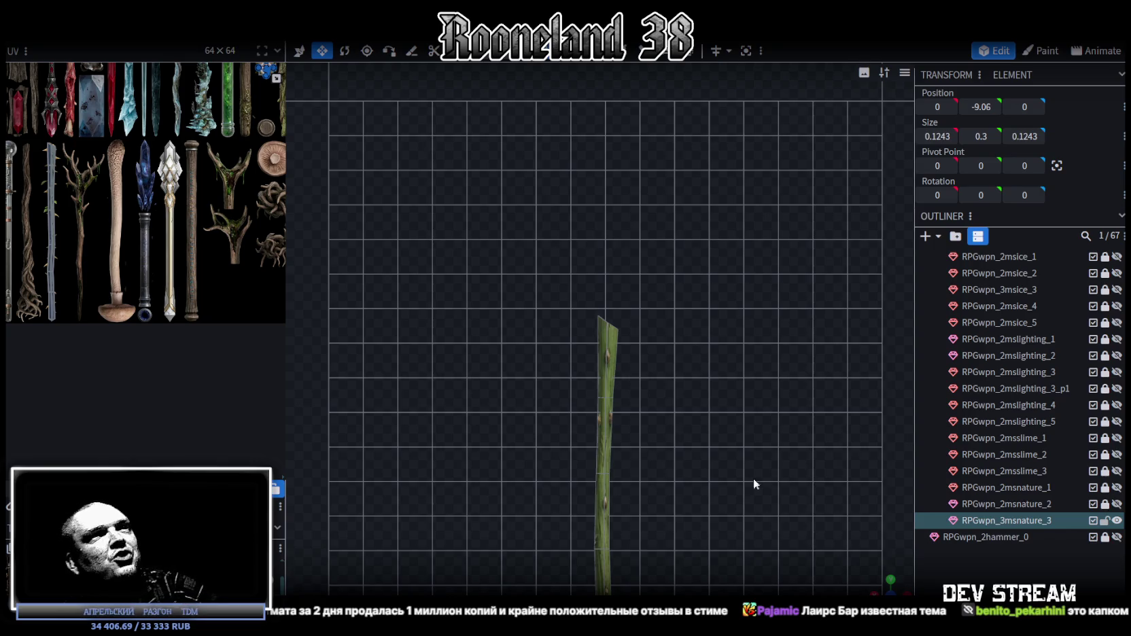
- Select the whole staff mesh and raise it by about 3 units
{"action": "scroll", "coordinate": [661, 221], "scroll_direction": "down", "scroll_amount": 2}
{"action": "scroll", "coordinate": [656, 331], "scroll_direction": "down", "scroll_amount": 4}
{"action": "mouse_move", "coordinate": [881, 590]}
{"action": "left_mouse_down"}
{"action": "mouse_move", "coordinate": [696, 536]}
{"action": "mouse_move", "coordinate": [655, 462]}
{"action": "mouse_move", "coordinate": [678, 407]}
{"action": "mouse_move", "coordinate": [755, 355]}
{"action": "mouse_move", "coordinate": [740, 397]}
{"action": "mouse_move", "coordinate": [768, 470]}
{"action": "mouse_move", "coordinate": [783, 392]}
{"action": "mouse_move", "coordinate": [761, 387]}
{"action": "left_mouse_up"}
{"action": "key", "text": "ctrl+a"}
{"action": "key", "text": "v"}
{"action": "left_click_drag", "start_coordinate": [620, 304], "coordinate": [622, 259]}
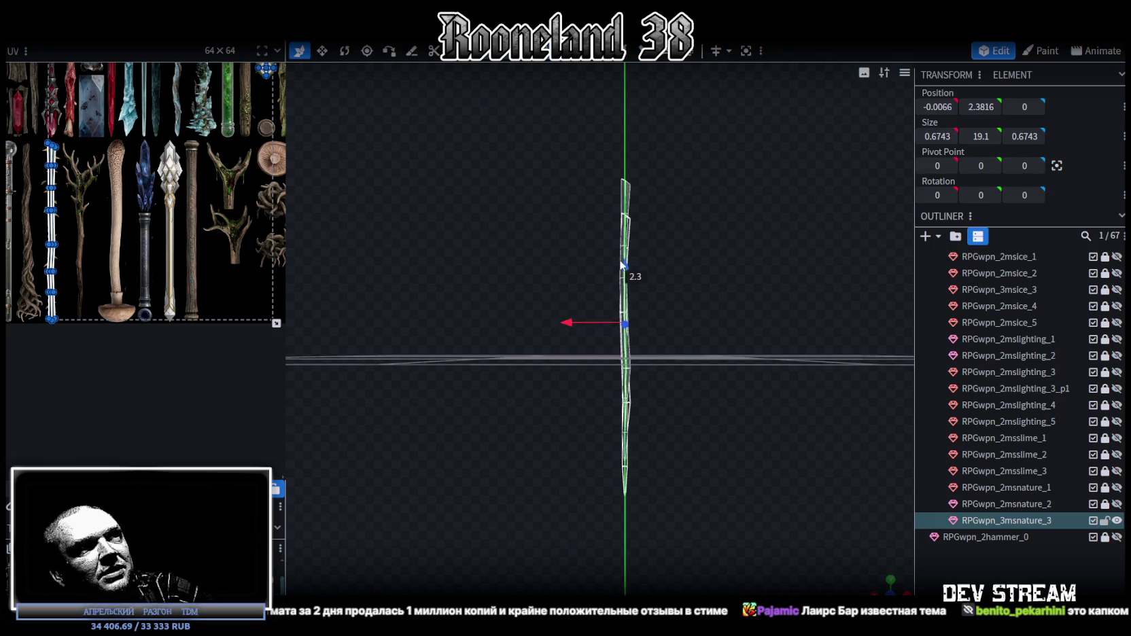
- Nudge the staff 0.1 along X and 0.1 down to 0.0934, 3.0816, 0
{"action": "mouse_move", "coordinate": [761, 323]}
{"action": "left_mouse_down"}
{"action": "mouse_move", "coordinate": [718, 386]}
{"action": "mouse_move", "coordinate": [763, 338]}
{"action": "mouse_move", "coordinate": [708, 356]}
{"action": "mouse_move", "coordinate": [729, 345]}
{"action": "left_mouse_up"}
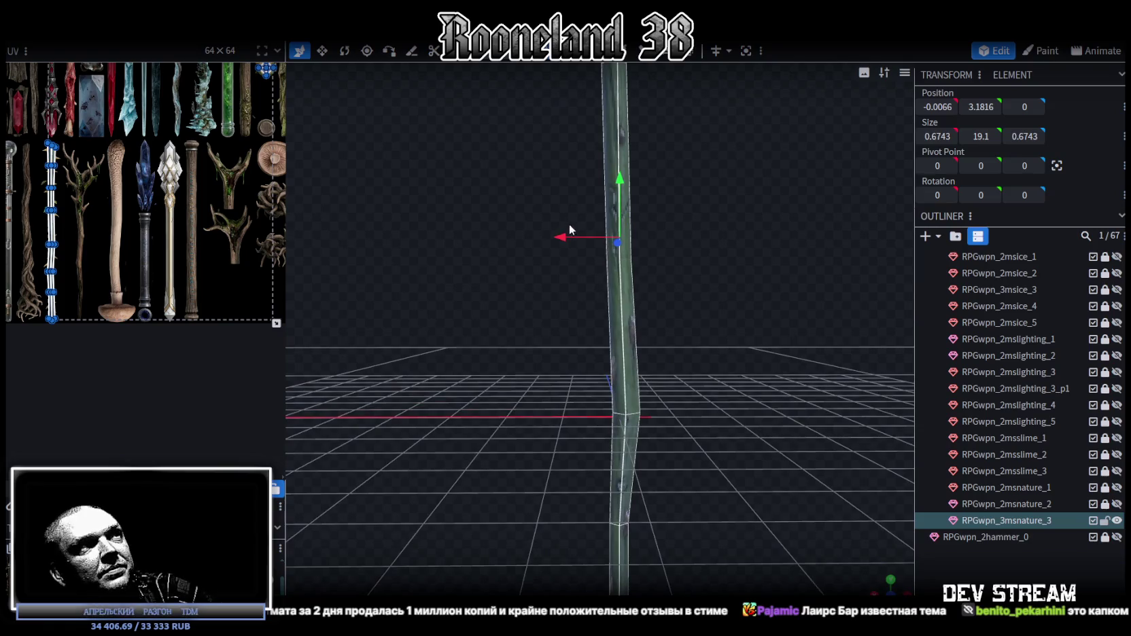
{"action": "left_click_drag", "start_coordinate": [557, 238], "coordinate": [552, 238]}
{"action": "left_click_drag", "start_coordinate": [614, 178], "coordinate": [612, 189]}
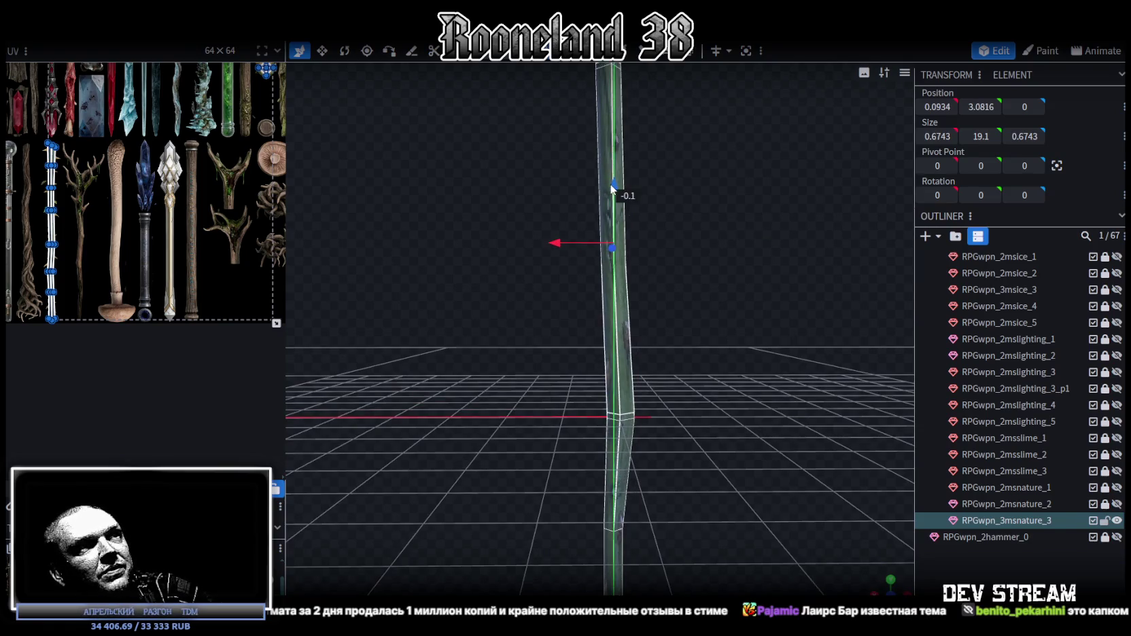
{"action": "left_click_drag", "start_coordinate": [736, 367], "coordinate": [740, 418]}
{"action": "left_click_drag", "start_coordinate": [646, 369], "coordinate": [689, 353]}
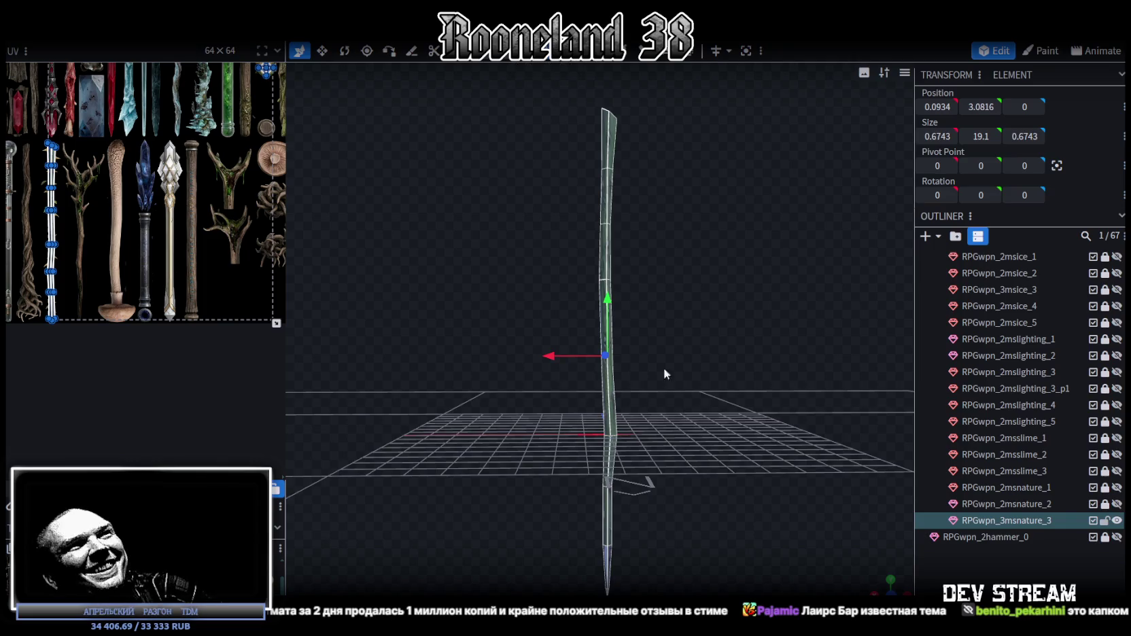
{"action": "left_click_drag", "start_coordinate": [664, 367], "coordinate": [675, 473]}
{"action": "mouse_move", "coordinate": [548, 553]}
{"action": "left_mouse_down"}
{"action": "mouse_move", "coordinate": [677, 143]}
{"action": "mouse_move", "coordinate": [698, 261]}
{"action": "left_mouse_up"}
{"action": "left_click", "coordinate": [890, 591]}
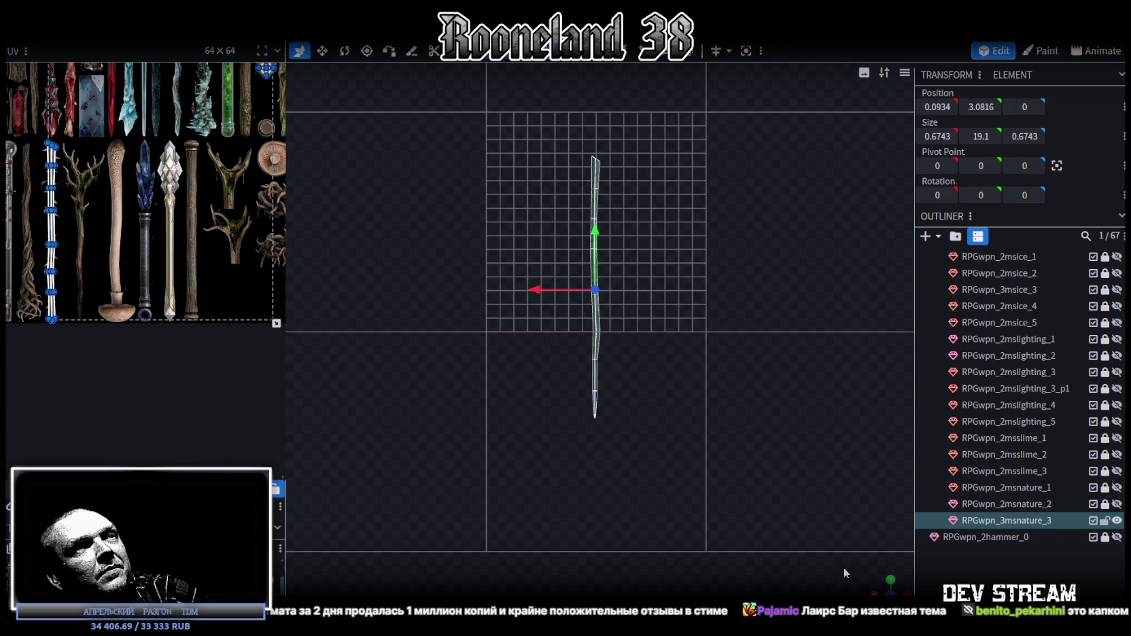
- Move the staff's UV strip onto the brown branch staff in the texture
{"action": "scroll", "coordinate": [574, 436], "scroll_direction": "down", "scroll_amount": 3}
{"action": "scroll", "coordinate": [568, 433], "scroll_direction": "up", "scroll_amount": 4}
{"action": "scroll", "coordinate": [568, 433], "scroll_direction": "up", "scroll_amount": 2}
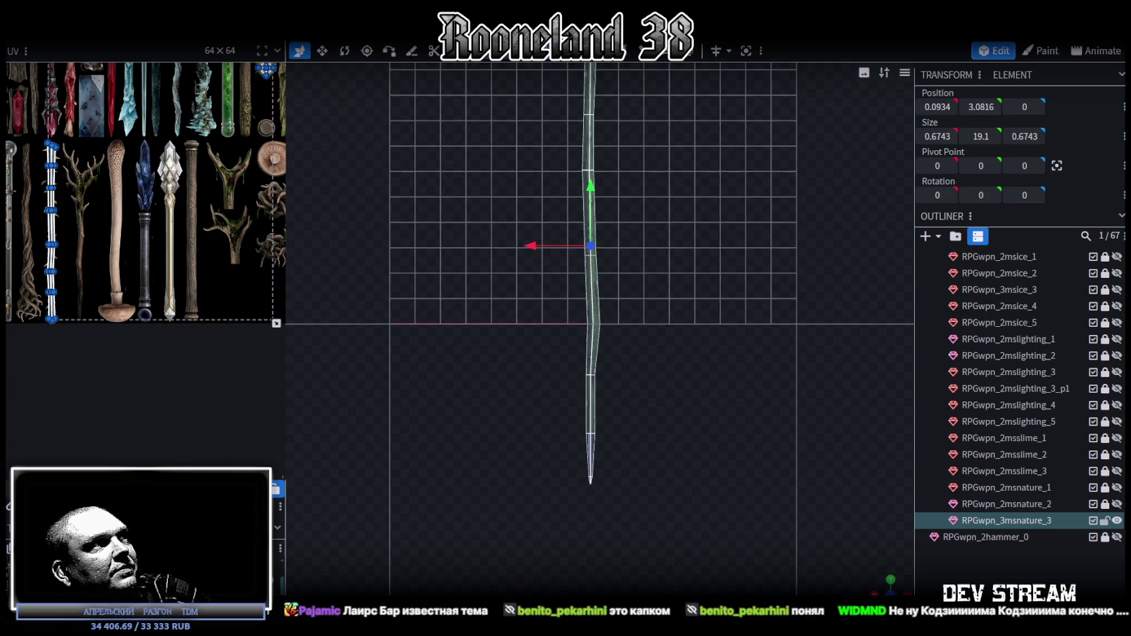
{"action": "scroll", "coordinate": [192, 311], "scroll_direction": "up", "scroll_amount": 2}
{"action": "scroll", "coordinate": [184, 214], "scroll_direction": "up", "scroll_amount": 2}
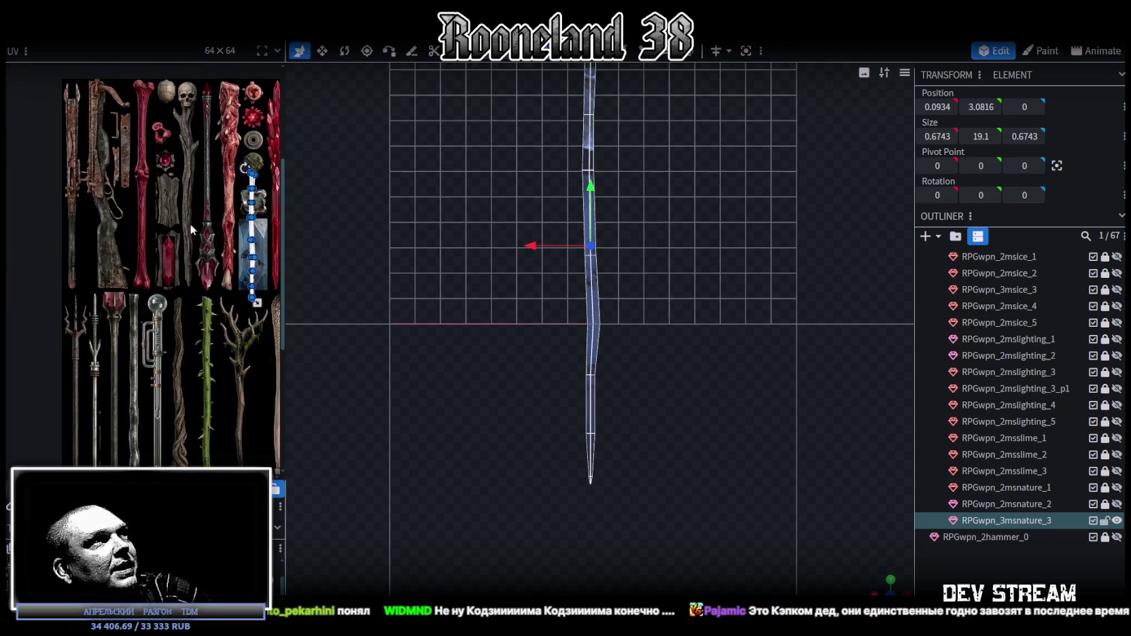
{"action": "scroll", "coordinate": [118, 149], "scroll_direction": "down", "scroll_amount": 1}
{"action": "left_click_drag", "start_coordinate": [158, 117], "coordinate": [149, 369]}
{"action": "scroll", "coordinate": [147, 249], "scroll_direction": "up", "scroll_amount": 2}
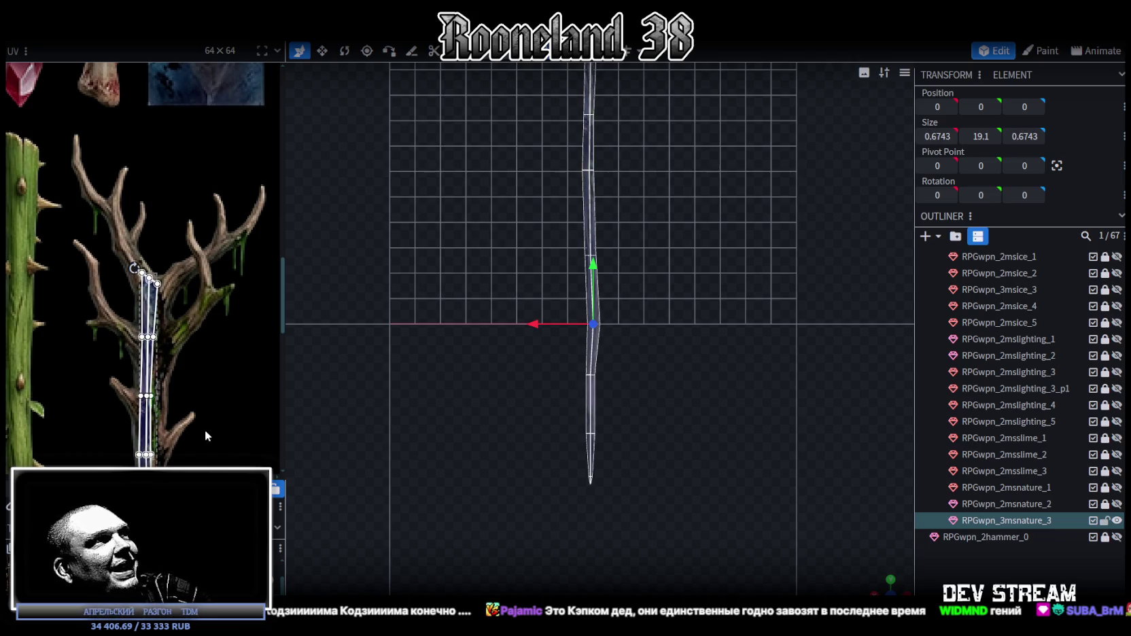
{"action": "scroll", "coordinate": [206, 408], "scroll_direction": "up", "scroll_amount": 2}
- Stretch the UV strip down the branch, making it taller and wider along its length
{"action": "middle_click_drag", "start_coordinate": [206, 357], "coordinate": [153, 131]}
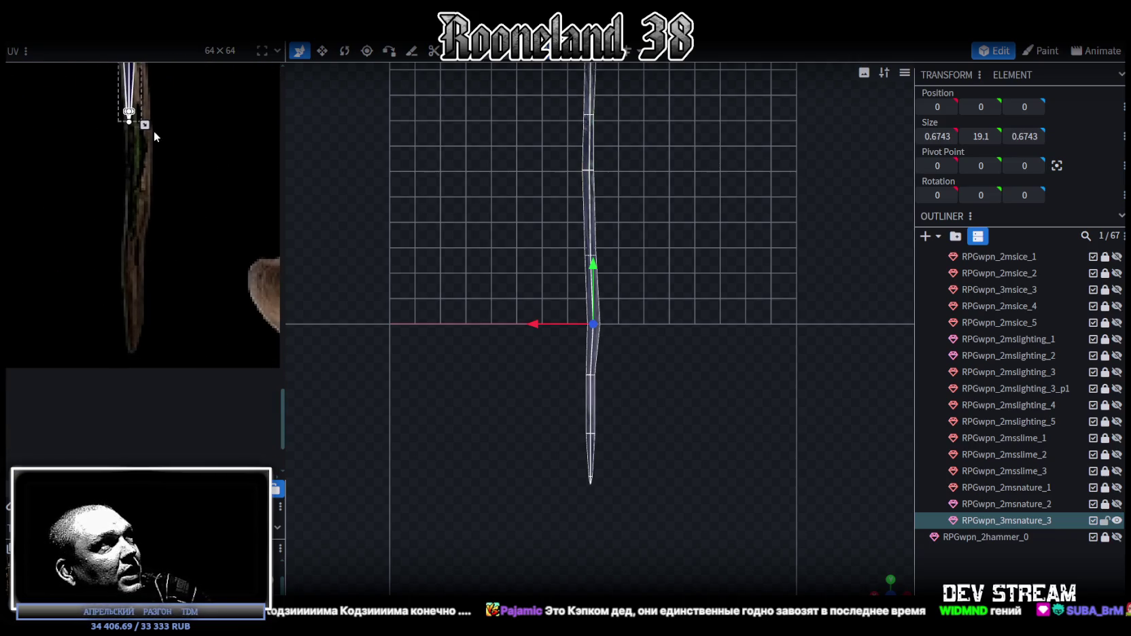
{"action": "left_click_drag", "start_coordinate": [144, 125], "coordinate": [153, 250]}
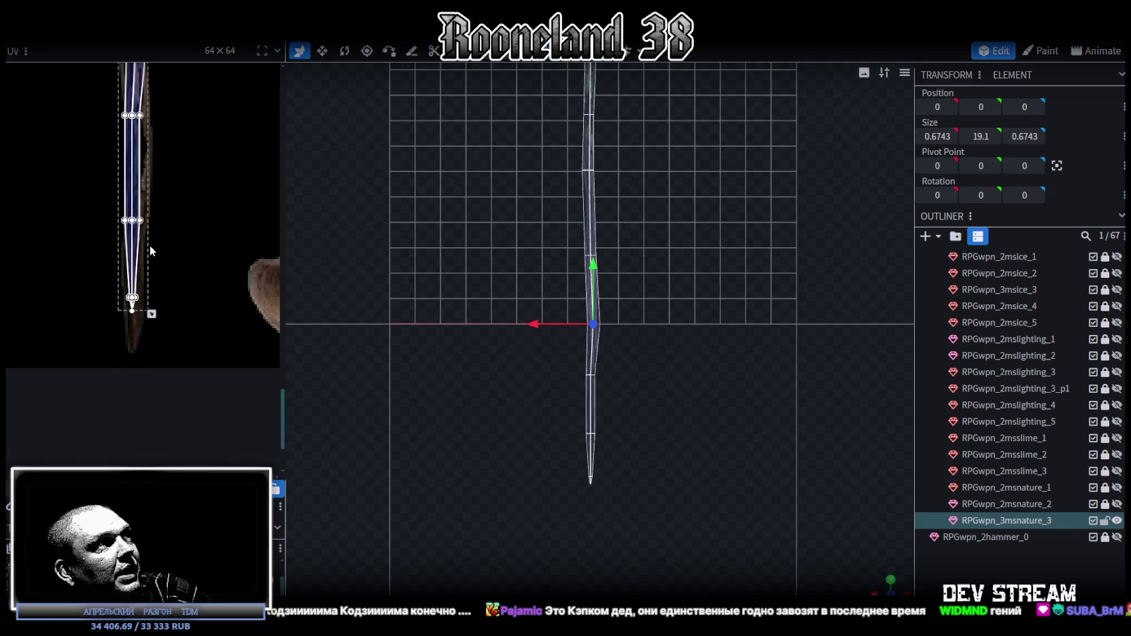
{"action": "middle_click_drag", "start_coordinate": [161, 300], "coordinate": [231, 281]}
{"action": "scroll", "coordinate": [210, 269], "scroll_direction": "up", "scroll_amount": 2}
{"action": "left_click_drag", "start_coordinate": [201, 254], "coordinate": [210, 331]}
{"action": "scroll", "coordinate": [207, 269], "scroll_direction": "down", "scroll_amount": 2}
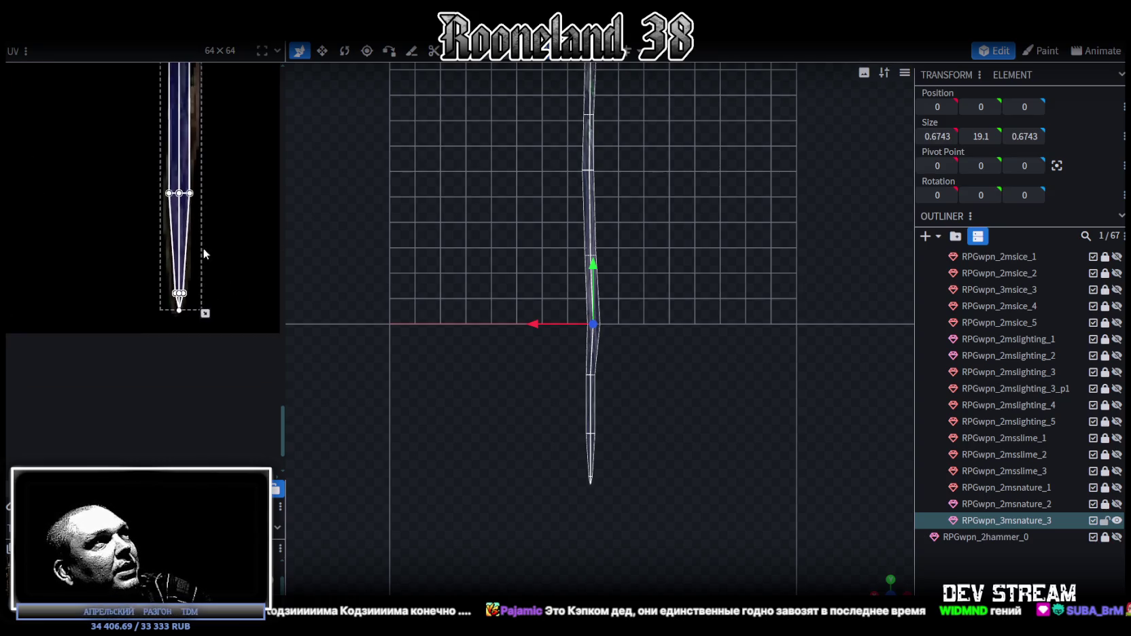
{"action": "scroll", "coordinate": [155, 219], "scroll_direction": "up", "scroll_amount": 2}
{"action": "scroll", "coordinate": [129, 197], "scroll_direction": "down", "scroll_amount": 1}
{"action": "left_click_drag", "start_coordinate": [107, 197], "coordinate": [219, 248]}
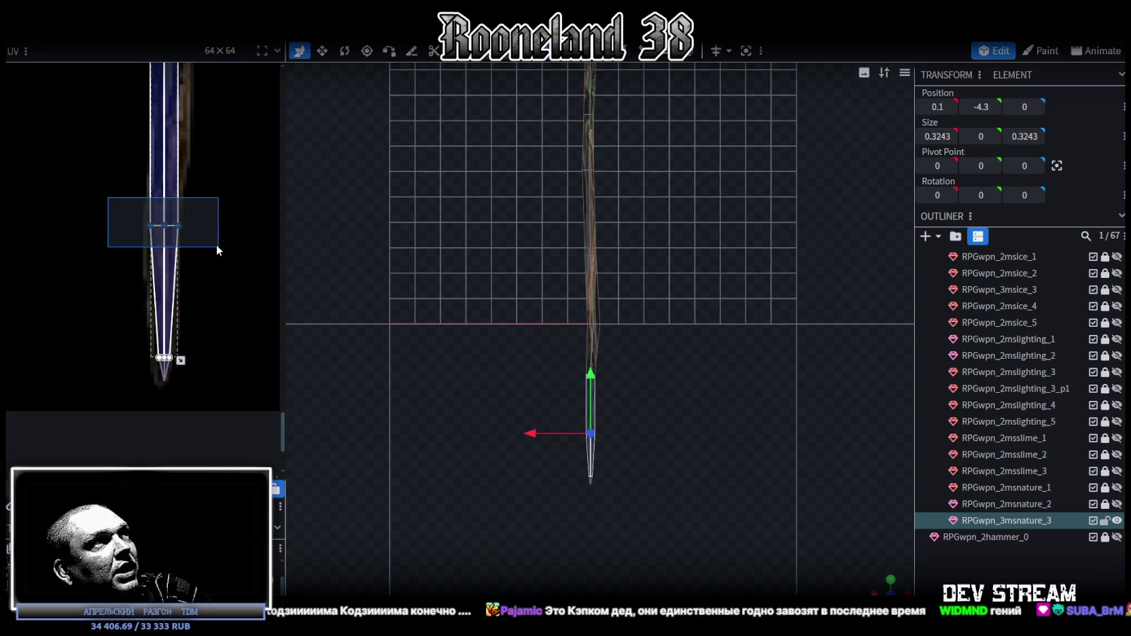
- Shift the strip's lower UV vertices and tip left onto the branch
{"action": "scroll", "coordinate": [112, 292], "scroll_direction": "up", "scroll_amount": 2}
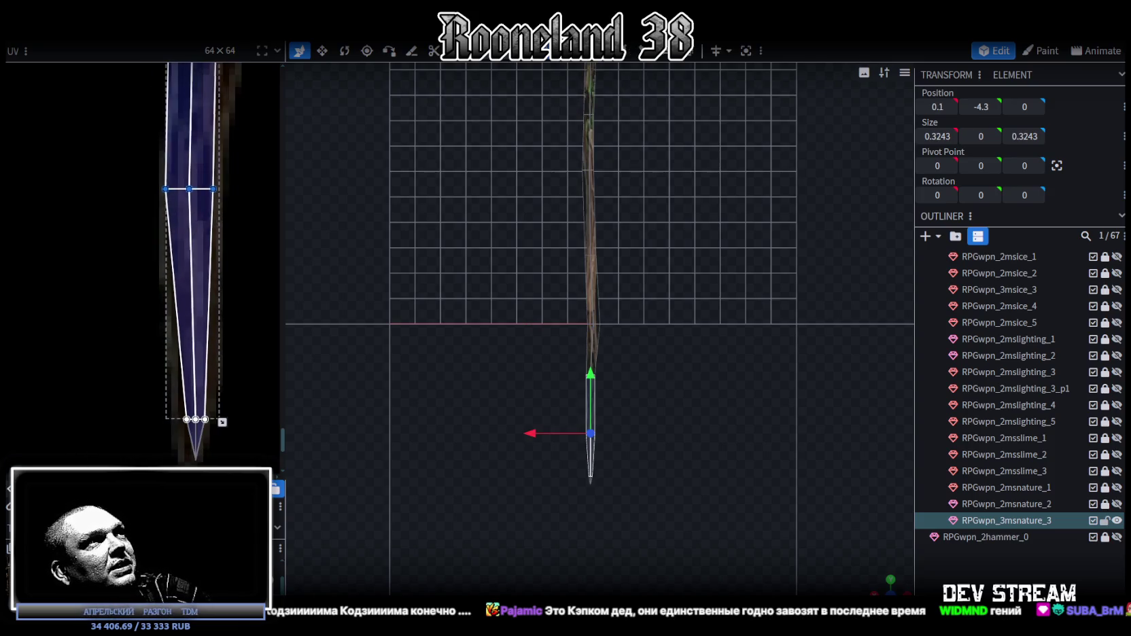
{"action": "middle_click_drag", "start_coordinate": [143, 383], "coordinate": [119, 299]}
{"action": "left_click_drag", "start_coordinate": [118, 299], "coordinate": [196, 378]}
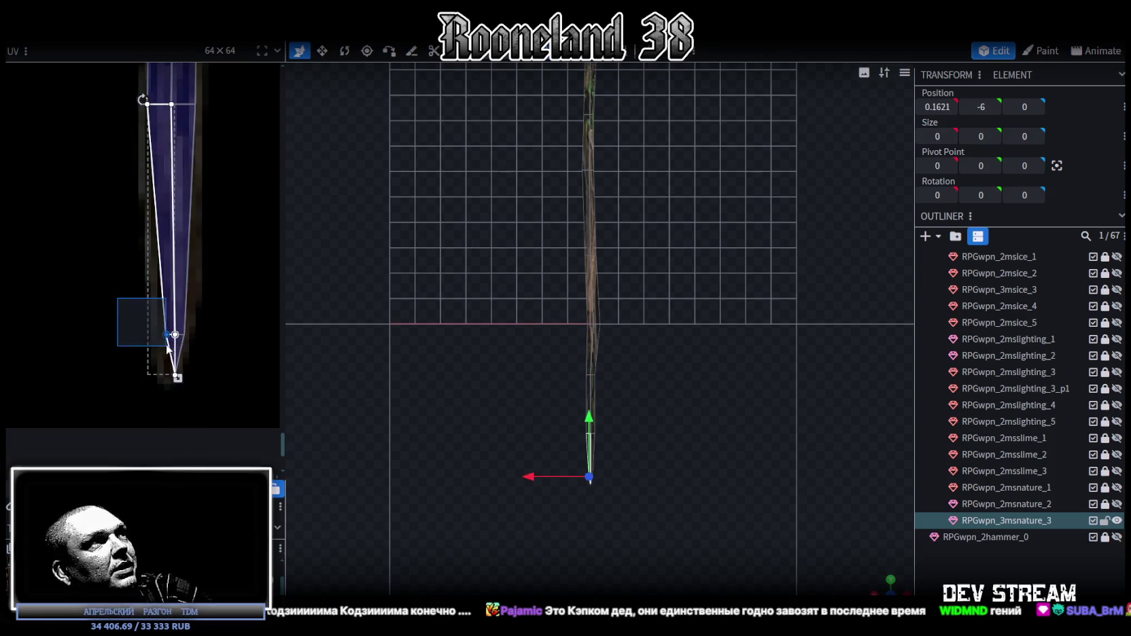
{"action": "left_click_drag", "start_coordinate": [176, 334], "coordinate": [174, 325]}
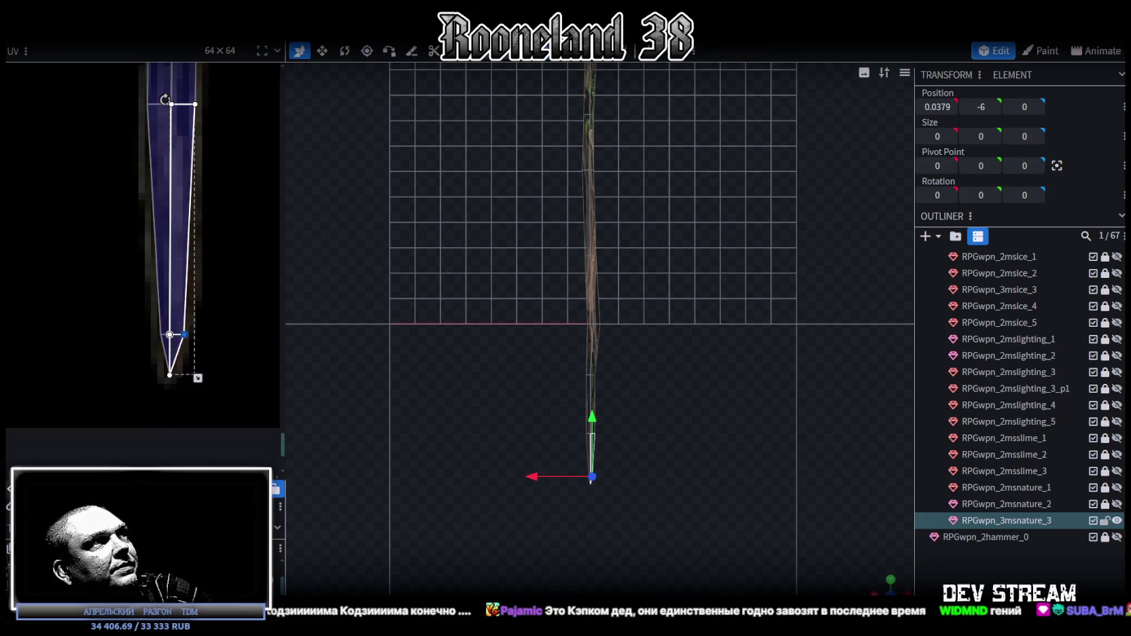
{"action": "mouse_move", "coordinate": [122, 300]}
{"action": "left_mouse_down"}
{"action": "mouse_move", "coordinate": [164, 342]}
{"action": "mouse_move", "coordinate": [154, 334]}
{"action": "left_mouse_up"}
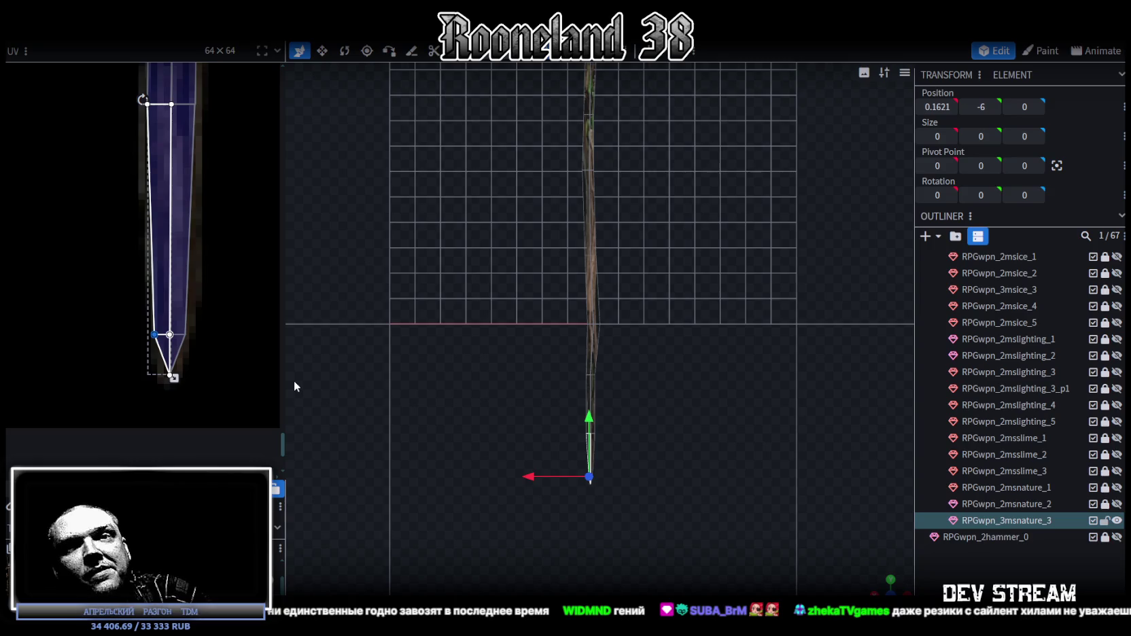
{"action": "scroll", "coordinate": [226, 360], "scroll_direction": "up", "scroll_amount": 2}
{"action": "scroll", "coordinate": [224, 369], "scroll_direction": "up", "scroll_amount": 1}
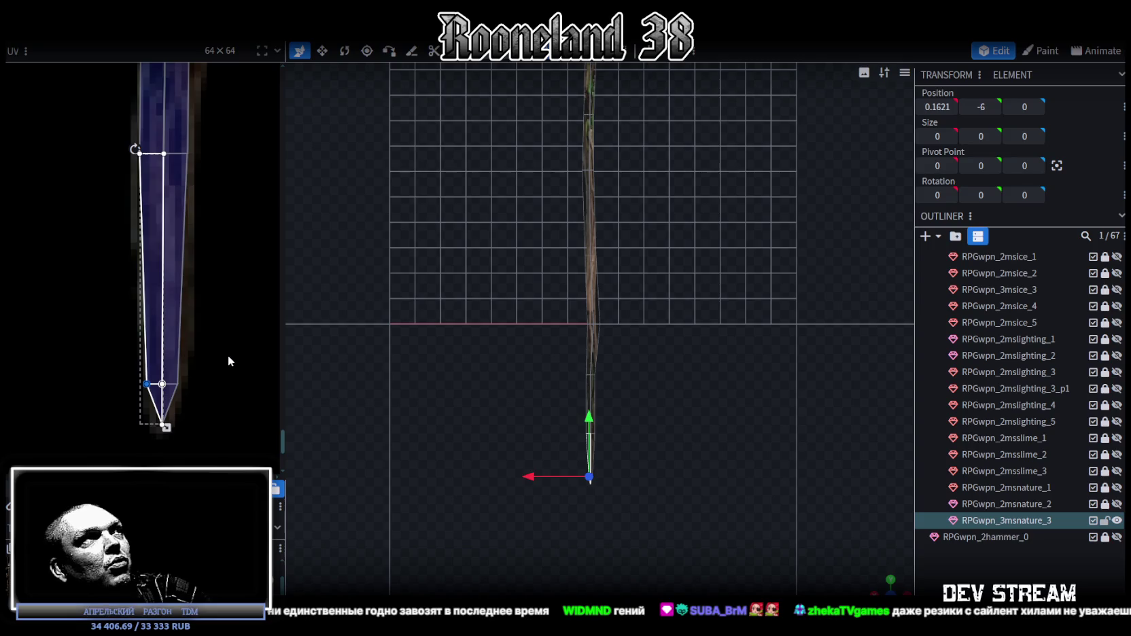
{"action": "scroll", "coordinate": [227, 374], "scroll_direction": "up", "scroll_amount": 1}
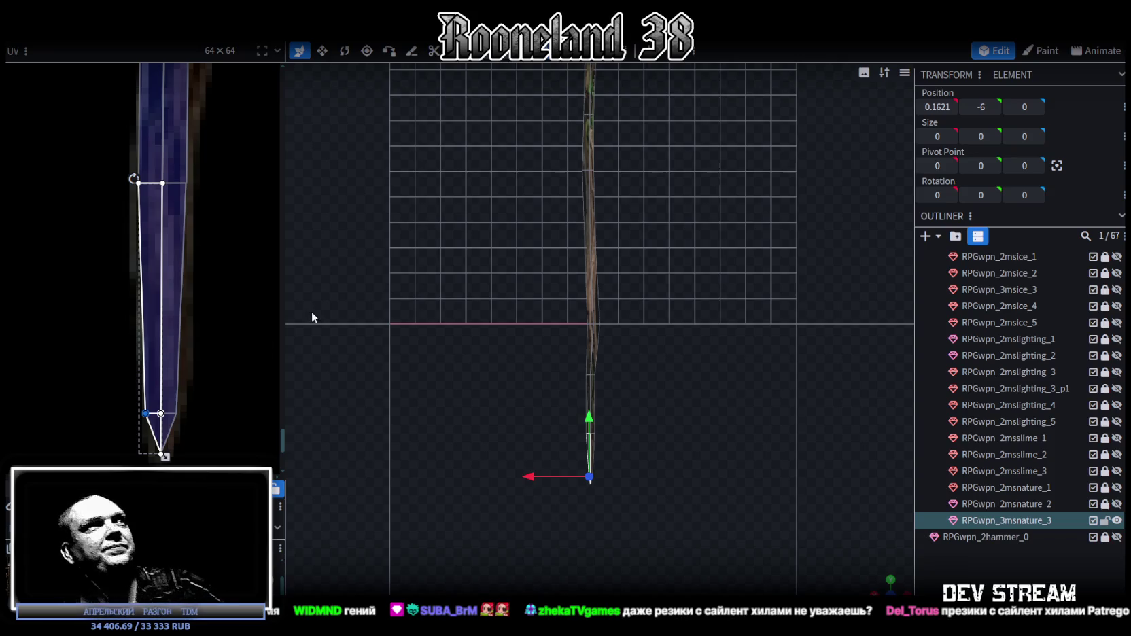
{"action": "scroll", "coordinate": [202, 170], "scroll_direction": "down", "scroll_amount": 3}
{"action": "scroll", "coordinate": [155, 258], "scroll_direction": "up", "scroll_amount": 3}
{"action": "scroll", "coordinate": [136, 219], "scroll_direction": "up", "scroll_amount": 2}
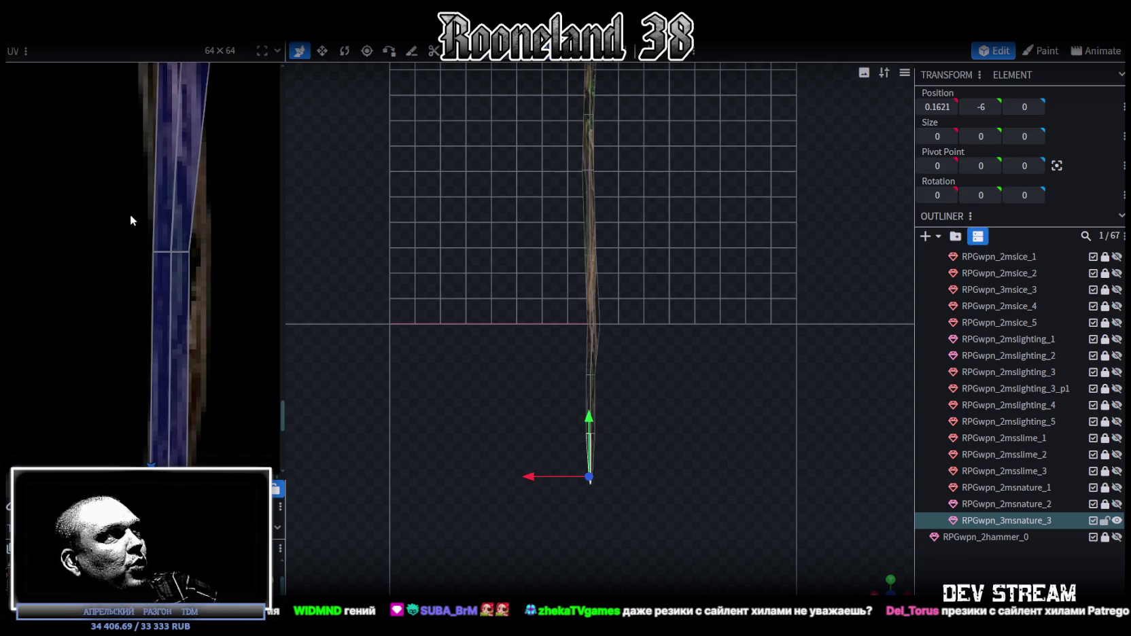
- Nudge the middle and lower UV vertex rows right and up to follow the staff's bends
{"action": "left_click_drag", "start_coordinate": [136, 219], "coordinate": [214, 263]}
{"action": "key", "text": "Right"}
{"action": "key", "text": "Right"}
{"action": "key", "text": "Right"}
{"action": "key", "text": "Right"}
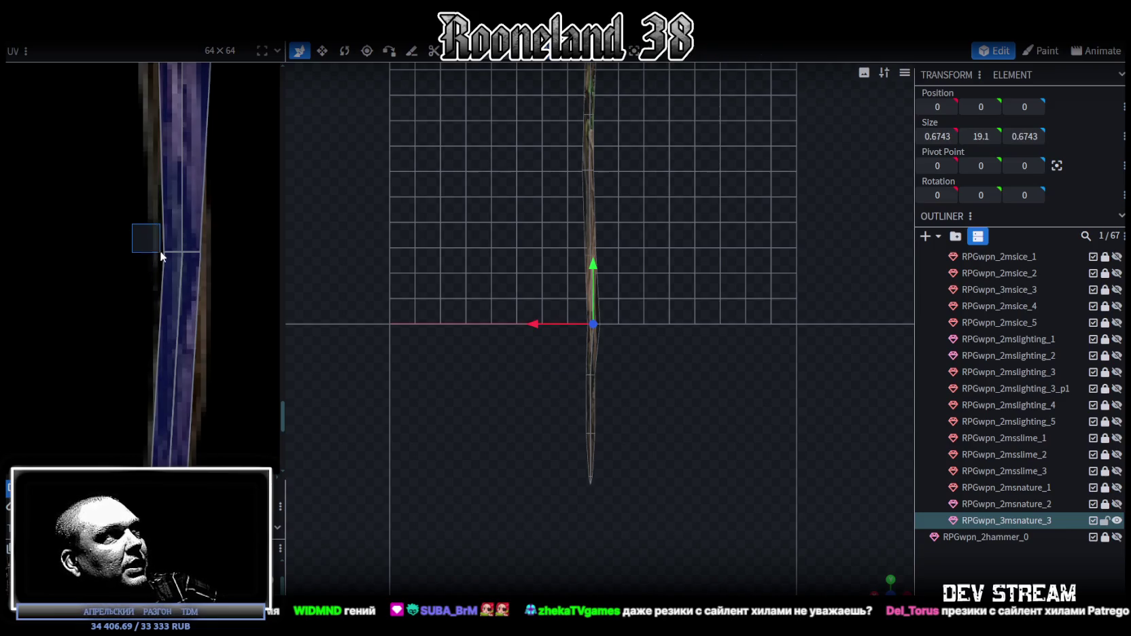
{"action": "left_click", "coordinate": [181, 252]}
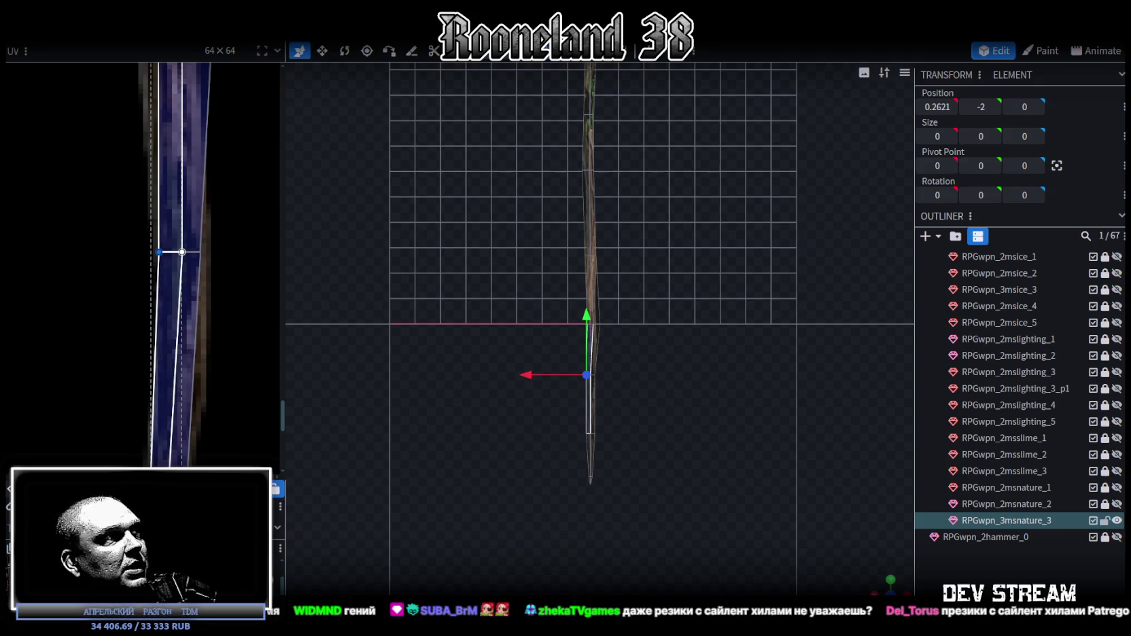
{"action": "key", "text": "Right"}
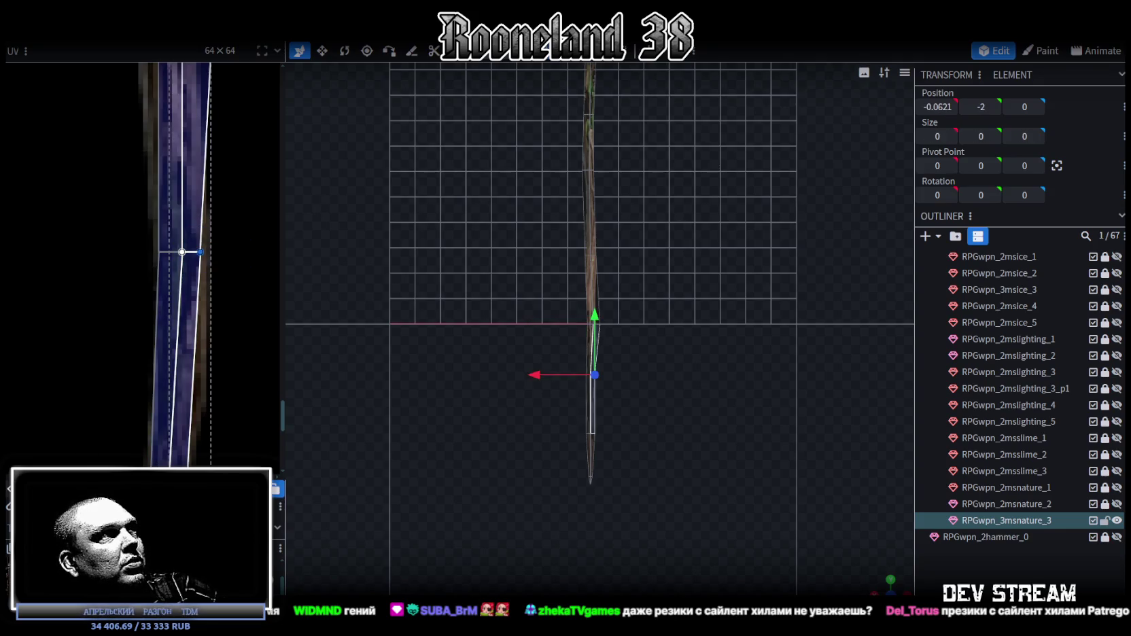
{"action": "scroll", "coordinate": [174, 279], "scroll_direction": "down", "scroll_amount": 3}
{"action": "scroll", "coordinate": [138, 293], "scroll_direction": "up", "scroll_amount": 3}
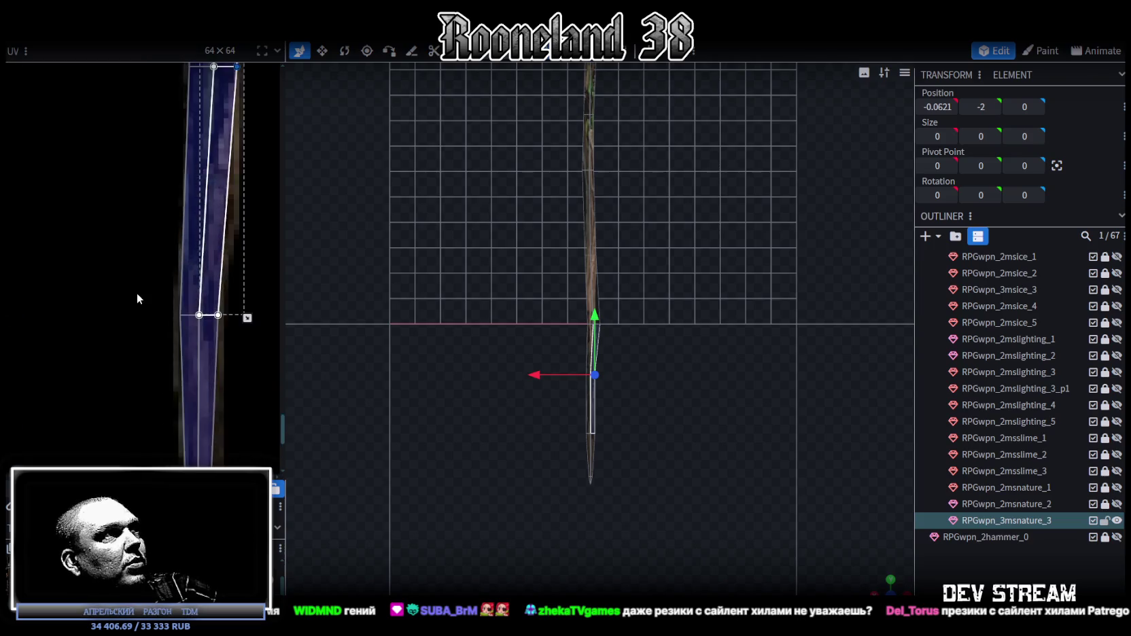
{"action": "scroll", "coordinate": [164, 290], "scroll_direction": "up", "scroll_amount": 2}
{"action": "left_click_drag", "start_coordinate": [163, 290], "coordinate": [110, 441]}
{"action": "key", "text": "Up"}
{"action": "key", "text": "Up"}
{"action": "key", "text": "Up"}
{"action": "key", "text": "Up"}
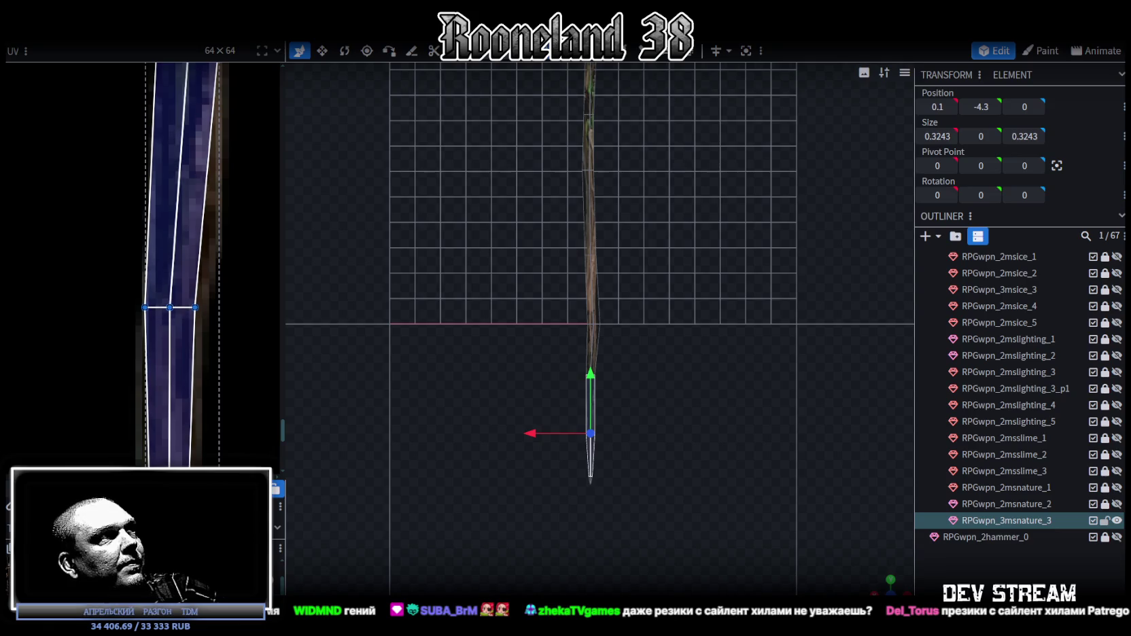
{"action": "left_click", "coordinate": [145, 306], "text": "ctrl"}
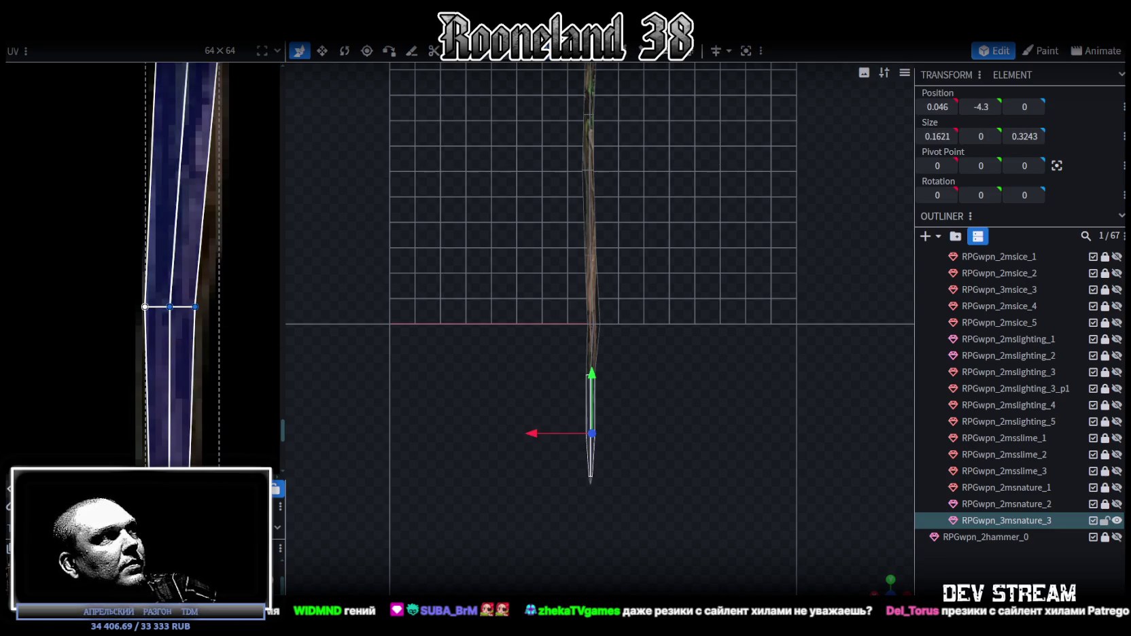
{"action": "key", "text": "Right"}
{"action": "key", "text": "Right"}
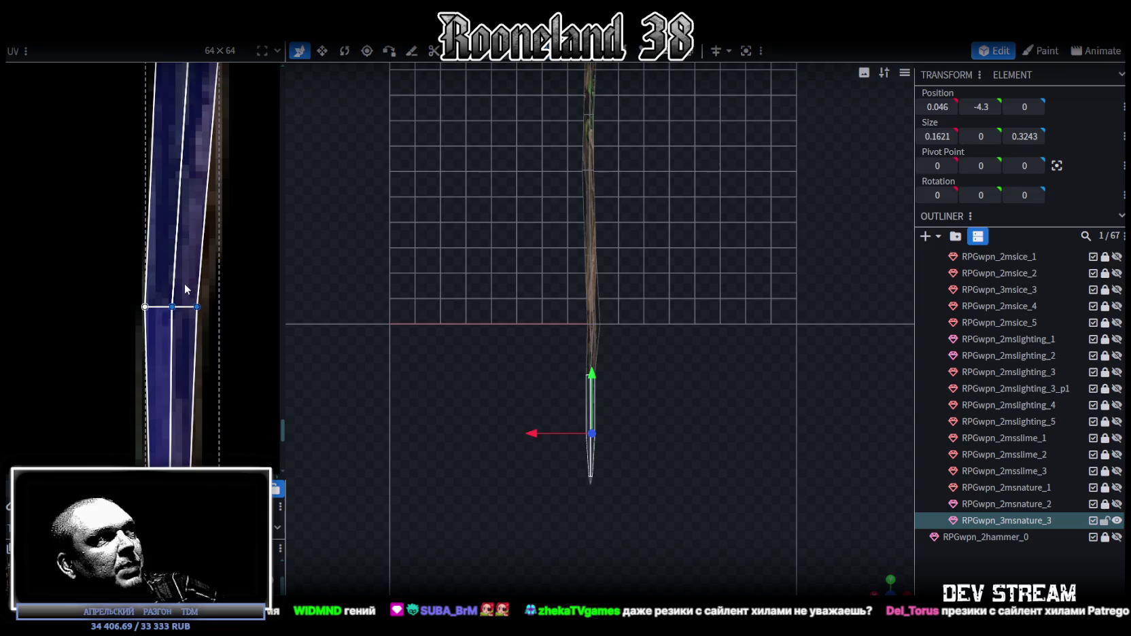
{"action": "left_click", "coordinate": [172, 306], "text": "ctrl"}
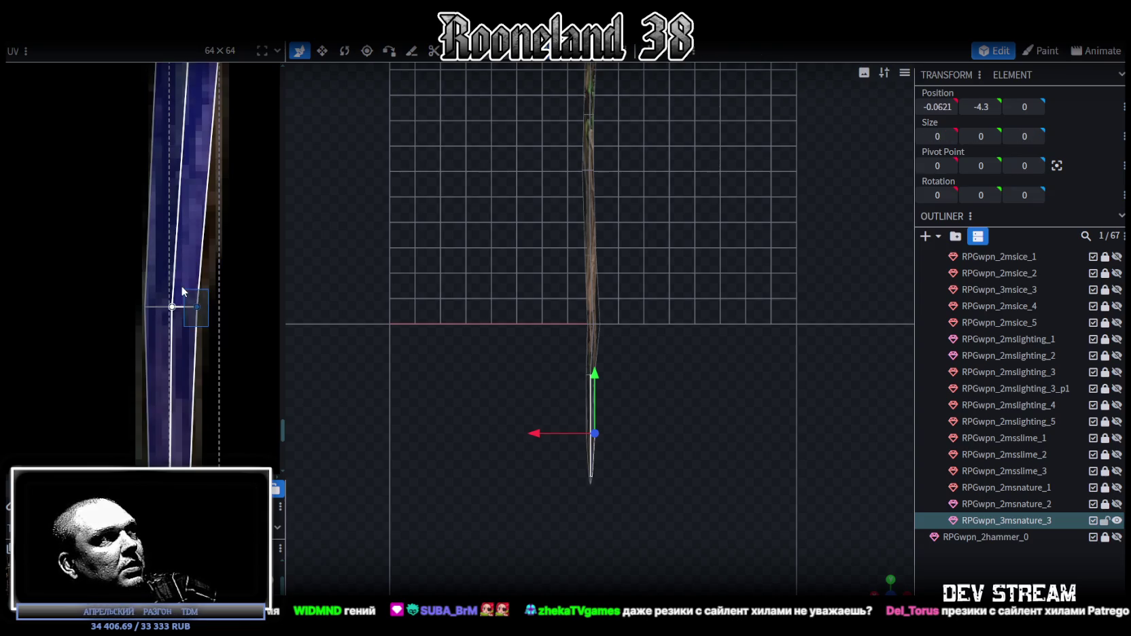
- Shift the middle UV edge and an upper-strip vertex slightly right to match the bark
{"action": "scroll", "coordinate": [165, 238], "scroll_direction": "down", "scroll_amount": 2}
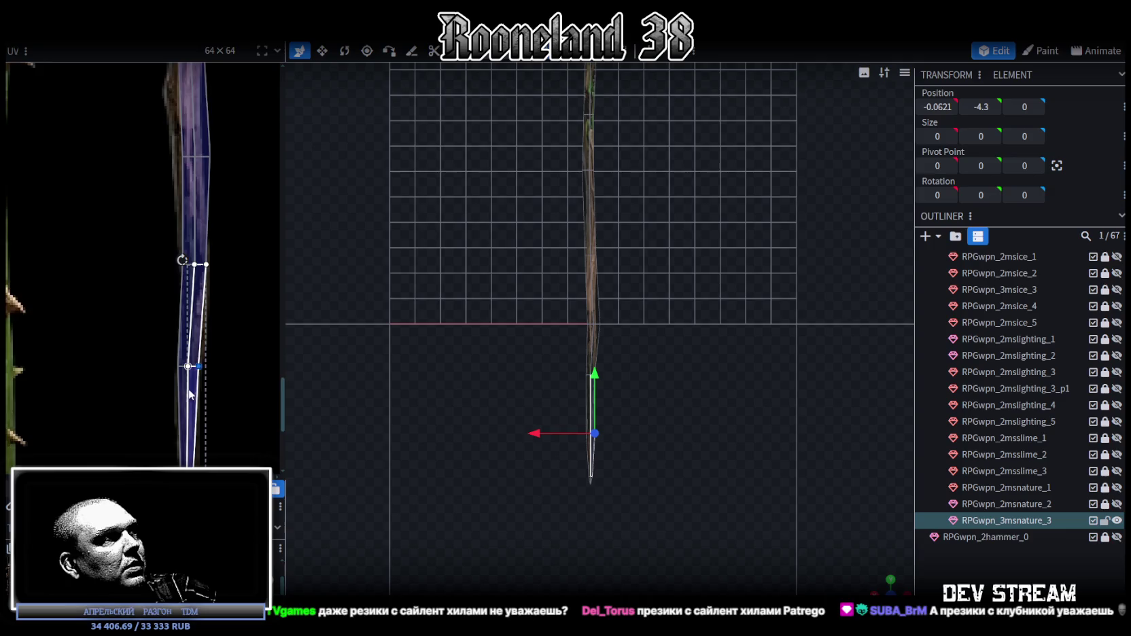
{"action": "scroll", "coordinate": [165, 238], "scroll_direction": "down", "scroll_amount": 2}
{"action": "scroll", "coordinate": [165, 238], "scroll_direction": "up", "scroll_amount": 1}
{"action": "scroll", "coordinate": [188, 294], "scroll_direction": "up", "scroll_amount": 1}
{"action": "scroll", "coordinate": [193, 289], "scroll_direction": "down", "scroll_amount": 1}
{"action": "scroll", "coordinate": [184, 374], "scroll_direction": "up", "scroll_amount": 1}
{"action": "scroll", "coordinate": [184, 374], "scroll_direction": "up", "scroll_amount": 2}
{"action": "scroll", "coordinate": [189, 285], "scroll_direction": "up", "scroll_amount": 2}
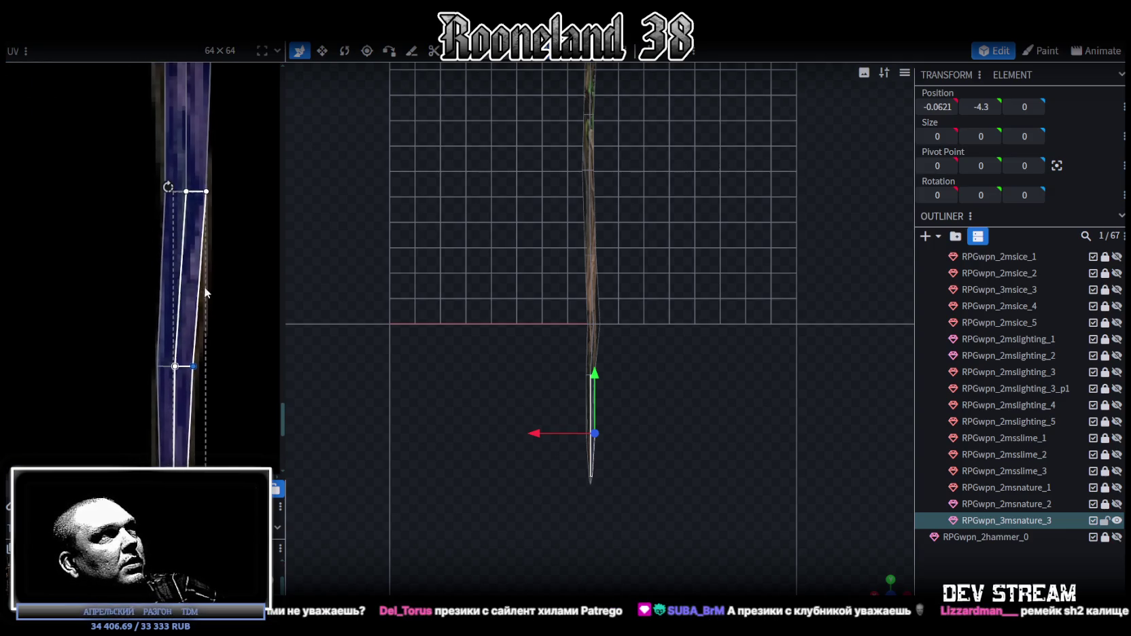
{"action": "scroll", "coordinate": [185, 276], "scroll_direction": "up", "scroll_amount": 1}
{"action": "mouse_move", "coordinate": [108, 205]}
{"action": "left_mouse_down"}
{"action": "mouse_move", "coordinate": [218, 275]}
{"action": "mouse_move", "coordinate": [164, 259]}
{"action": "left_mouse_up"}
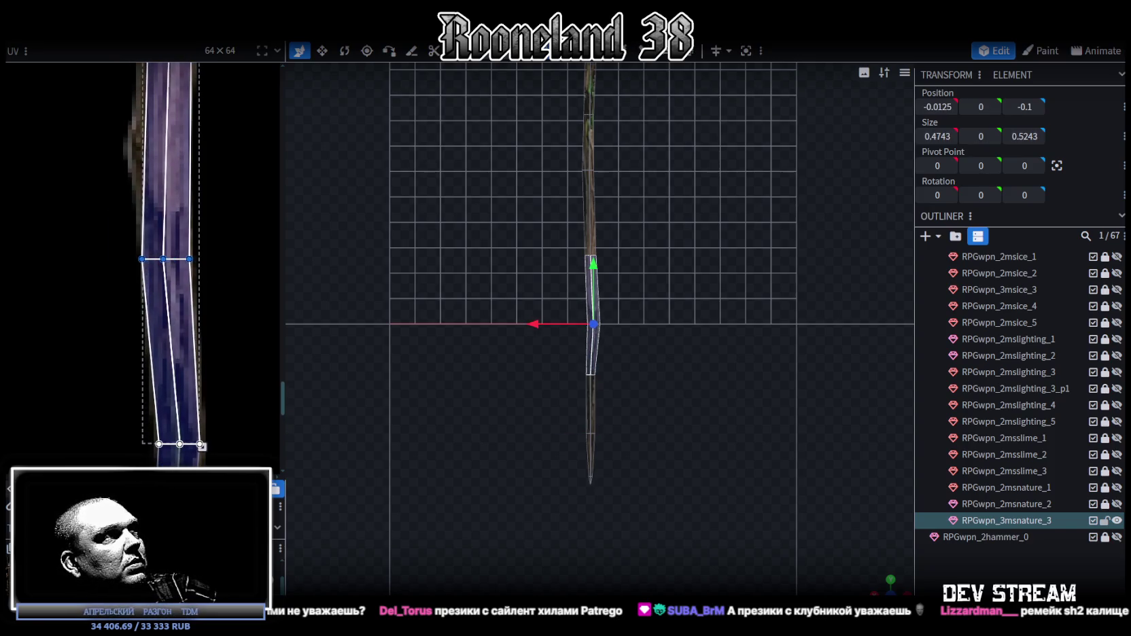
{"action": "left_click_drag", "start_coordinate": [163, 259], "coordinate": [166, 259]}
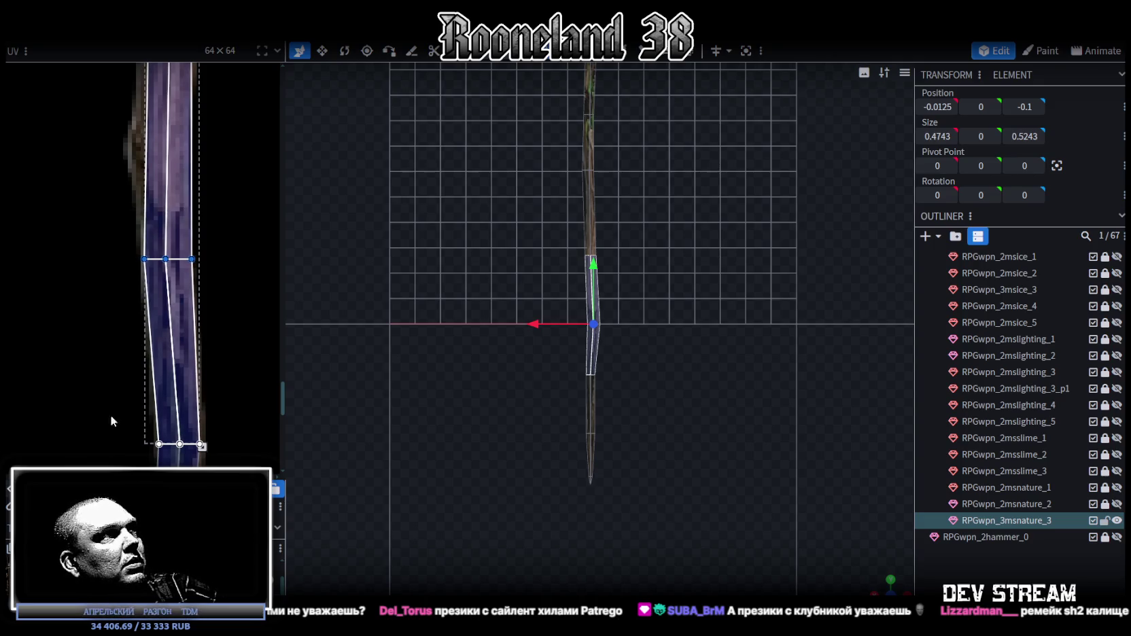
{"action": "left_click_drag", "start_coordinate": [226, 239], "coordinate": [121, 350]}
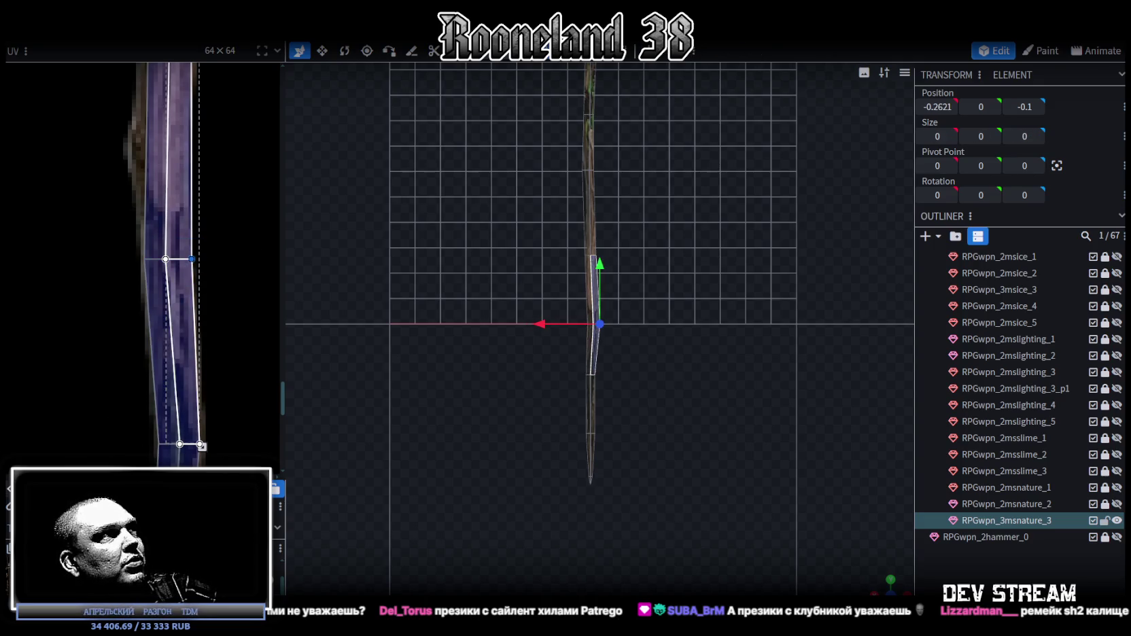
{"action": "scroll", "coordinate": [244, 251], "scroll_direction": "down", "scroll_amount": 3}
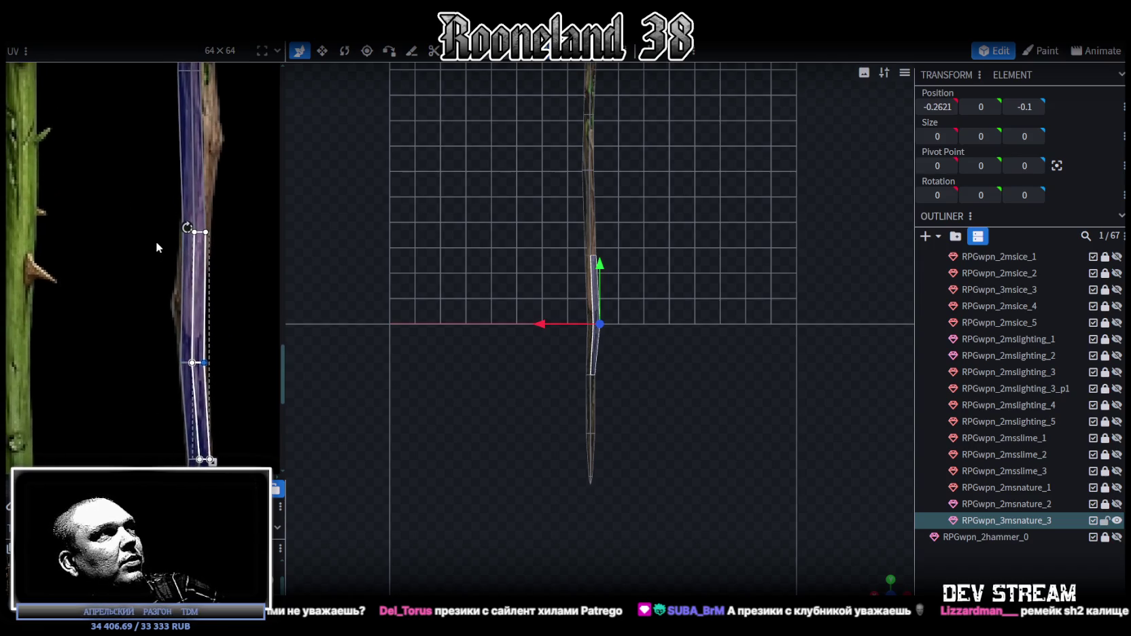
{"action": "scroll", "coordinate": [156, 241], "scroll_direction": "up", "scroll_amount": 3}
{"action": "left_click_drag", "start_coordinate": [120, 140], "coordinate": [154, 175]}
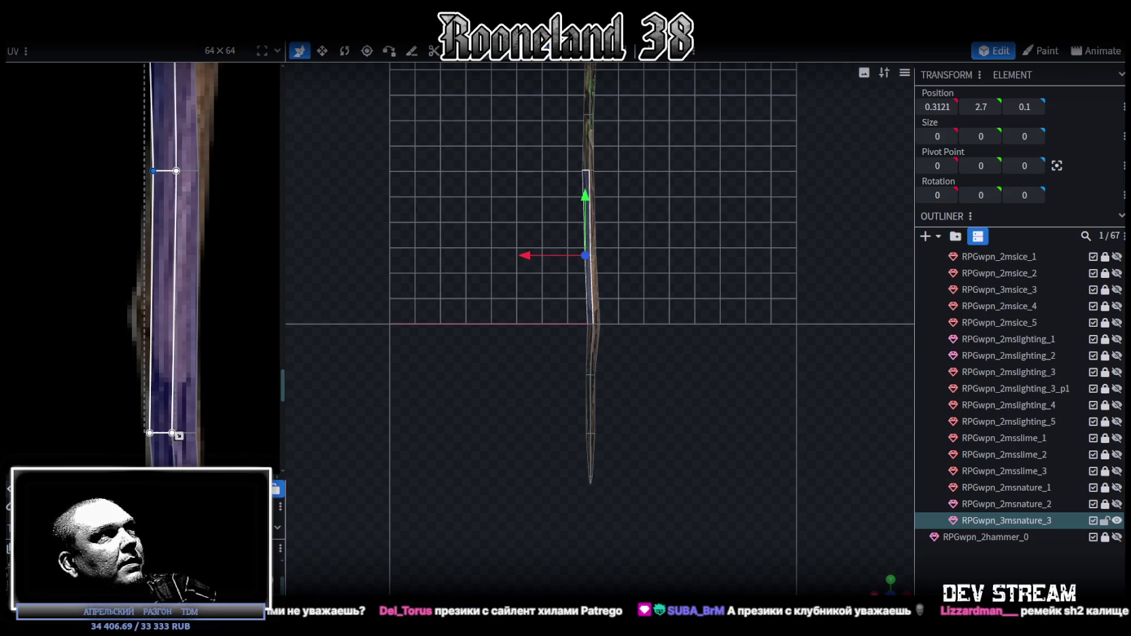
{"action": "left_click", "coordinate": [198, 171]}
{"action": "left_click_drag", "start_coordinate": [201, 435], "coordinate": [204, 436]}
{"action": "scroll", "coordinate": [564, 241], "scroll_direction": "up", "scroll_amount": 5}
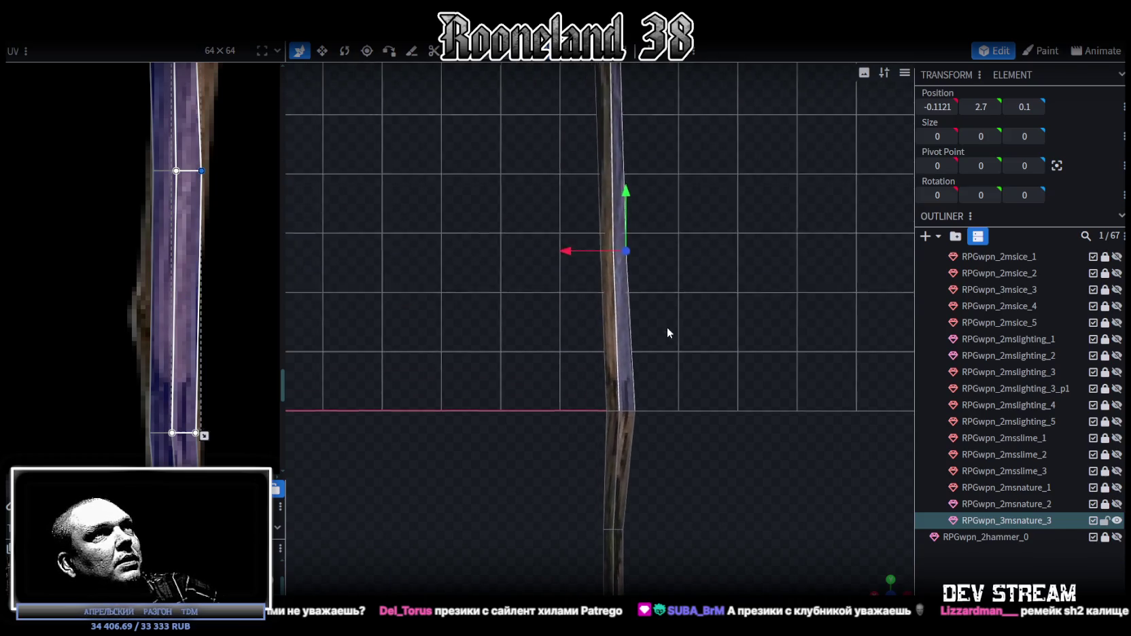
- Select the upper staff face in face mode and add one loop cut across it
{"action": "left_click", "coordinate": [605, 320]}
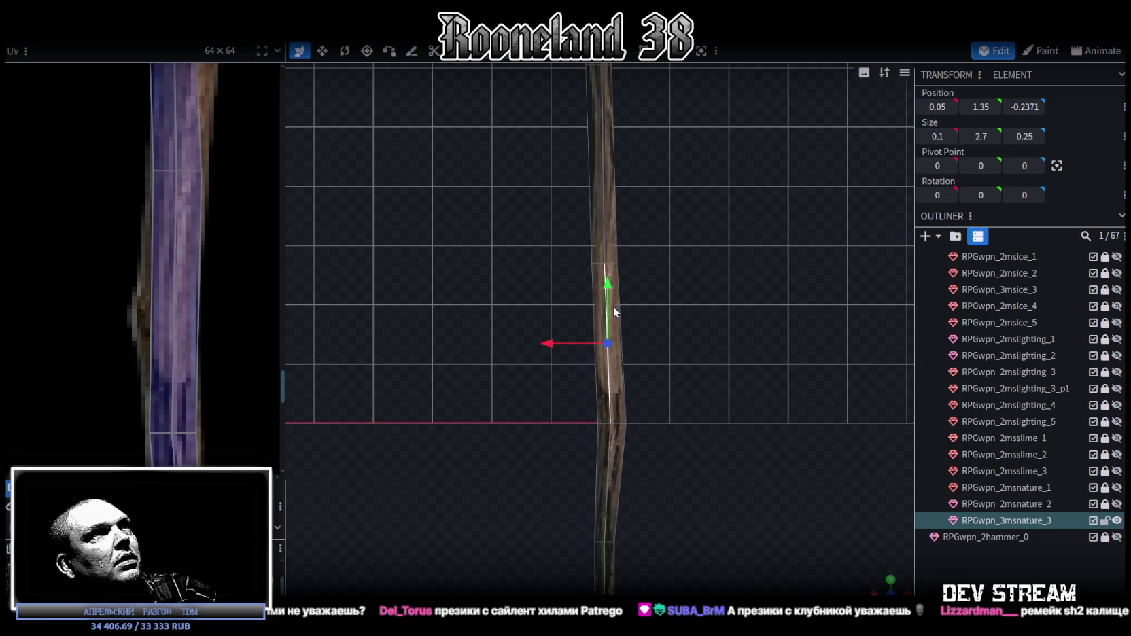
{"action": "key", "text": "2"}
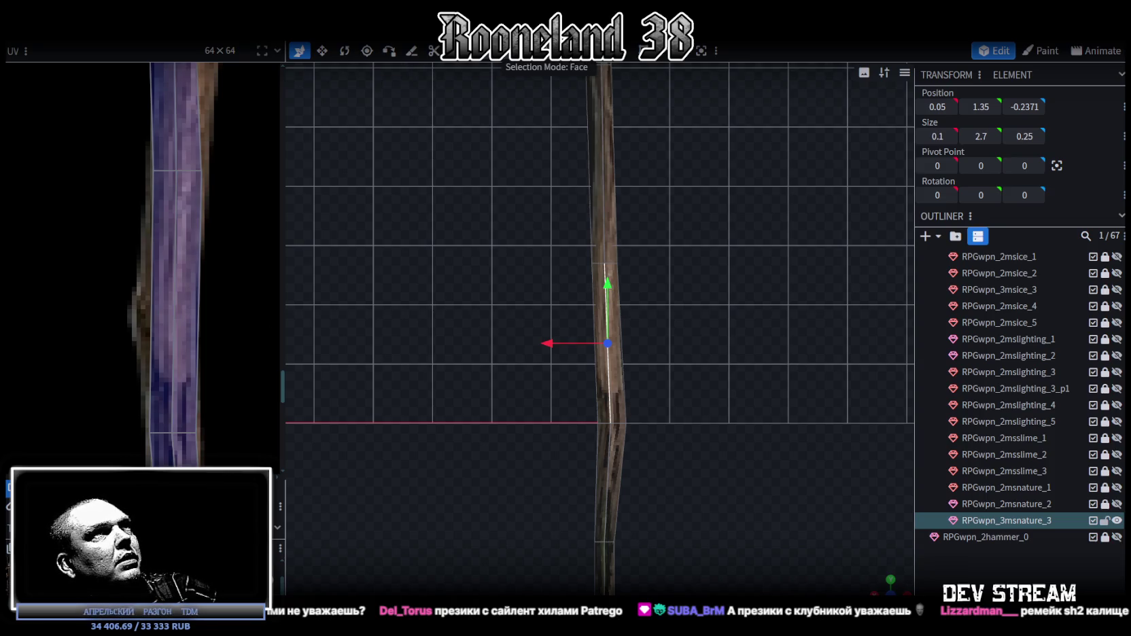
{"action": "left_click_drag", "start_coordinate": [110, 323], "coordinate": [296, 309]}
{"action": "left_click", "coordinate": [617, 287]}
{"action": "left_click", "coordinate": [608, 313]}
{"action": "key", "text": "ctrl+r"}
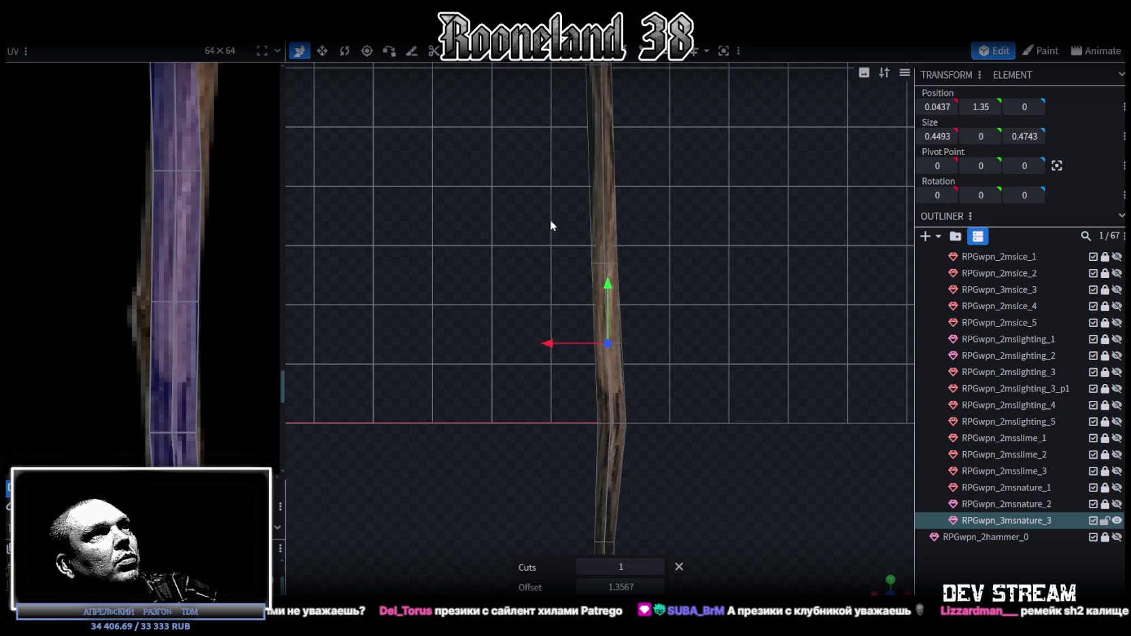
- Move the cut strip's middle UV vertices left so the bark bends with the kink
{"action": "left_click_drag", "start_coordinate": [132, 281], "coordinate": [238, 331]}
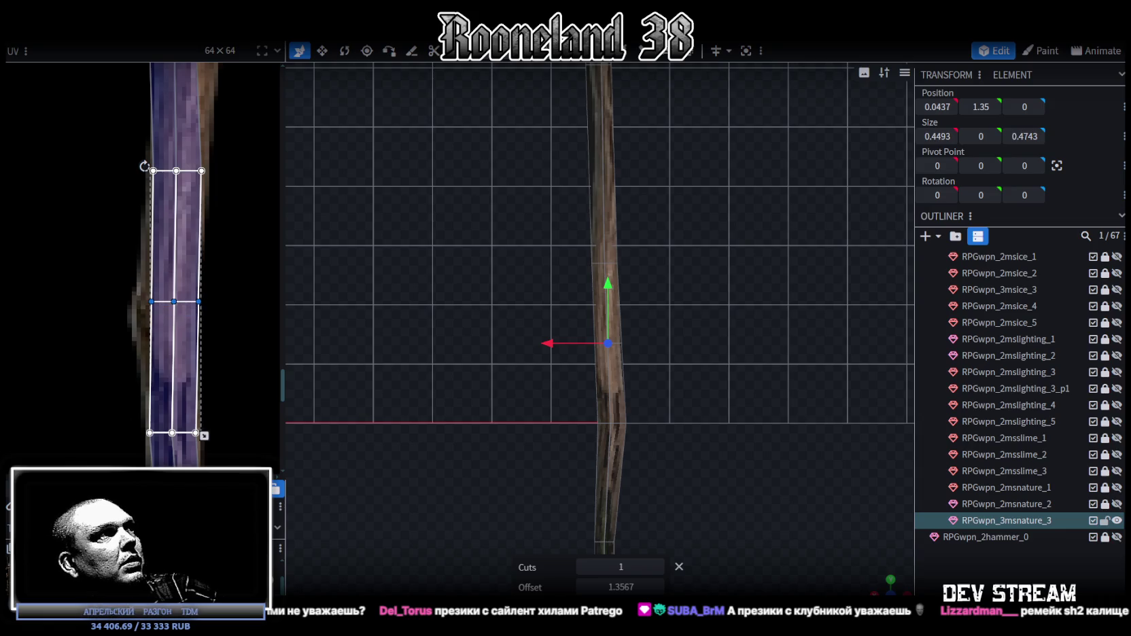
{"action": "key", "text": "Left"}
{"action": "key", "text": "Left"}
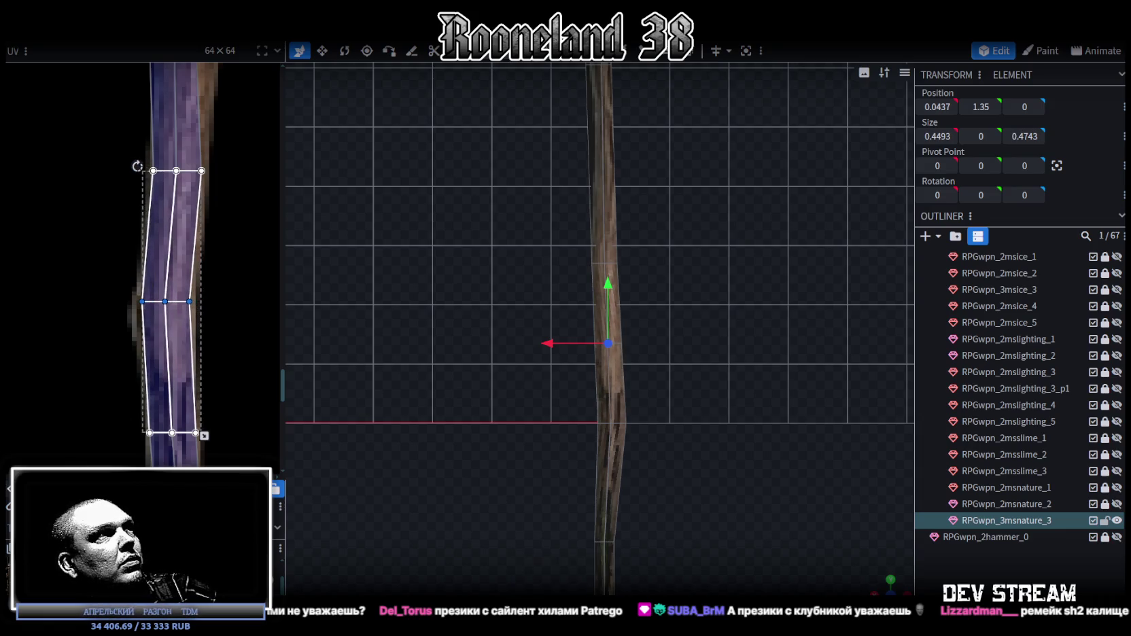
{"action": "left_click", "coordinate": [144, 301]}
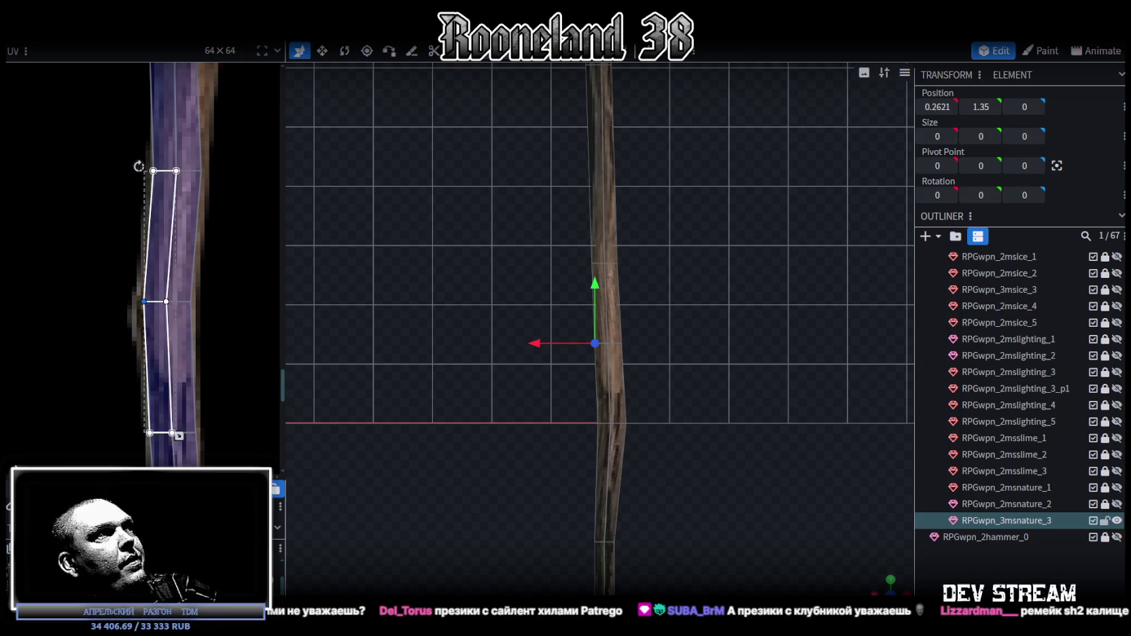
{"action": "key", "text": "Left"}
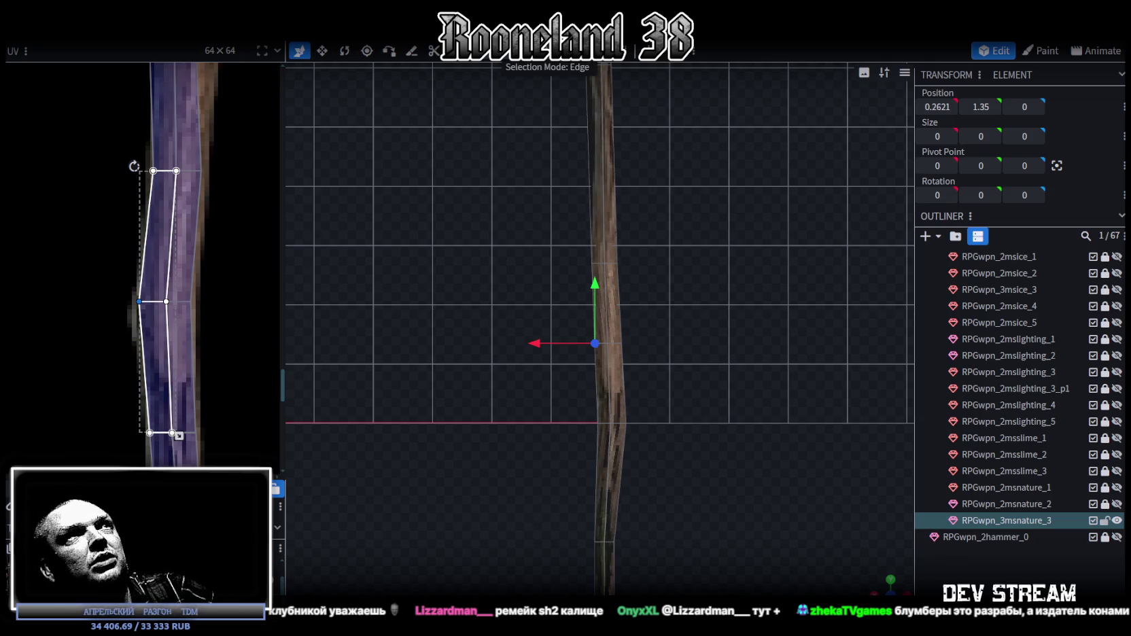
- Select the staff's bottom vertex ring and shift it sideways along X
{"action": "left_click", "coordinate": [731, 405]}
{"action": "left_click", "coordinate": [652, 446]}
{"action": "scroll", "coordinate": [659, 451], "scroll_direction": "up", "scroll_amount": 2}
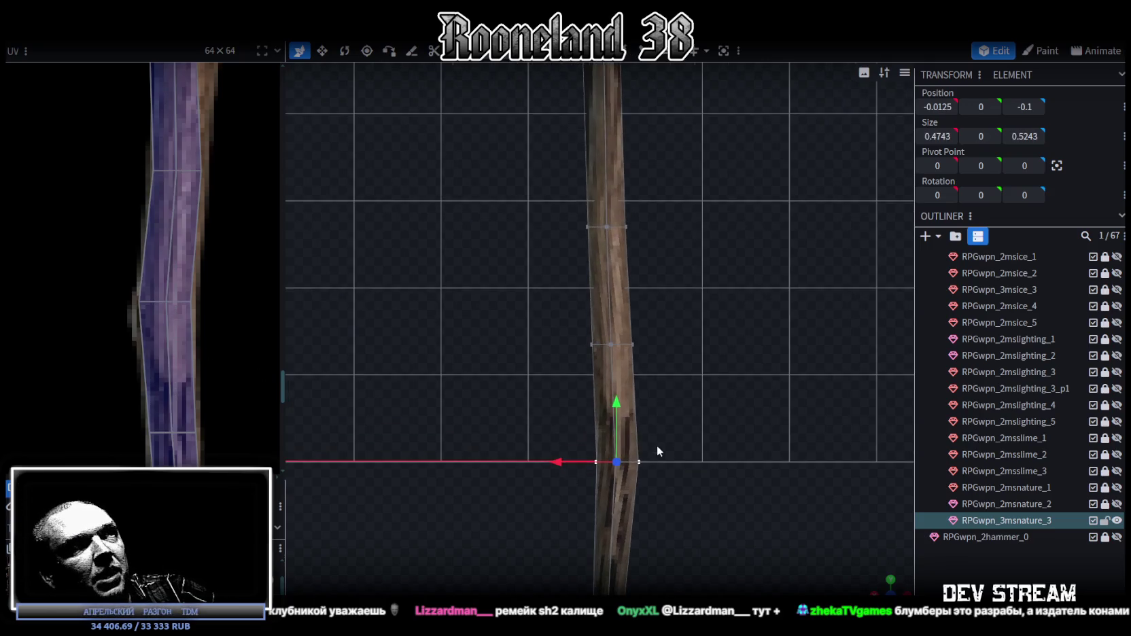
{"action": "left_click_drag", "start_coordinate": [553, 464], "coordinate": [538, 460]}
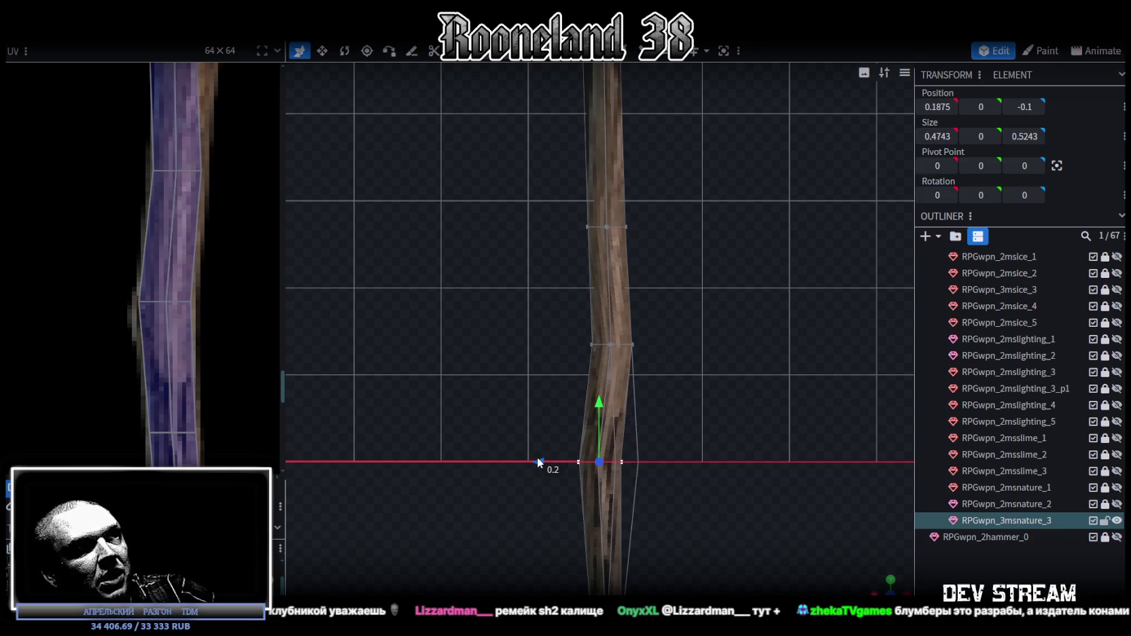
{"action": "scroll", "coordinate": [183, 340], "scroll_direction": "down", "scroll_amount": 3}
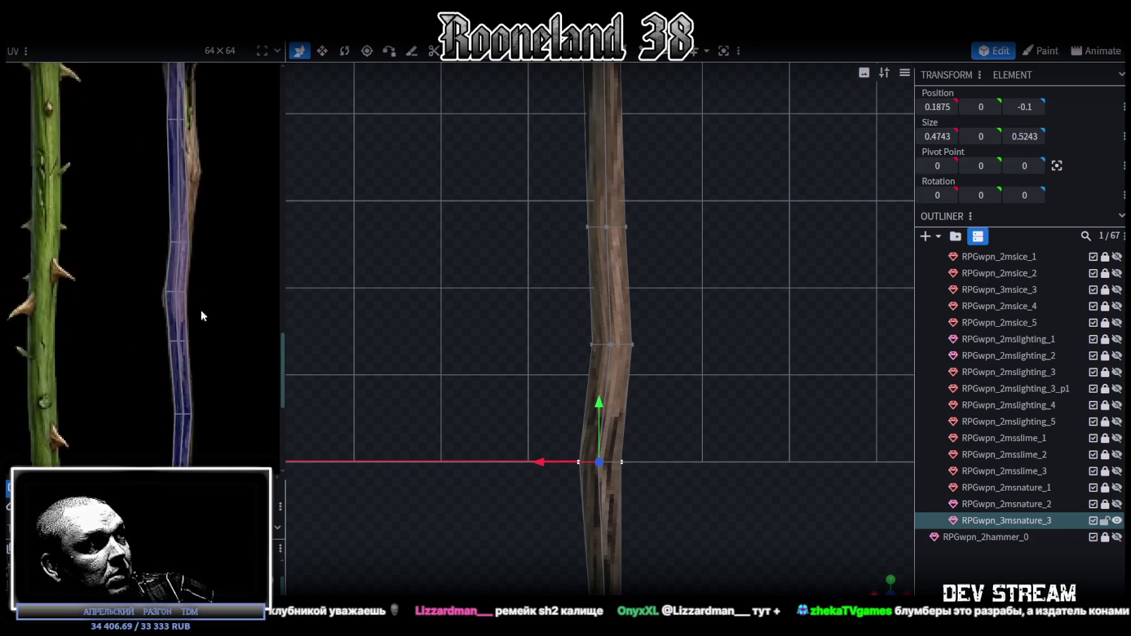
{"action": "scroll", "coordinate": [663, 463], "scroll_direction": "down", "scroll_amount": 2}
{"action": "scroll", "coordinate": [690, 343], "scroll_direction": "down", "scroll_amount": 2}
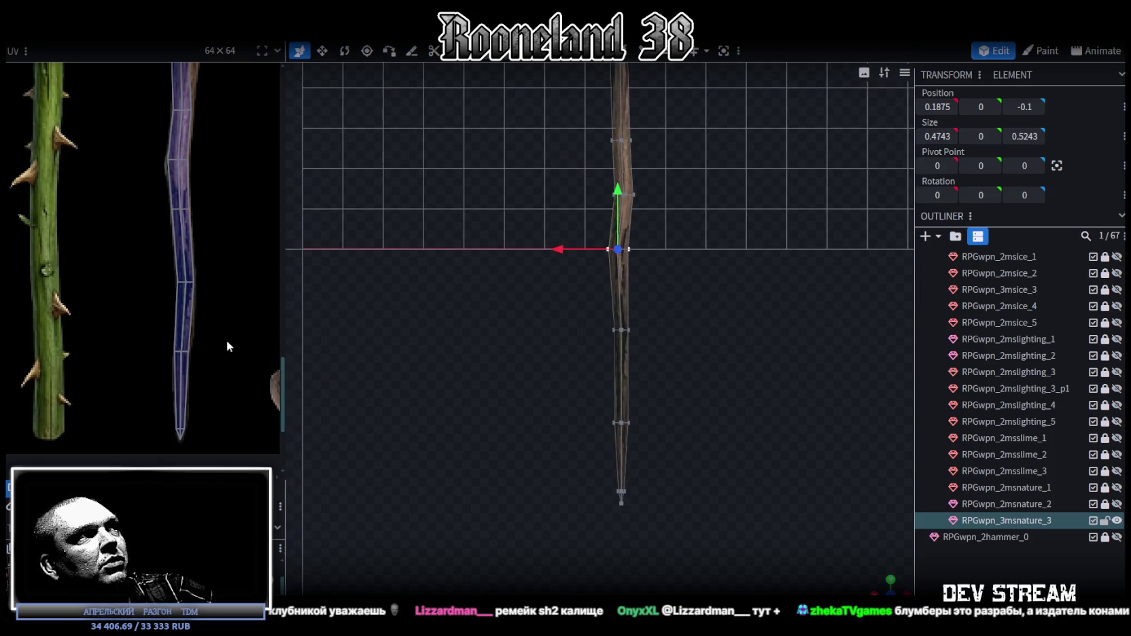
- Offset two more lower vertex rings sideways along X, bringing one to X 0.2
{"action": "left_click_drag", "start_coordinate": [572, 324], "coordinate": [694, 343]}
{"action": "scroll", "coordinate": [651, 345], "scroll_direction": "up", "scroll_amount": 3}
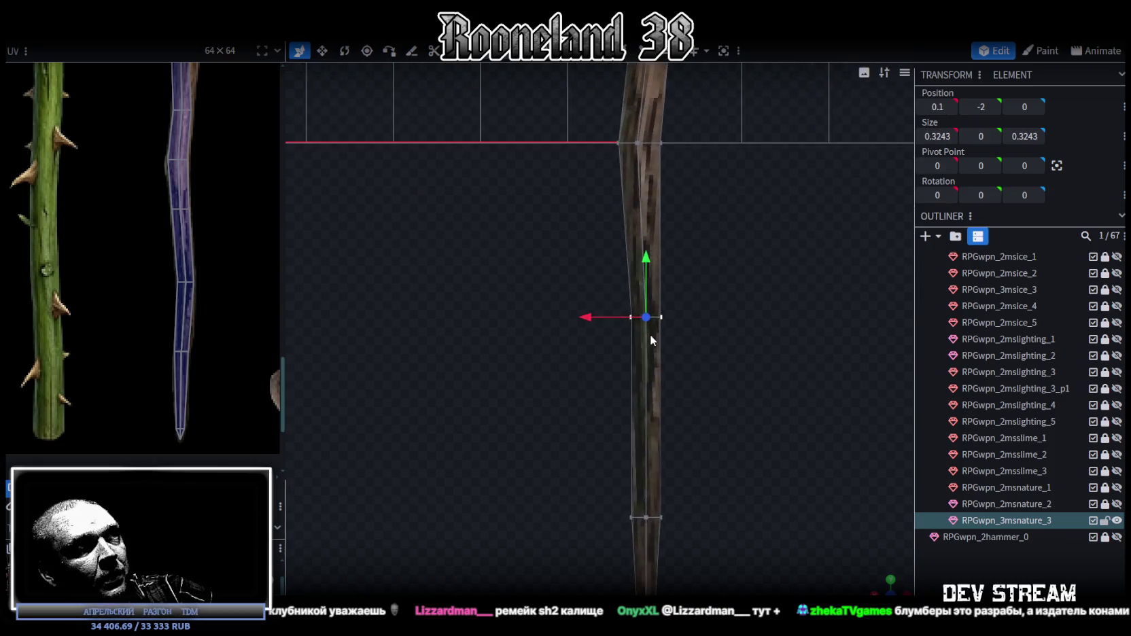
{"action": "scroll", "coordinate": [650, 336], "scroll_direction": "up", "scroll_amount": 3}
{"action": "left_click_drag", "start_coordinate": [618, 307], "coordinate": [625, 310]}
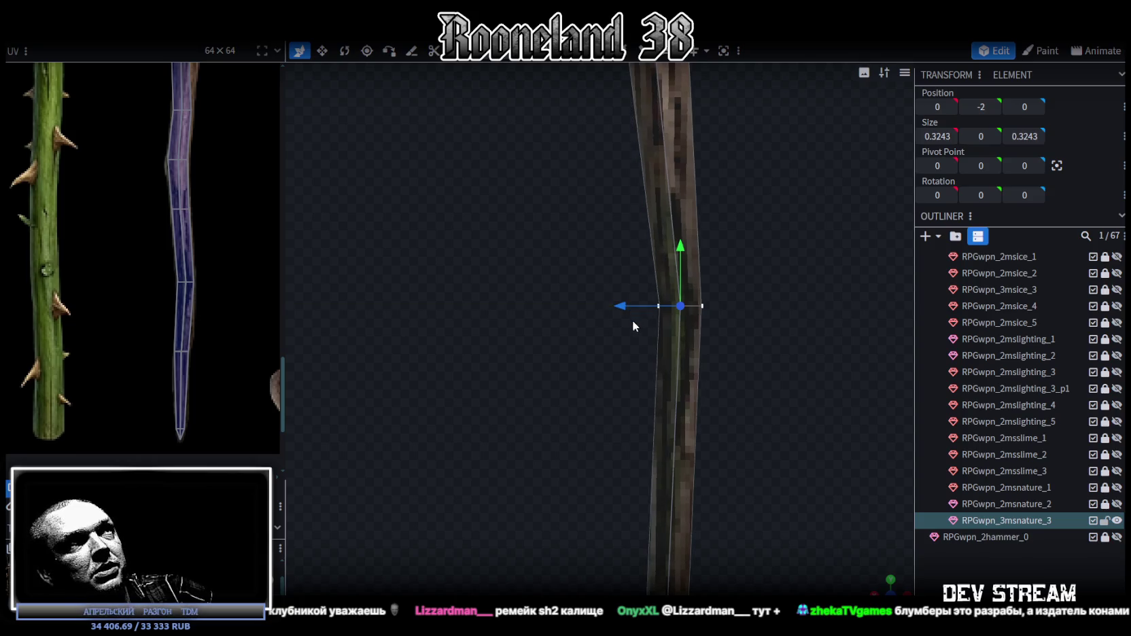
{"action": "scroll", "coordinate": [692, 419], "scroll_direction": "down", "scroll_amount": 2}
{"action": "scroll", "coordinate": [718, 299], "scroll_direction": "down", "scroll_amount": 2}
{"action": "left_click_drag", "start_coordinate": [583, 345], "coordinate": [742, 400]}
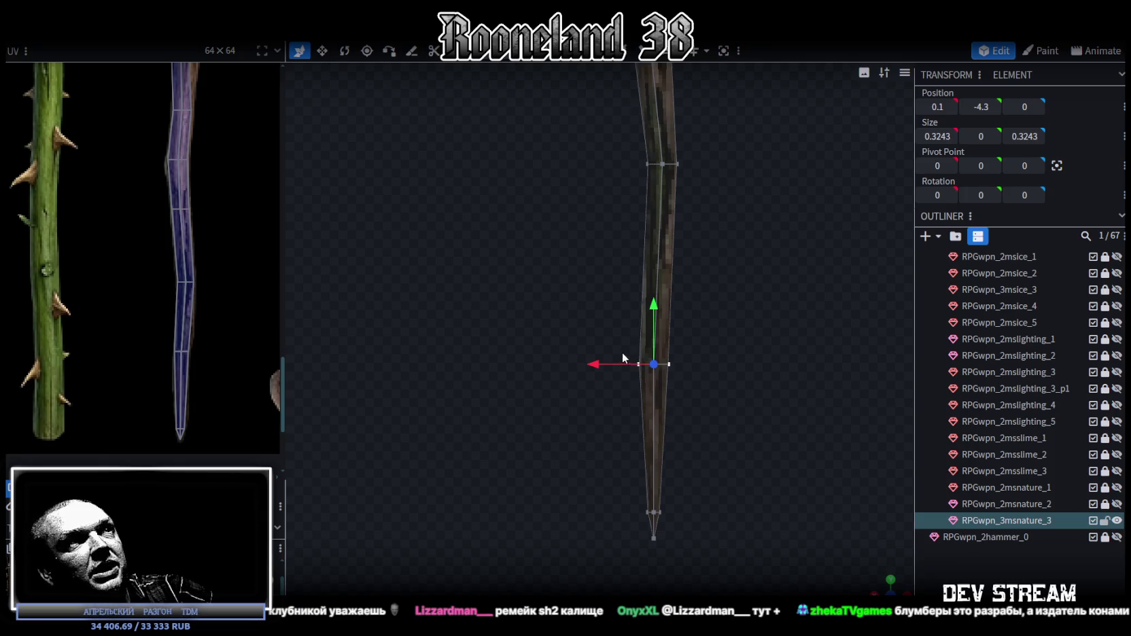
{"action": "mouse_move", "coordinate": [601, 367]}
{"action": "left_mouse_down"}
{"action": "mouse_move", "coordinate": [590, 362]}
{"action": "mouse_move", "coordinate": [752, 354]}
{"action": "left_mouse_up"}
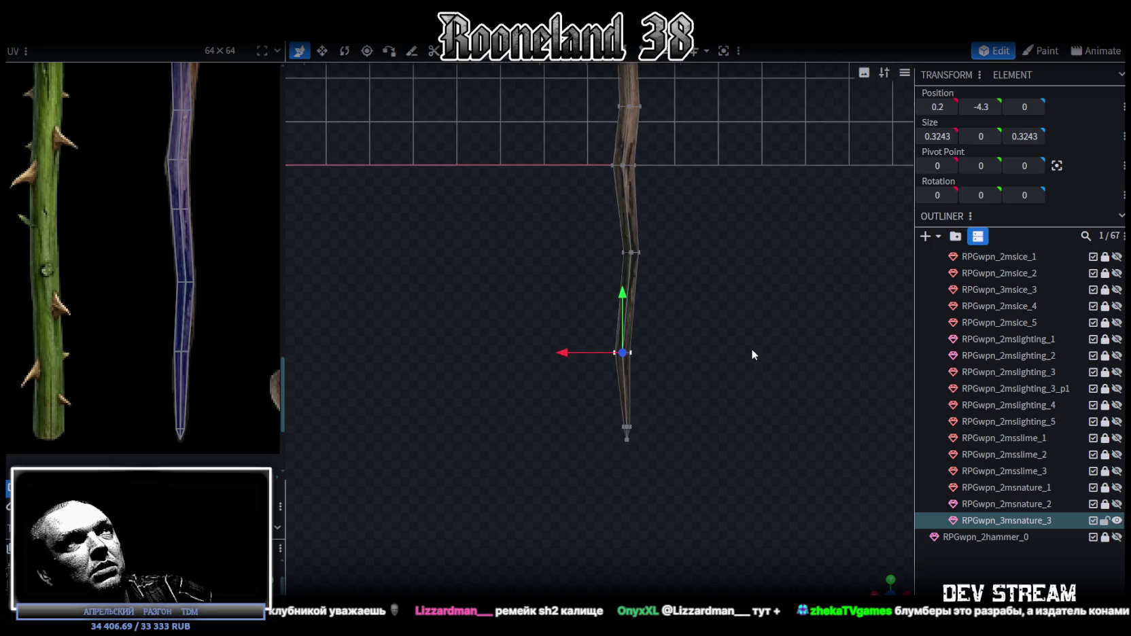
{"action": "right_click_drag", "start_coordinate": [751, 353], "coordinate": [703, 495]}
{"action": "scroll", "coordinate": [191, 307], "scroll_direction": "down", "scroll_amount": 2}
{"action": "scroll", "coordinate": [191, 300], "scroll_direction": "up", "scroll_amount": 1}
{"action": "scroll", "coordinate": [191, 212], "scroll_direction": "up", "scroll_amount": 3}
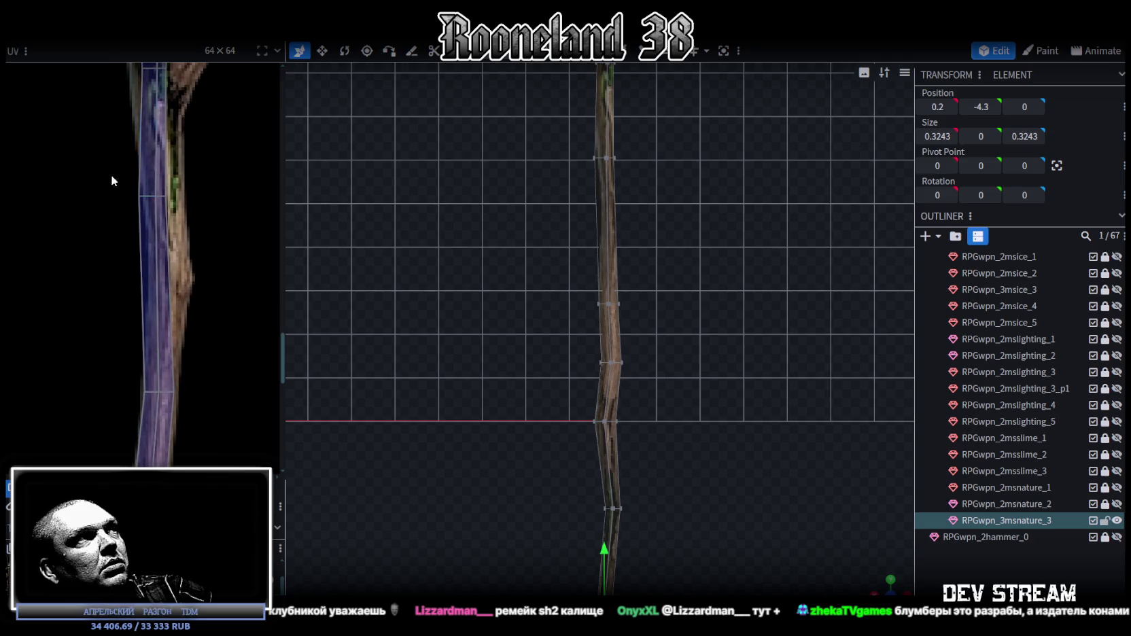
- Shift the upper section's middle UV row and one vertex right so the strip slants
{"action": "left_click", "coordinate": [151, 285]}
{"action": "left_click_drag", "start_coordinate": [127, 221], "coordinate": [136, 221]}
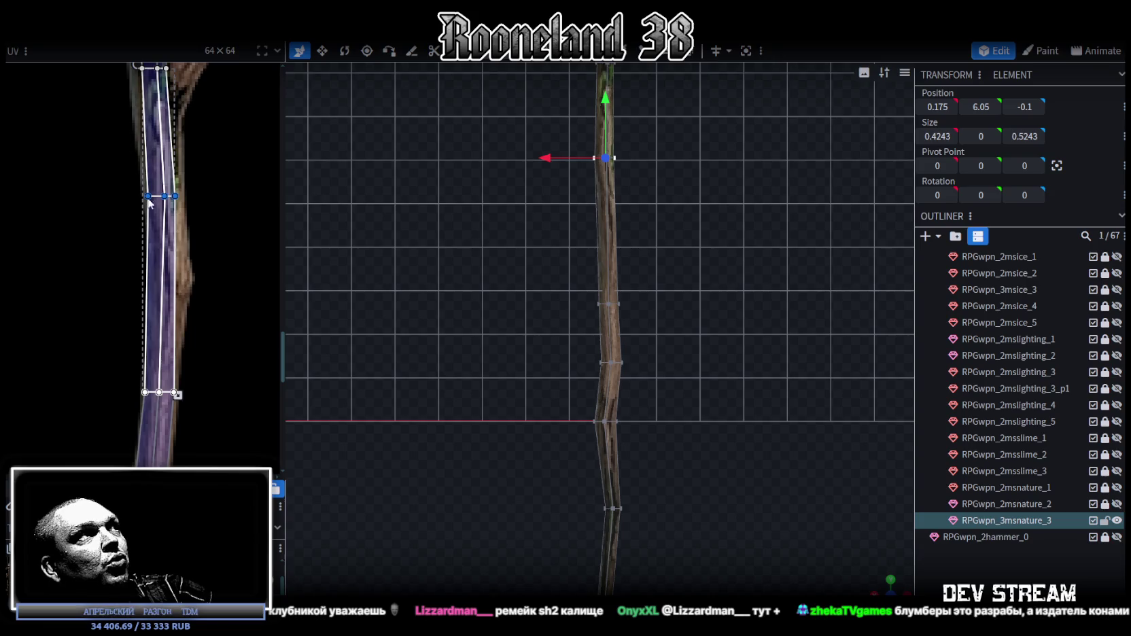
{"action": "left_click_drag", "start_coordinate": [147, 196], "coordinate": [147, 196]}
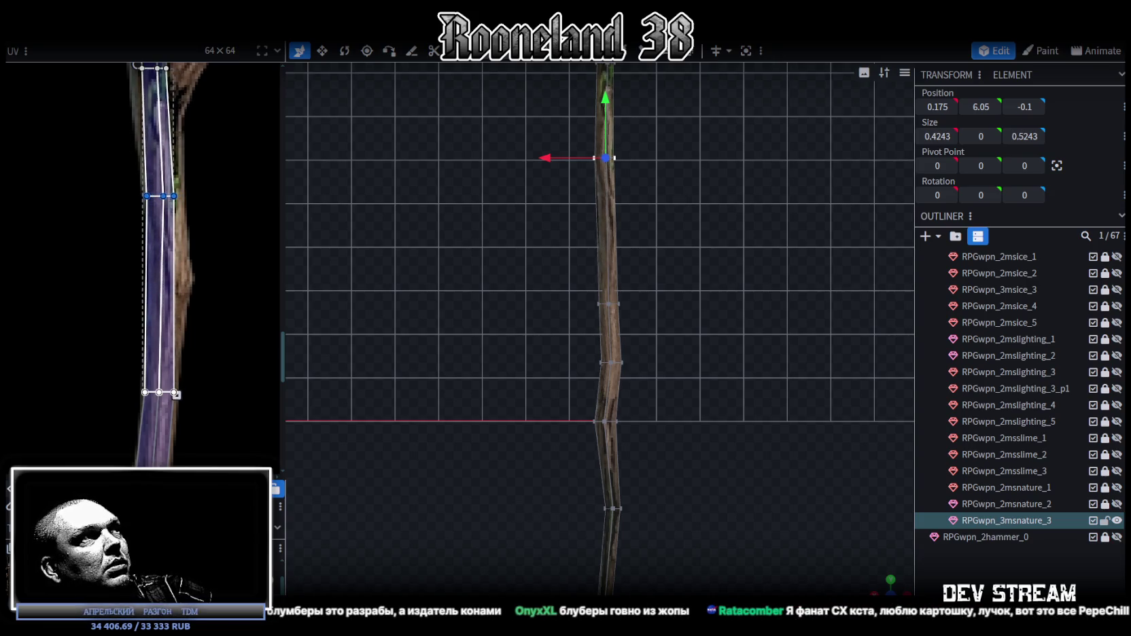
{"action": "scroll", "coordinate": [105, 227], "scroll_direction": "up", "scroll_amount": 1}
{"action": "left_click", "coordinate": [187, 196]}
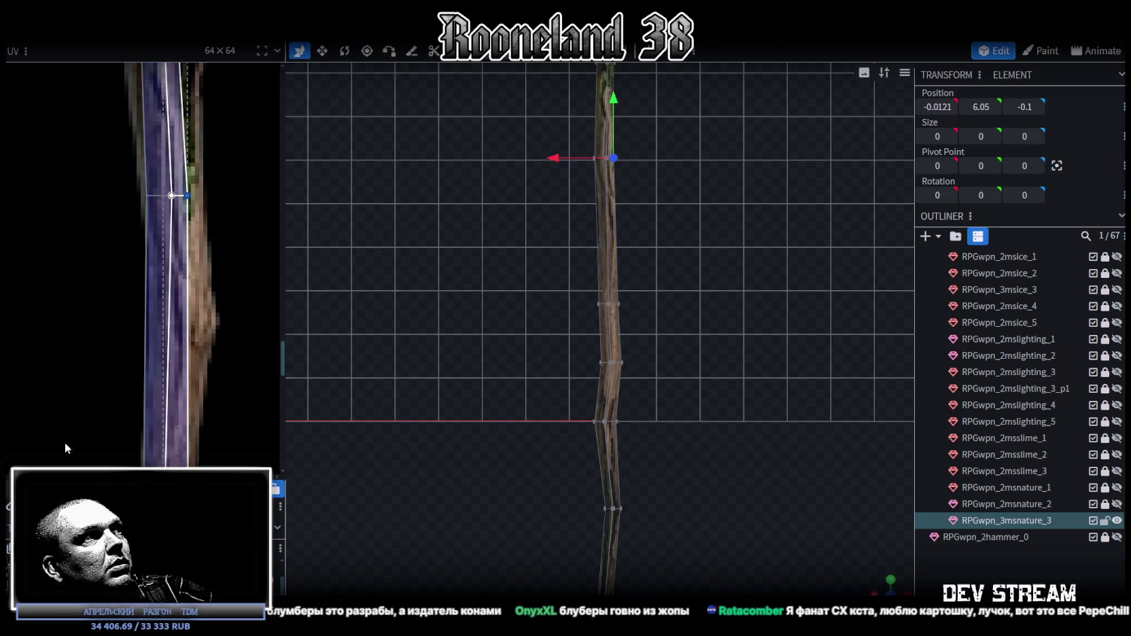
{"action": "left_click_drag", "start_coordinate": [187, 196], "coordinate": [202, 196]}
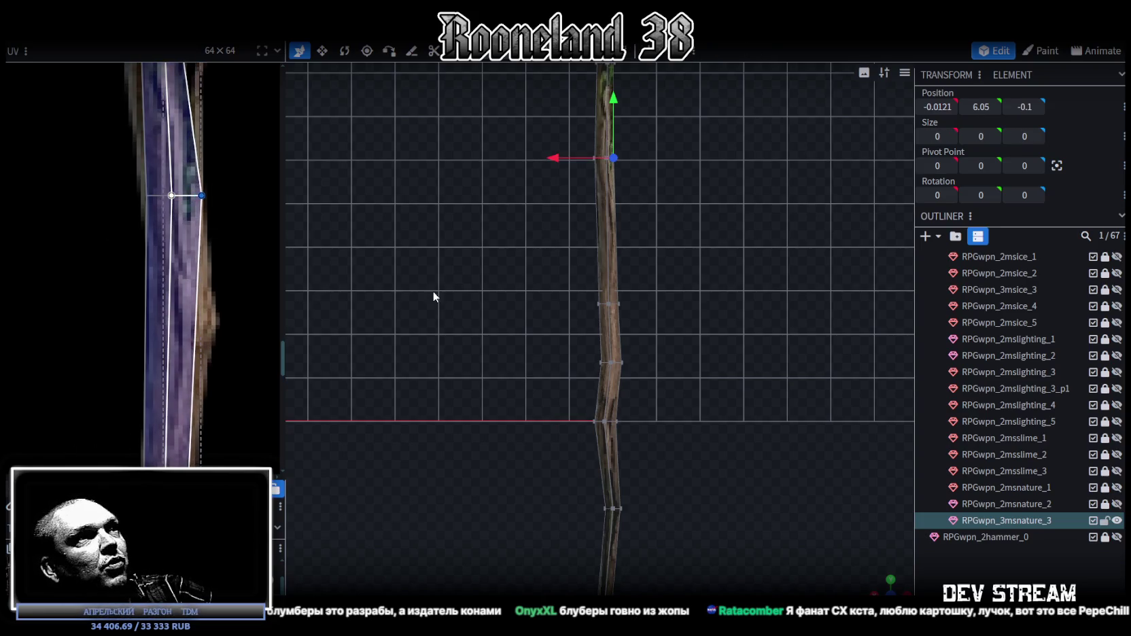
{"action": "scroll", "coordinate": [625, 298], "scroll_direction": "down", "scroll_amount": 3}
- Add a loop cut across the staff in edge mode and raise it higher up
{"action": "key", "text": "2"}
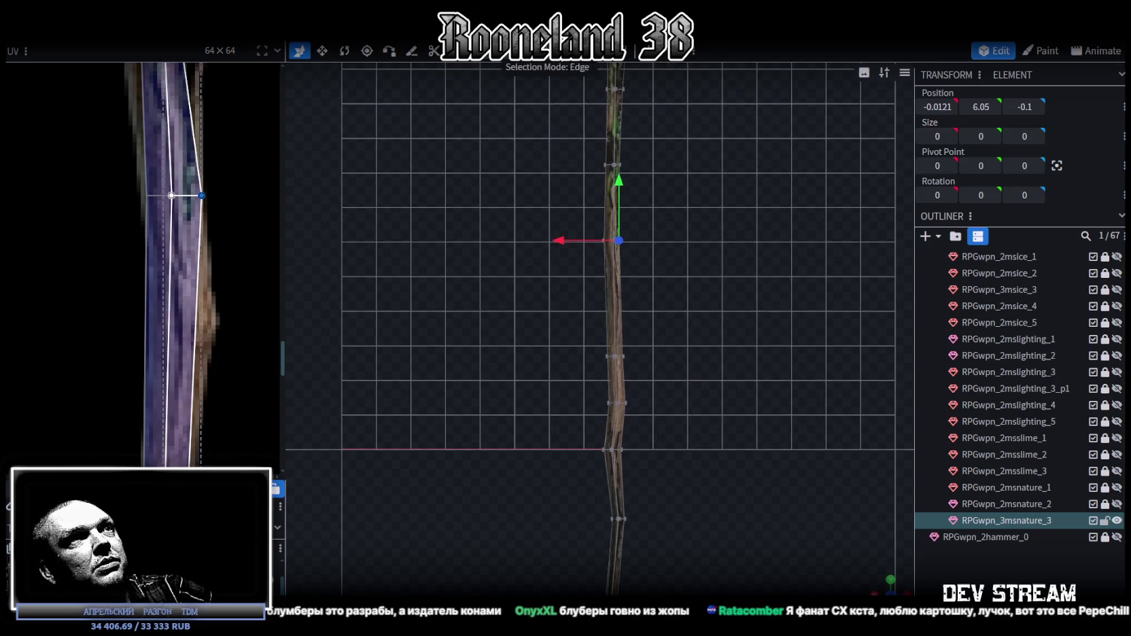
{"action": "left_click", "coordinate": [615, 296]}
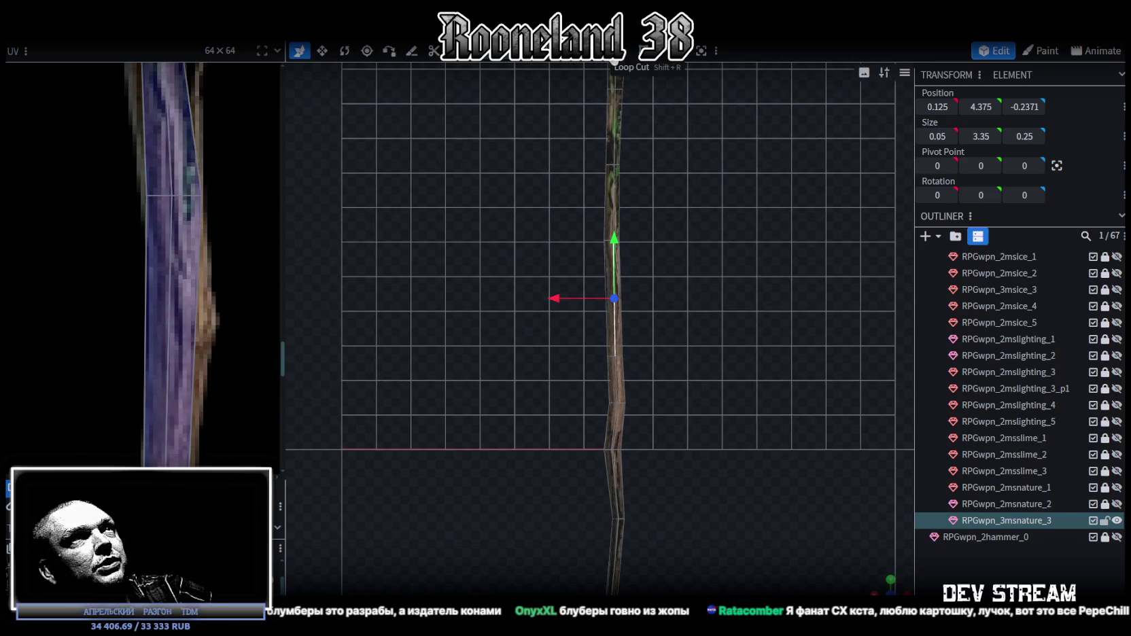
{"action": "left_click", "coordinate": [615, 51]}
{"action": "left_click_drag", "start_coordinate": [621, 586], "coordinate": [167, 303]}
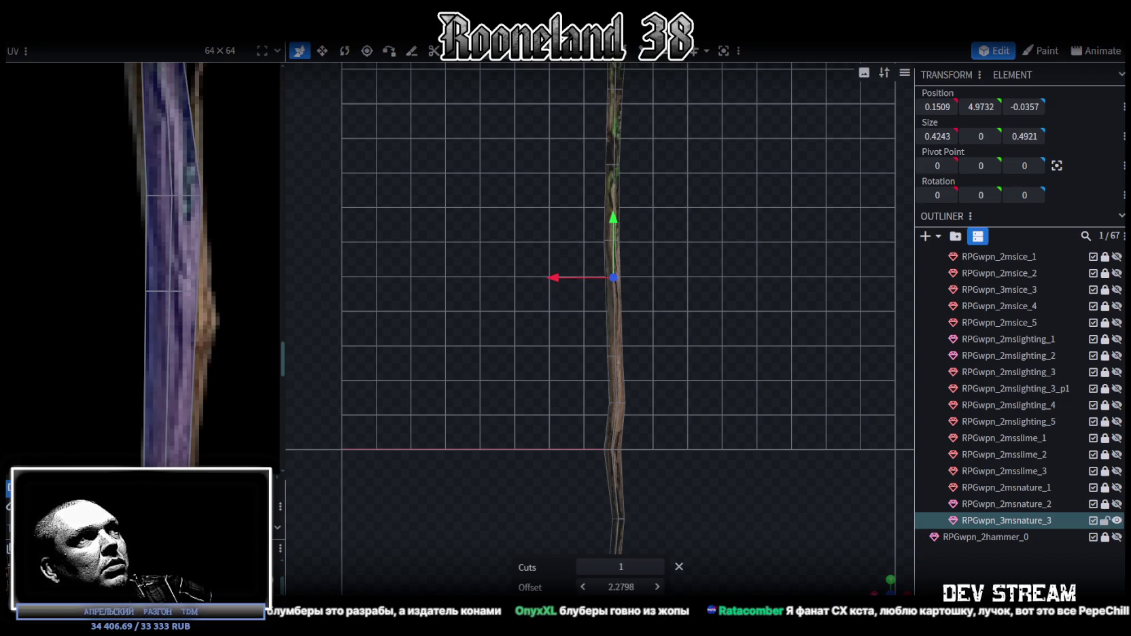
- Shift the new section's right-hand UV vertex right to line up with the bark
{"action": "left_click", "coordinate": [167, 303]}
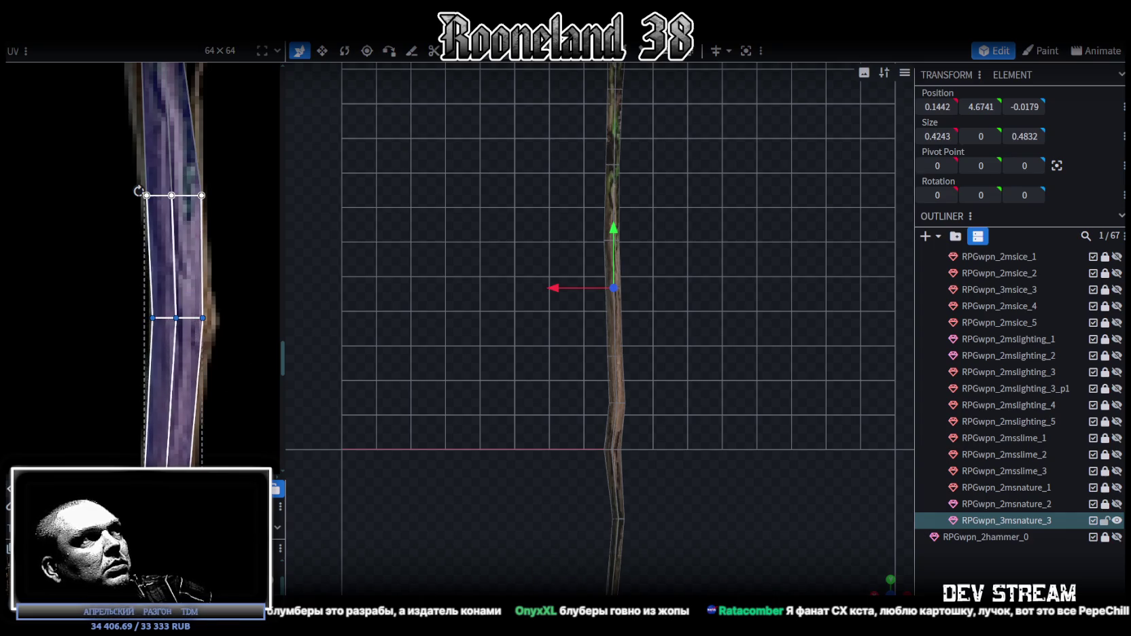
{"action": "left_click", "coordinate": [181, 312]}
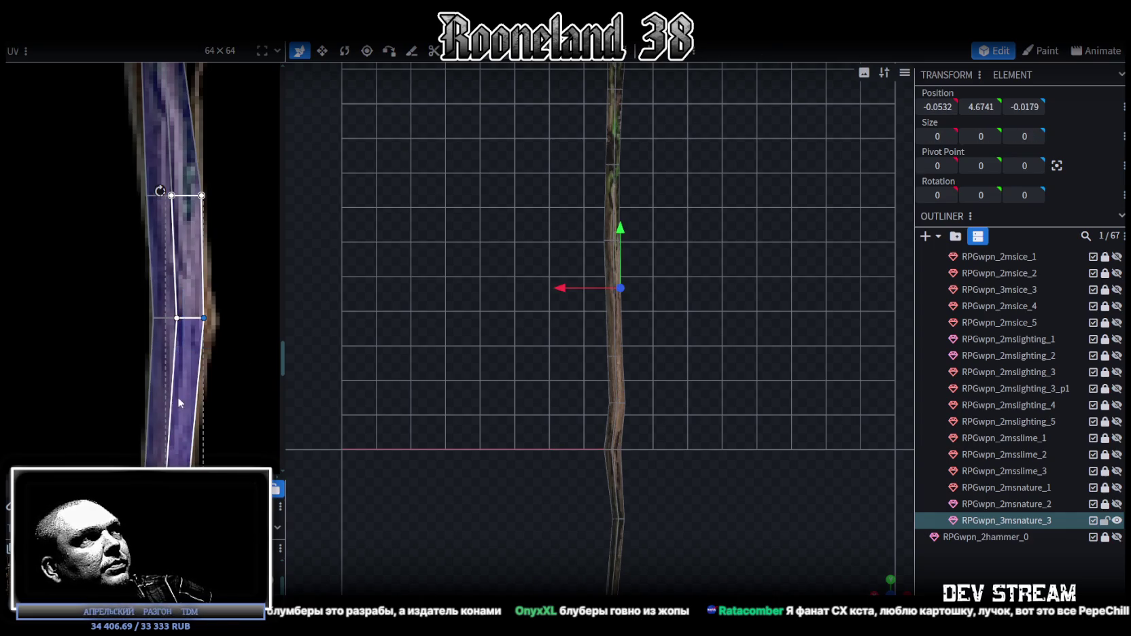
{"action": "left_click_drag", "start_coordinate": [204, 317], "coordinate": [209, 317]}
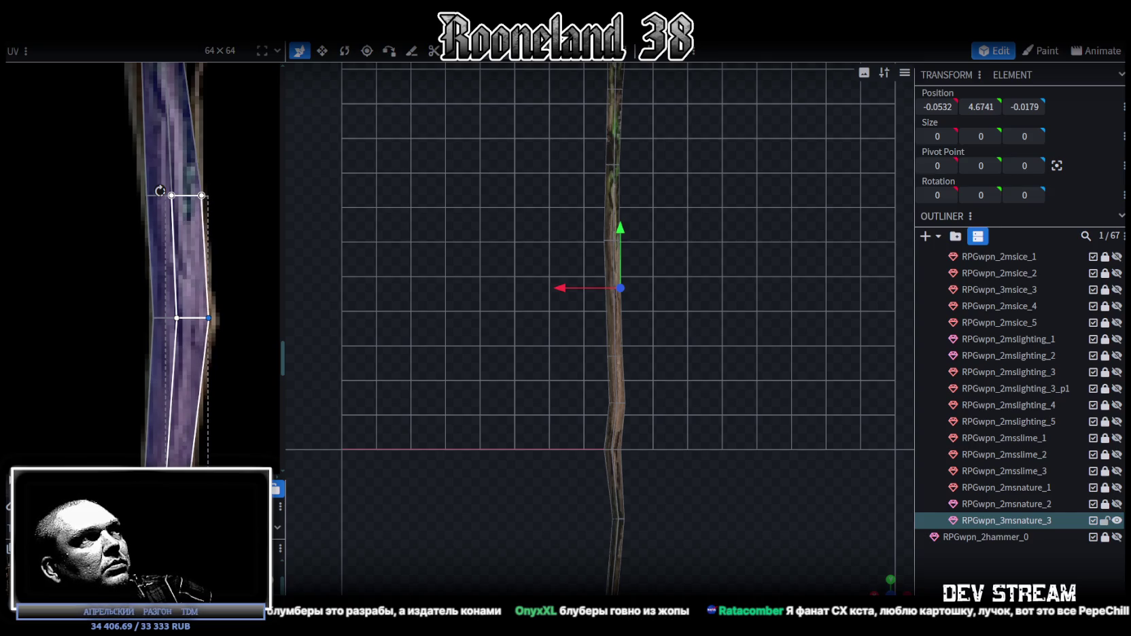
{"action": "scroll", "coordinate": [139, 317], "scroll_direction": "down", "scroll_amount": 1}
{"action": "scroll", "coordinate": [140, 317], "scroll_direction": "down", "scroll_amount": 2}
{"action": "scroll", "coordinate": [144, 356], "scroll_direction": "down", "scroll_amount": 1}
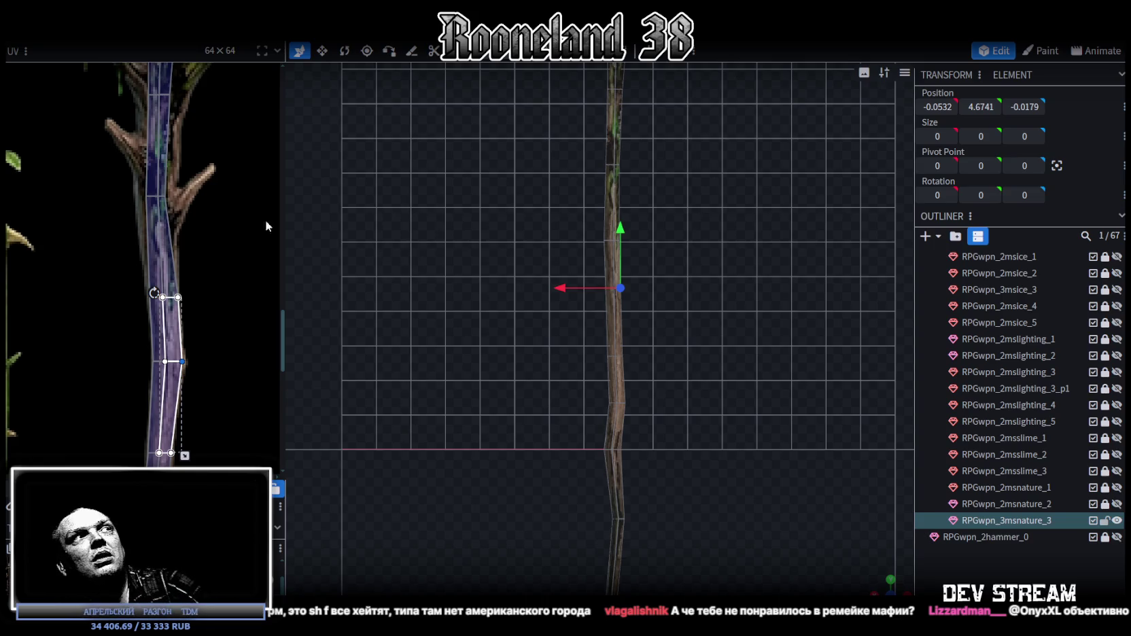
{"action": "scroll", "coordinate": [137, 157], "scroll_direction": "up", "scroll_amount": 2}
{"action": "scroll", "coordinate": [242, 256], "scroll_direction": "up", "scroll_amount": 2}
{"action": "scroll", "coordinate": [159, 170], "scroll_direction": "up", "scroll_amount": 2}
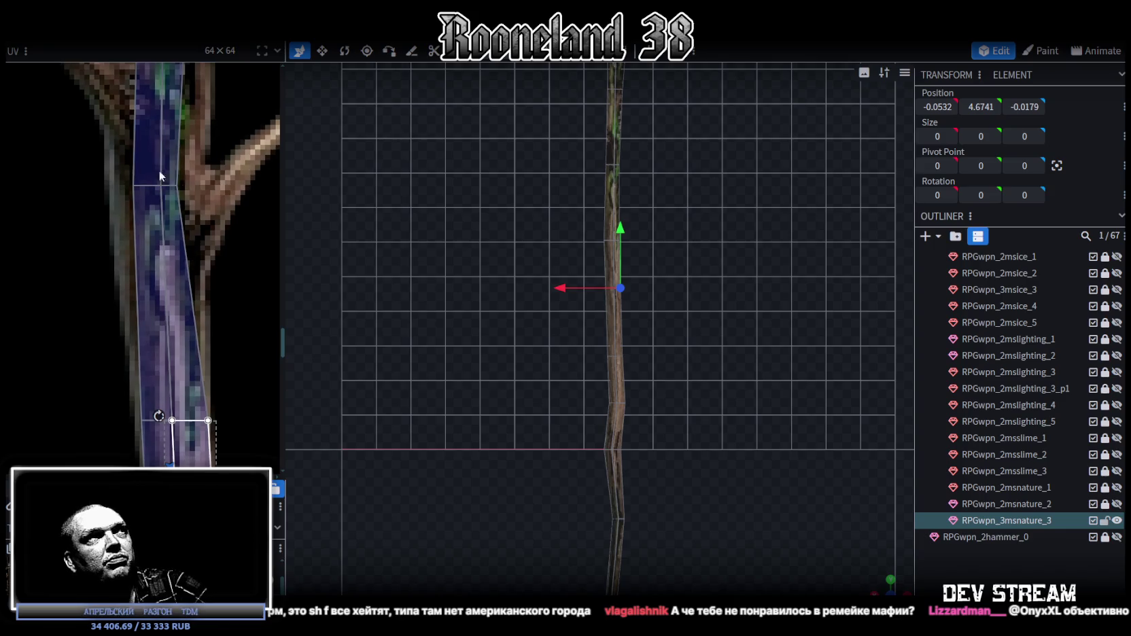
- Skew a higher UV face left and push the neighbouring face's right vertex outward
{"action": "left_click", "coordinate": [164, 209]}
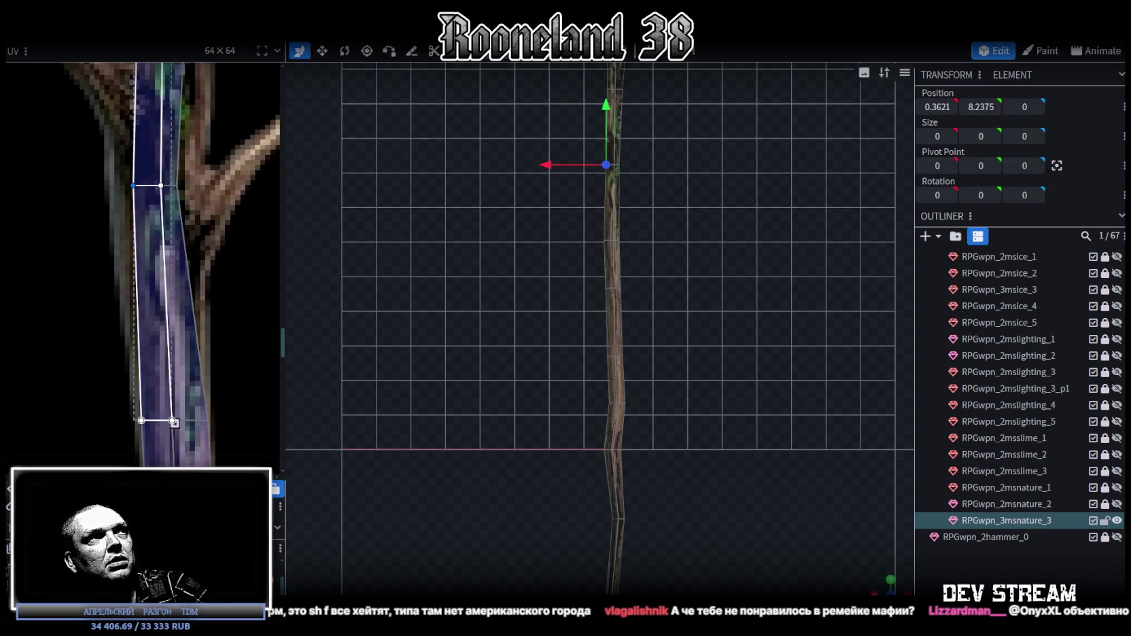
{"action": "key", "text": "Left"}
{"action": "key", "text": "Left"}
{"action": "key", "text": "Left"}
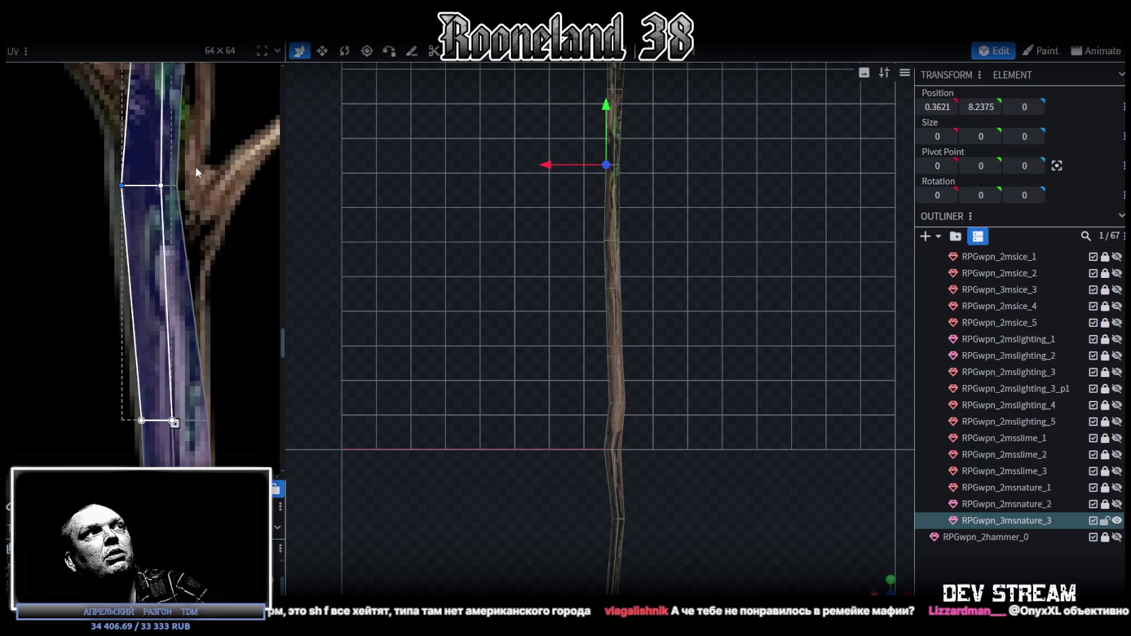
{"action": "left_click", "coordinate": [190, 299]}
{"action": "key", "text": "Right"}
{"action": "key", "text": "Right"}
{"action": "key", "text": "Right"}
{"action": "key", "text": "Right"}
{"action": "key", "text": "Right"}
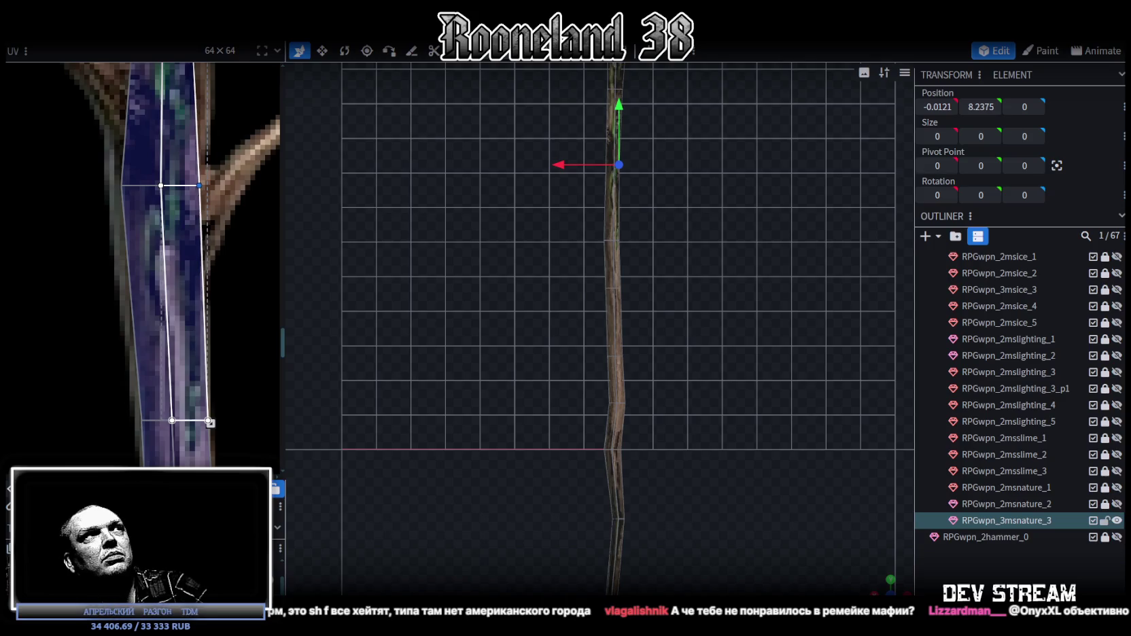
{"action": "scroll", "coordinate": [123, 415], "scroll_direction": "up", "scroll_amount": 2}
{"action": "scroll", "coordinate": [163, 381], "scroll_direction": "up", "scroll_amount": 2}
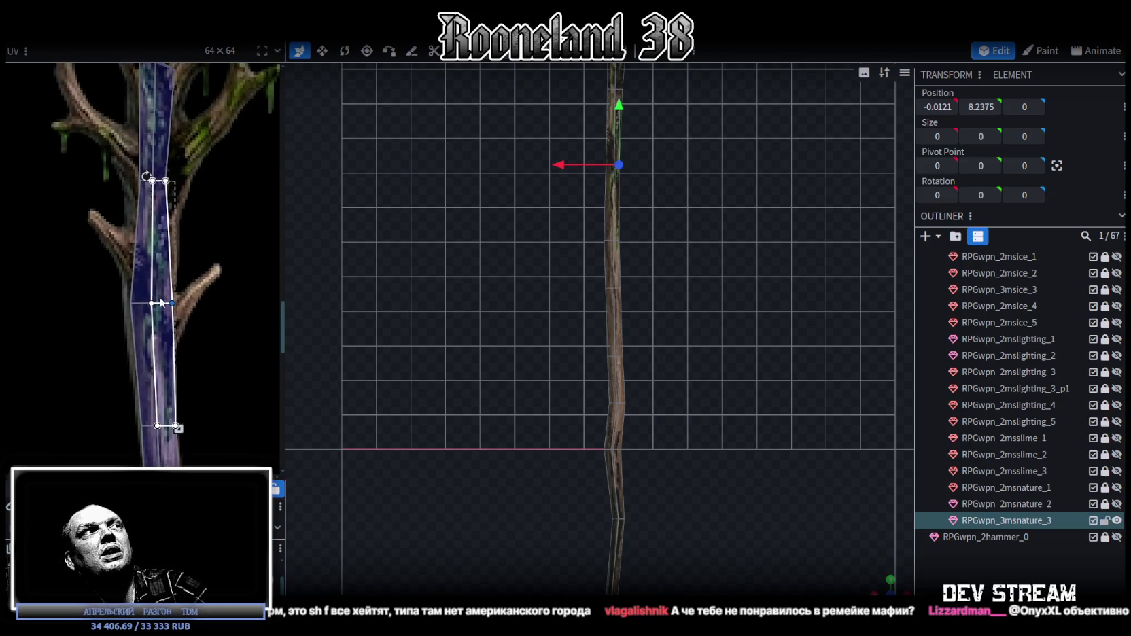
{"action": "scroll", "coordinate": [204, 347], "scroll_direction": "up", "scroll_amount": 2}
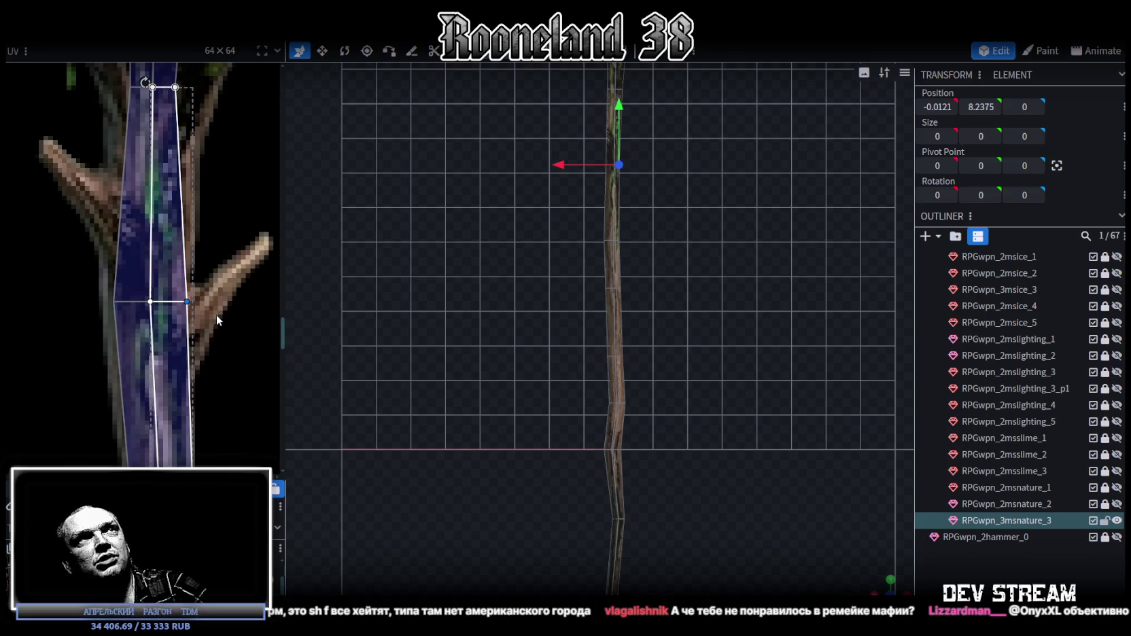
{"action": "scroll", "coordinate": [202, 317], "scroll_direction": "down", "scroll_amount": 2}
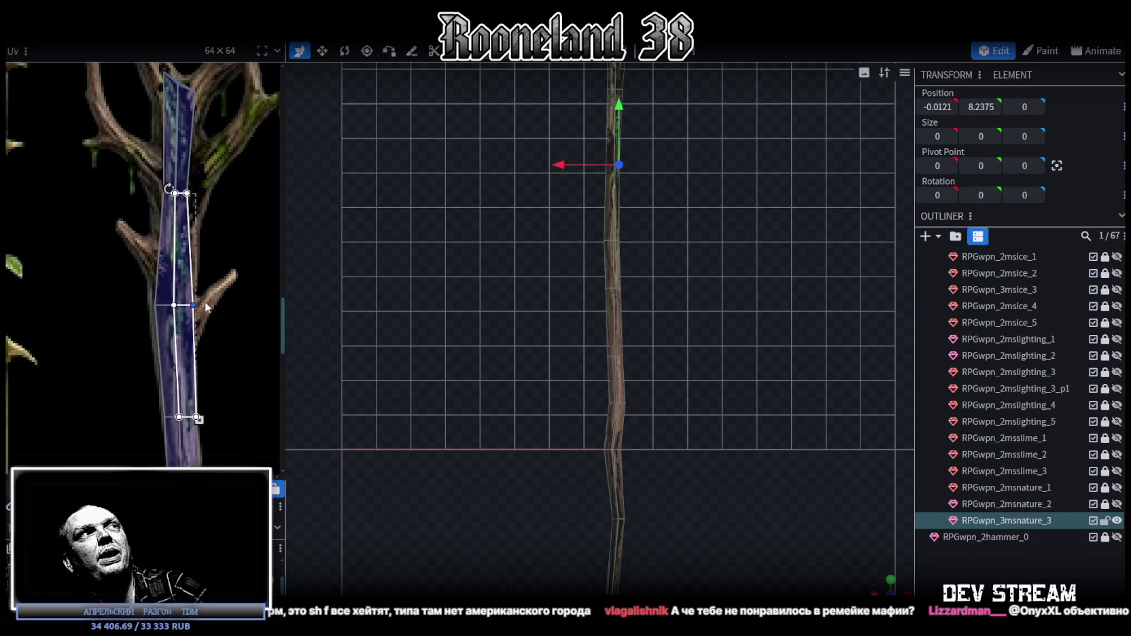
{"action": "scroll", "coordinate": [208, 367], "scroll_direction": "down", "scroll_amount": 1}
{"action": "scroll", "coordinate": [211, 353], "scroll_direction": "down", "scroll_amount": 2}
{"action": "scroll", "coordinate": [148, 262], "scroll_direction": "up", "scroll_amount": 2}
{"action": "scroll", "coordinate": [150, 259], "scroll_direction": "up", "scroll_amount": 2}
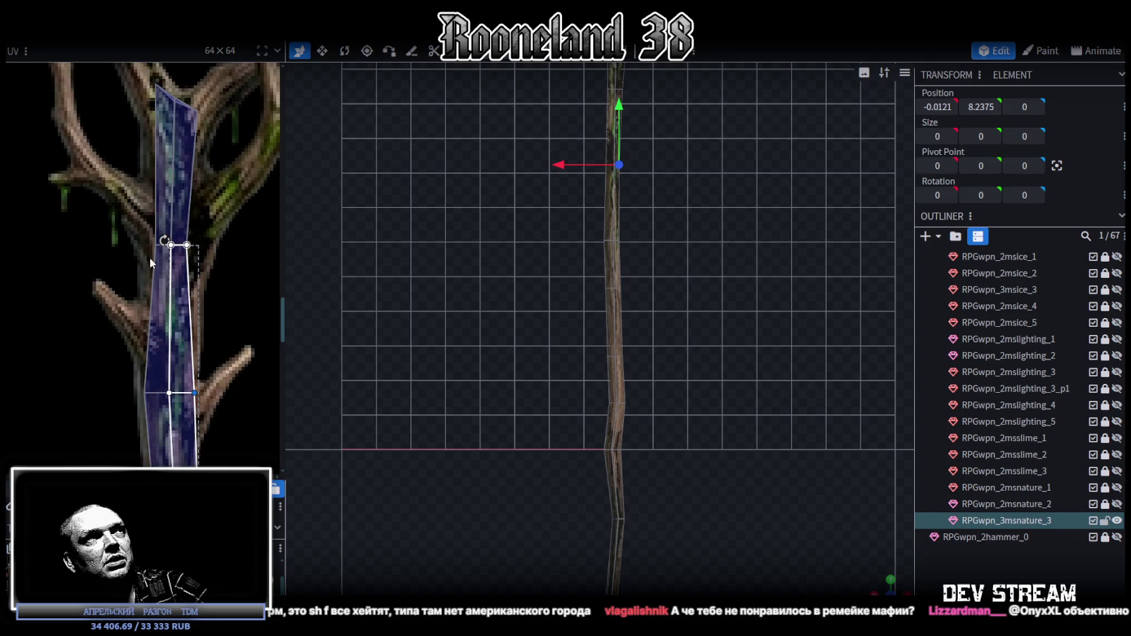
- Drag the top face's UV vertices outward to cover more of the branching bark
{"action": "left_click_drag", "start_coordinate": [127, 225], "coordinate": [157, 255]}
{"action": "scroll", "coordinate": [147, 204], "scroll_direction": "up", "scroll_amount": 2}
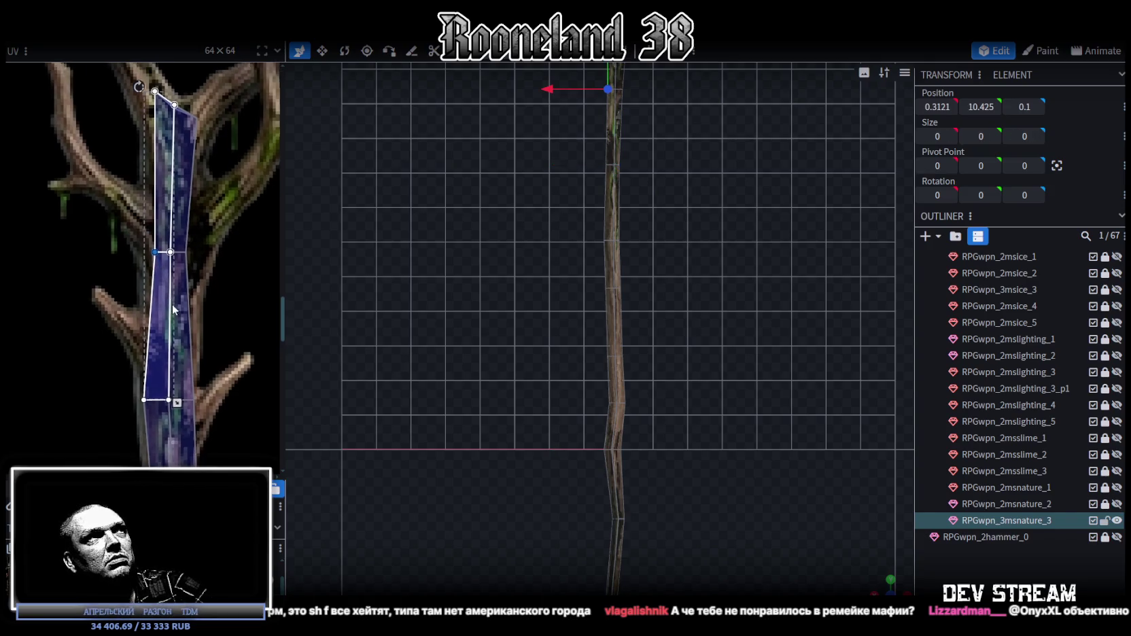
{"action": "mouse_move", "coordinate": [146, 117]}
{"action": "left_mouse_down"}
{"action": "mouse_move", "coordinate": [174, 326]}
{"action": "mouse_move", "coordinate": [156, 293]}
{"action": "left_mouse_up"}
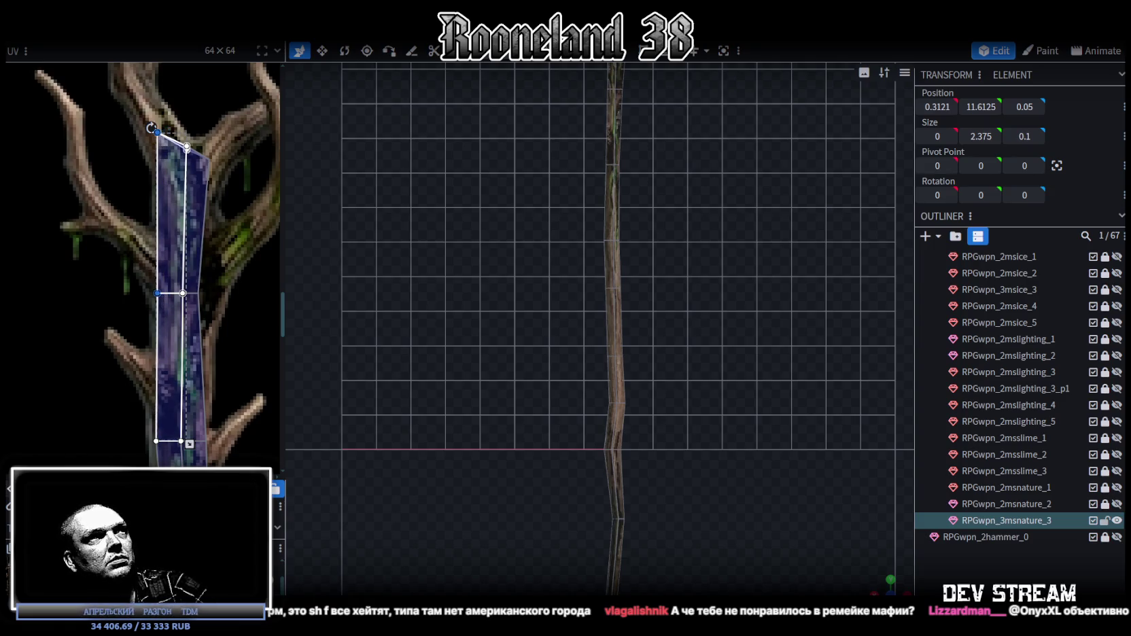
{"action": "mouse_move", "coordinate": [223, 148]}
{"action": "left_mouse_down"}
{"action": "mouse_move", "coordinate": [191, 303]}
{"action": "mouse_move", "coordinate": [211, 293]}
{"action": "left_mouse_up"}
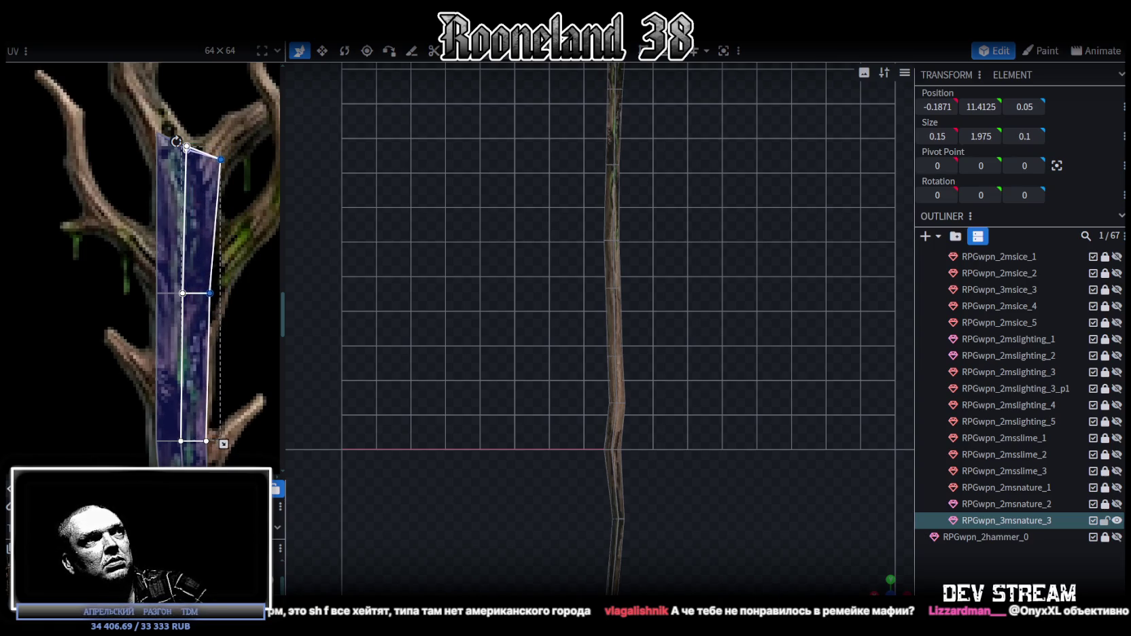
{"action": "scroll", "coordinate": [206, 352], "scroll_direction": "down", "scroll_amount": 2}
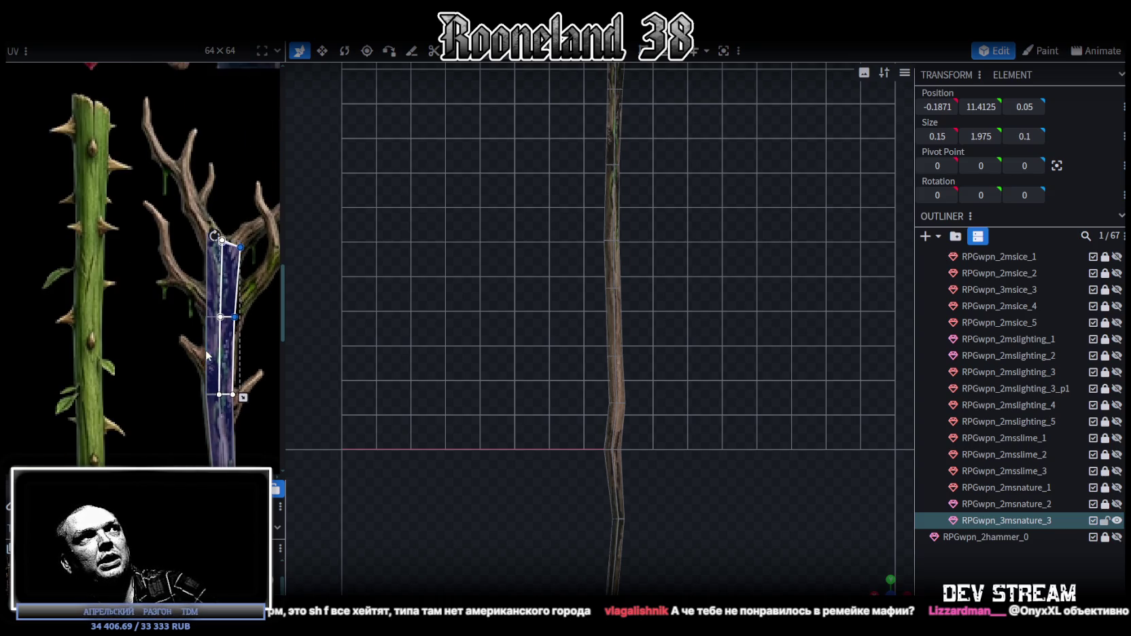
{"action": "scroll", "coordinate": [185, 351], "scroll_direction": "down", "scroll_amount": 1}
{"action": "scroll", "coordinate": [698, 456], "scroll_direction": "down", "scroll_amount": 2}
{"action": "scroll", "coordinate": [610, 248], "scroll_direction": "up", "scroll_amount": 2}
{"action": "scroll", "coordinate": [701, 304], "scroll_direction": "up", "scroll_amount": 2}
{"action": "scroll", "coordinate": [694, 154], "scroll_direction": "up", "scroll_amount": 1}
{"action": "left_click", "coordinate": [664, 245]}
- Flare the head's top wider by pushing its top corner and left edge outward about 0.1
{"action": "left_click_drag", "start_coordinate": [614, 191], "coordinate": [634, 196]}
{"action": "scroll", "coordinate": [128, 229], "scroll_direction": "down", "scroll_amount": 4}
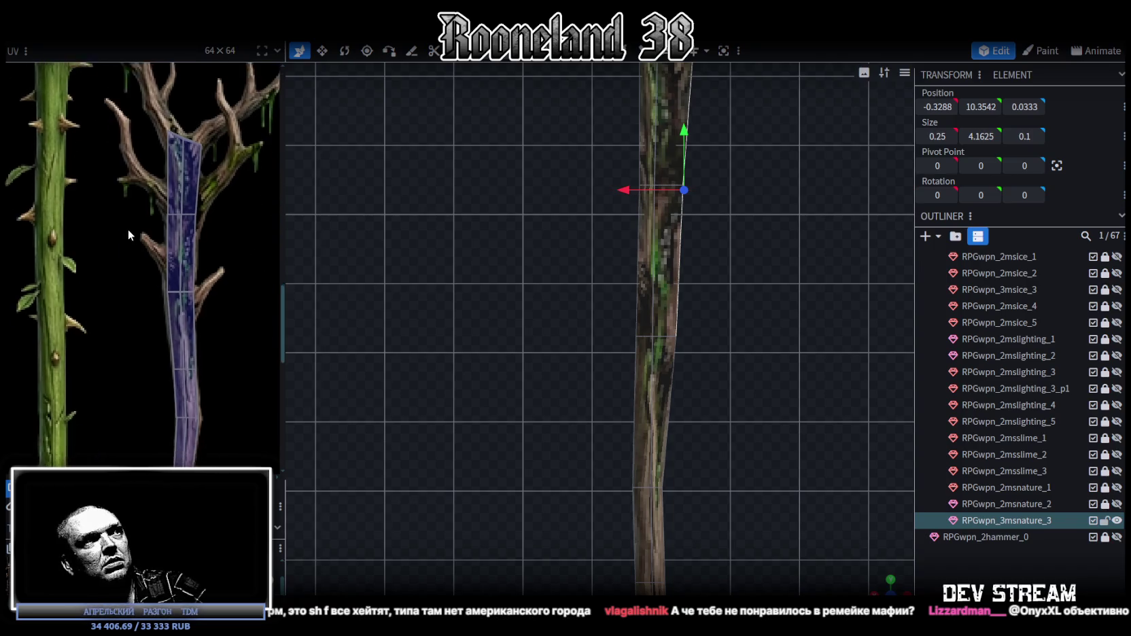
{"action": "mouse_move", "coordinate": [704, 331]}
{"action": "left_mouse_down"}
{"action": "mouse_move", "coordinate": [665, 413]}
{"action": "mouse_move", "coordinate": [652, 212]}
{"action": "left_mouse_up"}
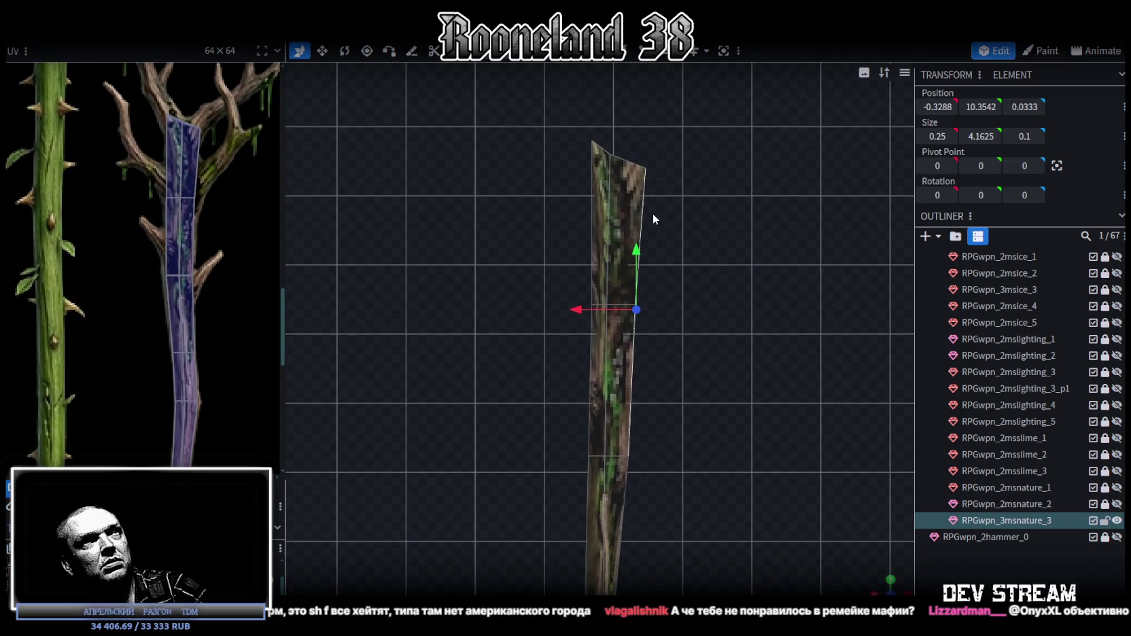
{"action": "left_click", "coordinate": [645, 208]}
{"action": "left_click_drag", "start_coordinate": [589, 236], "coordinate": [595, 234]}
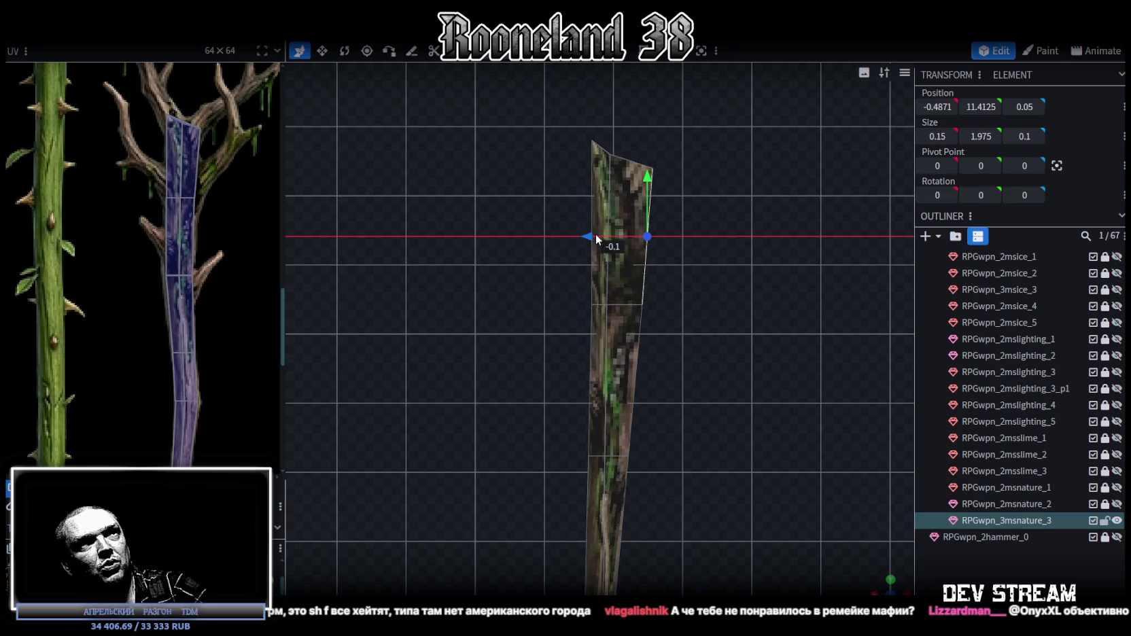
{"action": "left_click", "coordinate": [591, 195]}
{"action": "left_click_drag", "start_coordinate": [524, 221], "coordinate": [515, 217]}
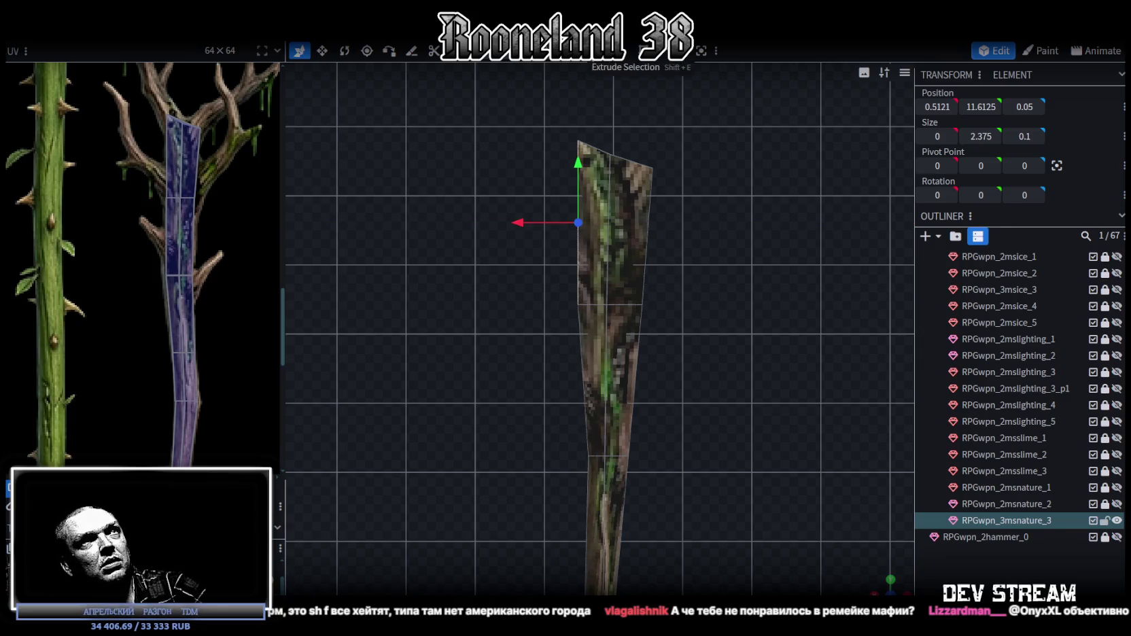
- Pull both middle-cut vertices inward and nudge the lower-right vertex 0.05 along X to taper the head
{"action": "left_click", "coordinate": [579, 305]}
{"action": "left_click_drag", "start_coordinate": [518, 306], "coordinate": [524, 305]}
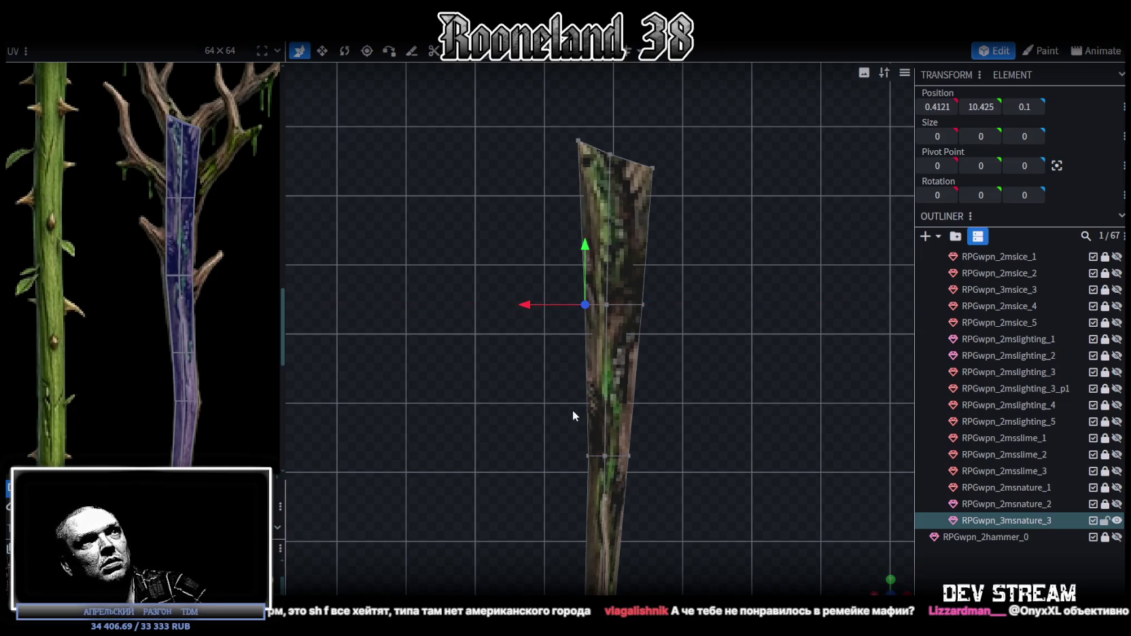
{"action": "left_click", "coordinate": [588, 457]}
{"action": "left_click", "coordinate": [643, 305]}
{"action": "mouse_move", "coordinate": [580, 305]}
{"action": "left_mouse_down"}
{"action": "mouse_move", "coordinate": [589, 307]}
{"action": "mouse_move", "coordinate": [577, 305]}
{"action": "left_mouse_up"}
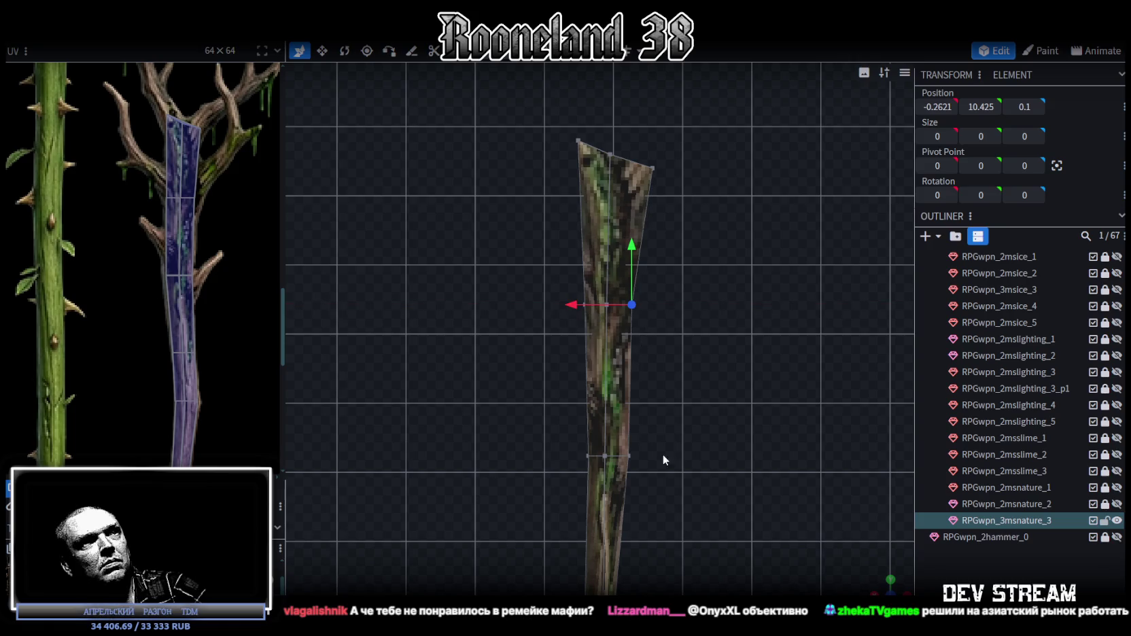
{"action": "left_click", "coordinate": [629, 457]}
{"action": "left_click_drag", "start_coordinate": [575, 459], "coordinate": [566, 455]}
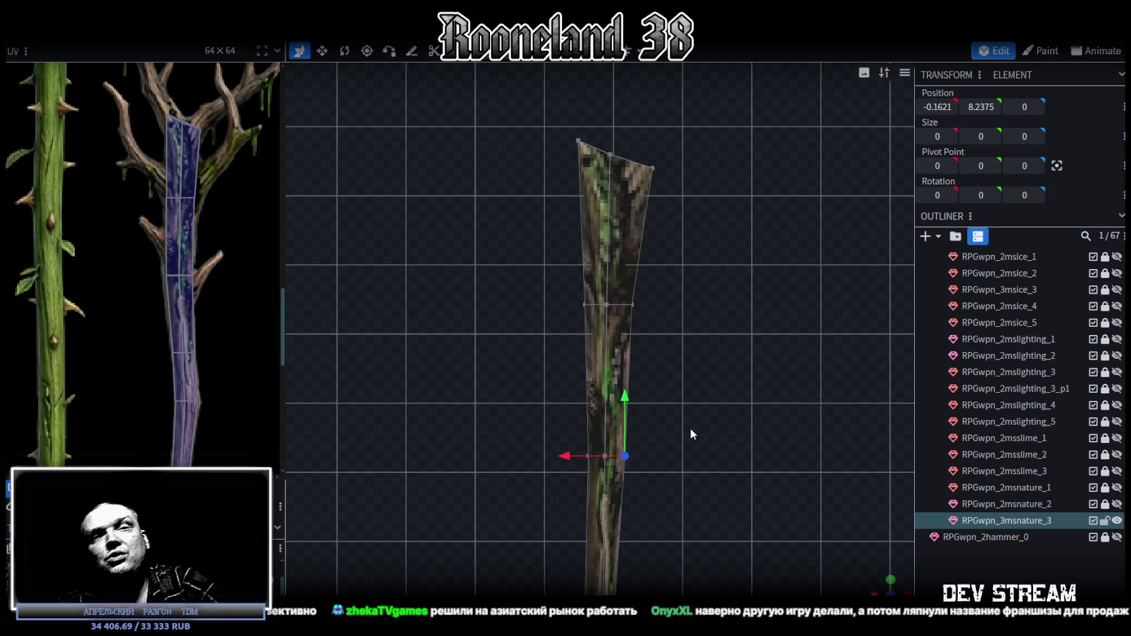
{"action": "scroll", "coordinate": [729, 289], "scroll_direction": "up", "scroll_amount": 5}
{"action": "scroll", "coordinate": [723, 348], "scroll_direction": "down", "scroll_amount": 2}
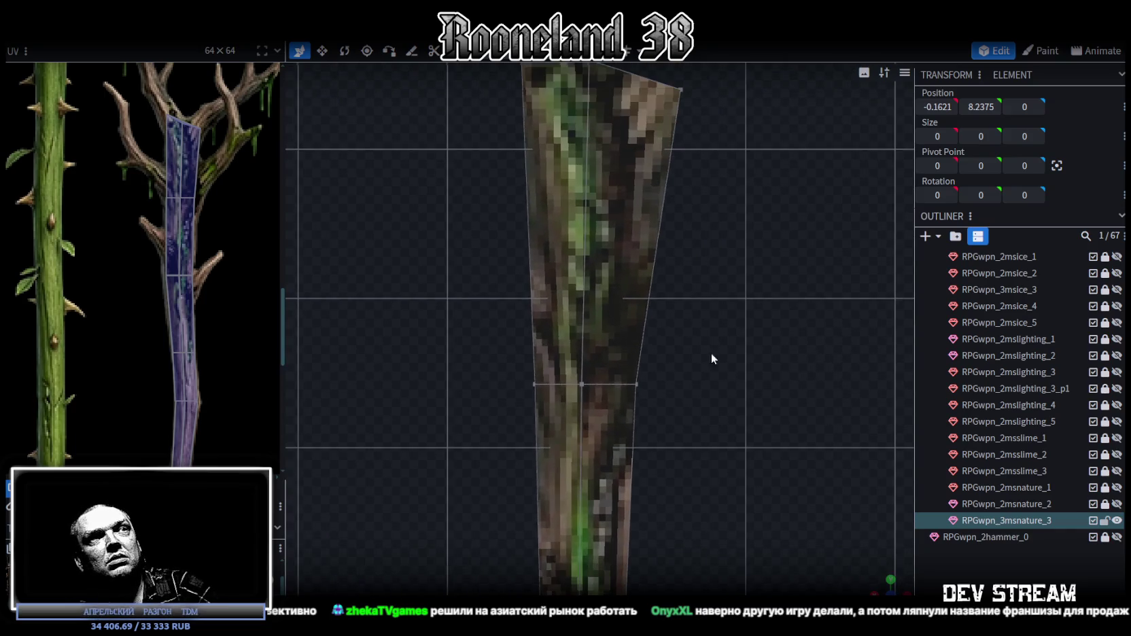
{"action": "scroll", "coordinate": [690, 335], "scroll_direction": "down", "scroll_amount": 1}
{"action": "left_click", "coordinate": [668, 256]}
{"action": "scroll", "coordinate": [716, 402], "scroll_direction": "down", "scroll_amount": 1}
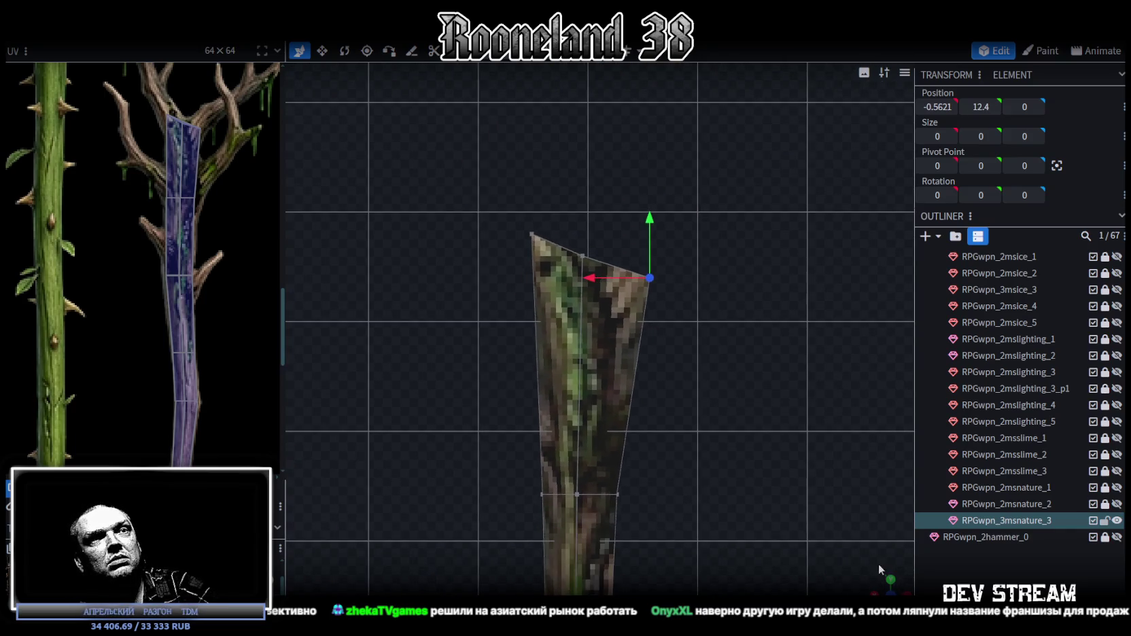
{"action": "left_click_drag", "start_coordinate": [879, 564], "coordinate": [681, 358]}
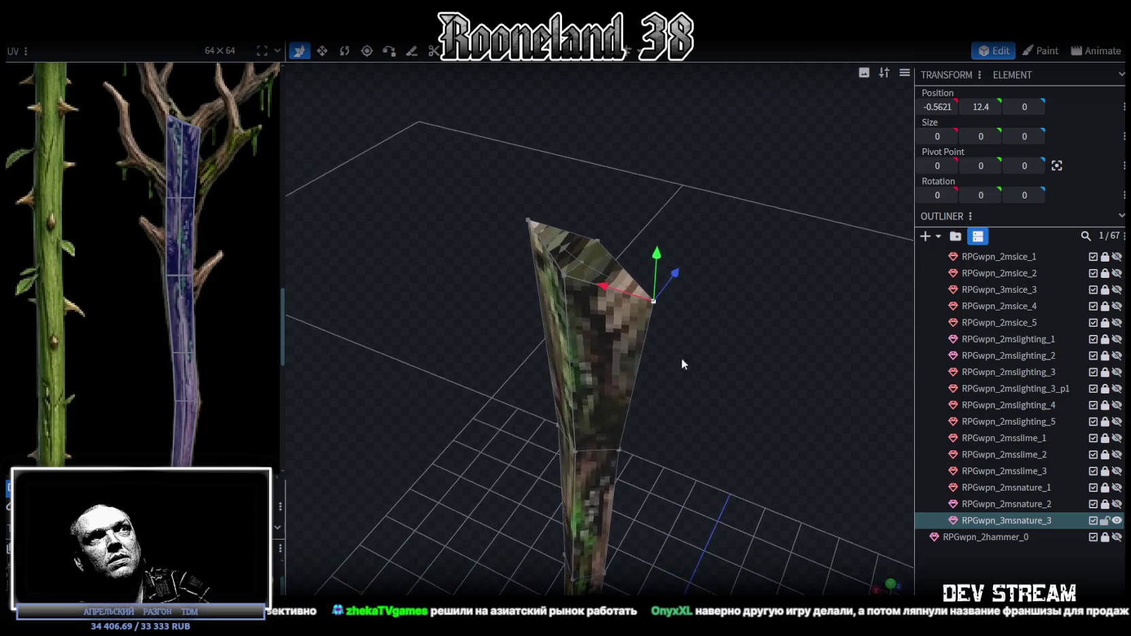
{"action": "left_click", "coordinate": [602, 242]}
{"action": "mouse_move", "coordinate": [565, 274]}
{"action": "left_mouse_down"}
{"action": "mouse_move", "coordinate": [696, 282]}
{"action": "mouse_move", "coordinate": [648, 230]}
{"action": "mouse_move", "coordinate": [663, 281]}
{"action": "left_mouse_up"}
{"action": "key", "text": "v"}
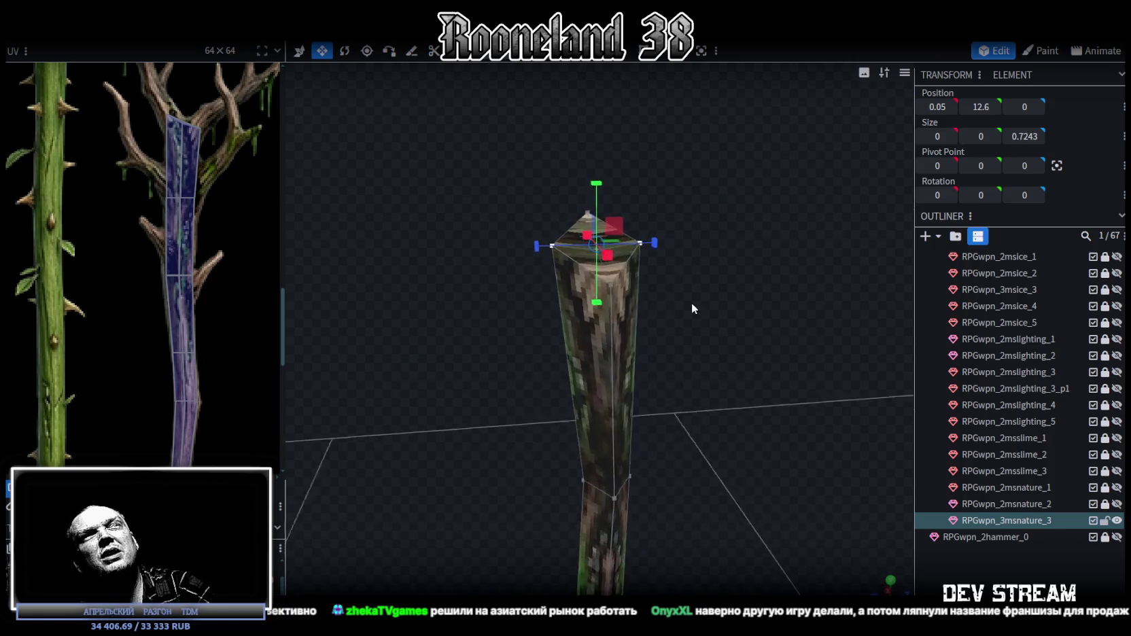
{"action": "left_click", "coordinate": [658, 277]}
{"action": "mouse_move", "coordinate": [742, 365]}
{"action": "left_mouse_down"}
{"action": "mouse_move", "coordinate": [756, 338]}
{"action": "mouse_move", "coordinate": [716, 336]}
{"action": "mouse_move", "coordinate": [707, 357]}
{"action": "mouse_move", "coordinate": [721, 336]}
{"action": "mouse_move", "coordinate": [698, 348]}
{"action": "mouse_move", "coordinate": [694, 372]}
{"action": "left_mouse_up"}
{"action": "key", "text": "s"}
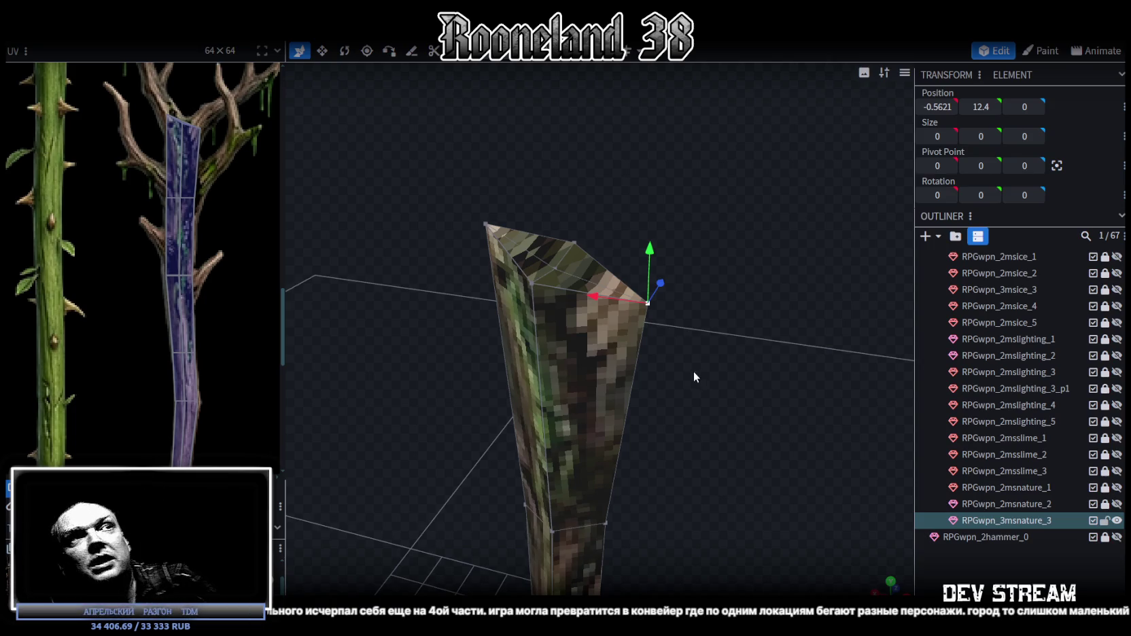
- Resize the head's top edge to a Z depth of 1.1243
{"action": "scroll", "coordinate": [696, 372], "scroll_direction": "up", "scroll_amount": 3}
{"action": "mouse_move", "coordinate": [742, 284]}
{"action": "left_mouse_down"}
{"action": "mouse_move", "coordinate": [694, 242]}
{"action": "mouse_move", "coordinate": [732, 266]}
{"action": "left_mouse_up"}
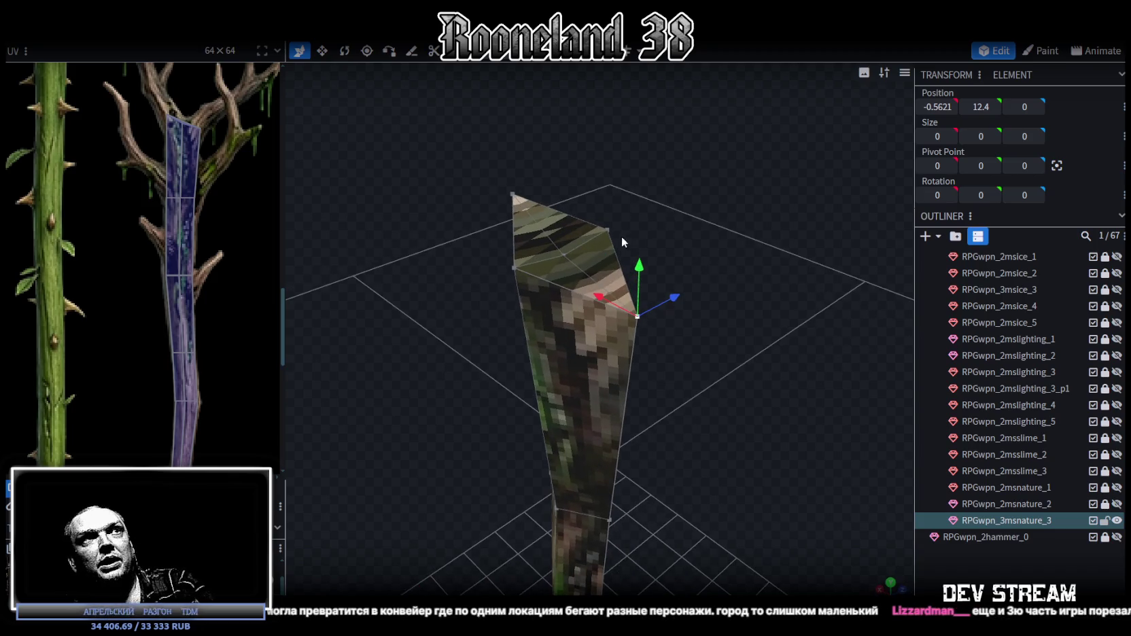
{"action": "left_click", "coordinate": [587, 236]}
{"action": "key", "text": "v"}
{"action": "left_click", "coordinate": [507, 262]}
{"action": "left_click", "coordinate": [608, 223], "text": "shift"}
{"action": "mouse_move", "coordinate": [606, 223]}
{"action": "left_mouse_down"}
{"action": "mouse_move", "coordinate": [617, 219]}
{"action": "mouse_move", "coordinate": [703, 403]}
{"action": "mouse_move", "coordinate": [607, 311]}
{"action": "left_mouse_up"}
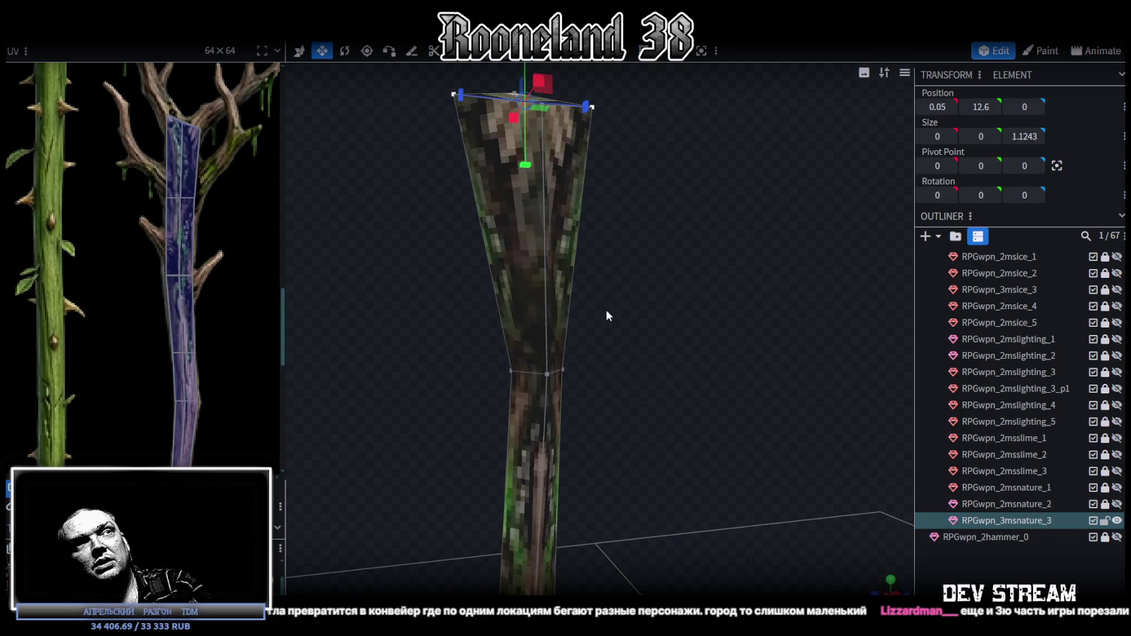
- Resize the middle cut edge to a Z depth of 0.6243
{"action": "left_click", "coordinate": [511, 372]}
{"action": "left_click", "coordinate": [562, 369], "text": "shift"}
{"action": "scroll", "coordinate": [578, 383], "scroll_direction": "up", "scroll_amount": 3}
{"action": "key", "text": "v"}
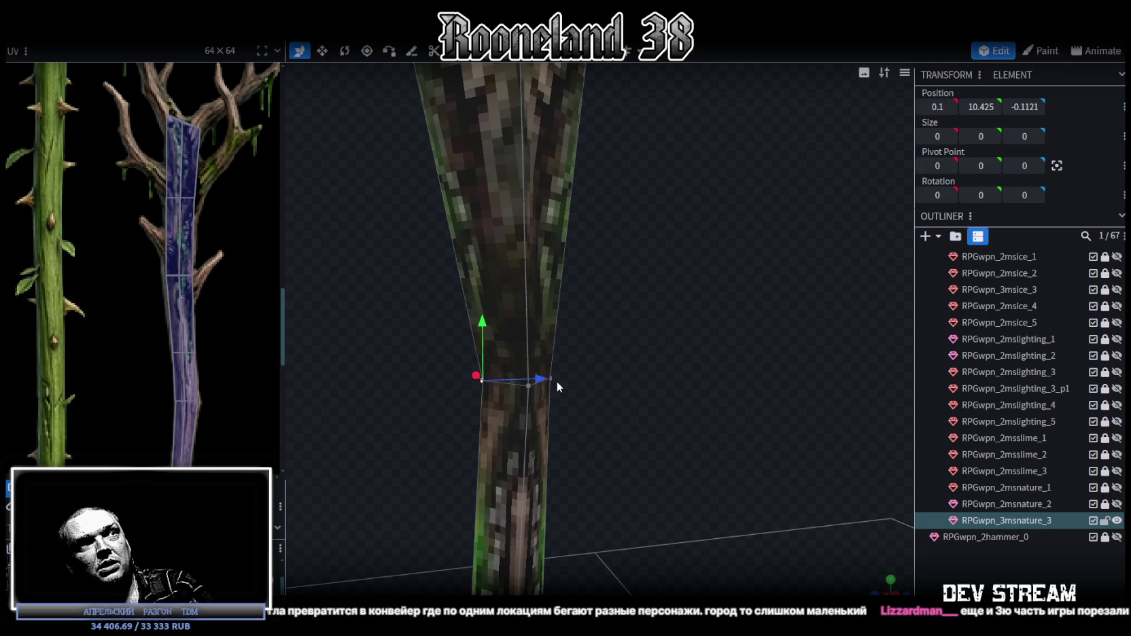
{"action": "key", "text": "s"}
{"action": "mouse_move", "coordinate": [575, 378]}
{"action": "left_mouse_down"}
{"action": "mouse_move", "coordinate": [650, 412]}
{"action": "mouse_move", "coordinate": [621, 416]}
{"action": "mouse_move", "coordinate": [627, 278]}
{"action": "mouse_move", "coordinate": [757, 284]}
{"action": "mouse_move", "coordinate": [501, 233]}
{"action": "left_mouse_up"}
{"action": "scroll", "coordinate": [621, 416], "scroll_direction": "down", "scroll_amount": 2}
{"action": "scroll", "coordinate": [638, 283], "scroll_direction": "down", "scroll_amount": 2}
{"action": "scroll", "coordinate": [726, 281], "scroll_direction": "up", "scroll_amount": 2}
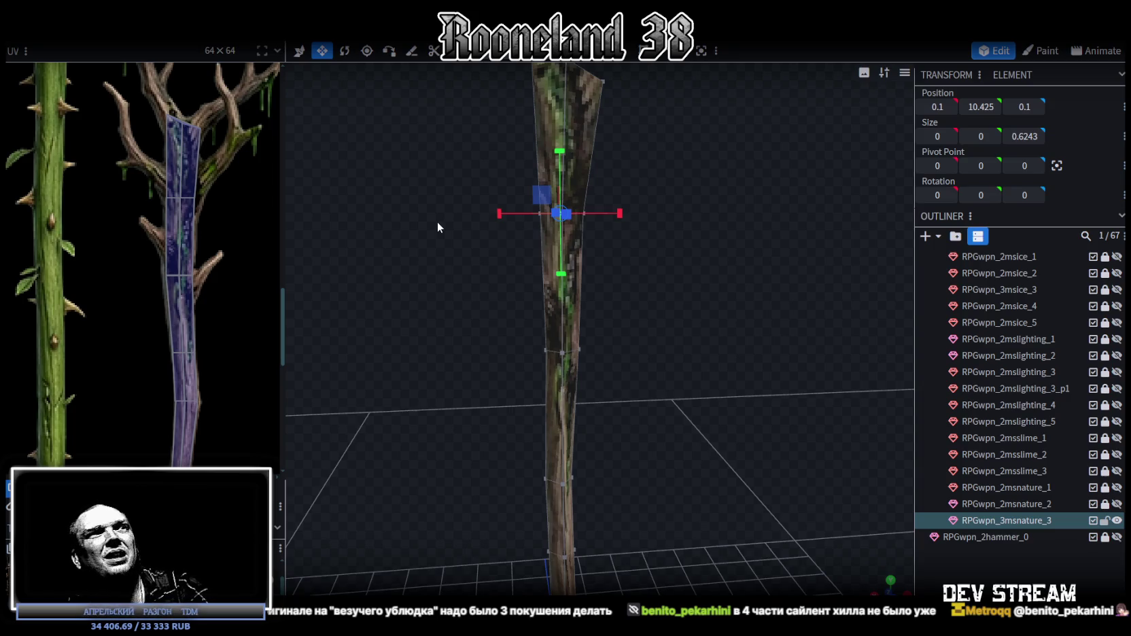
{"action": "mouse_move", "coordinate": [746, 98]}
{"action": "left_mouse_down"}
{"action": "mouse_move", "coordinate": [678, 332]}
{"action": "mouse_move", "coordinate": [571, 317]}
{"action": "mouse_move", "coordinate": [593, 347]}
{"action": "mouse_move", "coordinate": [587, 337]}
{"action": "mouse_move", "coordinate": [672, 313]}
{"action": "mouse_move", "coordinate": [694, 316]}
{"action": "mouse_move", "coordinate": [715, 361]}
{"action": "mouse_move", "coordinate": [720, 336]}
{"action": "mouse_move", "coordinate": [633, 390]}
{"action": "left_mouse_up"}
{"action": "left_click_drag", "start_coordinate": [726, 405], "coordinate": [504, 240], "text": "ctrl"}
{"action": "key", "text": "v"}
{"action": "mouse_move", "coordinate": [695, 277]}
{"action": "left_mouse_down"}
{"action": "mouse_move", "coordinate": [707, 254]}
{"action": "mouse_move", "coordinate": [482, 306]}
{"action": "mouse_move", "coordinate": [537, 340]}
{"action": "mouse_move", "coordinate": [640, 259]}
{"action": "mouse_move", "coordinate": [684, 346]}
{"action": "mouse_move", "coordinate": [654, 307]}
{"action": "mouse_move", "coordinate": [698, 230]}
{"action": "mouse_move", "coordinate": [675, 218]}
{"action": "mouse_move", "coordinate": [705, 238]}
{"action": "left_mouse_up"}
{"action": "scroll", "coordinate": [697, 265], "scroll_direction": "down", "scroll_amount": 5}
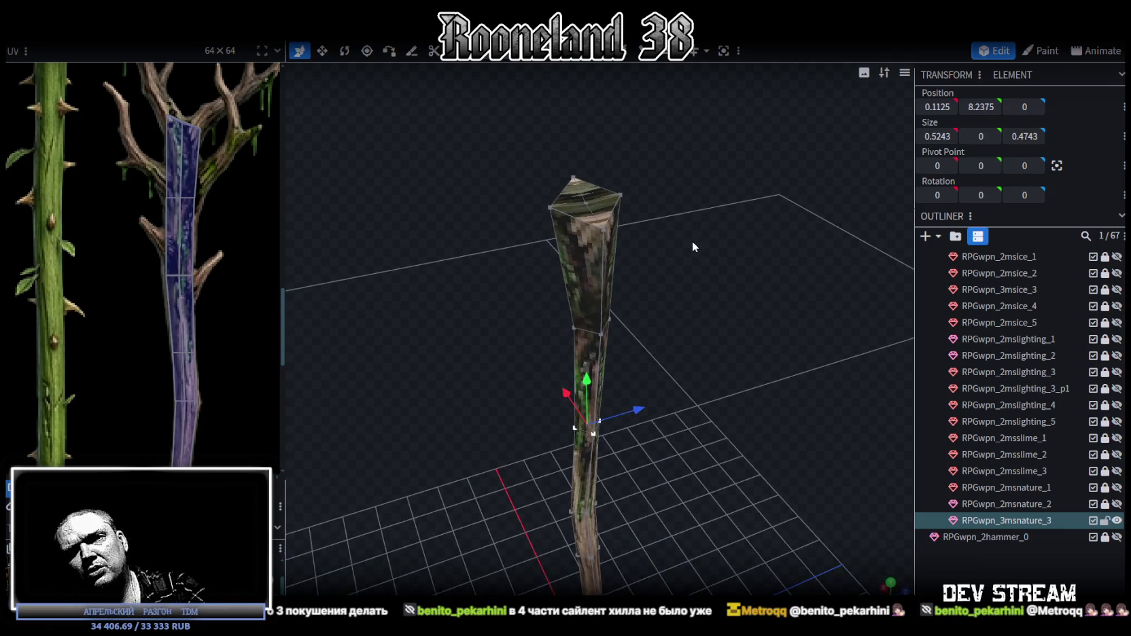
{"action": "mouse_move", "coordinate": [692, 247]}
{"action": "left_mouse_down"}
{"action": "mouse_move", "coordinate": [703, 239]}
{"action": "mouse_move", "coordinate": [691, 210]}
{"action": "mouse_move", "coordinate": [598, 215]}
{"action": "mouse_move", "coordinate": [661, 214]}
{"action": "mouse_move", "coordinate": [650, 246]}
{"action": "mouse_move", "coordinate": [667, 268]}
{"action": "left_mouse_up"}
{"action": "scroll", "coordinate": [231, 184], "scroll_direction": "down", "scroll_amount": 3}
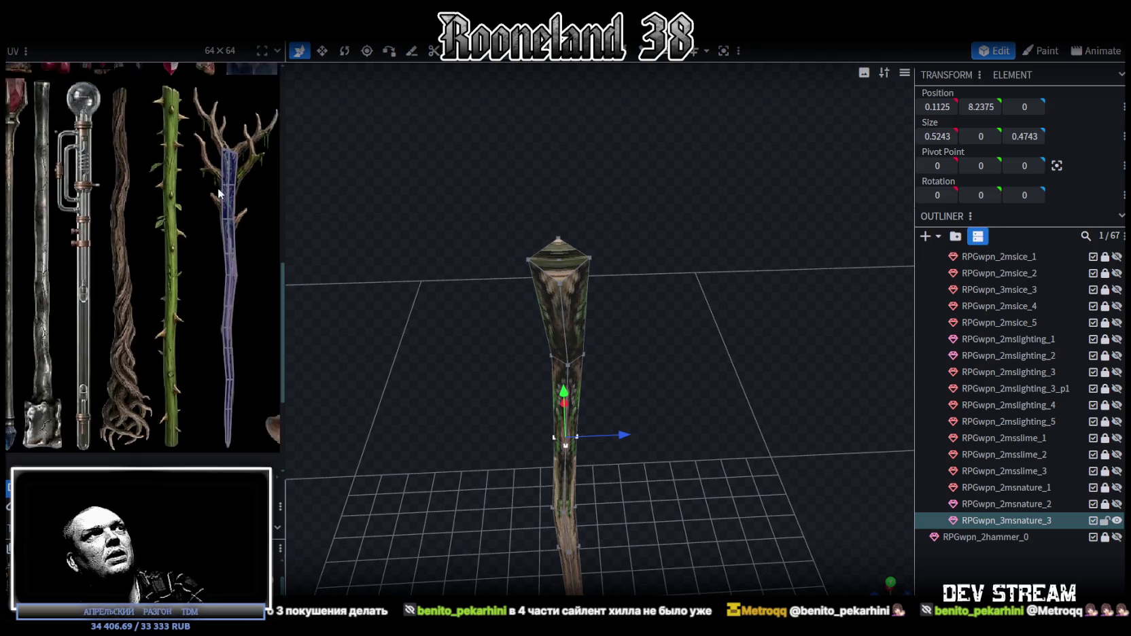
{"action": "mouse_move", "coordinate": [364, 189]}
{"action": "left_mouse_down"}
{"action": "mouse_move", "coordinate": [702, 279]}
{"action": "mouse_move", "coordinate": [704, 256]}
{"action": "mouse_move", "coordinate": [507, 320]}
{"action": "mouse_move", "coordinate": [795, 310]}
{"action": "mouse_move", "coordinate": [654, 296]}
{"action": "mouse_move", "coordinate": [729, 280]}
{"action": "mouse_move", "coordinate": [549, 282]}
{"action": "mouse_move", "coordinate": [558, 301]}
{"action": "mouse_move", "coordinate": [623, 268]}
{"action": "mouse_move", "coordinate": [621, 309]}
{"action": "mouse_move", "coordinate": [659, 296]}
{"action": "mouse_move", "coordinate": [649, 305]}
{"action": "mouse_move", "coordinate": [568, 297]}
{"action": "mouse_move", "coordinate": [593, 318]}
{"action": "mouse_move", "coordinate": [537, 245]}
{"action": "mouse_move", "coordinate": [573, 240]}
{"action": "mouse_move", "coordinate": [601, 303]}
{"action": "mouse_move", "coordinate": [572, 367]}
{"action": "mouse_move", "coordinate": [596, 394]}
{"action": "left_mouse_up"}
- Snap to the numpad-3 side view and select every vertex of the staff mesh with Ctrl+A
{"action": "scroll", "coordinate": [628, 316], "scroll_direction": "up", "scroll_amount": 2}
{"action": "left_click", "coordinate": [539, 244]}
{"action": "left_click", "coordinate": [532, 392]}
{"action": "mouse_move", "coordinate": [660, 423]}
{"action": "left_mouse_down"}
{"action": "mouse_move", "coordinate": [629, 261]}
{"action": "mouse_move", "coordinate": [590, 269]}
{"action": "mouse_move", "coordinate": [754, 329]}
{"action": "mouse_move", "coordinate": [745, 319]}
{"action": "left_mouse_up"}
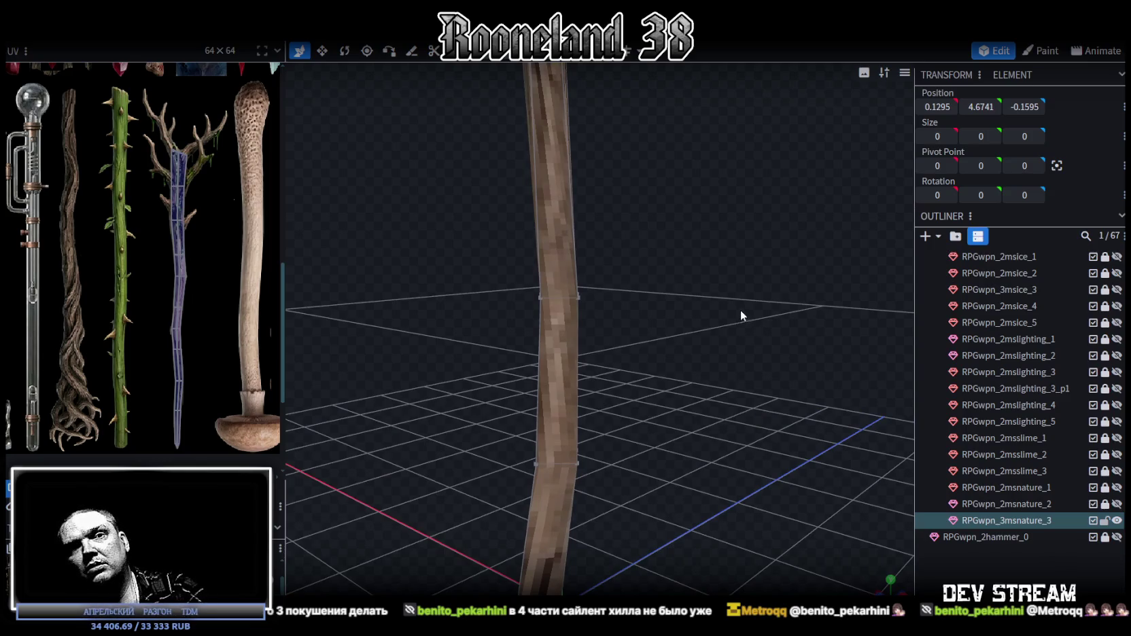
{"action": "mouse_move", "coordinate": [727, 310]}
{"action": "left_mouse_down"}
{"action": "mouse_move", "coordinate": [680, 281]}
{"action": "mouse_move", "coordinate": [612, 308]}
{"action": "mouse_move", "coordinate": [618, 294]}
{"action": "mouse_move", "coordinate": [645, 307]}
{"action": "left_mouse_up"}
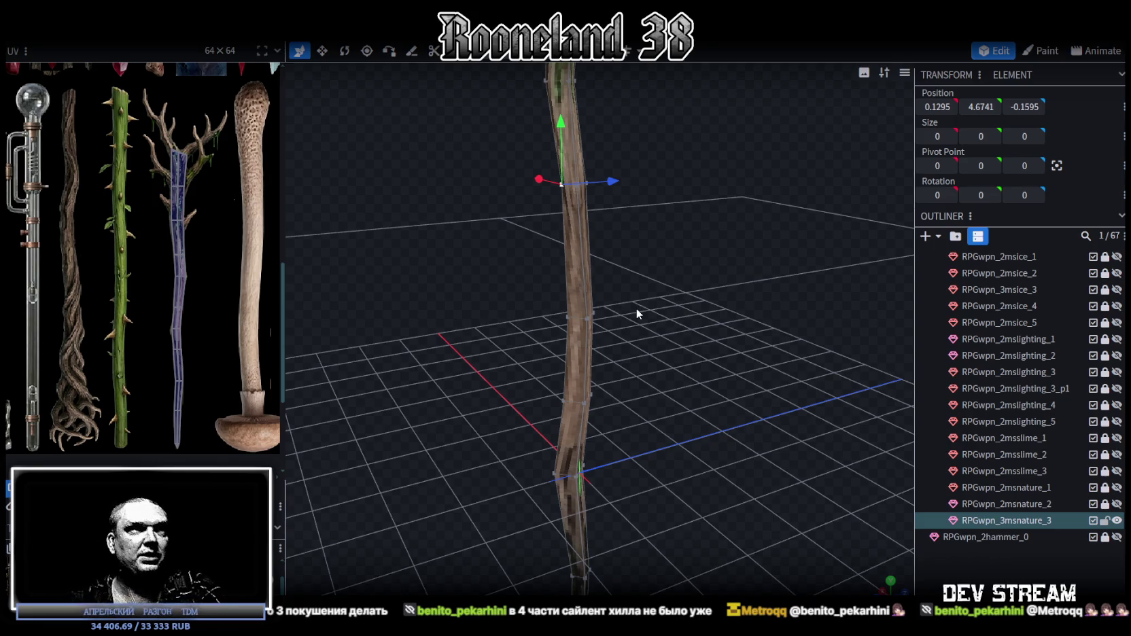
{"action": "key", "text": "KP_3"}
{"action": "mouse_move", "coordinate": [639, 322]}
{"action": "left_mouse_down"}
{"action": "mouse_move", "coordinate": [696, 385]}
{"action": "mouse_move", "coordinate": [668, 335]}
{"action": "mouse_move", "coordinate": [672, 369]}
{"action": "mouse_move", "coordinate": [691, 377]}
{"action": "mouse_move", "coordinate": [672, 278]}
{"action": "mouse_move", "coordinate": [657, 272]}
{"action": "mouse_move", "coordinate": [699, 316]}
{"action": "mouse_move", "coordinate": [776, 279]}
{"action": "mouse_move", "coordinate": [725, 262]}
{"action": "left_mouse_up"}
{"action": "key", "text": "ctrl+a"}
{"action": "scroll", "coordinate": [730, 266], "scroll_direction": "up", "scroll_amount": 2}
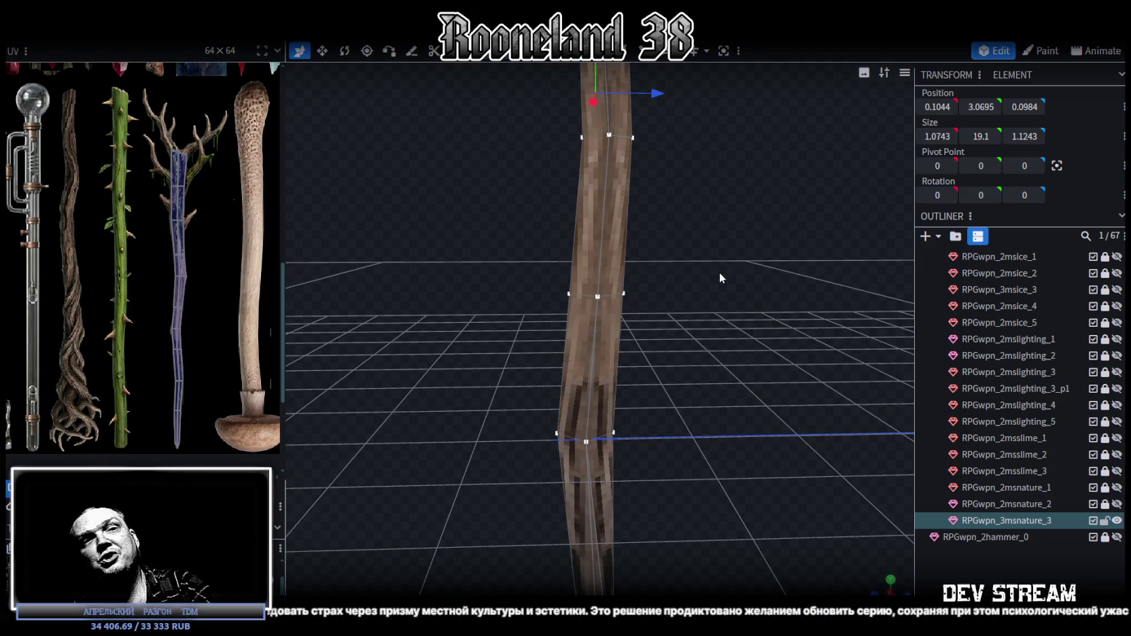
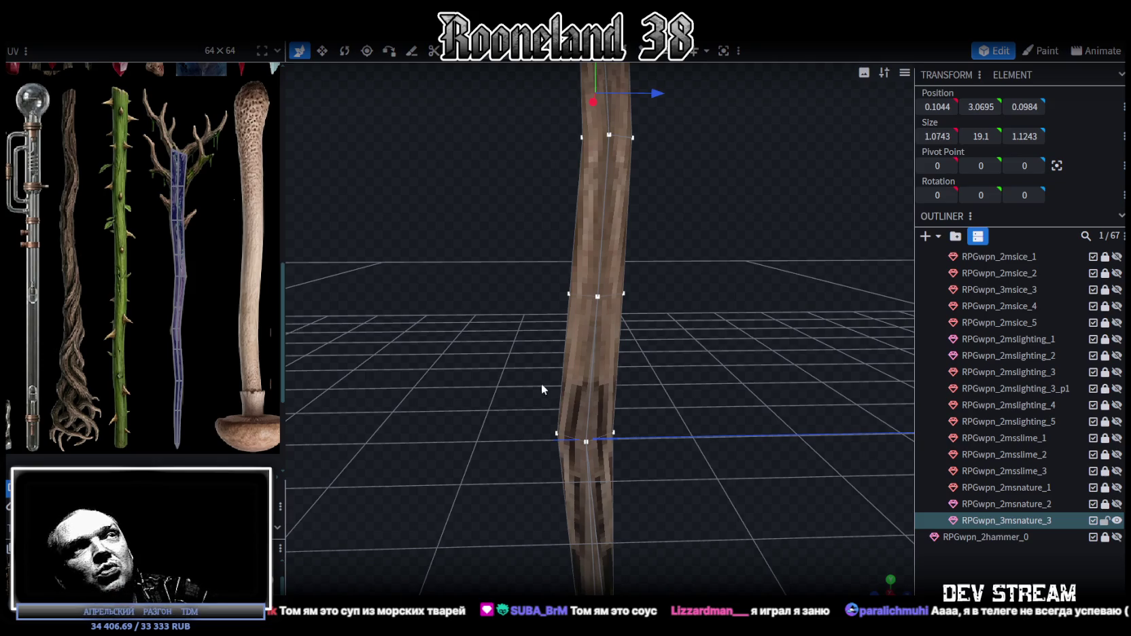
- Clear the vertex selection and select the flat top face of the staff shaft
{"action": "mouse_move", "coordinate": [554, 402]}
{"action": "left_mouse_down"}
{"action": "mouse_move", "coordinate": [680, 336]}
{"action": "mouse_move", "coordinate": [778, 337]}
{"action": "mouse_move", "coordinate": [706, 351]}
{"action": "mouse_move", "coordinate": [753, 472]}
{"action": "mouse_move", "coordinate": [677, 321]}
{"action": "mouse_move", "coordinate": [675, 382]}
{"action": "mouse_move", "coordinate": [814, 378]}
{"action": "mouse_move", "coordinate": [480, 310]}
{"action": "left_mouse_up"}
{"action": "scroll", "coordinate": [189, 259], "scroll_direction": "down", "scroll_amount": 1}
{"action": "left_click_drag", "start_coordinate": [643, 237], "coordinate": [618, 290]}
{"action": "scroll", "coordinate": [233, 262], "scroll_direction": "down", "scroll_amount": 2}
{"action": "scroll", "coordinate": [178, 270], "scroll_direction": "down", "scroll_amount": 2}
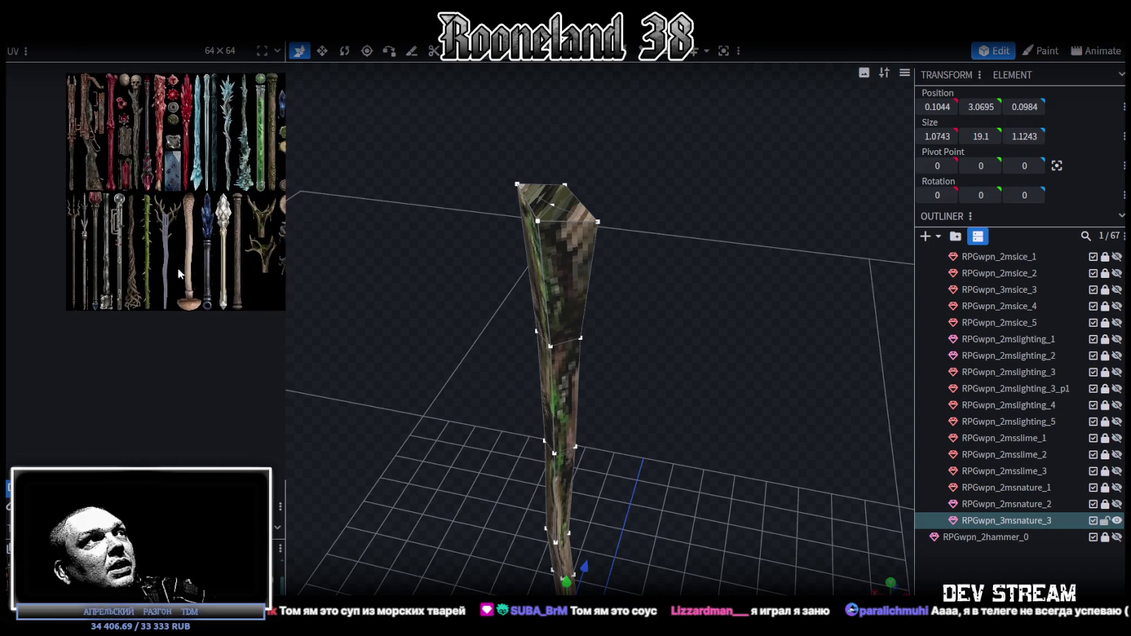
{"action": "left_click_drag", "start_coordinate": [686, 323], "coordinate": [713, 307]}
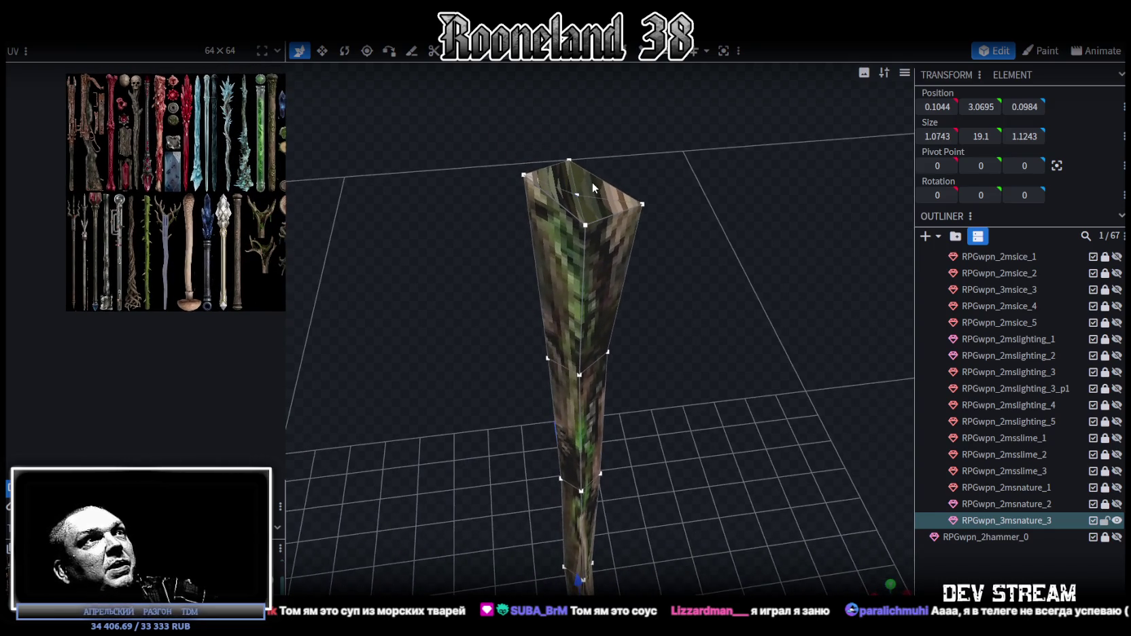
{"action": "left_click", "coordinate": [745, 255]}
{"action": "mouse_move", "coordinate": [744, 255]}
{"action": "left_mouse_down"}
{"action": "mouse_move", "coordinate": [744, 283]}
{"action": "mouse_move", "coordinate": [616, 237]}
{"action": "left_mouse_up"}
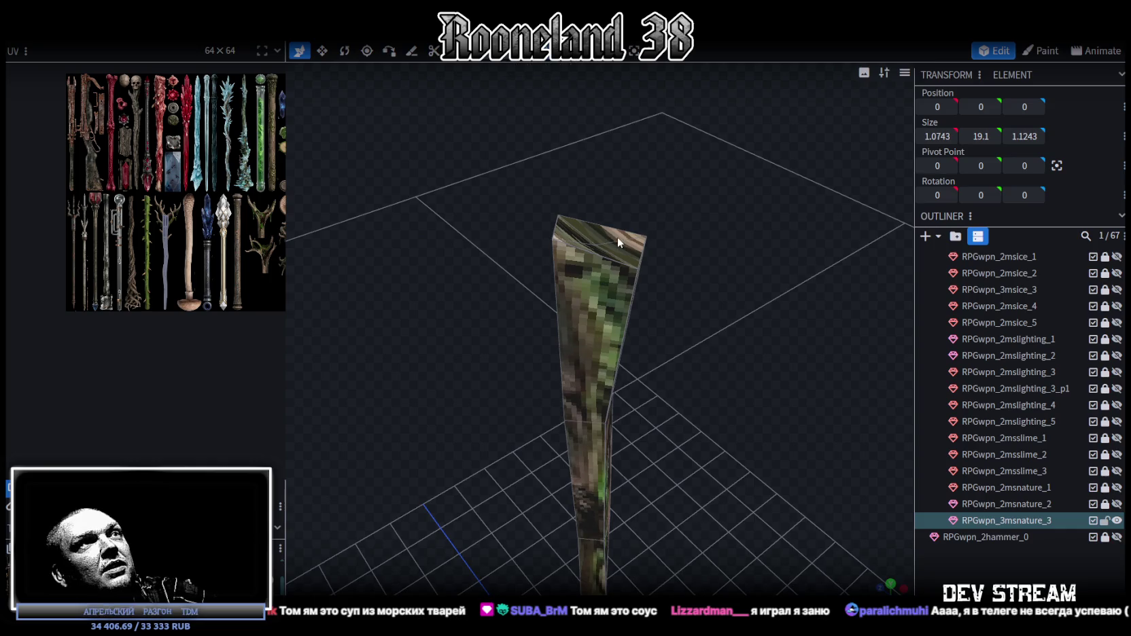
{"action": "left_click", "coordinate": [597, 237]}
{"action": "mouse_move", "coordinate": [705, 232]}
{"action": "left_mouse_down"}
{"action": "mouse_move", "coordinate": [668, 259]}
{"action": "mouse_move", "coordinate": [703, 306]}
{"action": "mouse_move", "coordinate": [739, 298]}
{"action": "mouse_move", "coordinate": [755, 325]}
{"action": "mouse_move", "coordinate": [685, 298]}
{"action": "mouse_move", "coordinate": [743, 296]}
{"action": "mouse_move", "coordinate": [728, 301]}
{"action": "left_mouse_up"}
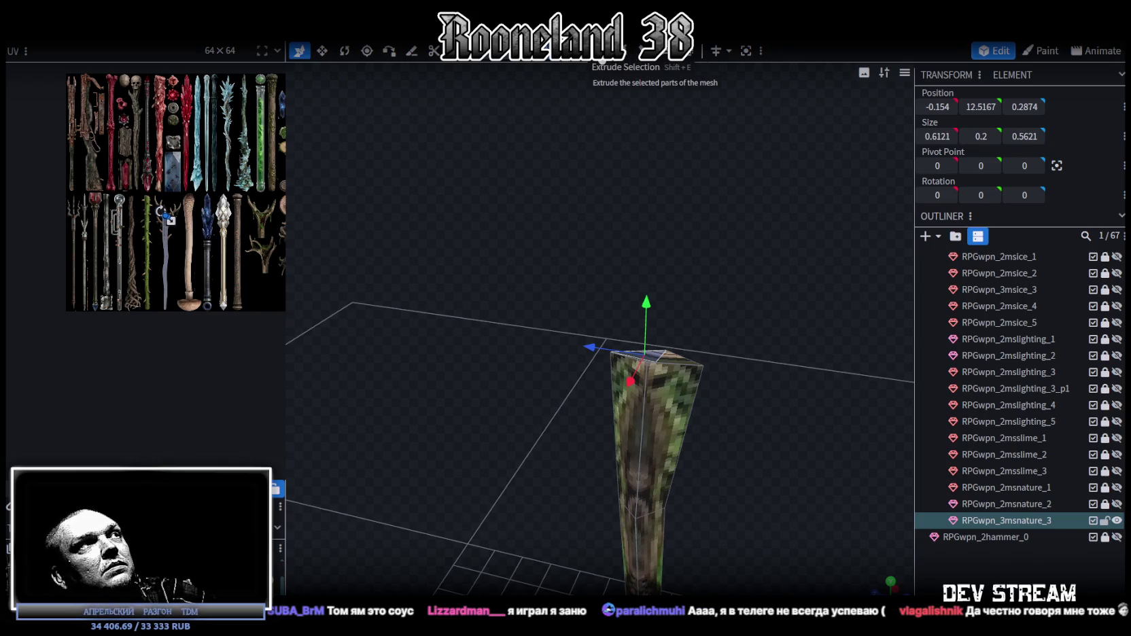
- Extrude the top face and raise it 0.7 units, then undo that first attempt
{"action": "left_click", "coordinate": [602, 51]}
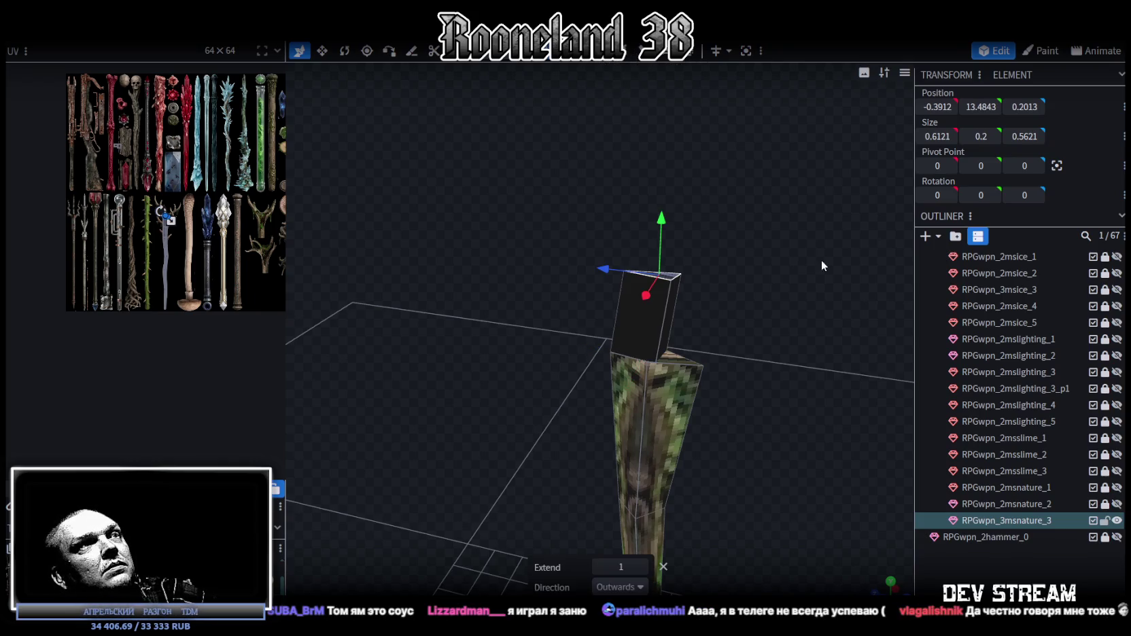
{"action": "left_click_drag", "start_coordinate": [821, 260], "coordinate": [778, 252]}
{"action": "scroll", "coordinate": [217, 157], "scroll_direction": "up", "scroll_amount": 3}
{"action": "middle_click_drag", "start_coordinate": [255, 212], "coordinate": [162, 232]}
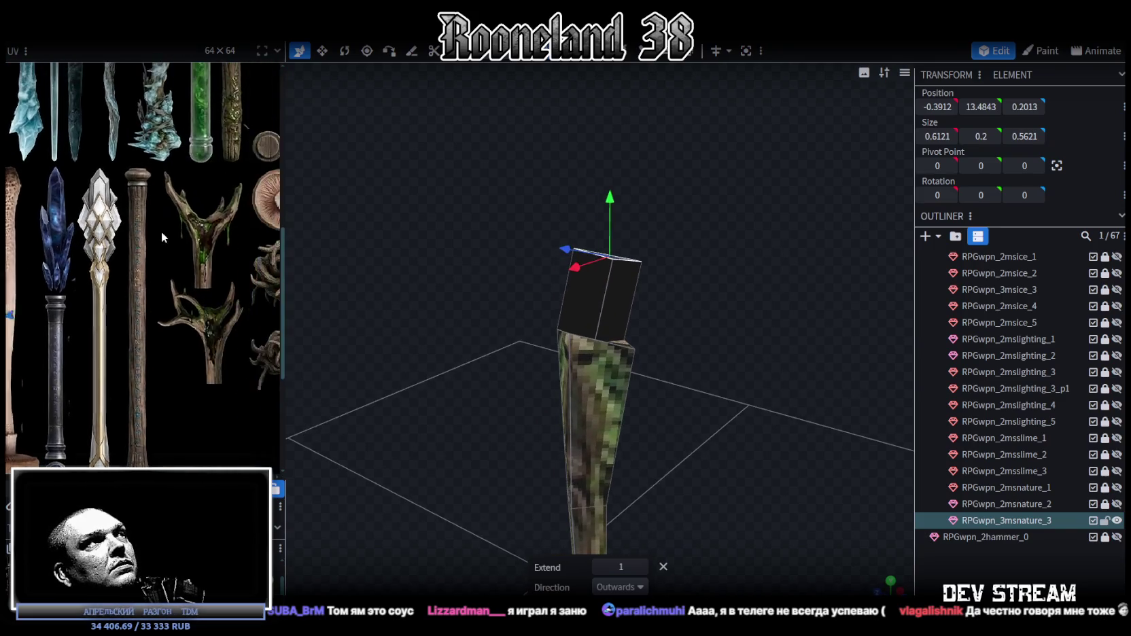
{"action": "mouse_move", "coordinate": [590, 174]}
{"action": "left_mouse_down"}
{"action": "mouse_move", "coordinate": [680, 280]}
{"action": "mouse_move", "coordinate": [630, 258]}
{"action": "mouse_move", "coordinate": [747, 253]}
{"action": "mouse_move", "coordinate": [717, 321]}
{"action": "mouse_move", "coordinate": [657, 404]}
{"action": "mouse_move", "coordinate": [672, 255]}
{"action": "mouse_move", "coordinate": [684, 252]}
{"action": "mouse_move", "coordinate": [615, 230]}
{"action": "mouse_move", "coordinate": [676, 239]}
{"action": "mouse_move", "coordinate": [684, 256]}
{"action": "left_mouse_up"}
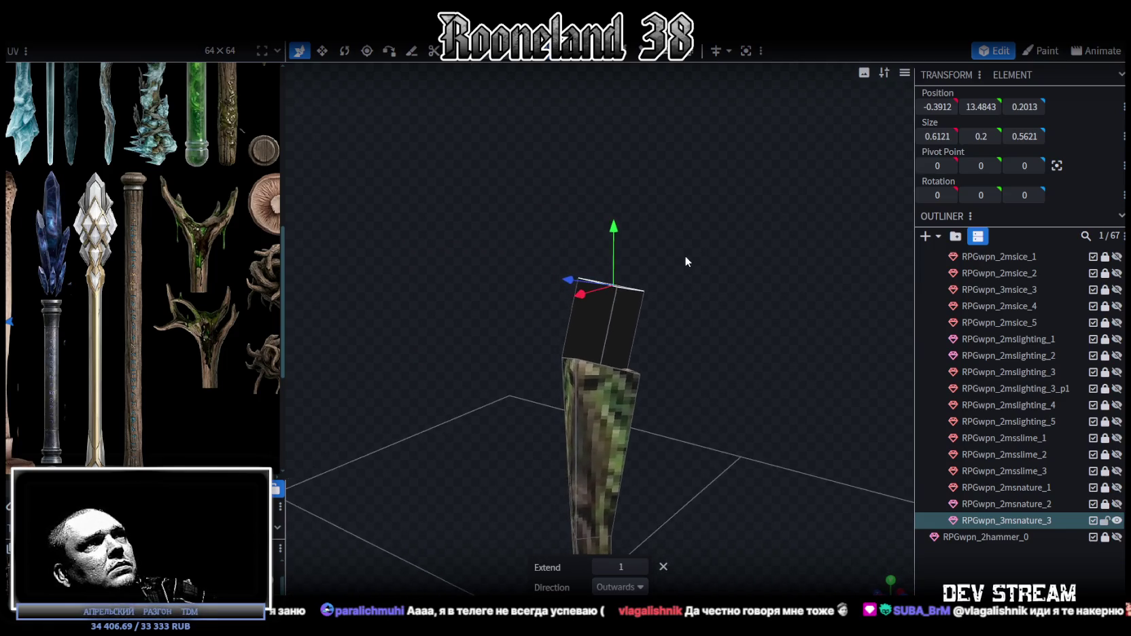
{"action": "left_click_drag", "start_coordinate": [617, 240], "coordinate": [610, 172]}
{"action": "mouse_move", "coordinate": [660, 198]}
{"action": "left_mouse_down"}
{"action": "mouse_move", "coordinate": [655, 258]}
{"action": "mouse_move", "coordinate": [674, 279]}
{"action": "mouse_move", "coordinate": [646, 275]}
{"action": "mouse_move", "coordinate": [778, 291]}
{"action": "mouse_move", "coordinate": [855, 261]}
{"action": "mouse_move", "coordinate": [785, 366]}
{"action": "mouse_move", "coordinate": [656, 333]}
{"action": "mouse_move", "coordinate": [782, 347]}
{"action": "mouse_move", "coordinate": [531, 334]}
{"action": "mouse_move", "coordinate": [605, 281]}
{"action": "mouse_move", "coordinate": [584, 316]}
{"action": "mouse_move", "coordinate": [623, 320]}
{"action": "mouse_move", "coordinate": [699, 294]}
{"action": "left_mouse_up"}
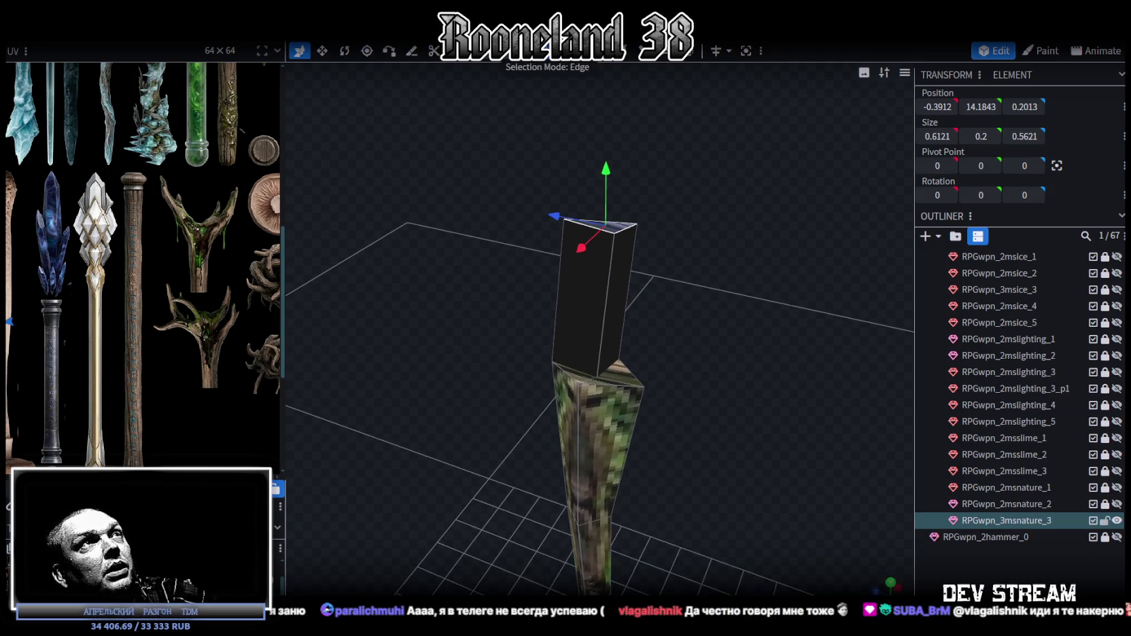
{"action": "key", "text": "ctrl+z"}
{"action": "key", "text": "ctrl+z"}
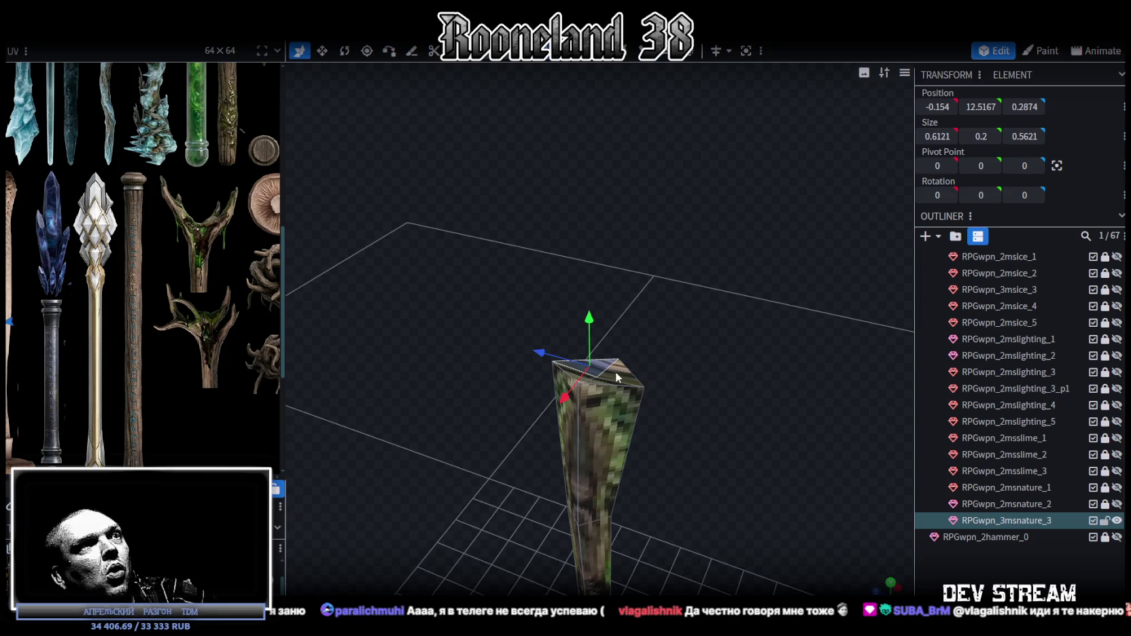
- Extrude the top face again with Extend set to 2
{"action": "left_click", "coordinate": [639, 51]}
{"action": "mouse_move", "coordinate": [754, 237]}
{"action": "left_mouse_down"}
{"action": "mouse_move", "coordinate": [730, 233]}
{"action": "mouse_move", "coordinate": [784, 236]}
{"action": "mouse_move", "coordinate": [703, 493]}
{"action": "left_mouse_up"}
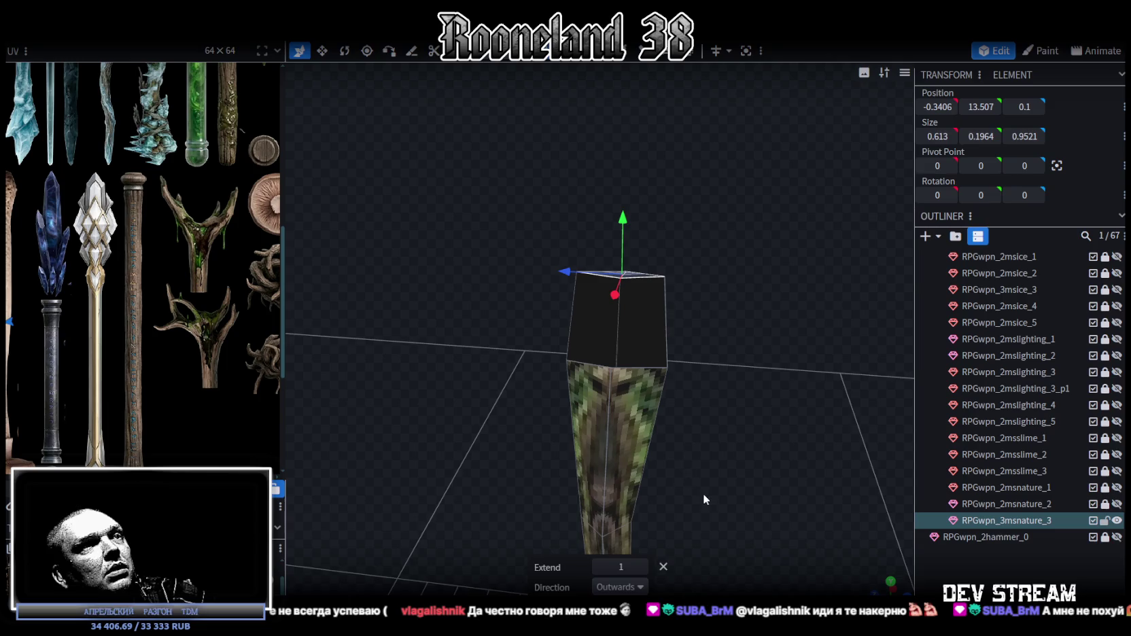
{"action": "left_click", "coordinate": [644, 567]}
{"action": "mouse_move", "coordinate": [685, 441]}
{"action": "left_mouse_down"}
{"action": "mouse_move", "coordinate": [536, 349]}
{"action": "mouse_move", "coordinate": [495, 299]}
{"action": "mouse_move", "coordinate": [585, 294]}
{"action": "mouse_move", "coordinate": [603, 310]}
{"action": "mouse_move", "coordinate": [599, 265]}
{"action": "mouse_move", "coordinate": [585, 272]}
{"action": "left_mouse_up"}
- Map the new section's two front faces onto the antler staff's trunk in the UV editor
{"action": "scroll", "coordinate": [114, 288], "scroll_direction": "down", "scroll_amount": 3}
{"action": "scroll", "coordinate": [85, 235], "scroll_direction": "up", "scroll_amount": 4}
{"action": "scroll", "coordinate": [85, 235], "scroll_direction": "up", "scroll_amount": 3}
{"action": "scroll", "coordinate": [148, 317], "scroll_direction": "up", "scroll_amount": 3}
{"action": "left_click", "coordinate": [128, 363]}
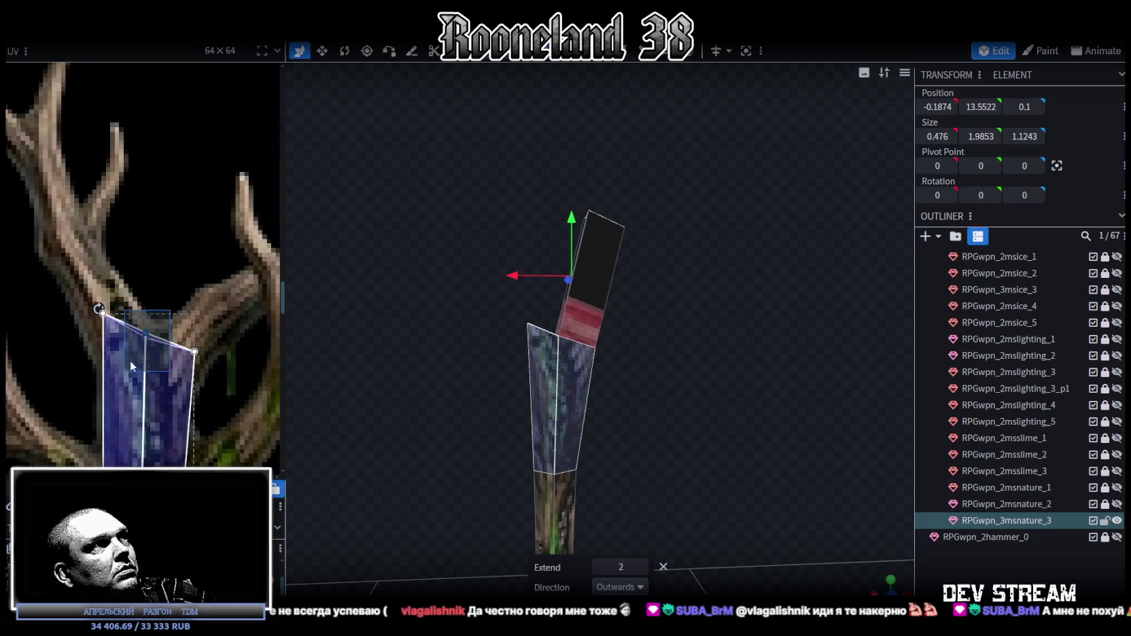
{"action": "left_click", "coordinate": [174, 395], "text": "shift"}
{"action": "mouse_move", "coordinate": [104, 297]}
{"action": "left_mouse_down"}
{"action": "mouse_move", "coordinate": [87, 332]}
{"action": "mouse_move", "coordinate": [98, 361]}
{"action": "left_mouse_up"}
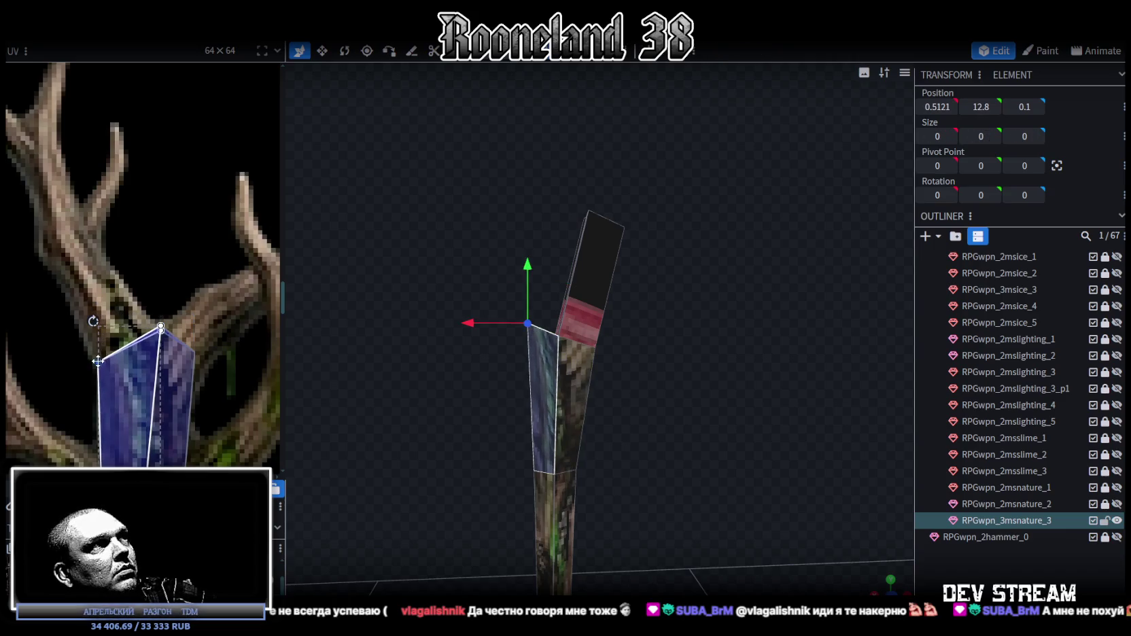
{"action": "left_click", "coordinate": [194, 354]}
{"action": "left_click_drag", "start_coordinate": [194, 354], "coordinate": [192, 388]}
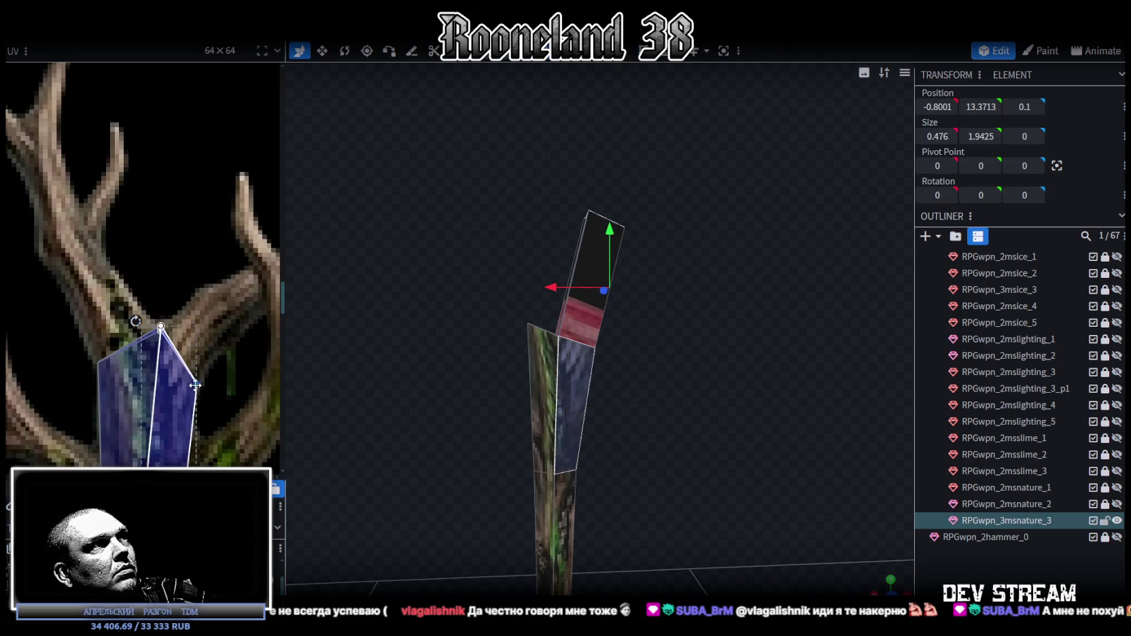
{"action": "scroll", "coordinate": [204, 333], "scroll_direction": "down", "scroll_amount": 2}
{"action": "scroll", "coordinate": [201, 263], "scroll_direction": "down", "scroll_amount": 2, "text": "ctrl"}
{"action": "scroll", "coordinate": [202, 264], "scroll_direction": "up", "scroll_amount": 2, "text": "ctrl"}
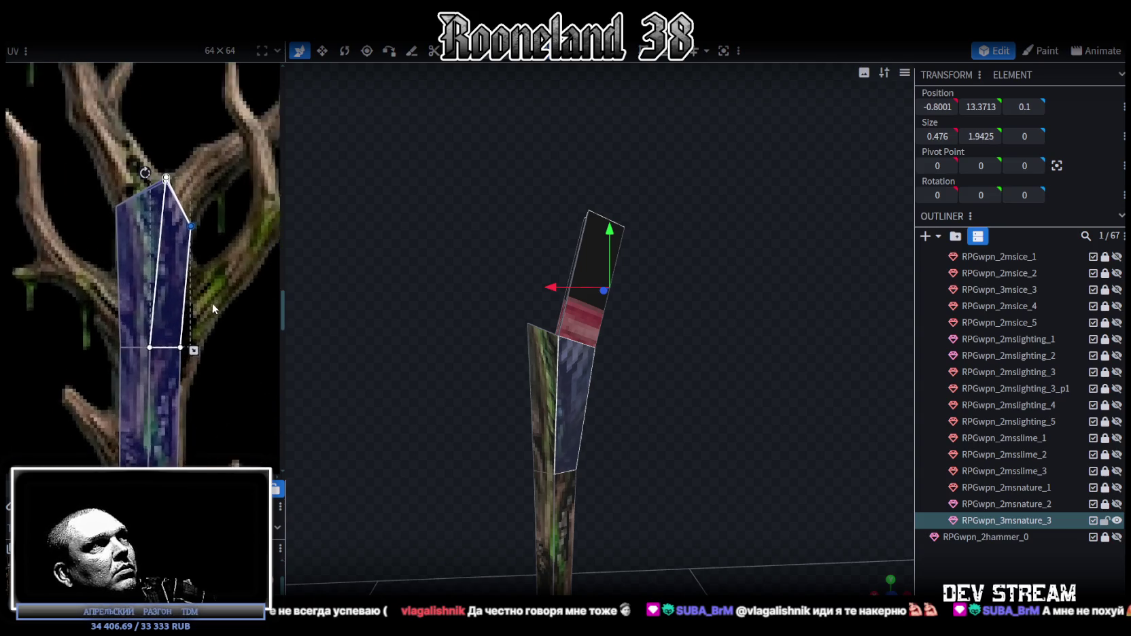
{"action": "scroll", "coordinate": [646, 393], "scroll_direction": "up", "scroll_amount": 1}
{"action": "scroll", "coordinate": [650, 395], "scroll_direction": "up", "scroll_amount": 2}
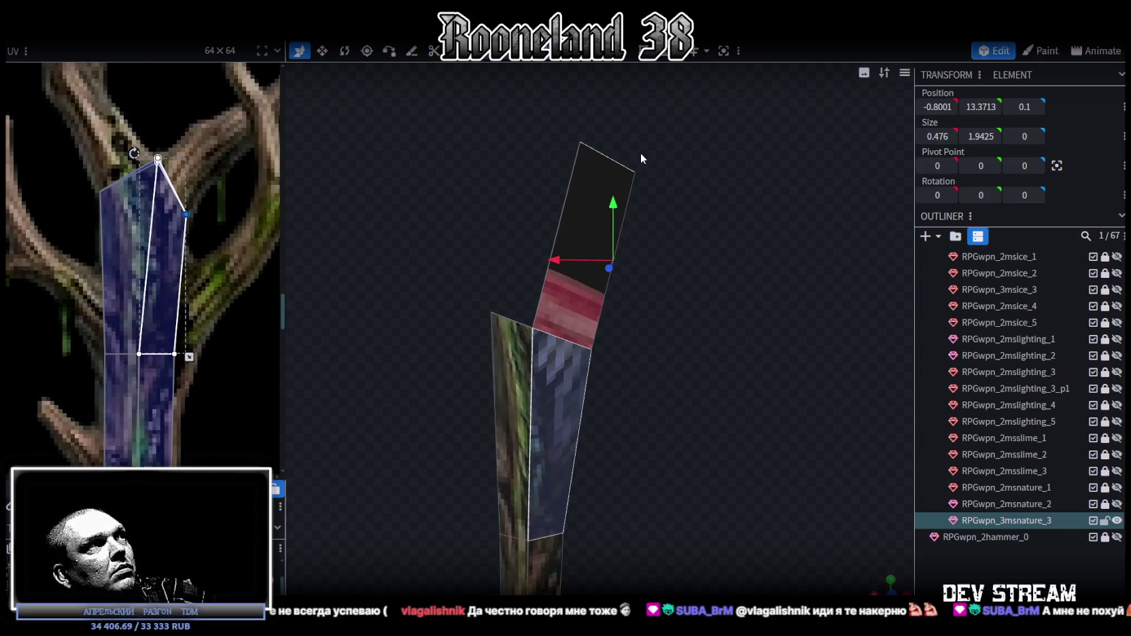
- Taper the section's top by moving its vertices inward along X and down 0.5
{"action": "left_click", "coordinate": [588, 350]}
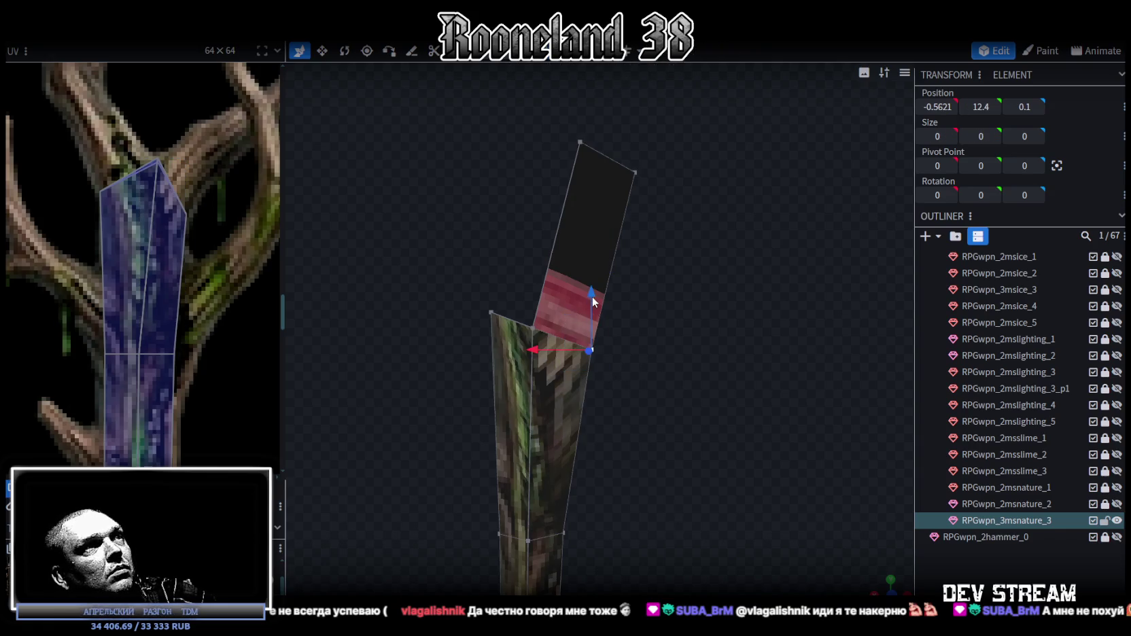
{"action": "left_click_drag", "start_coordinate": [559, 349], "coordinate": [542, 350]}
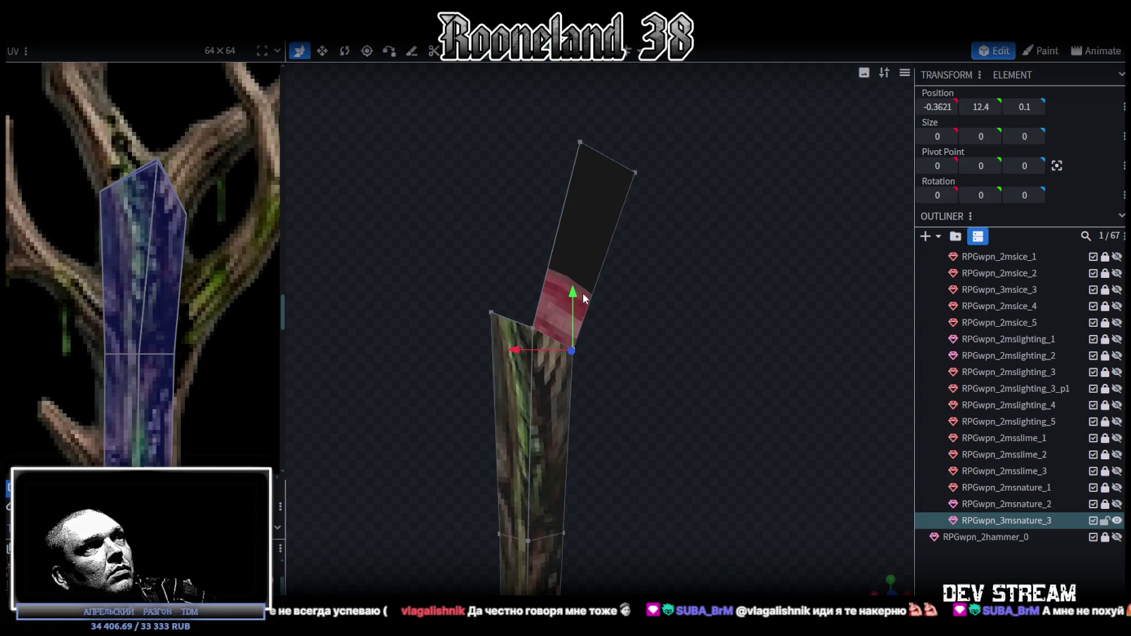
{"action": "left_click_drag", "start_coordinate": [583, 293], "coordinate": [577, 316]}
{"action": "left_click_drag", "start_coordinate": [510, 329], "coordinate": [426, 249]}
{"action": "left_click_drag", "start_coordinate": [501, 272], "coordinate": [483, 297]}
{"action": "left_click_drag", "start_coordinate": [432, 359], "coordinate": [413, 359]}
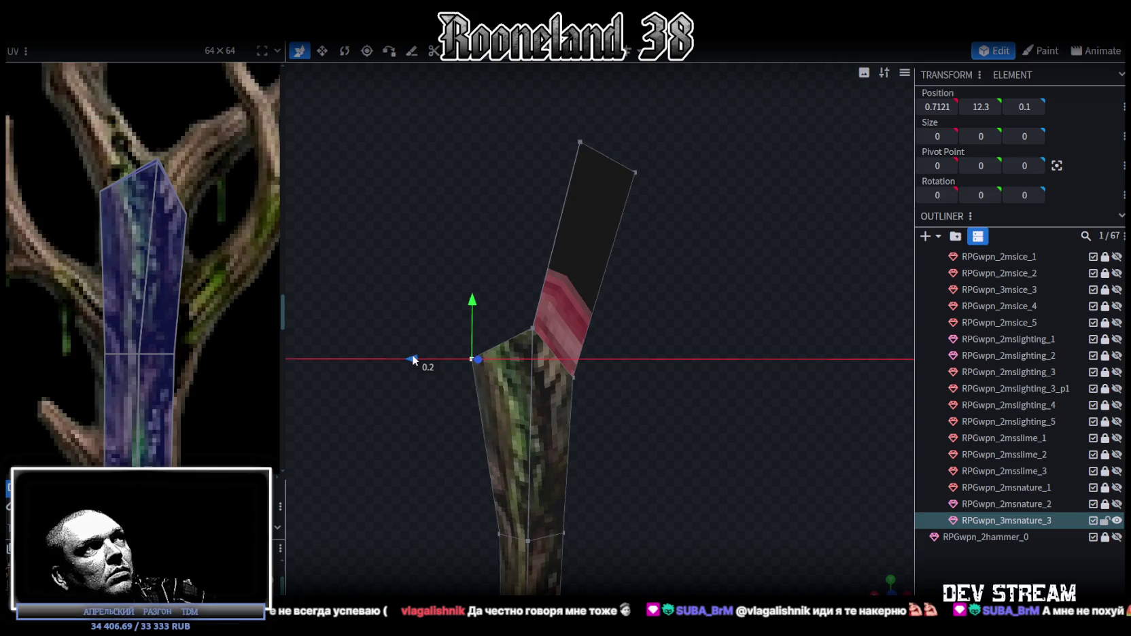
{"action": "left_click_drag", "start_coordinate": [469, 398], "coordinate": [590, 300]}
{"action": "left_click", "coordinate": [561, 332], "text": "shift"}
{"action": "left_click_drag", "start_coordinate": [507, 279], "coordinate": [492, 281]}
{"action": "left_click_drag", "start_coordinate": [665, 296], "coordinate": [300, 300]}
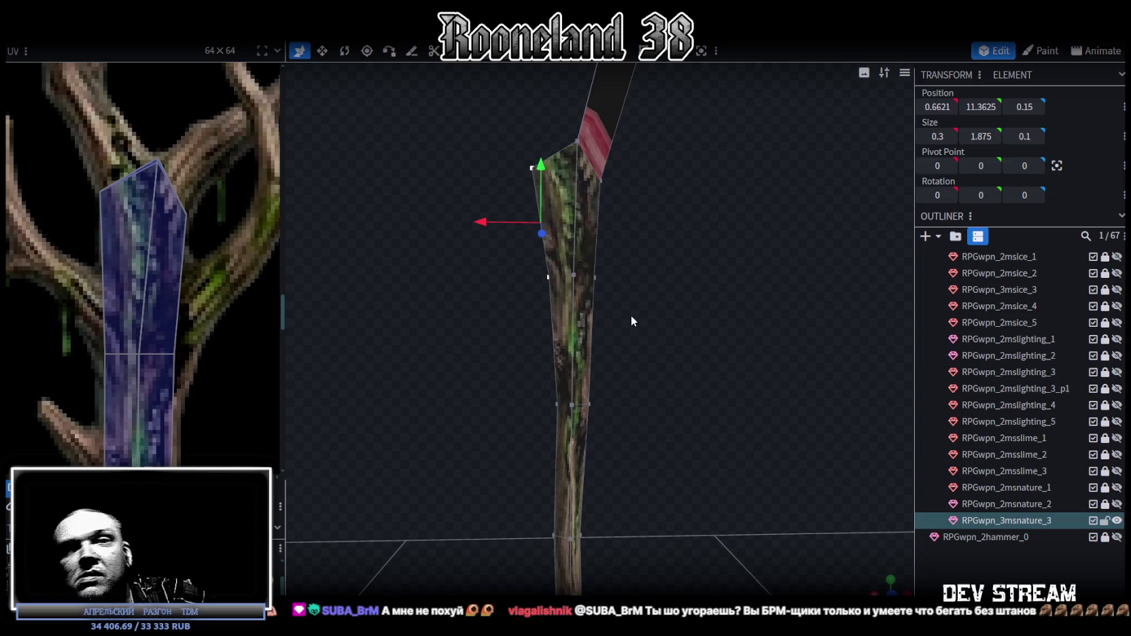
- Extrude the shaft's top face and push the new tip sideways to start the first branch
{"action": "mouse_move", "coordinate": [447, 413]}
{"action": "left_mouse_down"}
{"action": "mouse_move", "coordinate": [629, 402]}
{"action": "mouse_move", "coordinate": [693, 474]}
{"action": "left_mouse_up"}
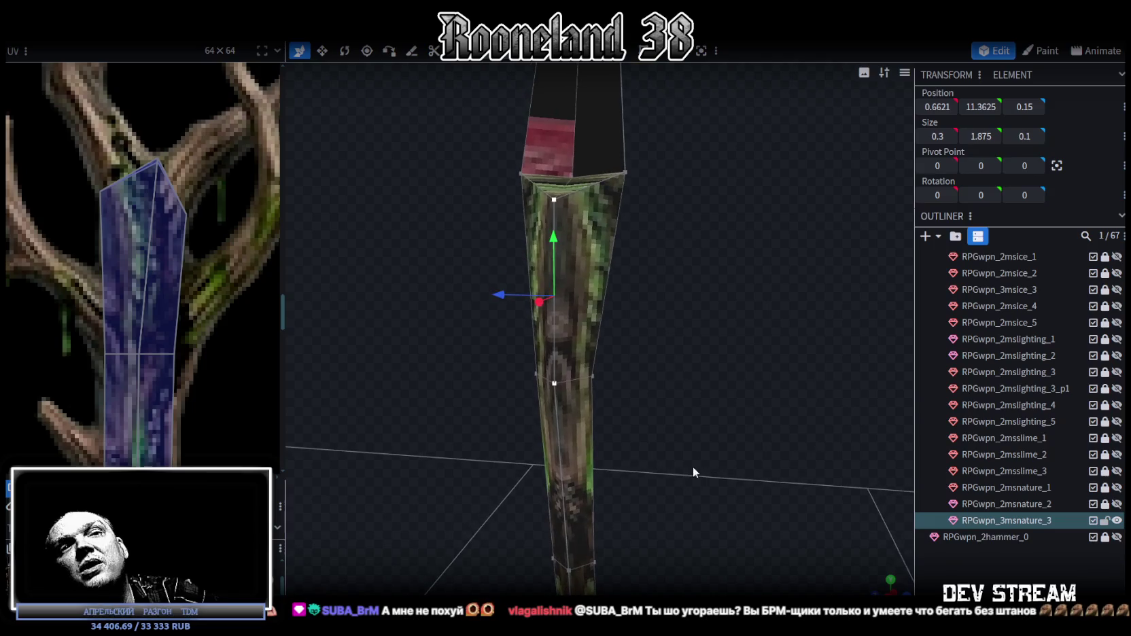
{"action": "mouse_move", "coordinate": [709, 405]}
{"action": "left_mouse_down"}
{"action": "mouse_move", "coordinate": [709, 421]}
{"action": "mouse_move", "coordinate": [719, 408]}
{"action": "mouse_move", "coordinate": [714, 485]}
{"action": "mouse_move", "coordinate": [688, 434]}
{"action": "mouse_move", "coordinate": [701, 416]}
{"action": "left_mouse_up"}
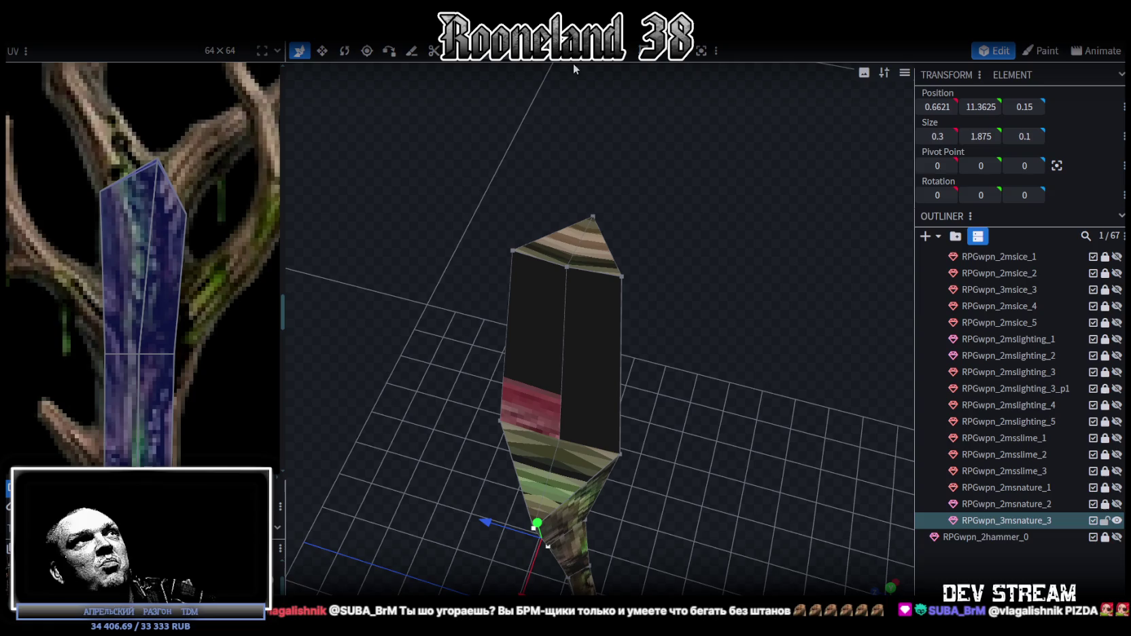
{"action": "left_click", "coordinate": [600, 251]}
{"action": "mouse_move", "coordinate": [742, 274]}
{"action": "left_mouse_down"}
{"action": "mouse_move", "coordinate": [749, 241]}
{"action": "mouse_move", "coordinate": [692, 298]}
{"action": "mouse_move", "coordinate": [686, 248]}
{"action": "mouse_move", "coordinate": [703, 274]}
{"action": "mouse_move", "coordinate": [709, 264]}
{"action": "mouse_move", "coordinate": [711, 286]}
{"action": "mouse_move", "coordinate": [625, 208]}
{"action": "mouse_move", "coordinate": [602, 73]}
{"action": "left_mouse_up"}
{"action": "scroll", "coordinate": [214, 204], "scroll_direction": "down", "scroll_amount": 3}
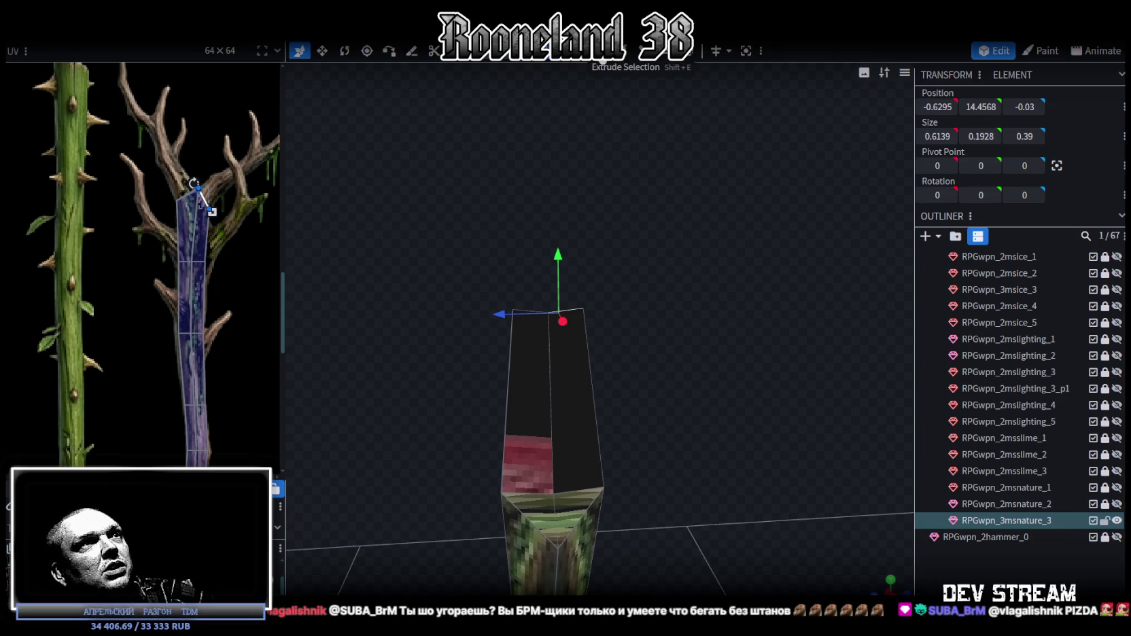
{"action": "key", "text": "e"}
{"action": "left_click_drag", "start_coordinate": [639, 136], "coordinate": [648, 224]}
{"action": "left_click_drag", "start_coordinate": [491, 279], "coordinate": [342, 265]}
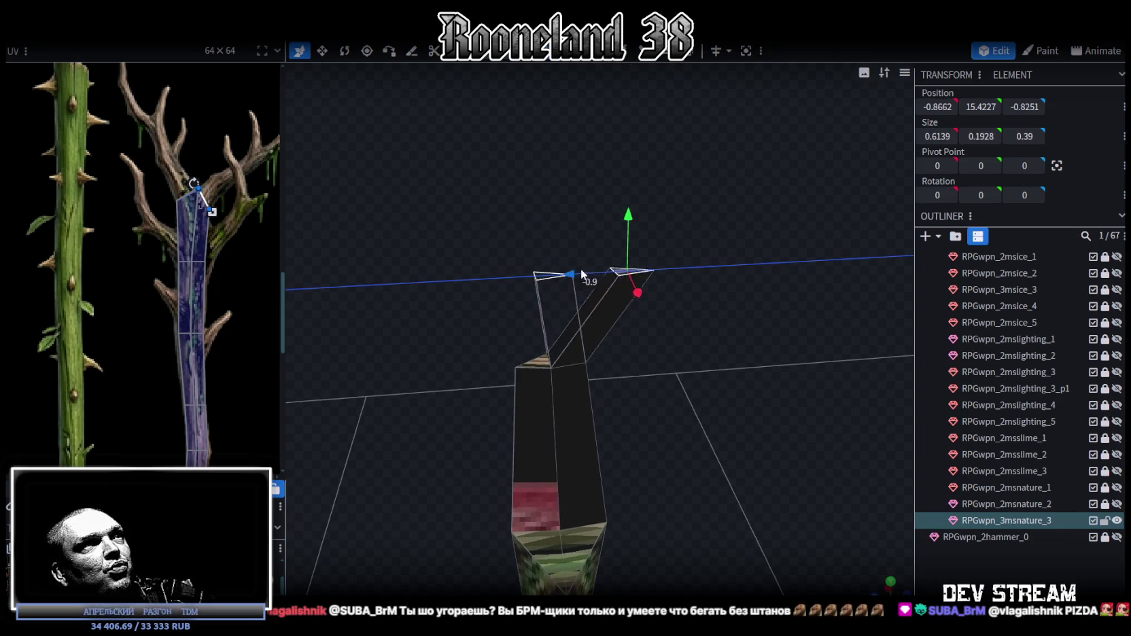
{"action": "scroll", "coordinate": [136, 199], "scroll_direction": "down", "scroll_amount": 3}
{"action": "middle_click_drag", "start_coordinate": [136, 199], "coordinate": [88, 185]}
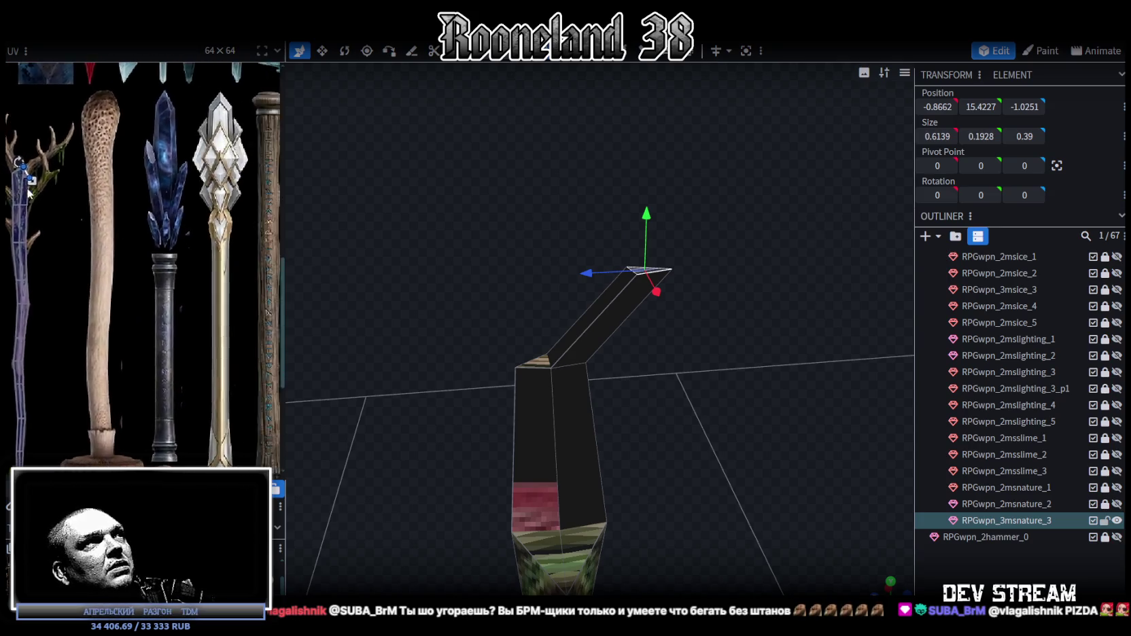
{"action": "mouse_move", "coordinate": [700, 178]}
{"action": "left_mouse_down"}
{"action": "mouse_move", "coordinate": [677, 176]}
{"action": "mouse_move", "coordinate": [736, 205]}
{"action": "mouse_move", "coordinate": [757, 201]}
{"action": "mouse_move", "coordinate": [751, 174]}
{"action": "mouse_move", "coordinate": [674, 195]}
{"action": "left_mouse_up"}
- From the front view, extrude again and bend it the opposite way as the second branch
{"action": "left_click_drag", "start_coordinate": [680, 286], "coordinate": [713, 430]}
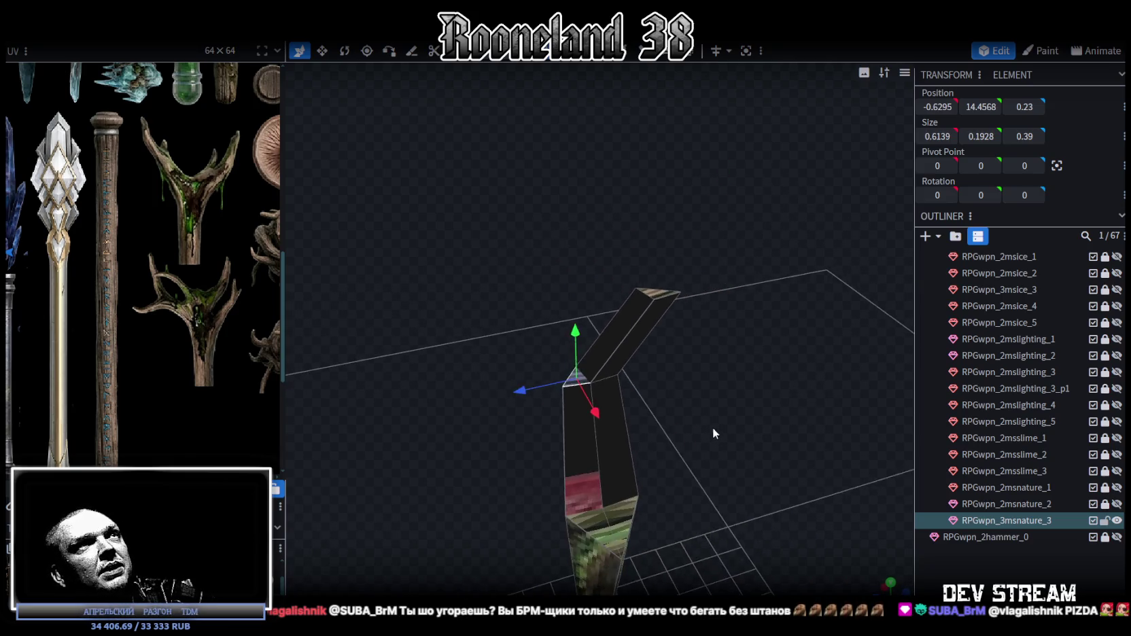
{"action": "key", "text": "KP_1"}
{"action": "key", "text": "e"}
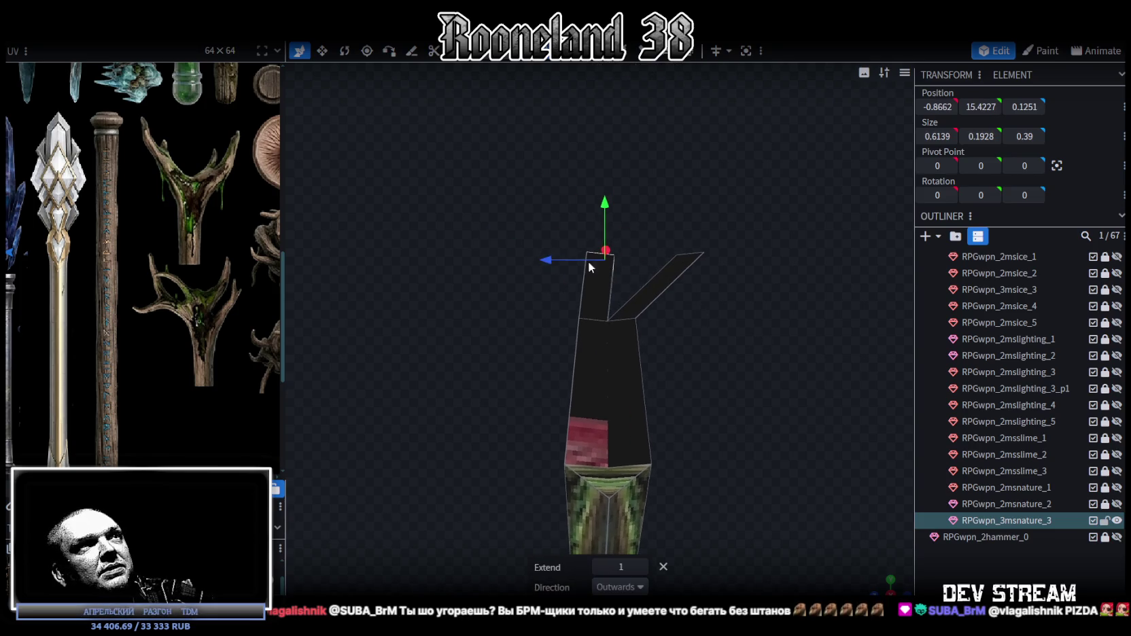
{"action": "left_click_drag", "start_coordinate": [589, 266], "coordinate": [489, 261]}
{"action": "right_click_drag", "start_coordinate": [758, 353], "coordinate": [749, 310]}
{"action": "mouse_move", "coordinate": [749, 307]}
{"action": "left_mouse_down"}
{"action": "mouse_move", "coordinate": [467, 334]}
{"action": "mouse_move", "coordinate": [689, 350]}
{"action": "mouse_move", "coordinate": [734, 371]}
{"action": "mouse_move", "coordinate": [647, 346]}
{"action": "mouse_move", "coordinate": [611, 110]}
{"action": "mouse_move", "coordinate": [485, 318]}
{"action": "left_mouse_up"}
- Scale two fork vertices inward by 0.3 with the Resize tool
{"action": "left_click", "coordinate": [470, 382]}
{"action": "left_click", "coordinate": [610, 385], "text": "shift"}
{"action": "key", "text": "s"}
{"action": "mouse_move", "coordinate": [615, 383]}
{"action": "left_mouse_down"}
{"action": "mouse_move", "coordinate": [563, 383]}
{"action": "mouse_move", "coordinate": [615, 322]}
{"action": "mouse_move", "coordinate": [545, 323]}
{"action": "mouse_move", "coordinate": [594, 351]}
{"action": "mouse_move", "coordinate": [572, 351]}
{"action": "mouse_move", "coordinate": [668, 378]}
{"action": "mouse_move", "coordinate": [725, 415]}
{"action": "mouse_move", "coordinate": [733, 398]}
{"action": "mouse_move", "coordinate": [702, 411]}
{"action": "mouse_move", "coordinate": [703, 431]}
{"action": "mouse_move", "coordinate": [732, 427]}
{"action": "mouse_move", "coordinate": [563, 266]}
{"action": "left_mouse_up"}
- Move the junction vertex where the branches meet 0.3 along X and up 0.4
{"action": "left_click", "coordinate": [564, 229]}
{"action": "mouse_move", "coordinate": [703, 299]}
{"action": "left_mouse_down"}
{"action": "mouse_move", "coordinate": [714, 334]}
{"action": "mouse_move", "coordinate": [699, 351]}
{"action": "mouse_move", "coordinate": [477, 320]}
{"action": "mouse_move", "coordinate": [626, 353]}
{"action": "mouse_move", "coordinate": [705, 267]}
{"action": "left_mouse_up"}
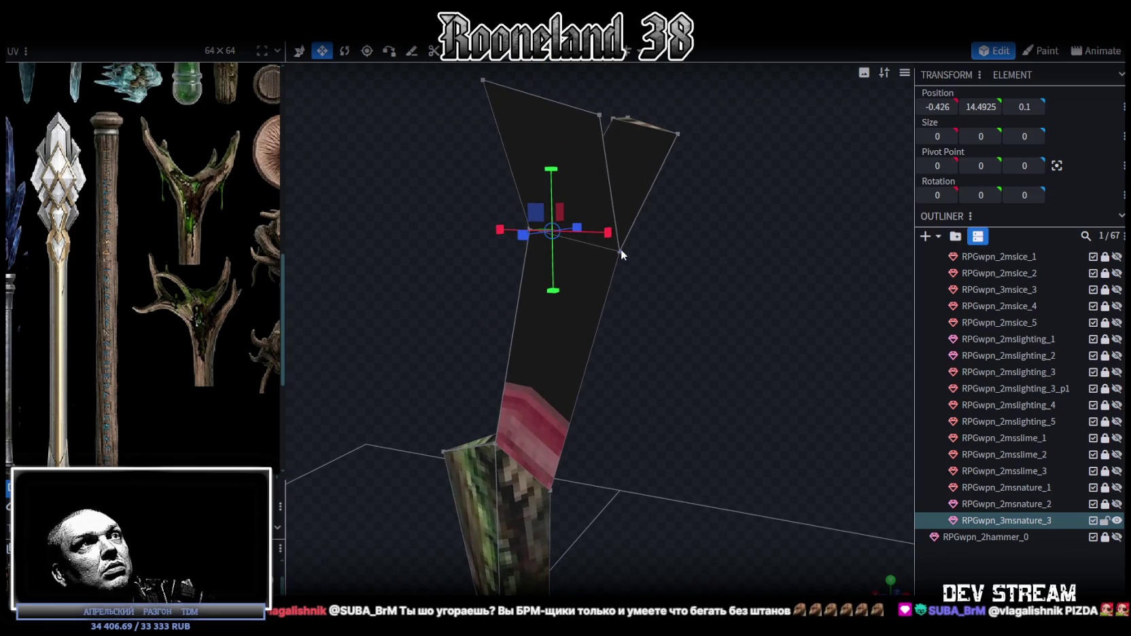
{"action": "key", "text": "v"}
{"action": "left_click_drag", "start_coordinate": [698, 302], "coordinate": [633, 254]}
{"action": "left_click_drag", "start_coordinate": [554, 248], "coordinate": [535, 245]}
{"action": "left_click_drag", "start_coordinate": [578, 204], "coordinate": [600, 153]}
{"action": "mouse_move", "coordinate": [611, 272]}
{"action": "left_mouse_down"}
{"action": "mouse_move", "coordinate": [729, 306]}
{"action": "mouse_move", "coordinate": [665, 269]}
{"action": "mouse_move", "coordinate": [740, 340]}
{"action": "mouse_move", "coordinate": [759, 338]}
{"action": "left_mouse_up"}
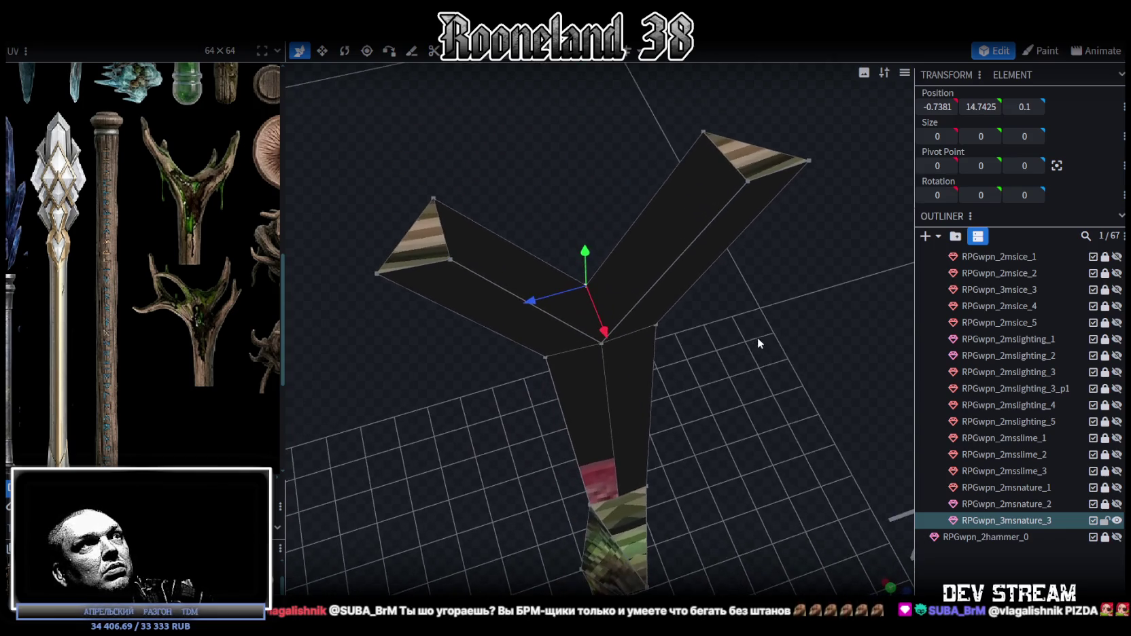
- Shift both branch tip vertices 0.2 along X and raise them 0.4 units
{"action": "left_click", "coordinate": [704, 132]}
{"action": "left_click", "coordinate": [433, 198], "text": "shift"}
{"action": "mouse_move", "coordinate": [588, 204]}
{"action": "left_mouse_down"}
{"action": "mouse_move", "coordinate": [597, 223]}
{"action": "mouse_move", "coordinate": [796, 338]}
{"action": "mouse_move", "coordinate": [801, 290]}
{"action": "mouse_move", "coordinate": [864, 259]}
{"action": "mouse_move", "coordinate": [574, 304]}
{"action": "mouse_move", "coordinate": [604, 256]}
{"action": "mouse_move", "coordinate": [599, 217]}
{"action": "left_mouse_up"}
{"action": "mouse_move", "coordinate": [597, 178]}
{"action": "left_mouse_down"}
{"action": "mouse_move", "coordinate": [597, 133]}
{"action": "mouse_move", "coordinate": [770, 147]}
{"action": "mouse_move", "coordinate": [194, 216]}
{"action": "left_mouse_up"}
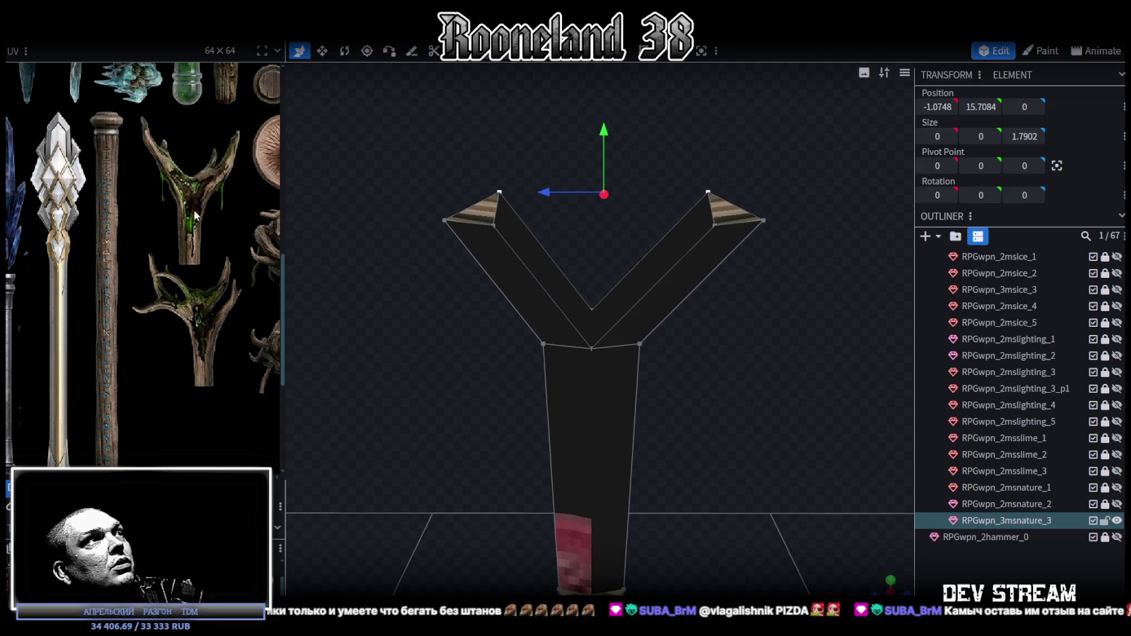
{"action": "scroll", "coordinate": [195, 215], "scroll_direction": "down", "scroll_amount": 3}
{"action": "mouse_move", "coordinate": [579, 284]}
{"action": "left_mouse_down"}
{"action": "mouse_move", "coordinate": [738, 367]}
{"action": "mouse_move", "coordinate": [767, 368]}
{"action": "mouse_move", "coordinate": [775, 380]}
{"action": "mouse_move", "coordinate": [737, 421]}
{"action": "left_mouse_up"}
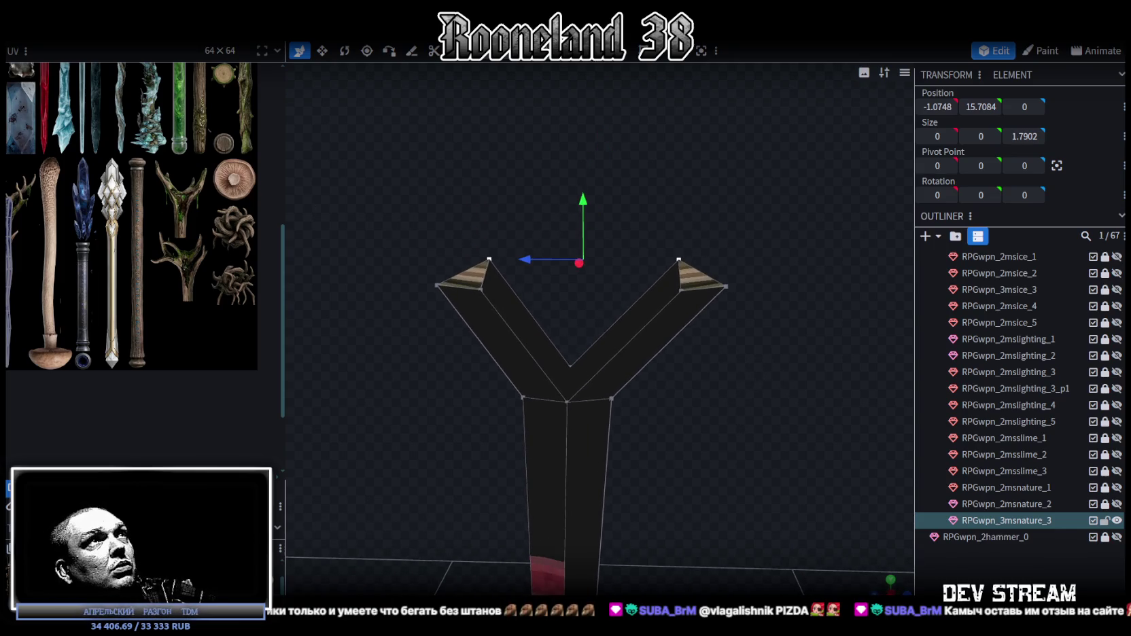
- Extrude both fork tip faces and spread the new tips farther apart
{"action": "left_click", "coordinate": [471, 281]}
{"action": "left_click", "coordinate": [698, 280], "text": "shift"}
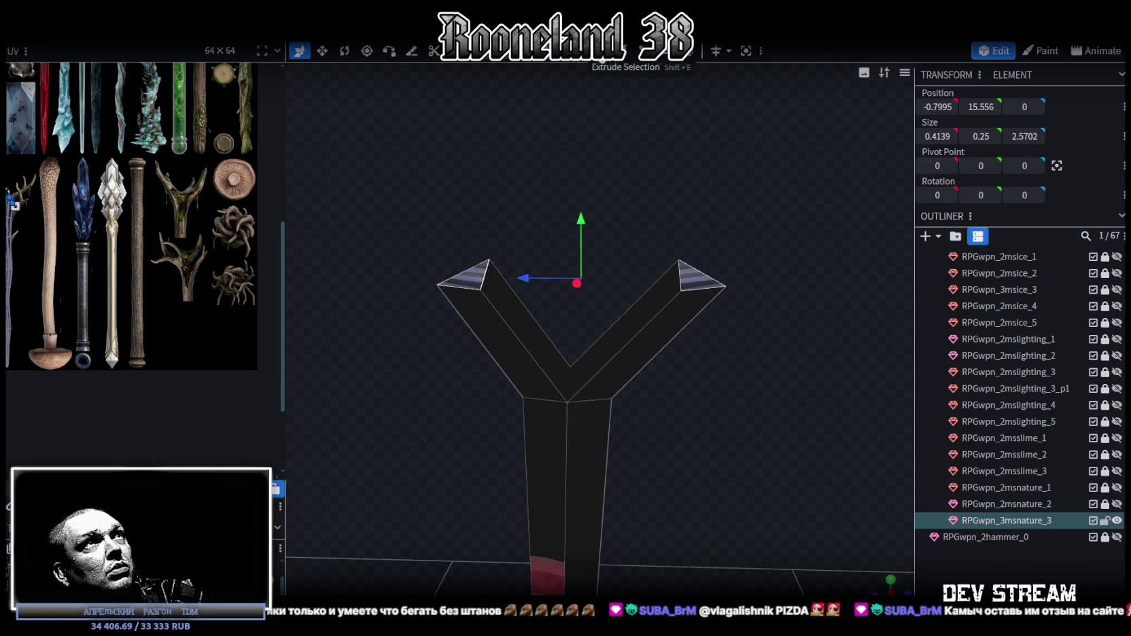
{"action": "key", "text": "e"}
{"action": "left_click_drag", "start_coordinate": [669, 239], "coordinate": [807, 262]}
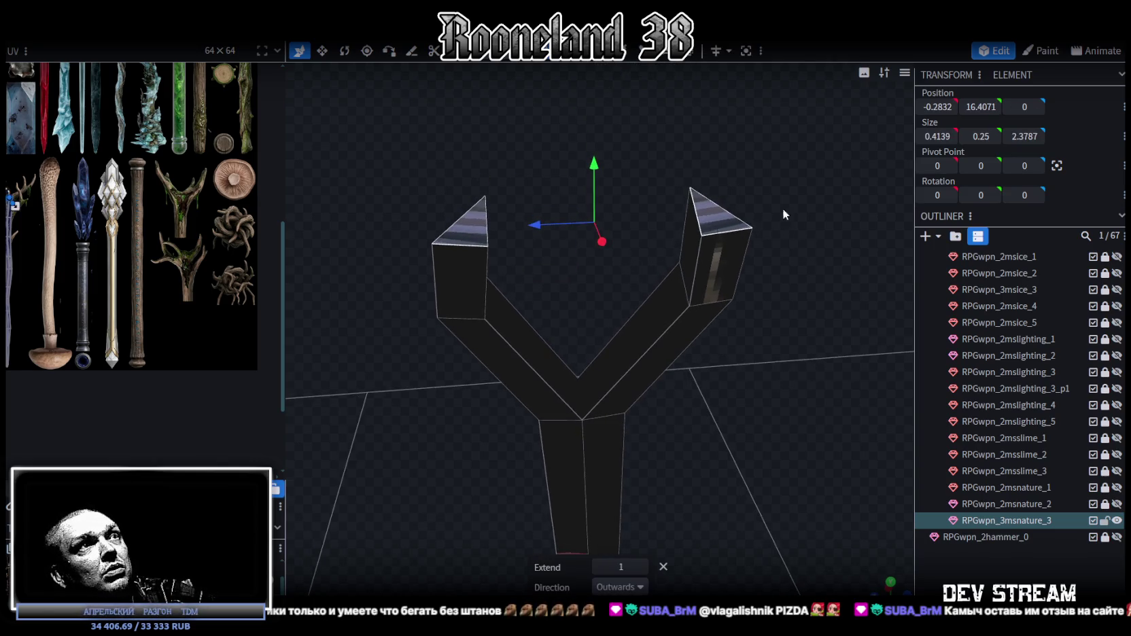
{"action": "left_click_drag", "start_coordinate": [760, 216], "coordinate": [669, 215]}
{"action": "mouse_move", "coordinate": [446, 226]}
{"action": "left_mouse_down"}
{"action": "mouse_move", "coordinate": [510, 200]}
{"action": "mouse_move", "coordinate": [762, 166]}
{"action": "left_mouse_up"}
{"action": "key", "text": "v"}
{"action": "left_click_drag", "start_coordinate": [632, 207], "coordinate": [721, 201]}
{"action": "mouse_move", "coordinate": [721, 272]}
{"action": "left_mouse_down"}
{"action": "mouse_move", "coordinate": [764, 322]}
{"action": "mouse_move", "coordinate": [699, 290]}
{"action": "mouse_move", "coordinate": [791, 298]}
{"action": "mouse_move", "coordinate": [748, 204]}
{"action": "left_mouse_up"}
{"action": "mouse_move", "coordinate": [689, 138]}
{"action": "left_mouse_down"}
{"action": "mouse_move", "coordinate": [727, 119]}
{"action": "mouse_move", "coordinate": [860, 221]}
{"action": "left_mouse_up"}
{"action": "right_click", "coordinate": [795, 185]}
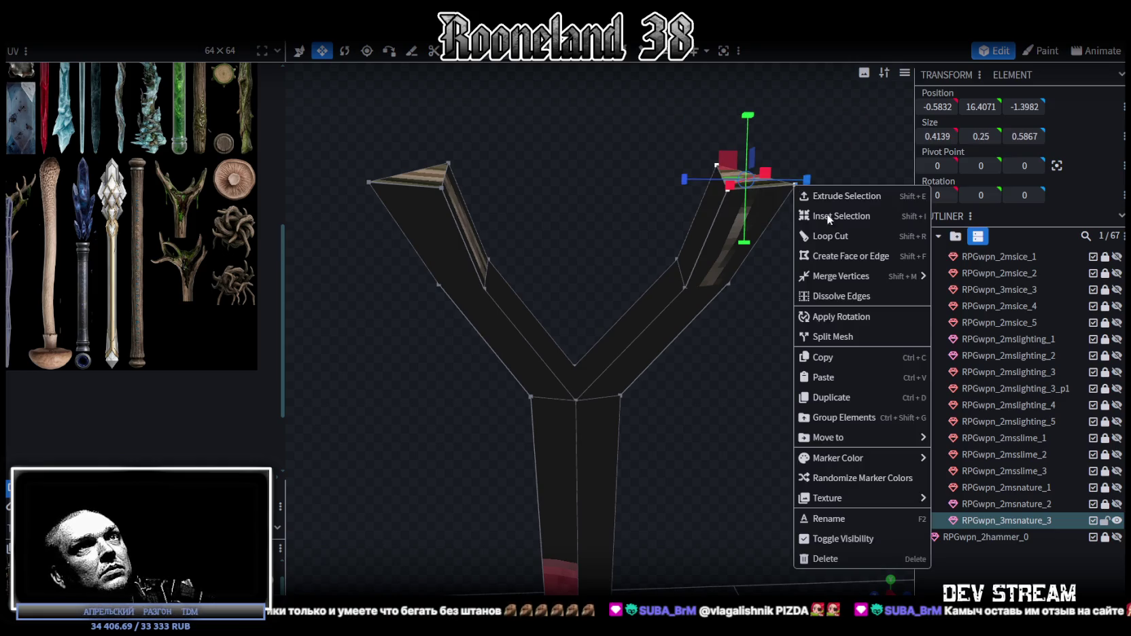
- Merge the right and left tip vertices each into one point with Merge All in Center
{"action": "left_click", "coordinate": [979, 296]}
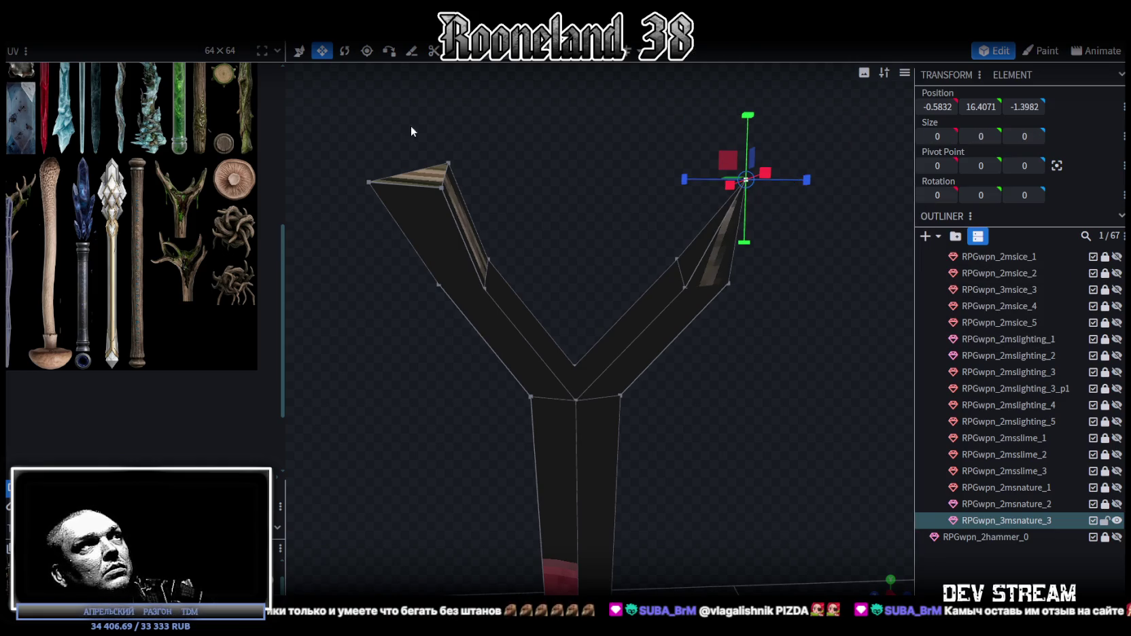
{"action": "left_click_drag", "start_coordinate": [337, 129], "coordinate": [504, 189]}
{"action": "right_click", "coordinate": [445, 183]}
{"action": "mouse_move", "coordinate": [491, 276]}
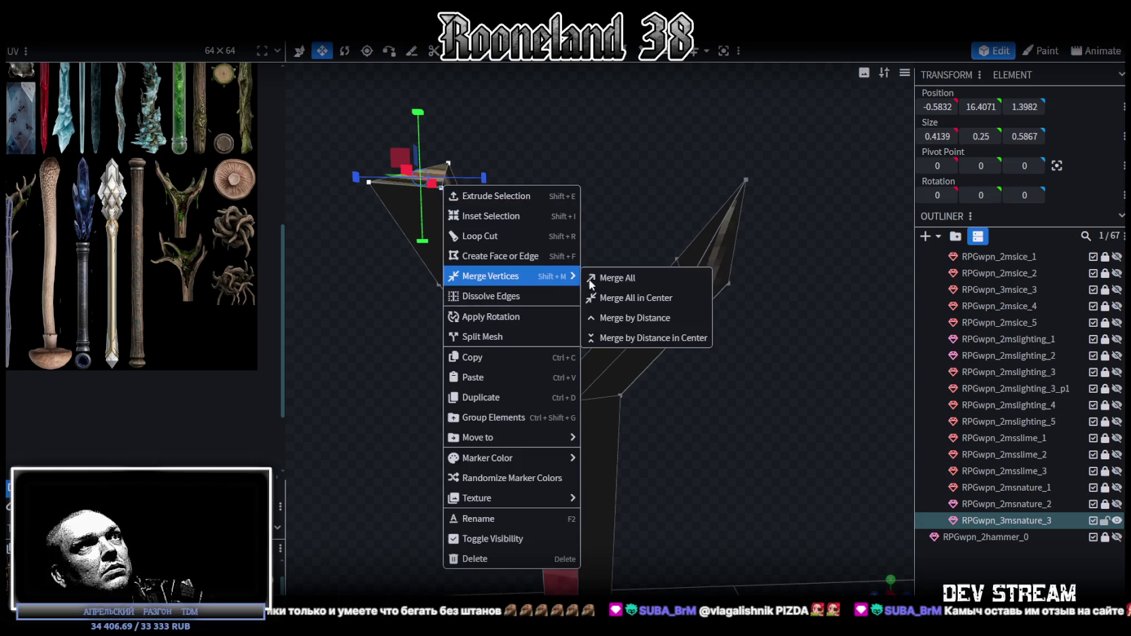
{"action": "left_click", "coordinate": [637, 300]}
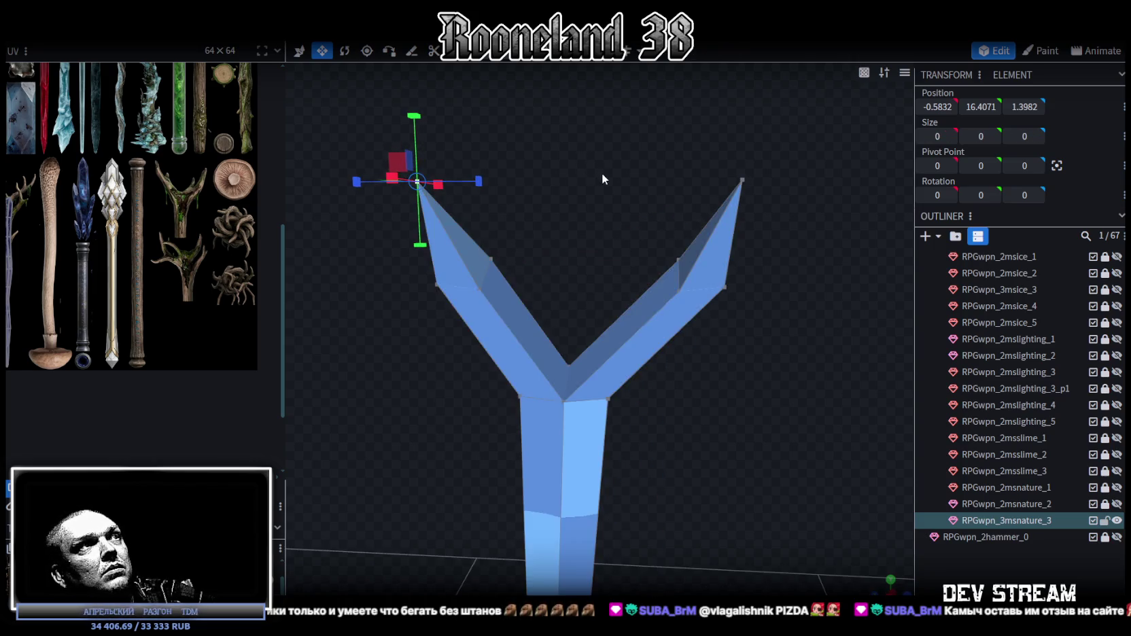
- Nudge the merged tip vertices slightly along X
{"action": "mouse_move", "coordinate": [610, 169]}
{"action": "left_mouse_down"}
{"action": "mouse_move", "coordinate": [466, 160]}
{"action": "mouse_move", "coordinate": [520, 245]}
{"action": "mouse_move", "coordinate": [600, 269]}
{"action": "mouse_move", "coordinate": [570, 281]}
{"action": "mouse_move", "coordinate": [638, 304]}
{"action": "mouse_move", "coordinate": [581, 270]}
{"action": "mouse_move", "coordinate": [563, 272]}
{"action": "left_mouse_up"}
{"action": "key", "text": "v"}
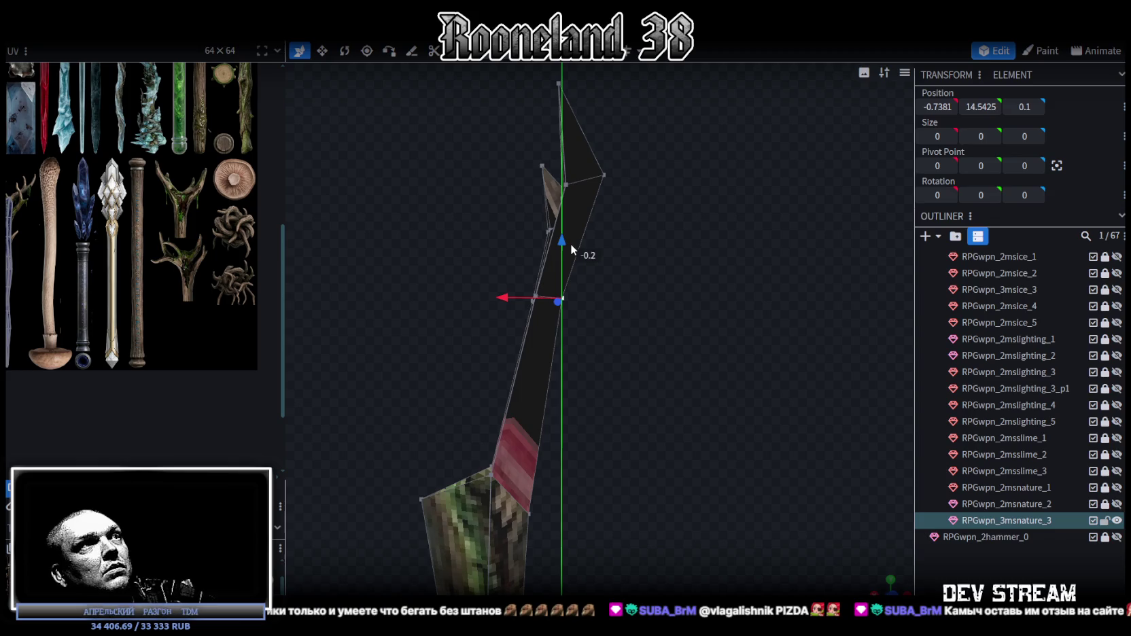
{"action": "left_click_drag", "start_coordinate": [504, 297], "coordinate": [513, 295]}
{"action": "mouse_move", "coordinate": [621, 285]}
{"action": "left_mouse_down"}
{"action": "mouse_move", "coordinate": [613, 320]}
{"action": "mouse_move", "coordinate": [628, 310]}
{"action": "left_mouse_up"}
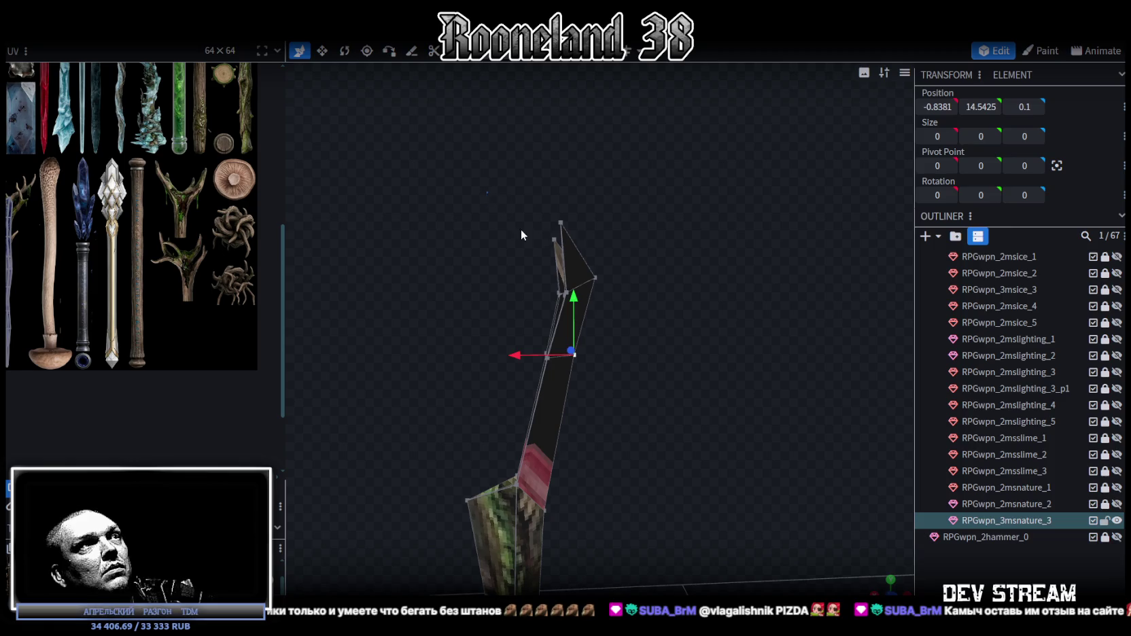
- Move and rotate the upper branch vertices to bend the top branch segment outward
{"action": "left_click_drag", "start_coordinate": [487, 193], "coordinate": [652, 306], "text": "ctrl"}
{"action": "left_click_drag", "start_coordinate": [509, 275], "coordinate": [567, 274]}
{"action": "key", "text": "r"}
{"action": "mouse_move", "coordinate": [671, 334]}
{"action": "left_mouse_down"}
{"action": "mouse_move", "coordinate": [671, 273]}
{"action": "mouse_move", "coordinate": [702, 345]}
{"action": "left_mouse_up"}
{"action": "left_click_drag", "start_coordinate": [650, 271], "coordinate": [667, 300]}
{"action": "mouse_move", "coordinate": [647, 356]}
{"action": "left_mouse_down"}
{"action": "mouse_move", "coordinate": [722, 284]}
{"action": "mouse_move", "coordinate": [720, 306]}
{"action": "left_mouse_up"}
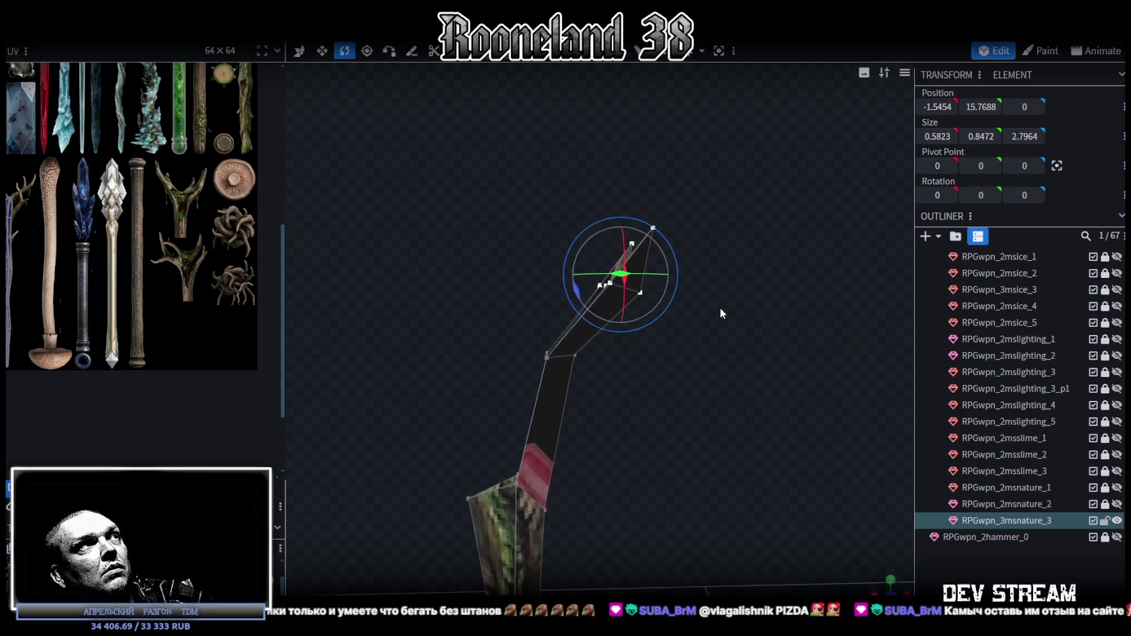
{"action": "key", "text": "v"}
{"action": "left_click_drag", "start_coordinate": [570, 279], "coordinate": [607, 277]}
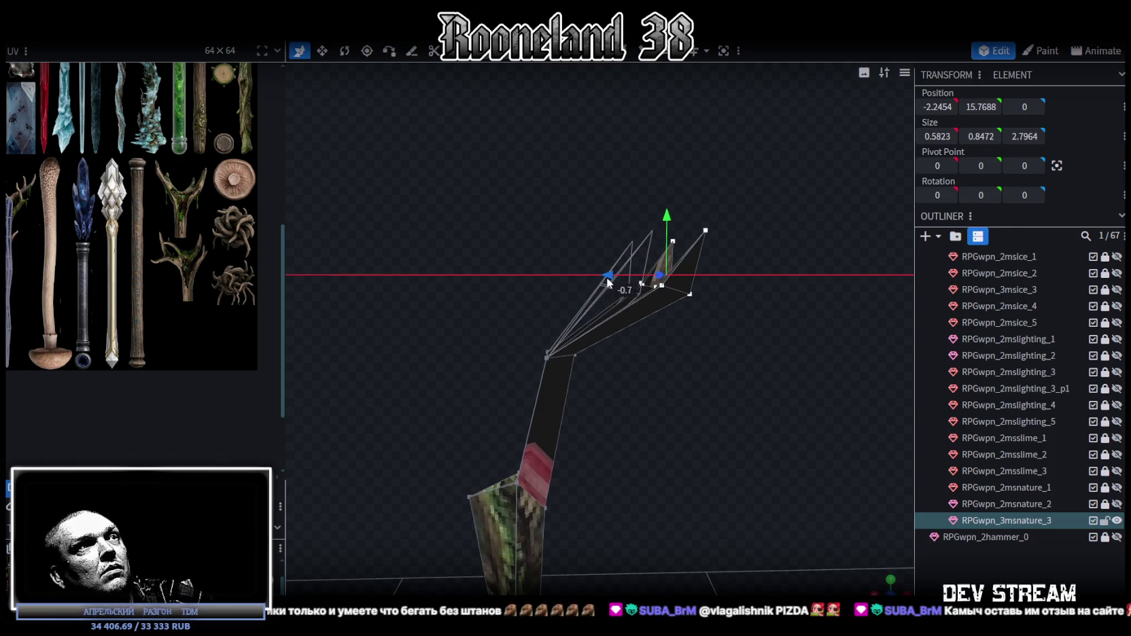
- Rotate and widen the lower joint vertices so the branches form a V
{"action": "mouse_move", "coordinate": [677, 395]}
{"action": "left_mouse_down"}
{"action": "mouse_move", "coordinate": [641, 386]}
{"action": "mouse_move", "coordinate": [491, 293]}
{"action": "left_mouse_up"}
{"action": "mouse_move", "coordinate": [658, 418]}
{"action": "left_mouse_down"}
{"action": "mouse_move", "coordinate": [589, 381]}
{"action": "mouse_move", "coordinate": [562, 340]}
{"action": "left_mouse_up"}
{"action": "key", "text": "r"}
{"action": "mouse_move", "coordinate": [705, 431]}
{"action": "left_mouse_down"}
{"action": "mouse_move", "coordinate": [757, 397]}
{"action": "mouse_move", "coordinate": [740, 397]}
{"action": "left_mouse_up"}
{"action": "key", "text": "s"}
{"action": "left_click_drag", "start_coordinate": [647, 385], "coordinate": [731, 385]}
- Slide the right and left prong tips outward into a symmetric V
{"action": "left_click_drag", "start_coordinate": [627, 150], "coordinate": [769, 272]}
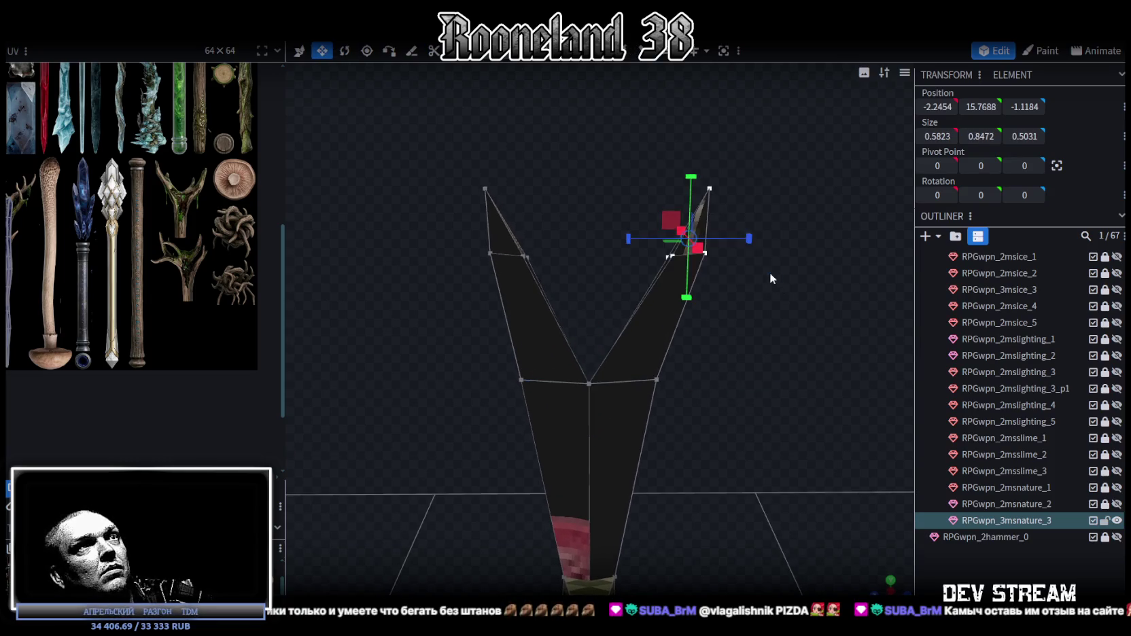
{"action": "key", "text": "v"}
{"action": "left_click_drag", "start_coordinate": [636, 239], "coordinate": [655, 242]}
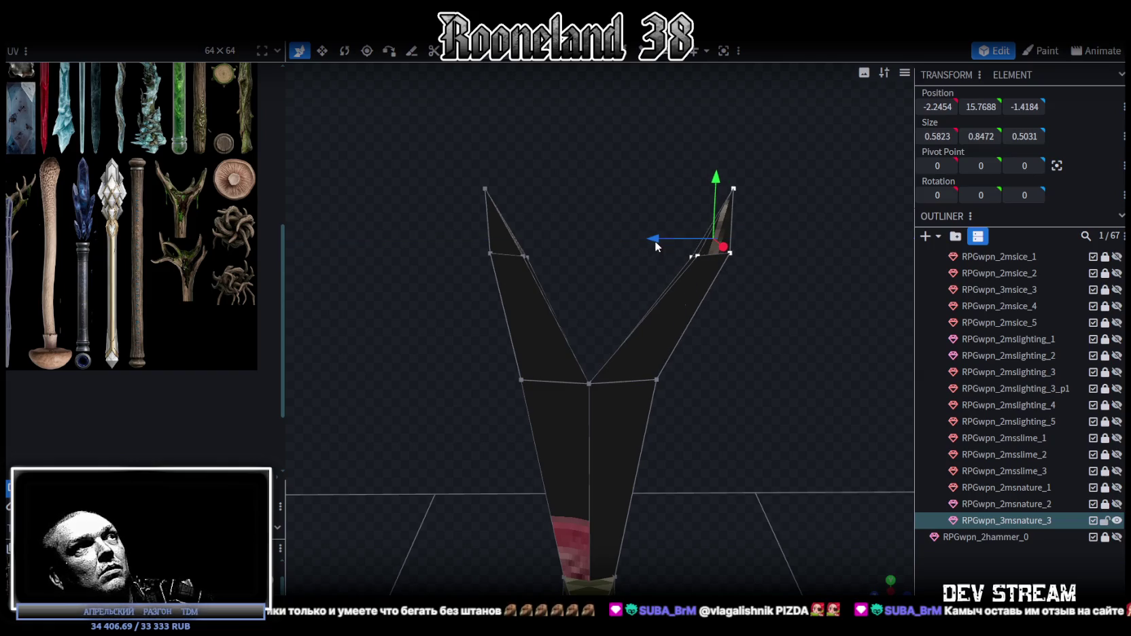
{"action": "left_click_drag", "start_coordinate": [443, 148], "coordinate": [574, 285]}
{"action": "left_click_drag", "start_coordinate": [452, 239], "coordinate": [432, 240]}
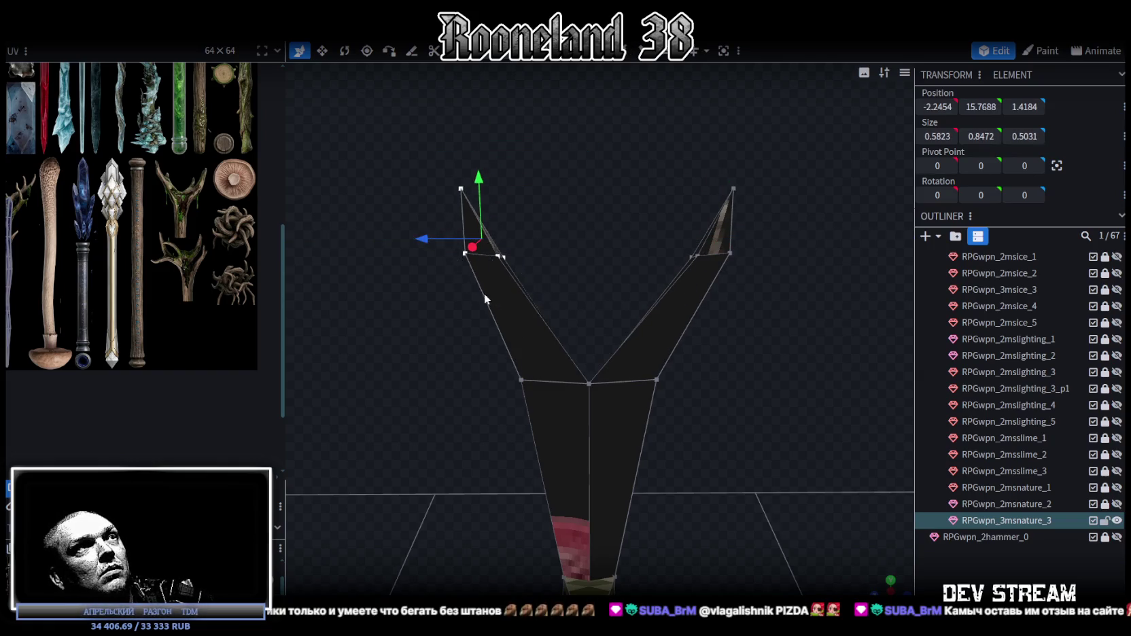
{"action": "scroll", "coordinate": [592, 306], "scroll_direction": "down", "scroll_amount": 2}
{"action": "left_click_drag", "start_coordinate": [395, 106], "coordinate": [713, 427]}
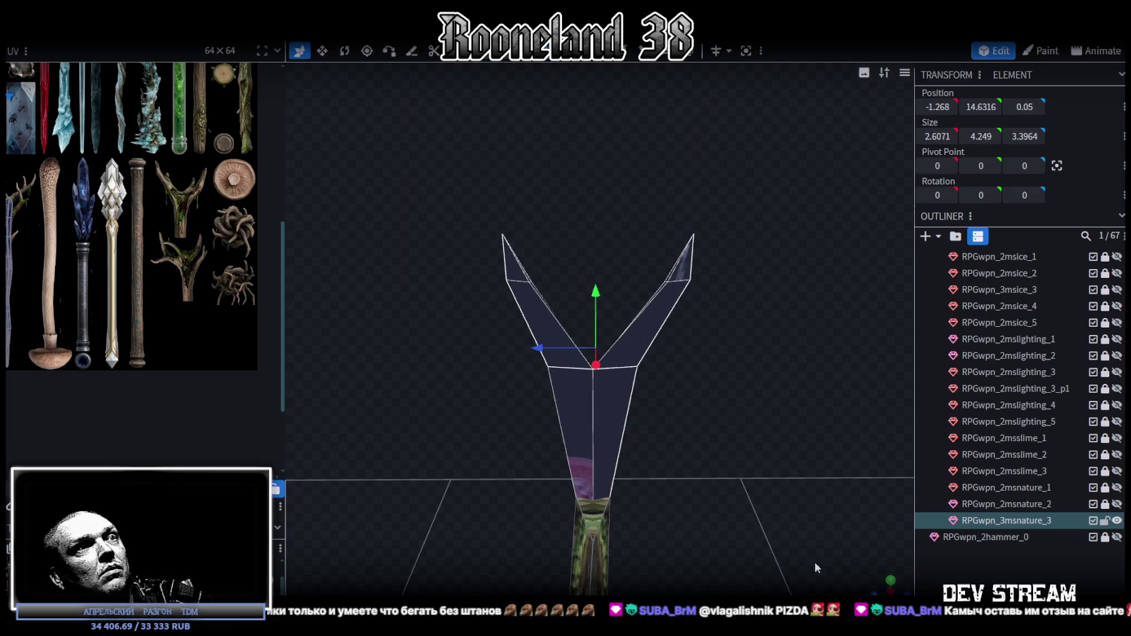
- From the front view, drag the fork's UV island onto the forked-branch art of the weapon atlas
{"action": "key", "text": "KP_1"}
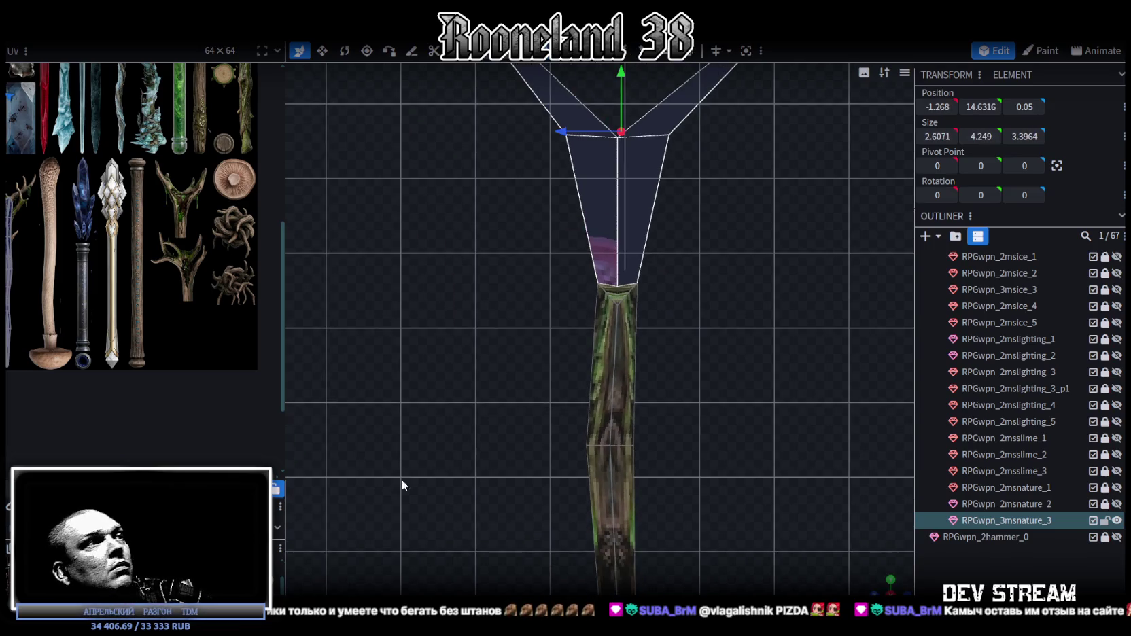
{"action": "scroll", "coordinate": [156, 326], "scroll_direction": "down", "scroll_amount": 5}
{"action": "scroll", "coordinate": [137, 287], "scroll_direction": "up", "scroll_amount": 2}
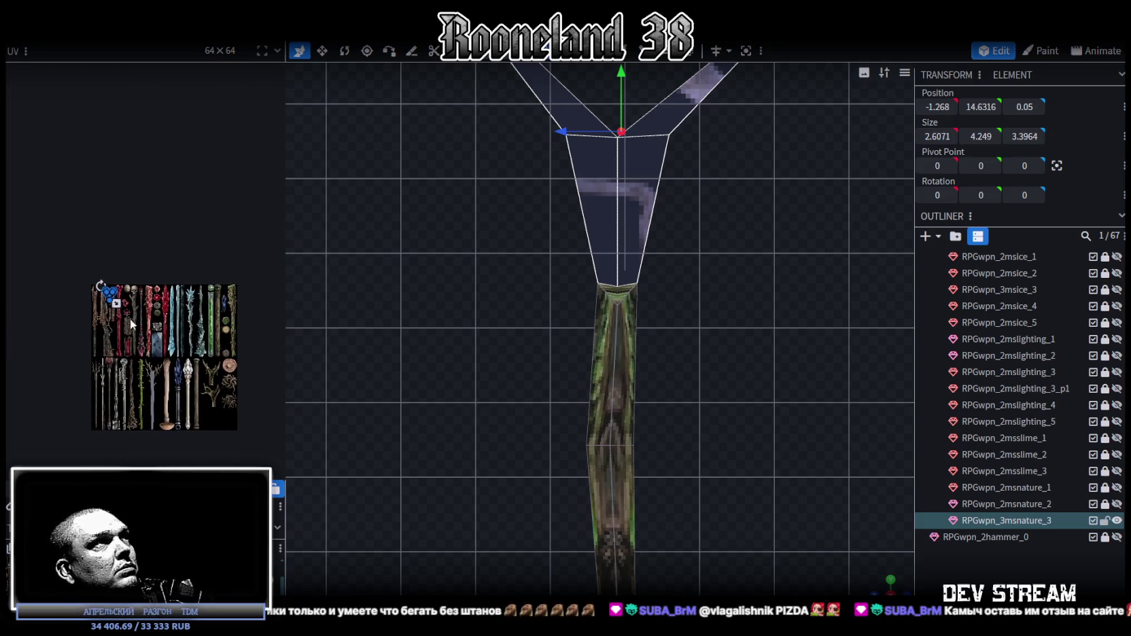
{"action": "scroll", "coordinate": [130, 319], "scroll_direction": "up", "scroll_amount": 3}
{"action": "scroll", "coordinate": [121, 303], "scroll_direction": "up", "scroll_amount": 3}
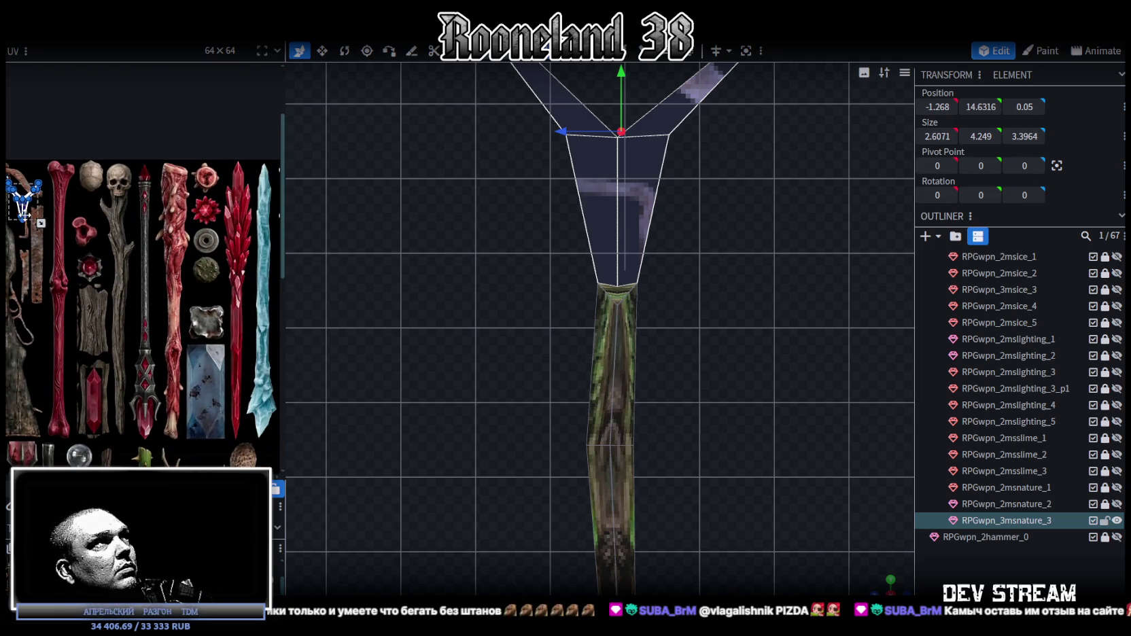
{"action": "left_click_drag", "start_coordinate": [30, 217], "coordinate": [26, 286]}
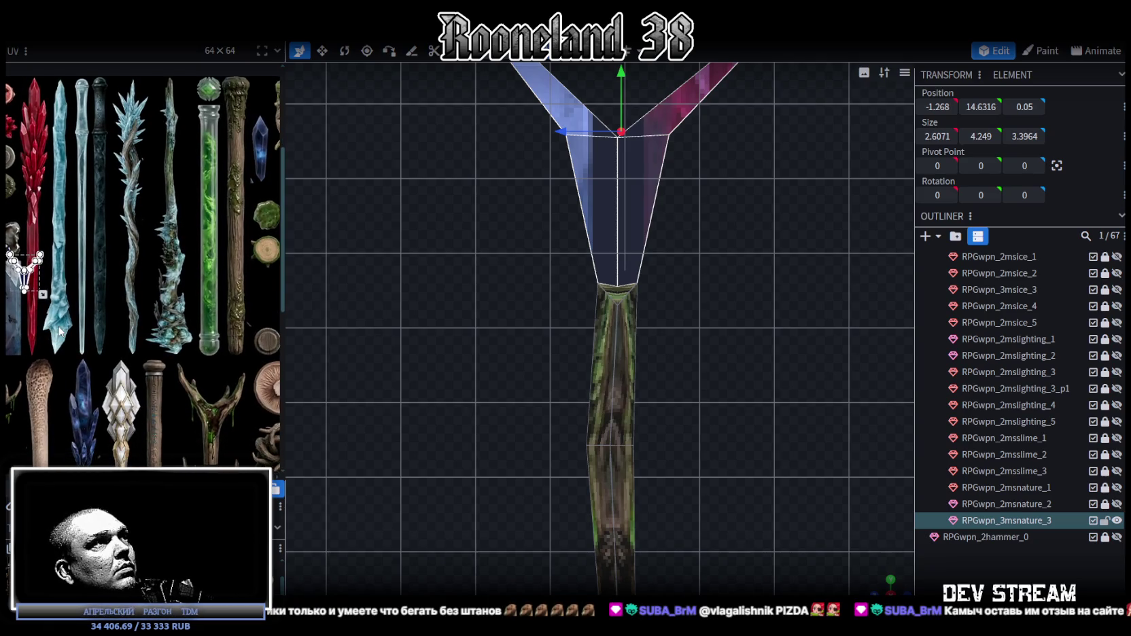
{"action": "left_click_drag", "start_coordinate": [26, 289], "coordinate": [211, 430]}
{"action": "scroll", "coordinate": [210, 421], "scroll_direction": "up", "scroll_amount": 3}
{"action": "scroll", "coordinate": [206, 411], "scroll_direction": "up", "scroll_amount": 2}
{"action": "scroll", "coordinate": [207, 411], "scroll_direction": "down", "scroll_amount": 3}
{"action": "scroll", "coordinate": [203, 333], "scroll_direction": "down", "scroll_amount": 2}
{"action": "scroll", "coordinate": [198, 338], "scroll_direction": "down", "scroll_amount": 1}
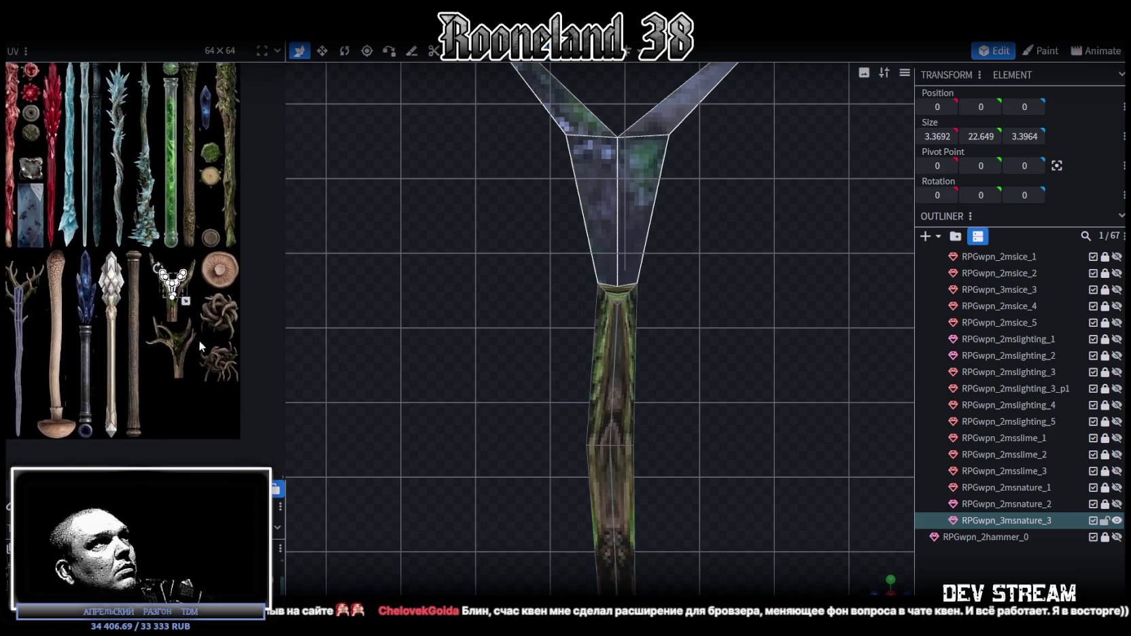
{"action": "left_click_drag", "start_coordinate": [287, 276], "coordinate": [576, 277]}
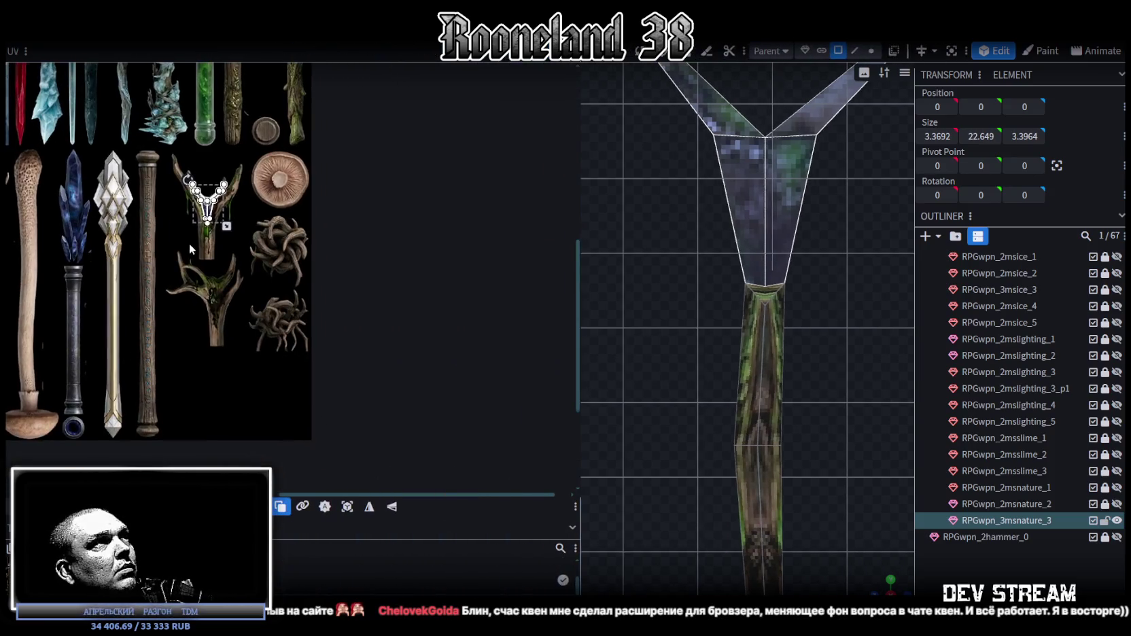
- Shift the fork's UV island up-left onto the branch art in the texture
{"action": "scroll", "coordinate": [286, 341], "scroll_direction": "up", "scroll_amount": 3}
{"action": "mouse_move", "coordinate": [293, 298]}
{"action": "left_mouse_down"}
{"action": "mouse_move", "coordinate": [259, 272]}
{"action": "mouse_move", "coordinate": [385, 368]}
{"action": "mouse_move", "coordinate": [415, 448]}
{"action": "left_mouse_up"}
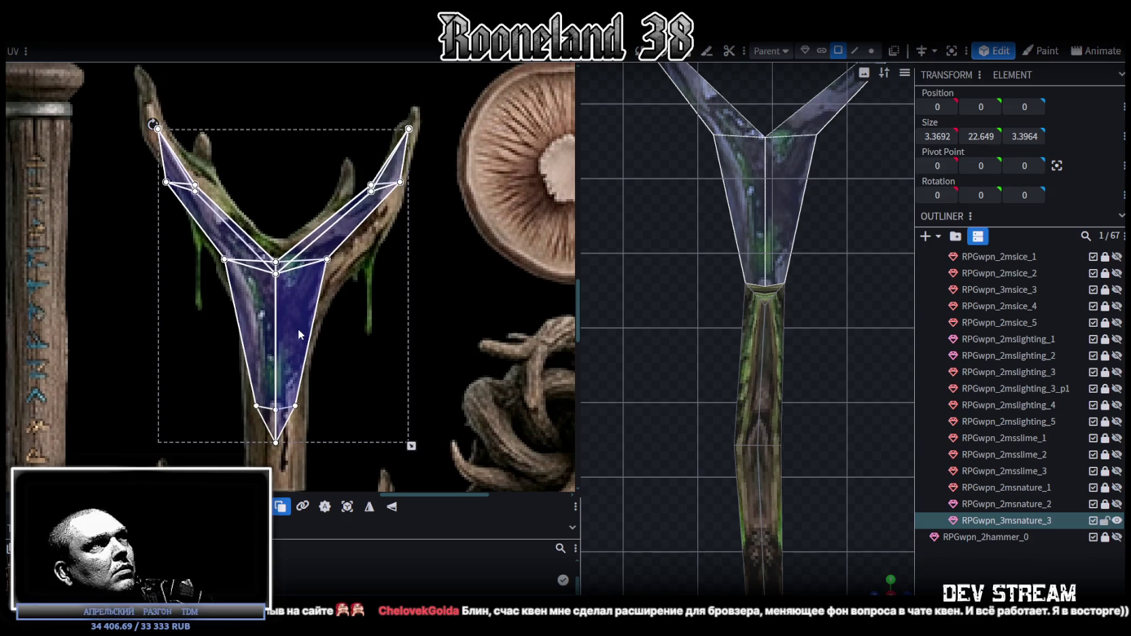
{"action": "scroll", "coordinate": [316, 329], "scroll_direction": "down", "scroll_amount": 2}
{"action": "left_click_drag", "start_coordinate": [299, 307], "coordinate": [294, 298]}
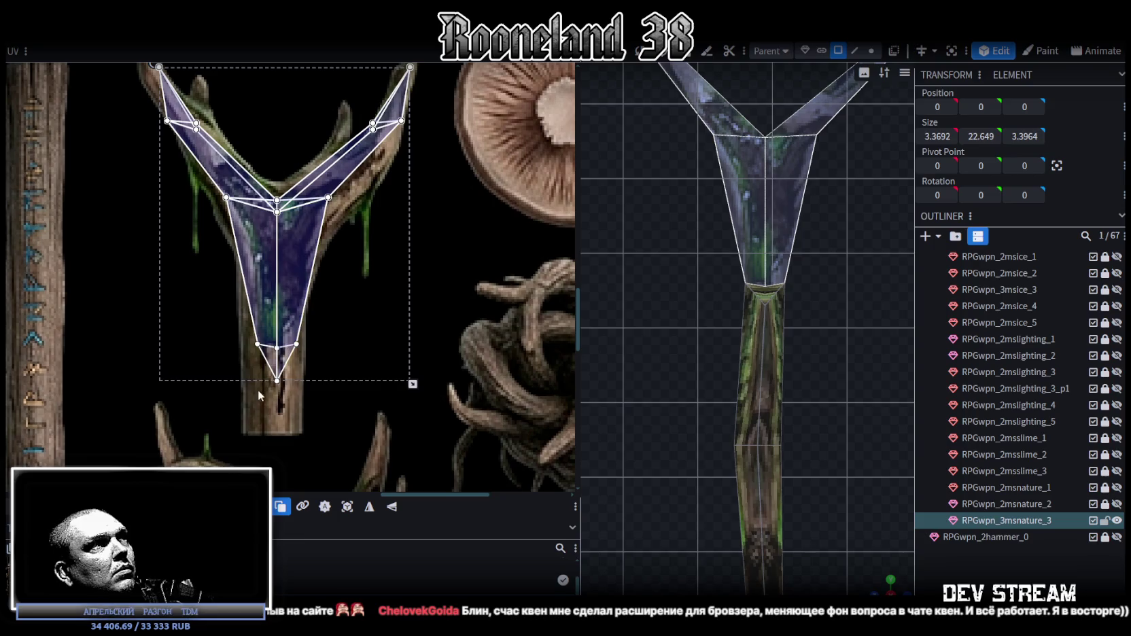
- Move the stem's lower UV vertices down the stem and pull the lower-left one left
{"action": "left_click_drag", "start_coordinate": [226, 408], "coordinate": [318, 330]}
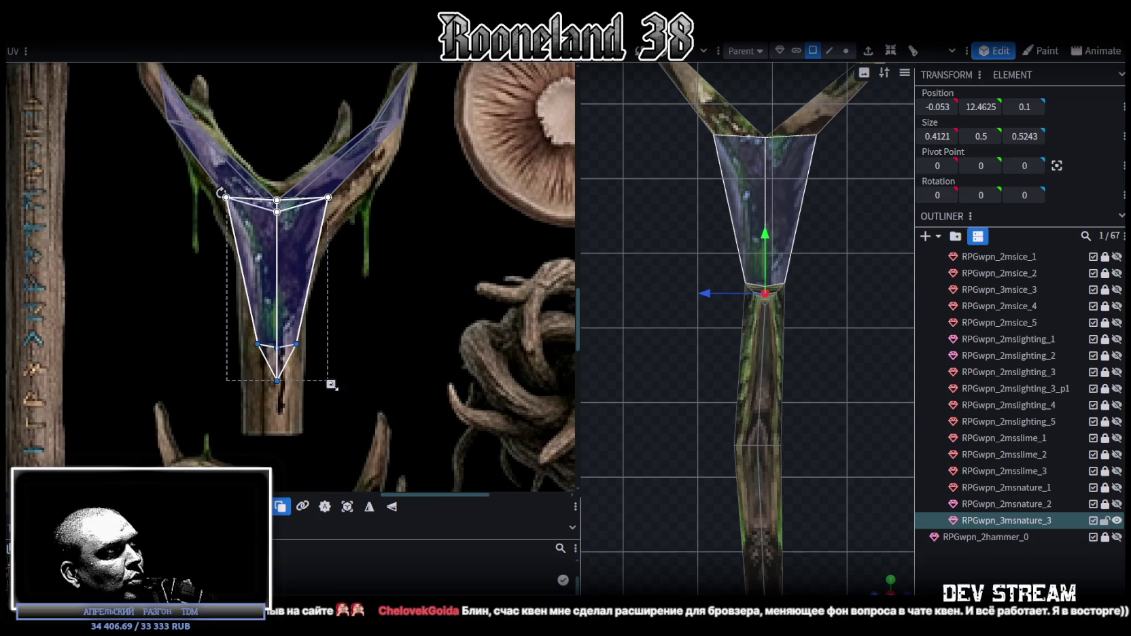
{"action": "left_click_drag", "start_coordinate": [278, 354], "coordinate": [277, 406]}
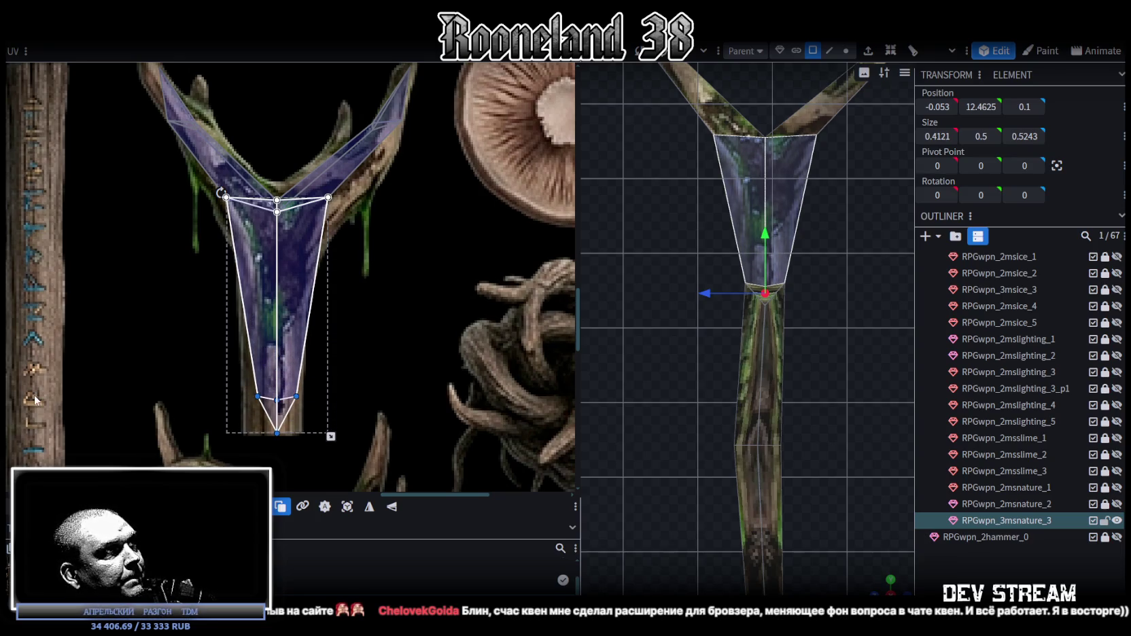
{"action": "scroll", "coordinate": [239, 356], "scroll_direction": "up", "scroll_amount": 3}
{"action": "middle_click_drag", "start_coordinate": [388, 443], "coordinate": [400, 387]}
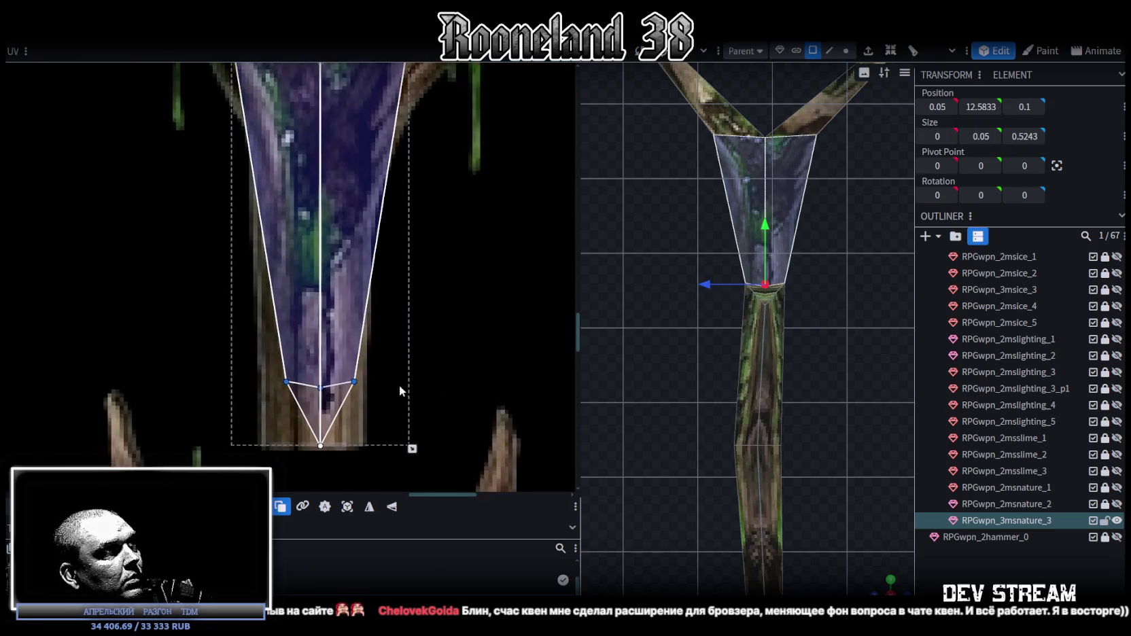
{"action": "left_click", "coordinate": [281, 379]}
{"action": "left_click_drag", "start_coordinate": [284, 376], "coordinate": [155, 403]}
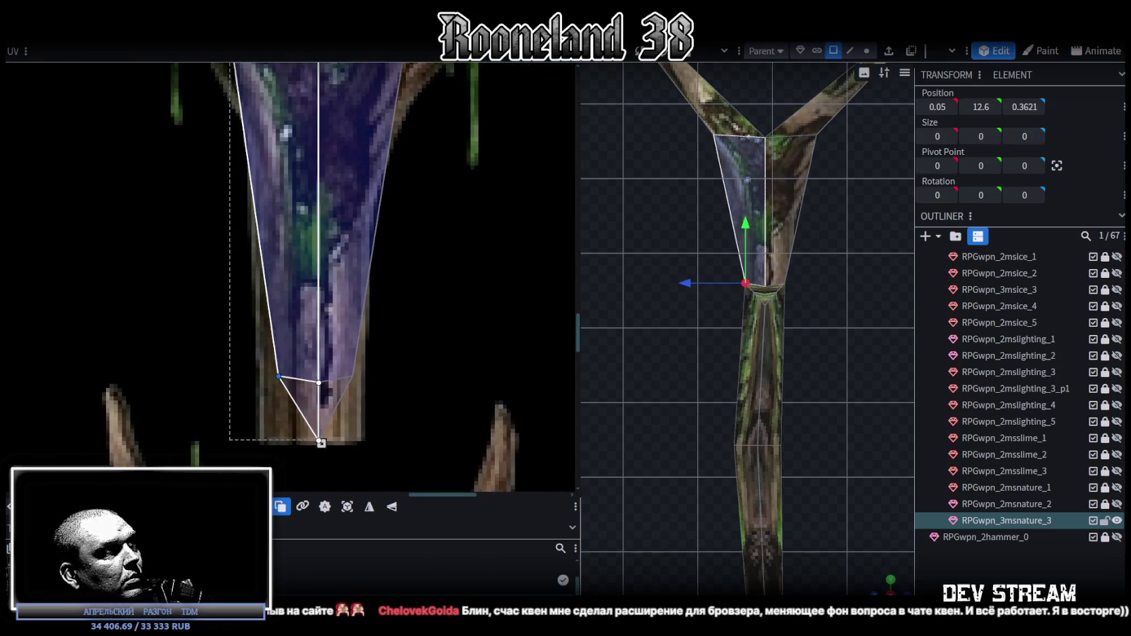
- Pull the upper-left and right-branch UV vertices down along the fork's branches
{"action": "scroll", "coordinate": [155, 408], "scroll_direction": "down", "scroll_amount": 3}
{"action": "middle_click_drag", "start_coordinate": [245, 129], "coordinate": [248, 179]}
{"action": "scroll", "coordinate": [245, 176], "scroll_direction": "up", "scroll_amount": 3}
{"action": "left_click", "coordinate": [226, 191]}
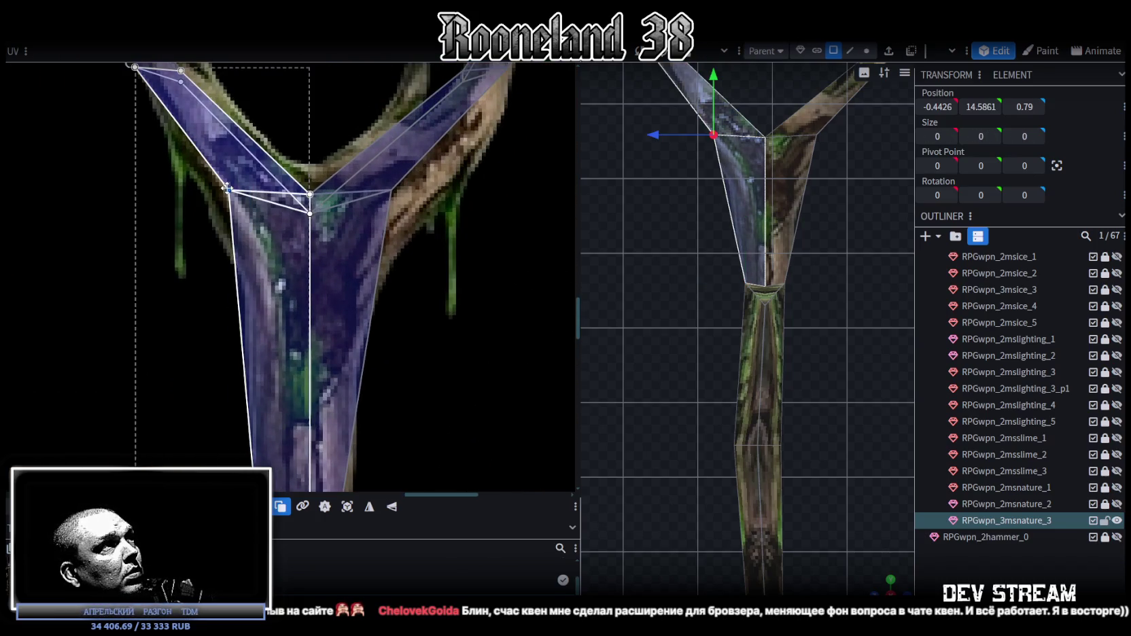
{"action": "left_click_drag", "start_coordinate": [226, 191], "coordinate": [247, 274]}
{"action": "middle_click_drag", "start_coordinate": [309, 292], "coordinate": [295, 314]}
{"action": "left_click", "coordinate": [376, 212]}
{"action": "left_click_drag", "start_coordinate": [376, 213], "coordinate": [355, 311]}
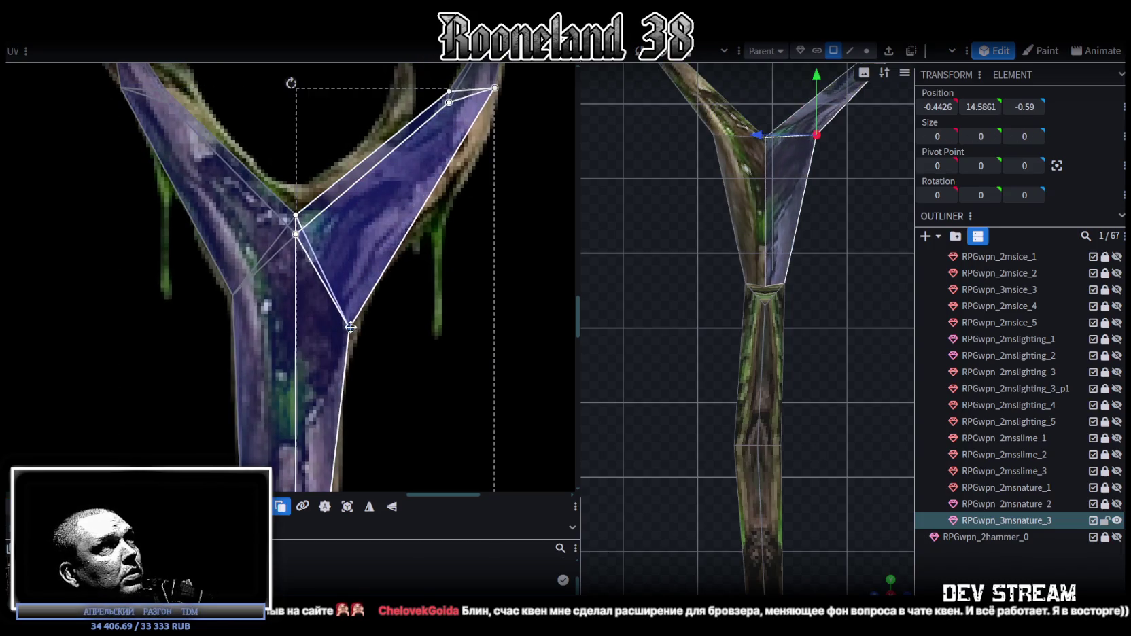
- Switch to vertex selection and select the left vertex where the branches split
{"action": "left_click_drag", "start_coordinate": [673, 272], "coordinate": [686, 193]}
{"action": "key", "text": "5"}
{"action": "left_click", "coordinate": [687, 191]}
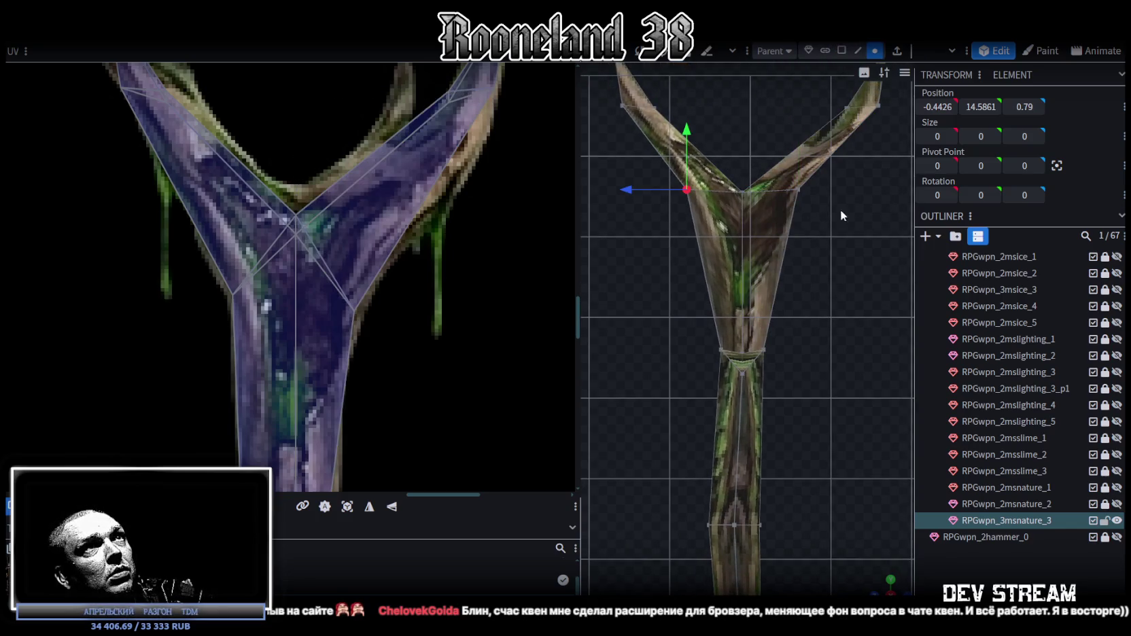
- Lower both split vertices along Y and scale them closer together
{"action": "left_click", "coordinate": [799, 190], "text": "shift"}
{"action": "left_click_drag", "start_coordinate": [743, 151], "coordinate": [753, 180]}
{"action": "key", "text": "s"}
{"action": "left_click_drag", "start_coordinate": [804, 245], "coordinate": [784, 244]}
- Move the lower UV vertices onto the bottom-right and bottom-left corners of the texture
{"action": "scroll", "coordinate": [314, 357], "scroll_direction": "down", "scroll_amount": 2}
{"action": "scroll", "coordinate": [385, 205], "scroll_direction": "down", "scroll_amount": 5}
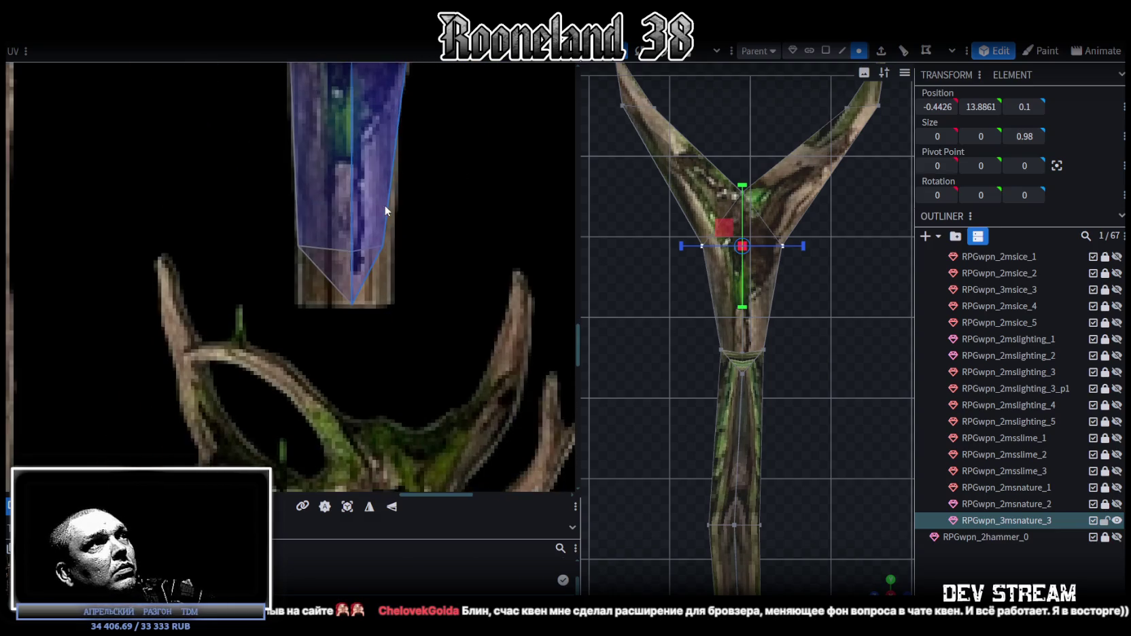
{"action": "scroll", "coordinate": [429, 233], "scroll_direction": "up", "scroll_amount": 2}
{"action": "left_click_drag", "start_coordinate": [428, 234], "coordinate": [334, 336]}
{"action": "left_click_drag", "start_coordinate": [389, 313], "coordinate": [398, 352]}
{"action": "left_click", "coordinate": [254, 246]}
{"action": "left_click_drag", "start_coordinate": [253, 246], "coordinate": [255, 326]}
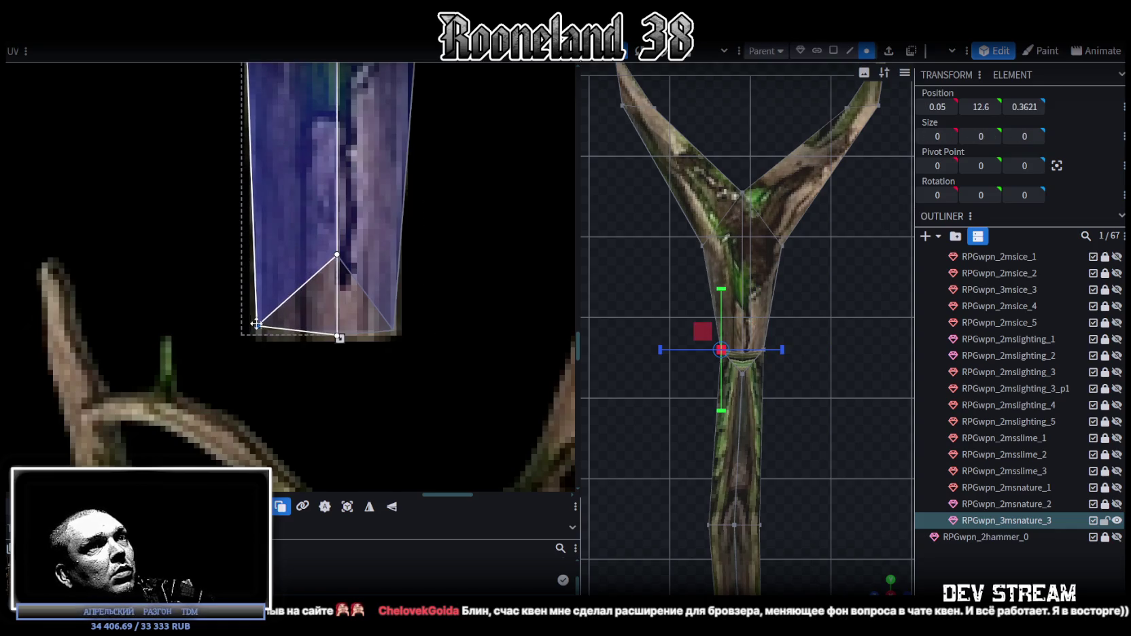
- Select the face's bottom UV vertices and nudge its top-right UV vertex slightly left
{"action": "scroll", "coordinate": [864, 365], "scroll_direction": "down", "scroll_amount": 1}
{"action": "left_click_drag", "start_coordinate": [886, 589], "coordinate": [860, 435]}
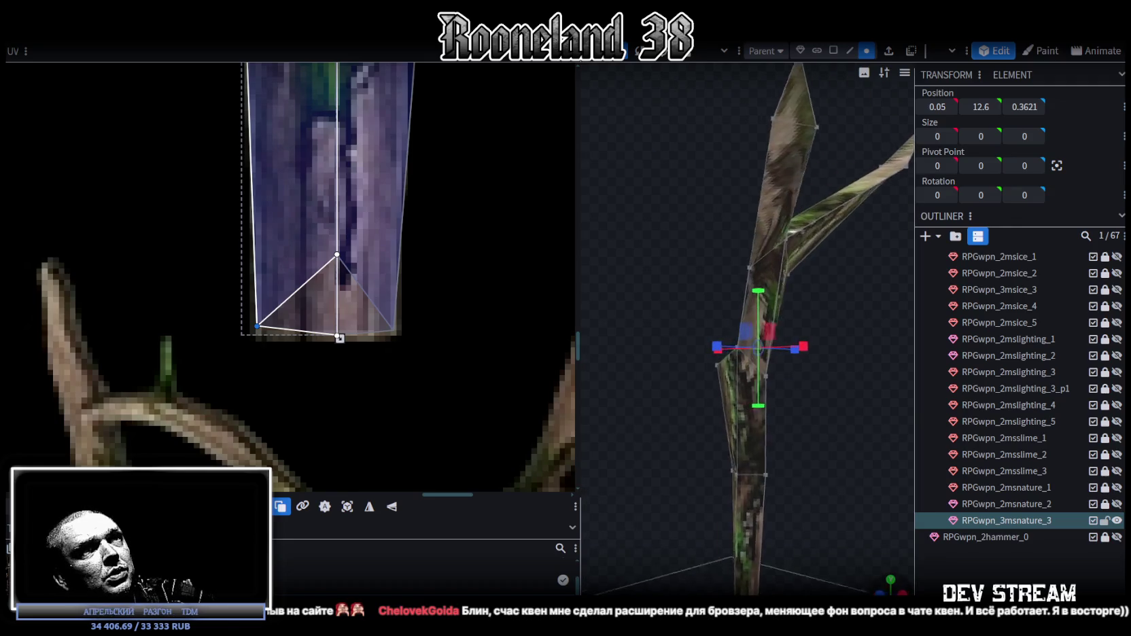
{"action": "mouse_move", "coordinate": [226, 298]}
{"action": "left_mouse_down"}
{"action": "mouse_move", "coordinate": [412, 328]}
{"action": "mouse_move", "coordinate": [393, 239]}
{"action": "mouse_move", "coordinate": [401, 253]}
{"action": "left_mouse_up"}
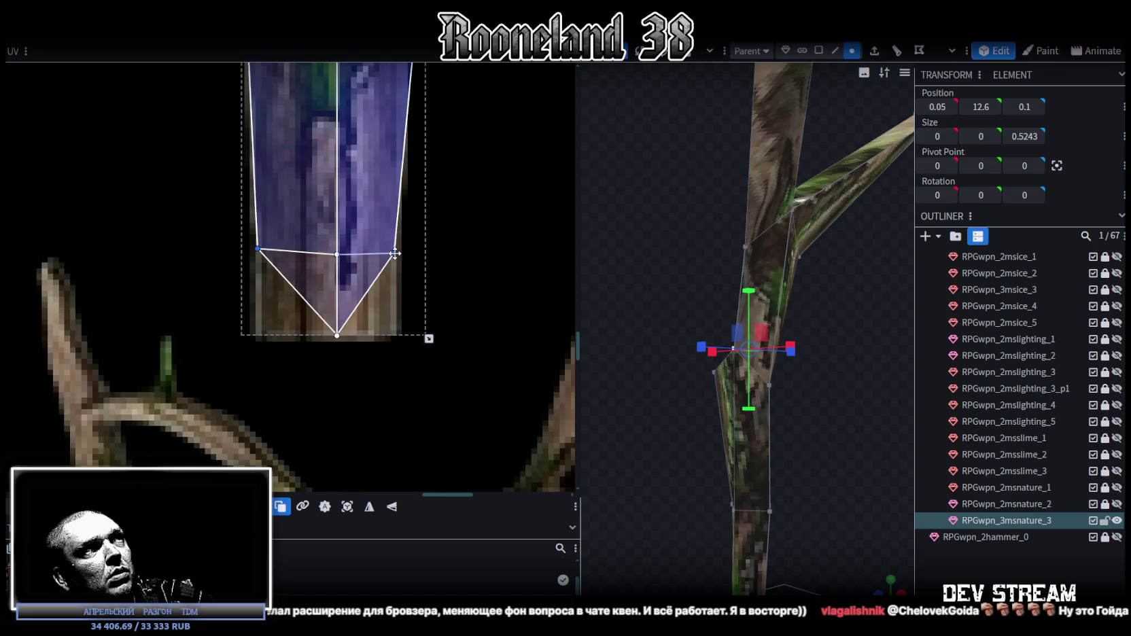
{"action": "scroll", "coordinate": [408, 231], "scroll_direction": "down", "scroll_amount": 3}
{"action": "scroll", "coordinate": [400, 222], "scroll_direction": "up", "scroll_amount": 3}
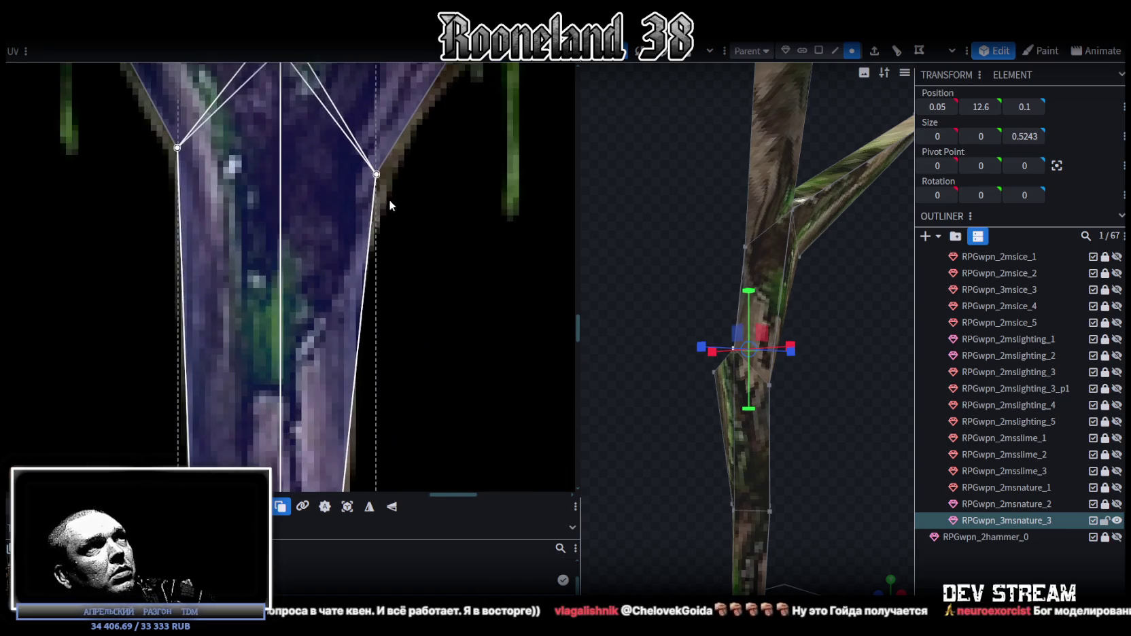
{"action": "left_click", "coordinate": [387, 196]}
{"action": "left_click_drag", "start_coordinate": [377, 172], "coordinate": [353, 183]}
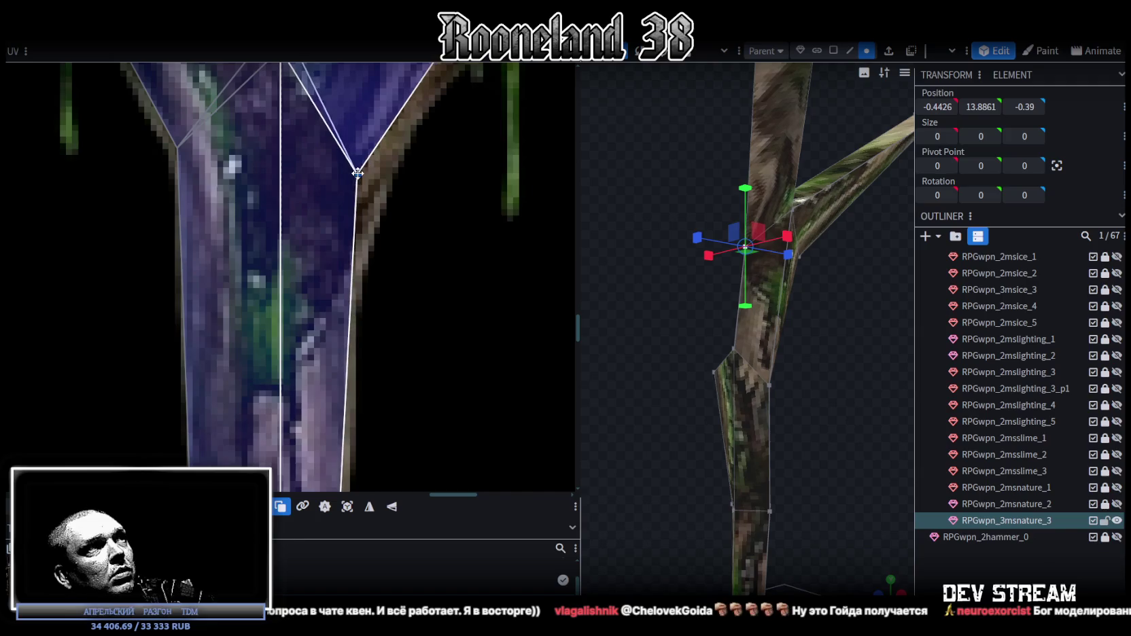
- Raise a vertex on the branch mesh by 0.1 along Y
{"action": "scroll", "coordinate": [353, 183], "scroll_direction": "down", "scroll_amount": 3}
{"action": "mouse_move", "coordinate": [675, 349]}
{"action": "left_mouse_down"}
{"action": "mouse_move", "coordinate": [885, 366]}
{"action": "mouse_move", "coordinate": [790, 290]}
{"action": "left_mouse_up"}
{"action": "left_click", "coordinate": [675, 195]}
{"action": "left_click_drag", "start_coordinate": [673, 204], "coordinate": [763, 345]}
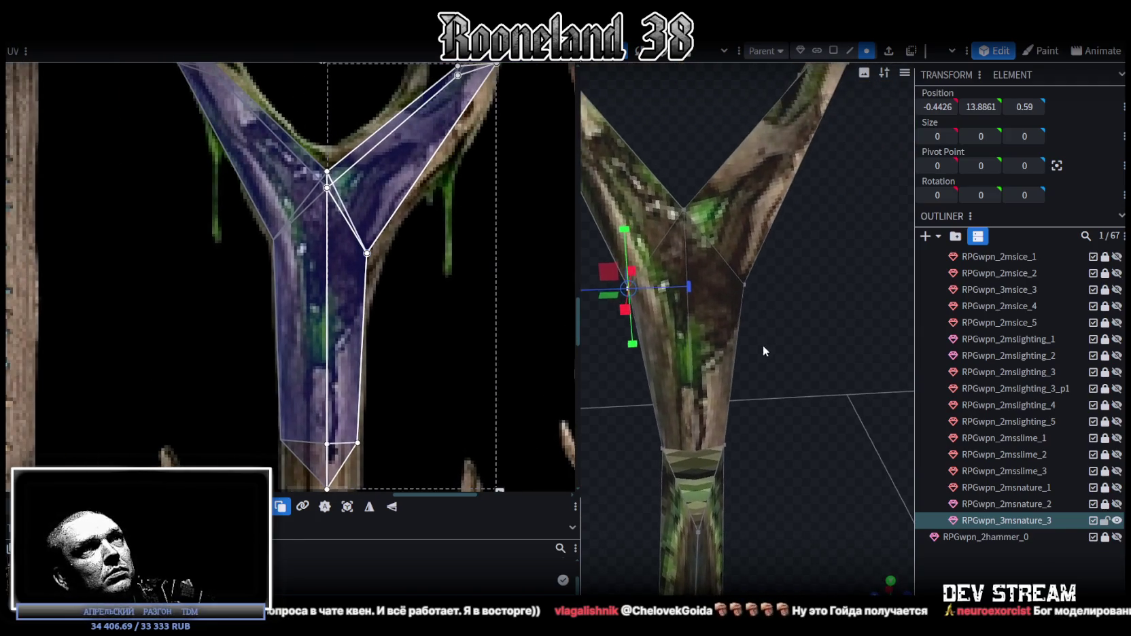
{"action": "left_click_drag", "start_coordinate": [622, 231], "coordinate": [620, 204]}
- Bring the texture's fork into view and turn the model upright to inspect it
{"action": "scroll", "coordinate": [645, 306], "scroll_direction": "down", "scroll_amount": 3}
{"action": "scroll", "coordinate": [646, 306], "scroll_direction": "down", "scroll_amount": 2}
{"action": "scroll", "coordinate": [355, 320], "scroll_direction": "up", "scroll_amount": 2}
{"action": "middle_click_drag", "start_coordinate": [355, 320], "coordinate": [376, 336]}
{"action": "left_click_drag", "start_coordinate": [680, 340], "coordinate": [782, 306]}
{"action": "mouse_move", "coordinate": [462, 240]}
{"action": "left_mouse_down"}
{"action": "mouse_move", "coordinate": [654, 212]}
{"action": "mouse_move", "coordinate": [542, 146]}
{"action": "mouse_move", "coordinate": [431, 135]}
{"action": "mouse_move", "coordinate": [450, 151]}
{"action": "left_mouse_up"}
- Select vertices and edges around the fork, checking them from several angles
{"action": "scroll", "coordinate": [752, 325], "scroll_direction": "up", "scroll_amount": 3}
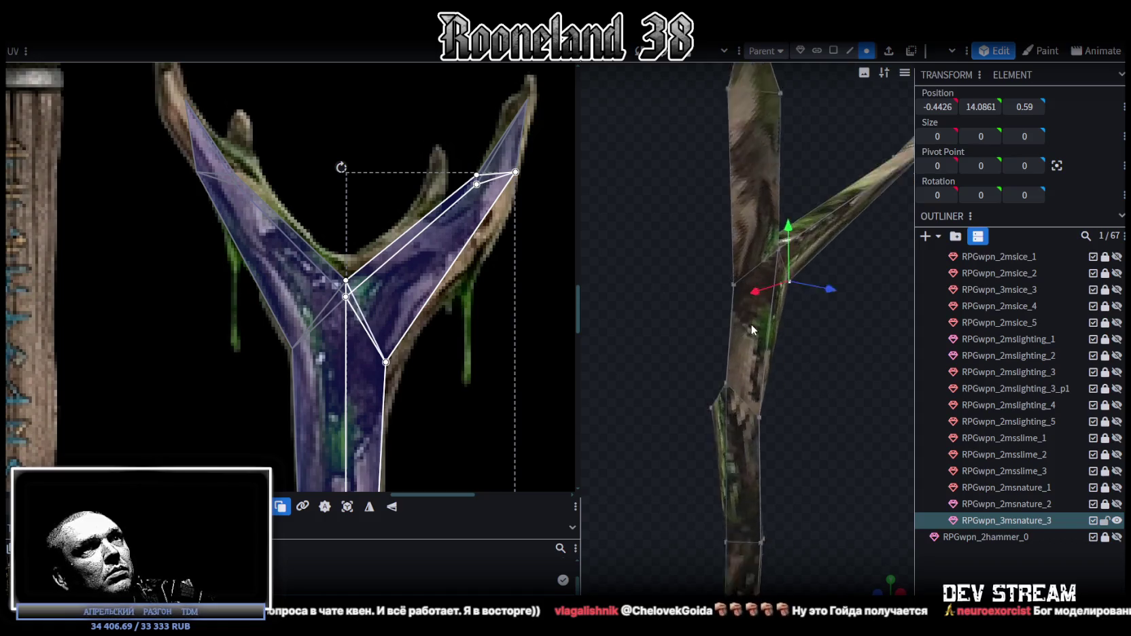
{"action": "scroll", "coordinate": [638, 239], "scroll_direction": "up", "scroll_amount": 3}
{"action": "left_click", "coordinate": [650, 242]}
{"action": "left_click", "coordinate": [677, 365]}
{"action": "left_click_drag", "start_coordinate": [683, 367], "coordinate": [752, 250]}
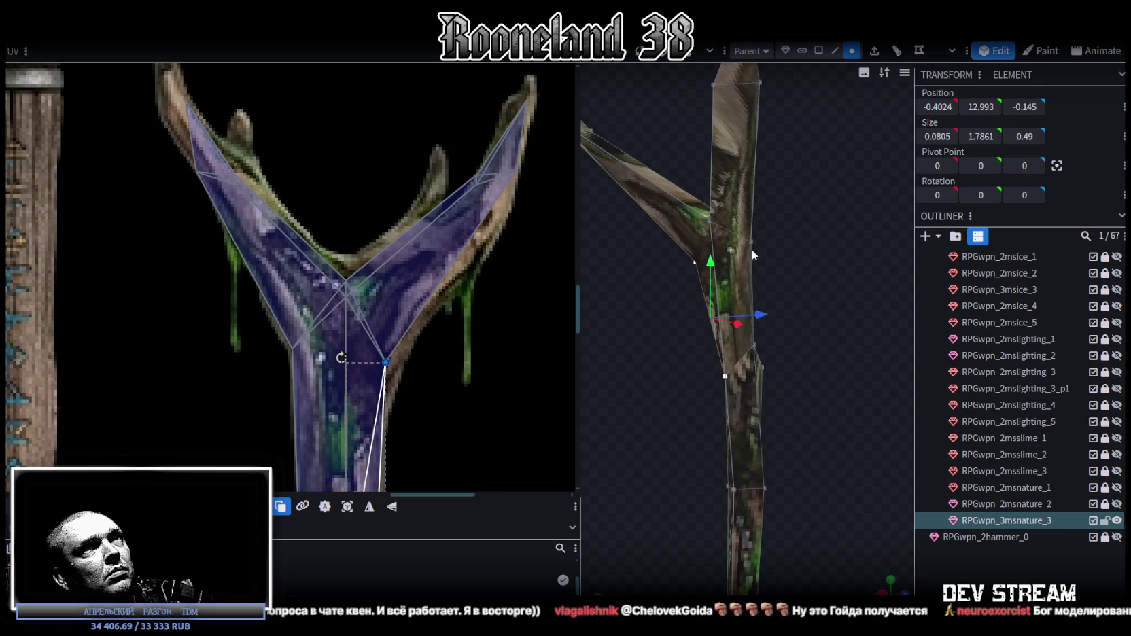
{"action": "left_click", "coordinate": [724, 375]}
{"action": "mouse_move", "coordinate": [722, 374]}
{"action": "left_mouse_down"}
{"action": "mouse_move", "coordinate": [684, 389]}
{"action": "mouse_move", "coordinate": [763, 386]}
{"action": "left_mouse_up"}
- Switch to flat shading, select a mesh vertex, and undo a stray vertex move
{"action": "key", "text": "z"}
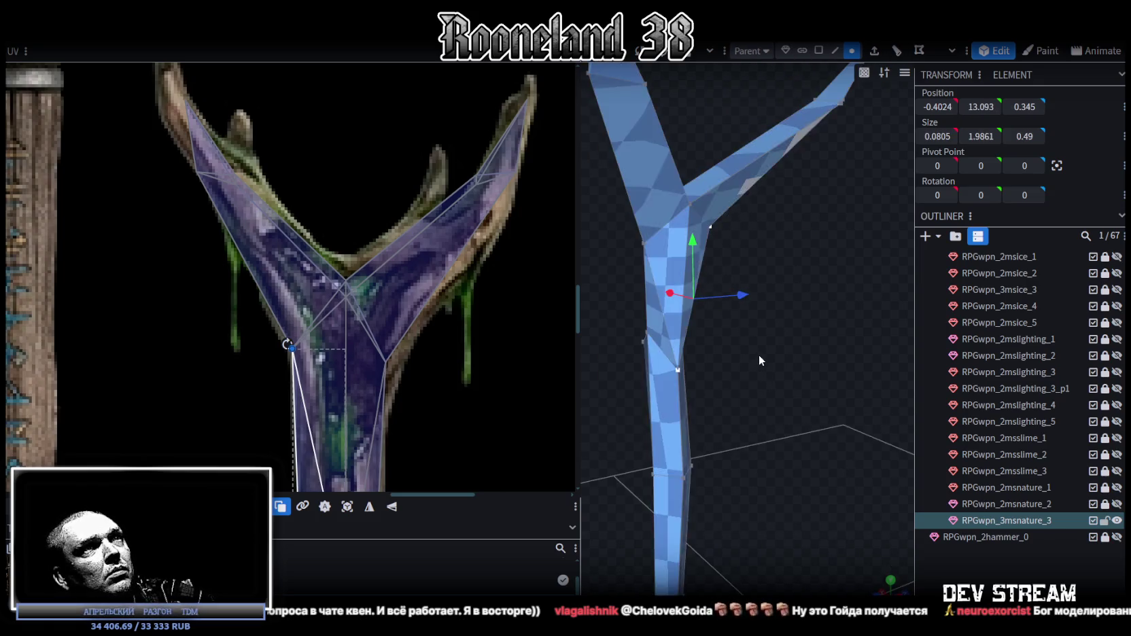
{"action": "key", "text": "z"}
{"action": "mouse_move", "coordinate": [813, 347]}
{"action": "left_mouse_down"}
{"action": "mouse_move", "coordinate": [613, 327]}
{"action": "mouse_move", "coordinate": [570, 352]}
{"action": "mouse_move", "coordinate": [598, 343]}
{"action": "left_mouse_up"}
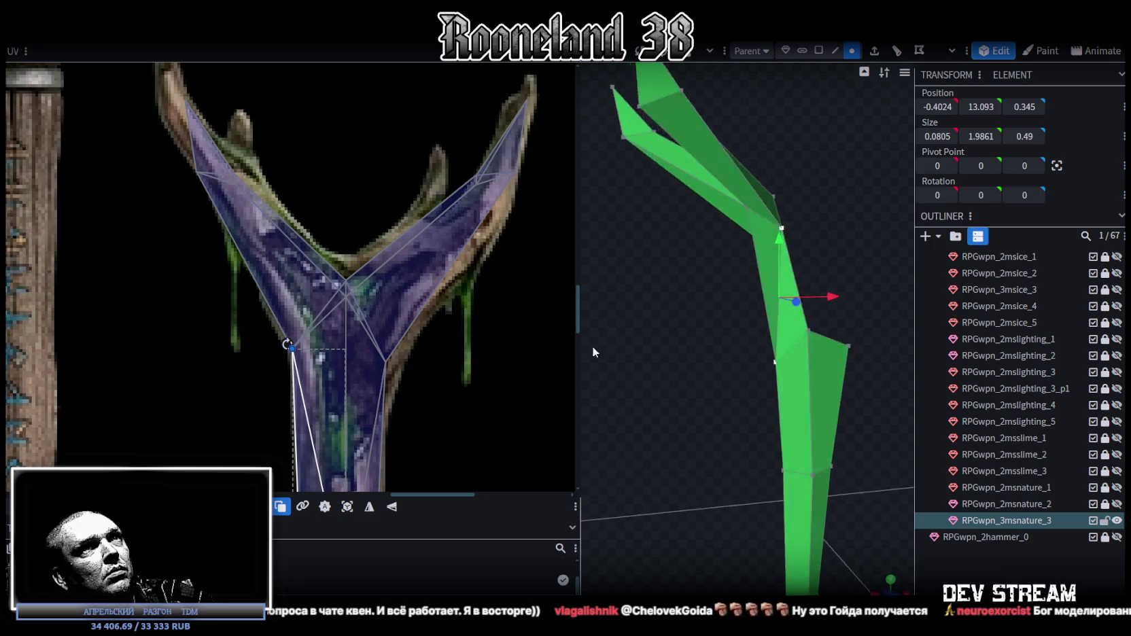
{"action": "left_click", "coordinate": [791, 227]}
{"action": "mouse_move", "coordinate": [866, 199]}
{"action": "left_mouse_down"}
{"action": "mouse_move", "coordinate": [566, 206]}
{"action": "mouse_move", "coordinate": [842, 303]}
{"action": "mouse_move", "coordinate": [663, 228]}
{"action": "mouse_move", "coordinate": [778, 274]}
{"action": "mouse_move", "coordinate": [699, 263]}
{"action": "mouse_move", "coordinate": [630, 276]}
{"action": "mouse_move", "coordinate": [815, 276]}
{"action": "mouse_move", "coordinate": [735, 259]}
{"action": "mouse_move", "coordinate": [787, 245]}
{"action": "mouse_move", "coordinate": [696, 265]}
{"action": "mouse_move", "coordinate": [678, 234]}
{"action": "mouse_move", "coordinate": [672, 401]}
{"action": "mouse_move", "coordinate": [948, 400]}
{"action": "mouse_move", "coordinate": [790, 418]}
{"action": "mouse_move", "coordinate": [759, 393]}
{"action": "left_mouse_up"}
{"action": "key", "text": "ctrl+z"}
- Move the fork's centre vertex 0.3 to the left
{"action": "left_click", "coordinate": [662, 244]}
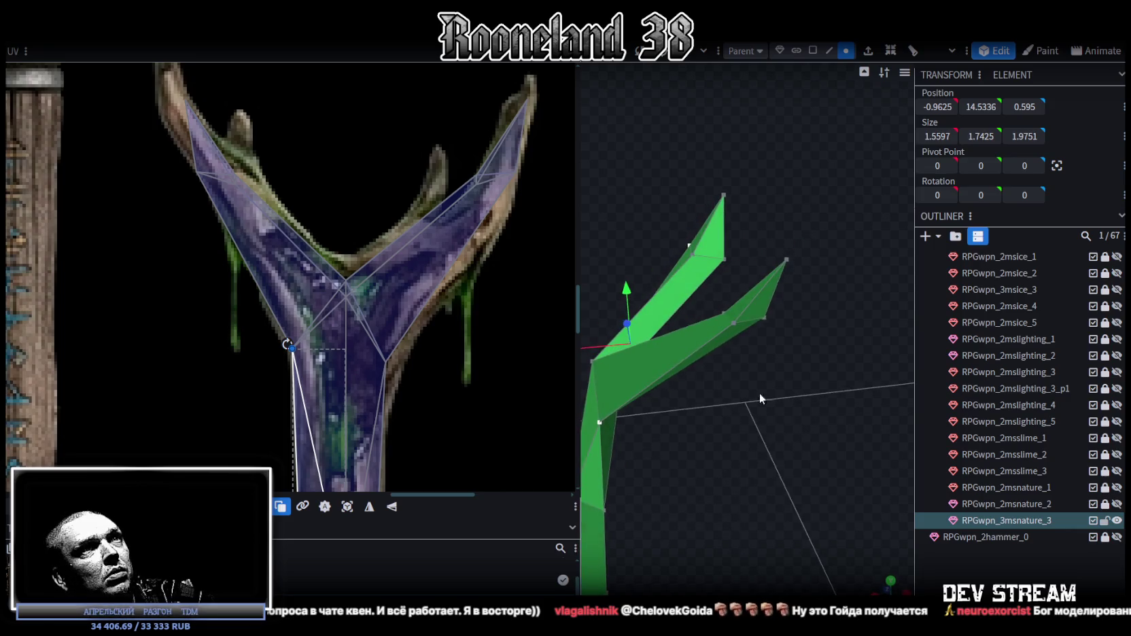
{"action": "mouse_move", "coordinate": [831, 417]}
{"action": "left_mouse_down"}
{"action": "mouse_move", "coordinate": [882, 463]}
{"action": "mouse_move", "coordinate": [803, 412]}
{"action": "mouse_move", "coordinate": [772, 370]}
{"action": "mouse_move", "coordinate": [650, 363]}
{"action": "mouse_move", "coordinate": [672, 364]}
{"action": "left_mouse_up"}
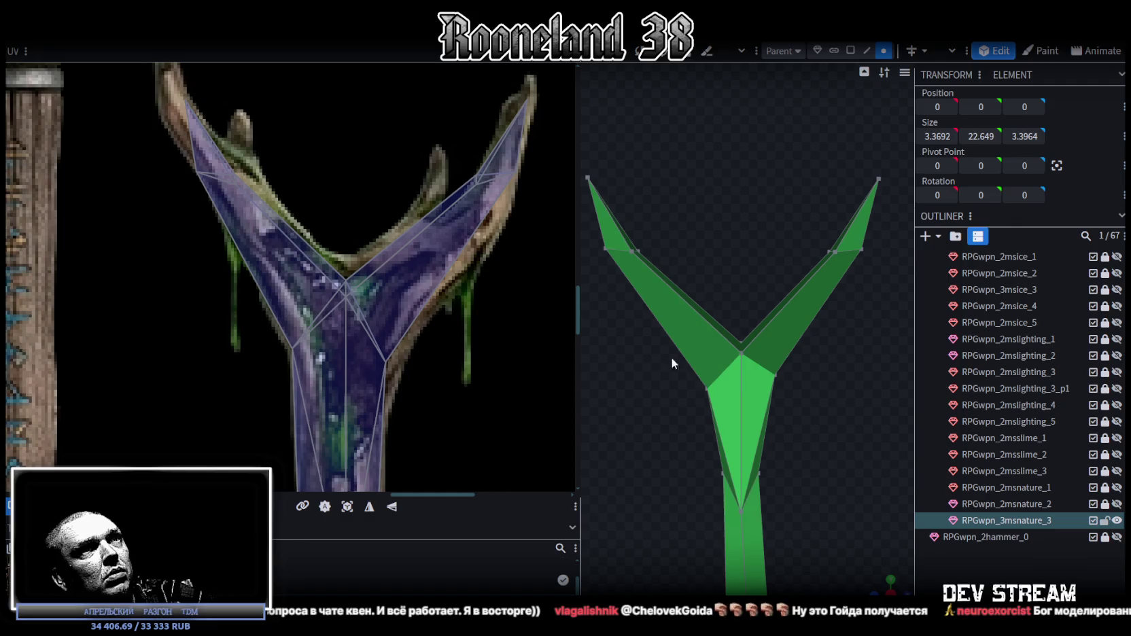
{"action": "left_click", "coordinate": [742, 352]}
{"action": "left_click_drag", "start_coordinate": [837, 438], "coordinate": [735, 448]}
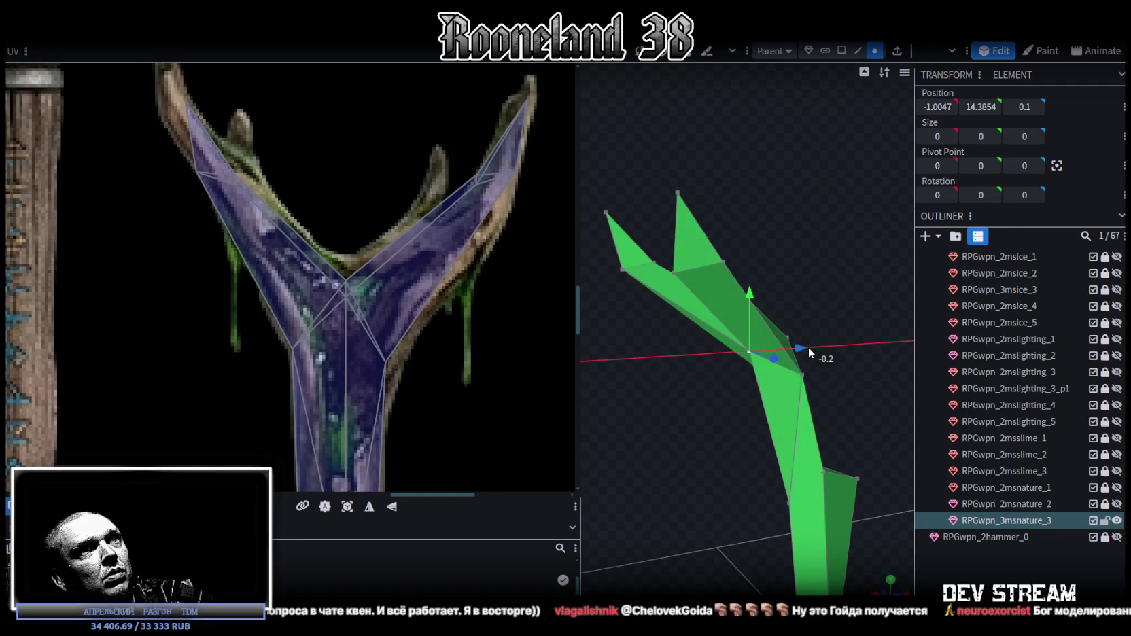
{"action": "left_click_drag", "start_coordinate": [809, 348], "coordinate": [792, 351]}
- Select a nearby vertex, restore textured shading, and face the Y shape
{"action": "mouse_move", "coordinate": [821, 287]}
{"action": "left_mouse_down"}
{"action": "mouse_move", "coordinate": [804, 279]}
{"action": "mouse_move", "coordinate": [799, 392]}
{"action": "left_mouse_up"}
{"action": "left_click", "coordinate": [793, 369]}
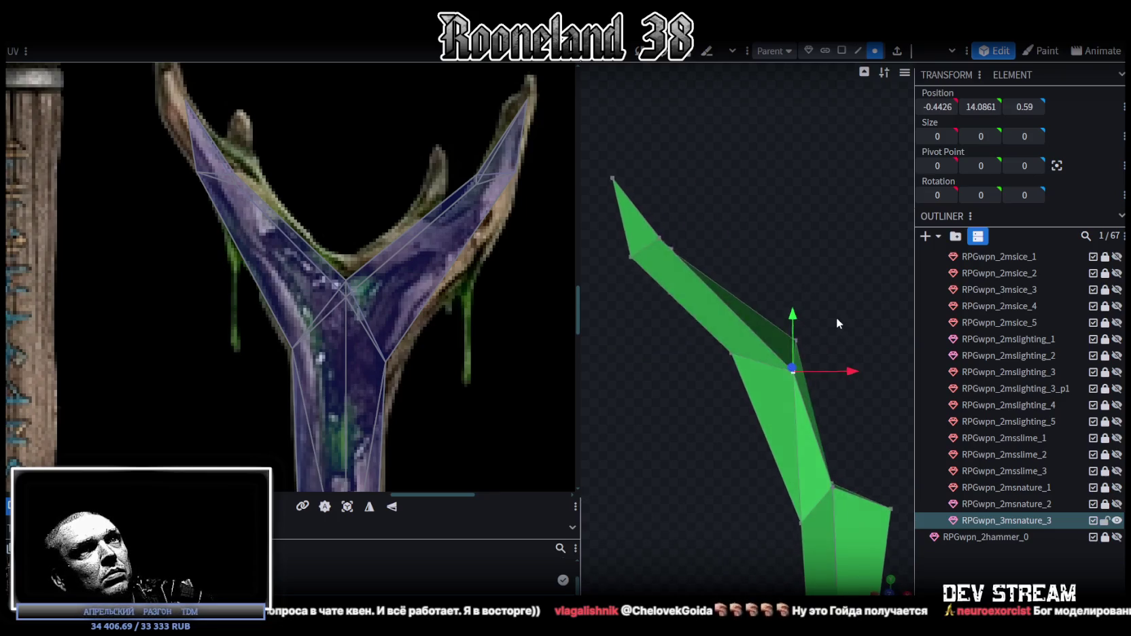
{"action": "key", "text": "z"}
{"action": "key", "text": "z"}
{"action": "key", "text": "z"}
{"action": "key", "text": "z"}
{"action": "key", "text": "z"}
{"action": "key", "text": "z"}
{"action": "key", "text": "z"}
{"action": "mouse_move", "coordinate": [669, 481]}
{"action": "left_mouse_down"}
{"action": "mouse_move", "coordinate": [706, 501]}
{"action": "mouse_move", "coordinate": [851, 451]}
{"action": "mouse_move", "coordinate": [731, 460]}
{"action": "mouse_move", "coordinate": [913, 482]}
{"action": "left_mouse_up"}
- Zoom the UV editor and box-select the left arm's UV vertices
{"action": "scroll", "coordinate": [329, 235], "scroll_direction": "down", "scroll_amount": 2}
{"action": "scroll", "coordinate": [303, 242], "scroll_direction": "down", "scroll_amount": 2}
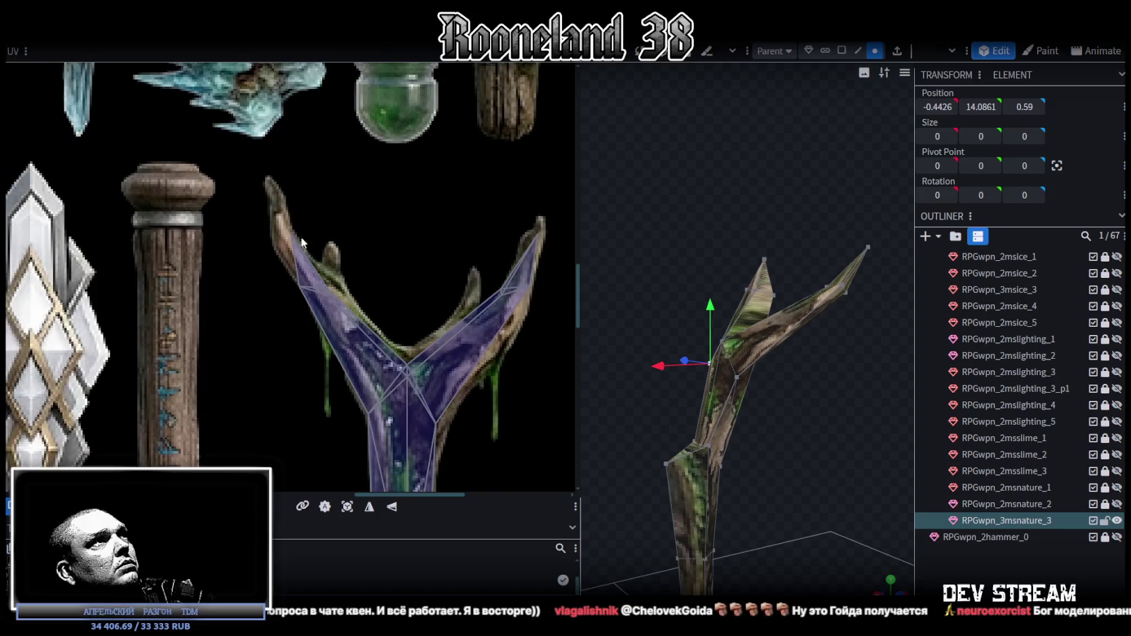
{"action": "scroll", "coordinate": [302, 242], "scroll_direction": "up", "scroll_amount": 3}
{"action": "mouse_move", "coordinate": [299, 243]}
{"action": "left_mouse_down"}
{"action": "mouse_move", "coordinate": [371, 358]}
{"action": "mouse_move", "coordinate": [277, 275]}
{"action": "left_mouse_up"}
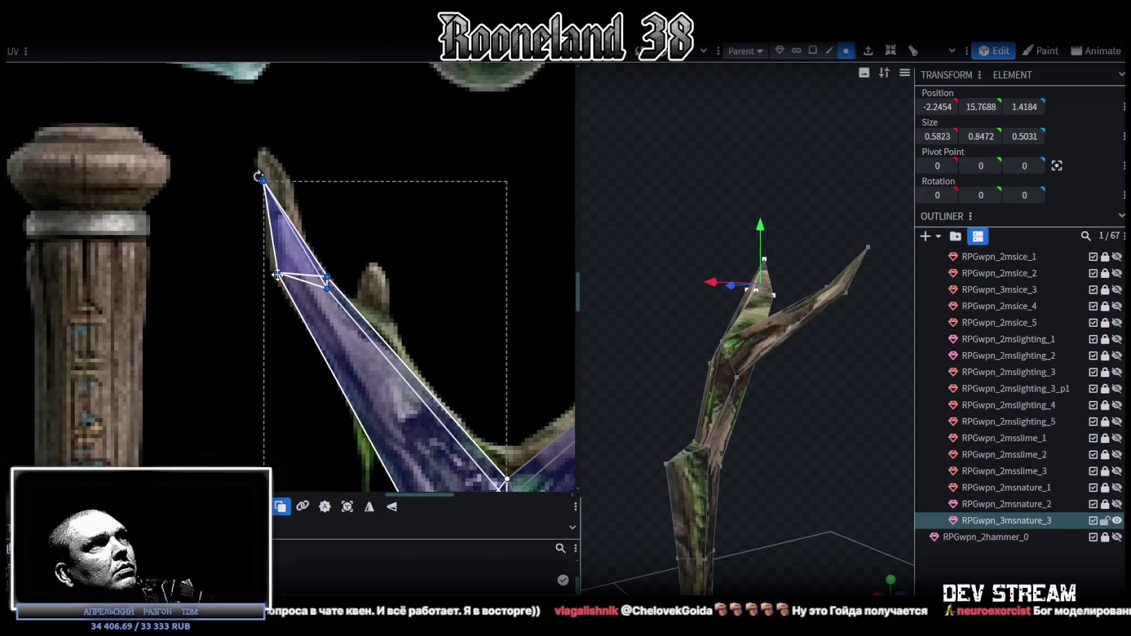
- Select the left arm's tip UV vertex and the fork vertex in the UV layout
{"action": "mouse_move", "coordinate": [235, 165]}
{"action": "left_mouse_down"}
{"action": "mouse_move", "coordinate": [265, 185]}
{"action": "mouse_move", "coordinate": [265, 157]}
{"action": "left_mouse_up"}
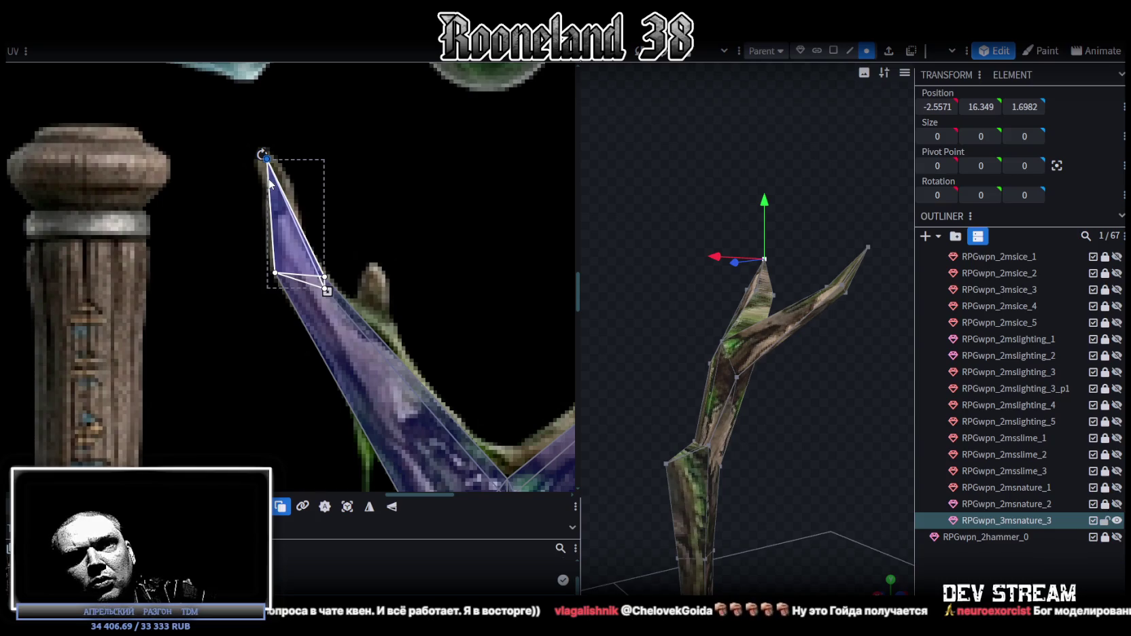
{"action": "scroll", "coordinate": [416, 251], "scroll_direction": "down", "scroll_amount": 5}
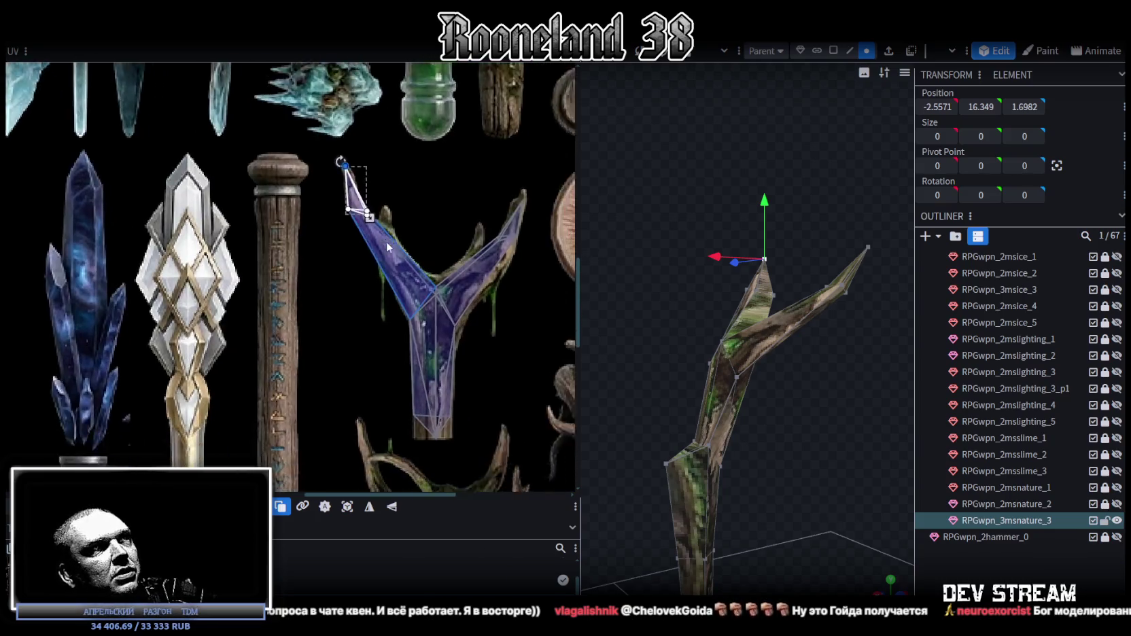
{"action": "scroll", "coordinate": [446, 262], "scroll_direction": "up", "scroll_amount": 2}
{"action": "scroll", "coordinate": [345, 226], "scroll_direction": "up", "scroll_amount": 3}
{"action": "left_click", "coordinate": [304, 238]}
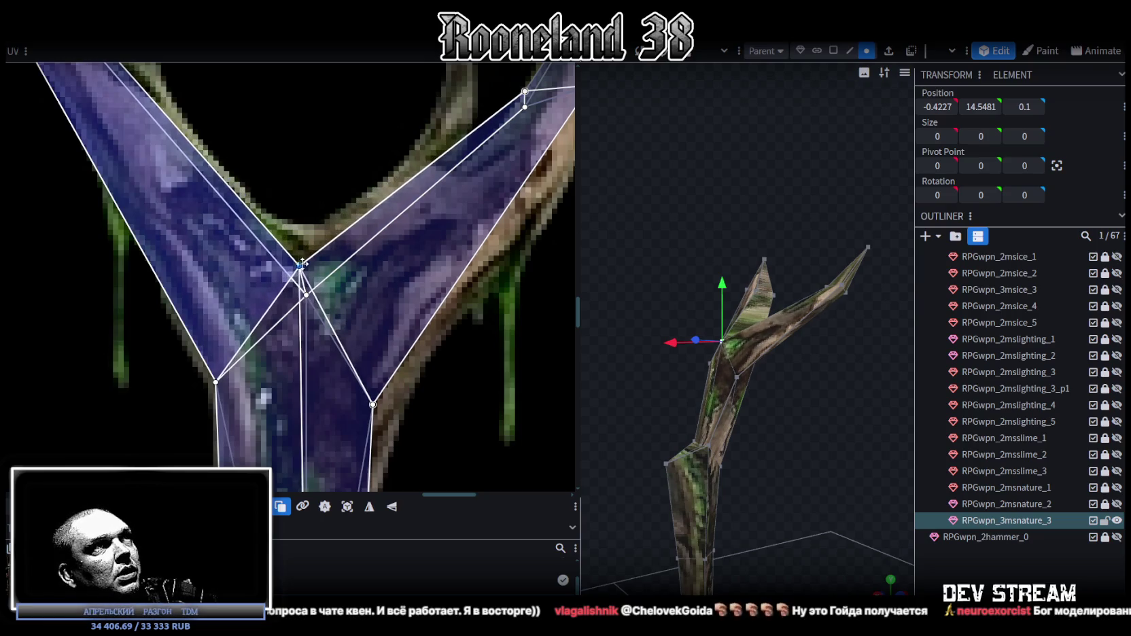
- Move the right prong's tip UV vertex down onto the texture's branch tip
{"action": "scroll", "coordinate": [415, 201], "scroll_direction": "down", "scroll_amount": 3}
{"action": "scroll", "coordinate": [397, 144], "scroll_direction": "down", "scroll_amount": 1}
{"action": "mouse_move", "coordinate": [397, 145]}
{"action": "left_mouse_down"}
{"action": "mouse_move", "coordinate": [441, 180]}
{"action": "mouse_move", "coordinate": [431, 204]}
{"action": "left_mouse_up"}
{"action": "scroll", "coordinate": [439, 167], "scroll_direction": "up", "scroll_amount": 2}
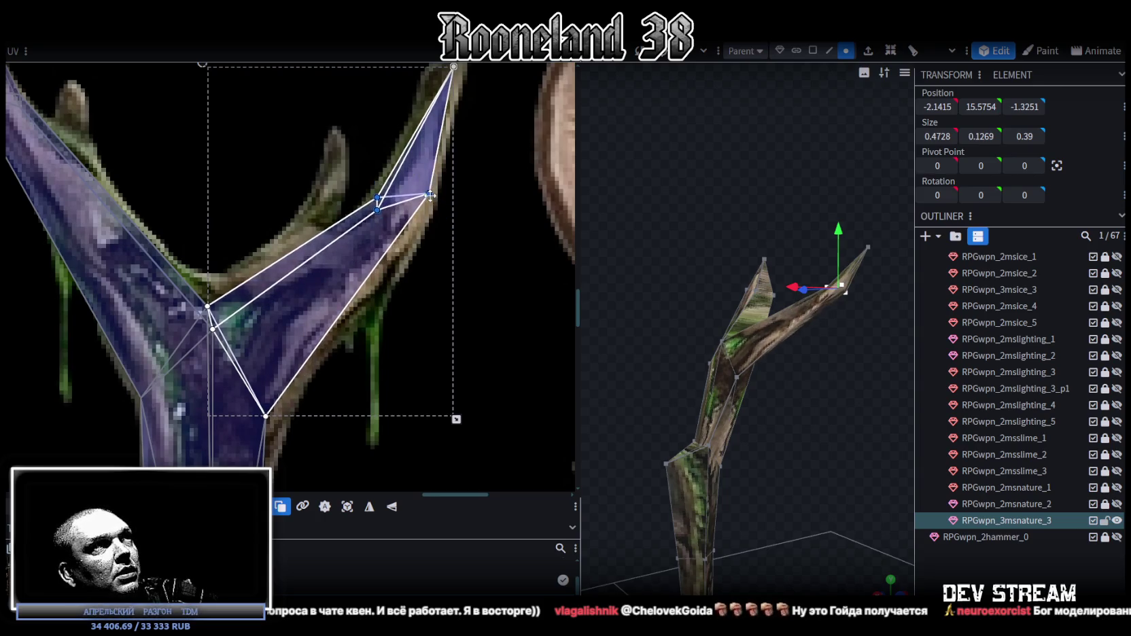
{"action": "middle_click_drag", "start_coordinate": [431, 203], "coordinate": [411, 252]}
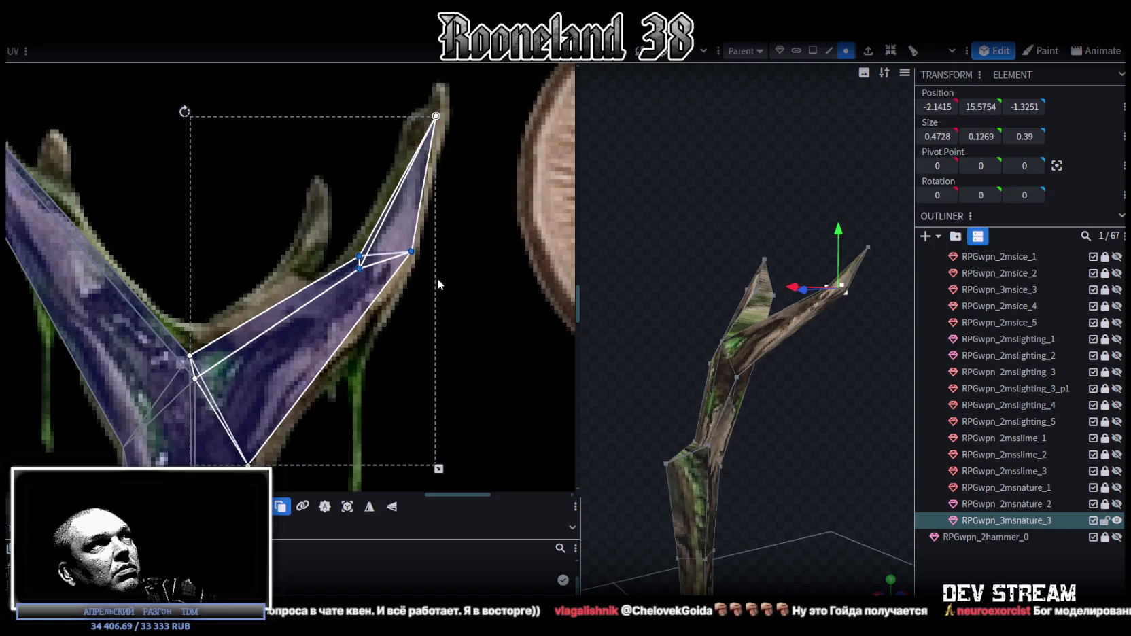
{"action": "left_click", "coordinate": [411, 252]}
{"action": "mouse_move", "coordinate": [411, 251]}
{"action": "left_mouse_down"}
{"action": "mouse_move", "coordinate": [406, 269]}
{"action": "mouse_move", "coordinate": [357, 265]}
{"action": "left_mouse_up"}
{"action": "left_click", "coordinate": [359, 257]}
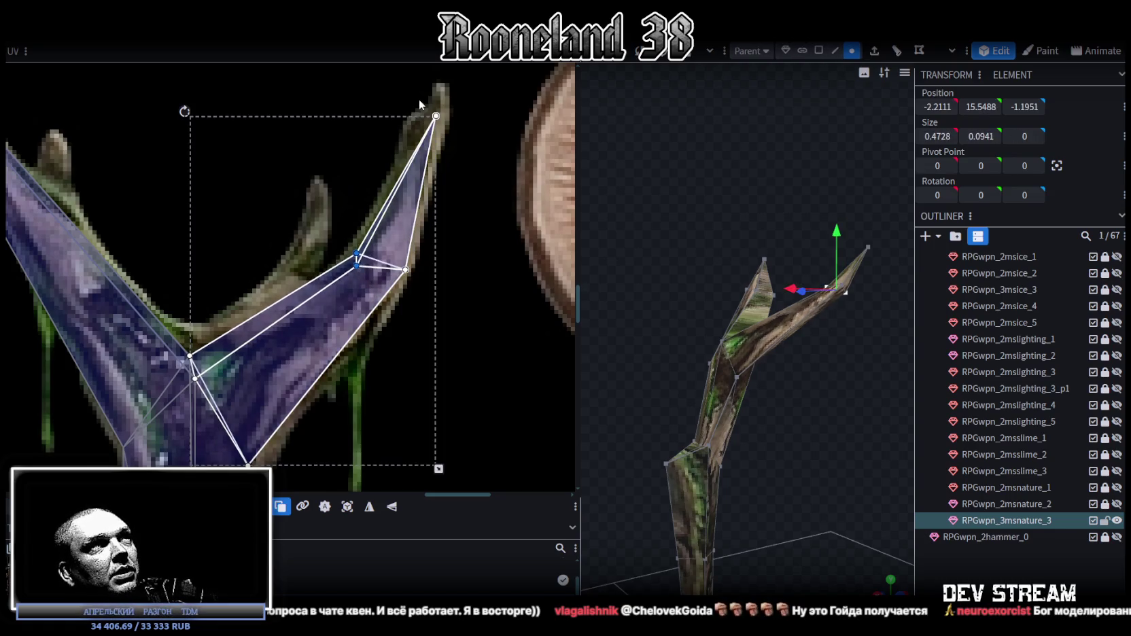
{"action": "left_click", "coordinate": [435, 115]}
- Select the left branch tip in the viewport, ready to raise it
{"action": "mouse_move", "coordinate": [693, 275]}
{"action": "left_mouse_down"}
{"action": "mouse_move", "coordinate": [795, 416]}
{"action": "mouse_move", "coordinate": [805, 351]}
{"action": "left_mouse_up"}
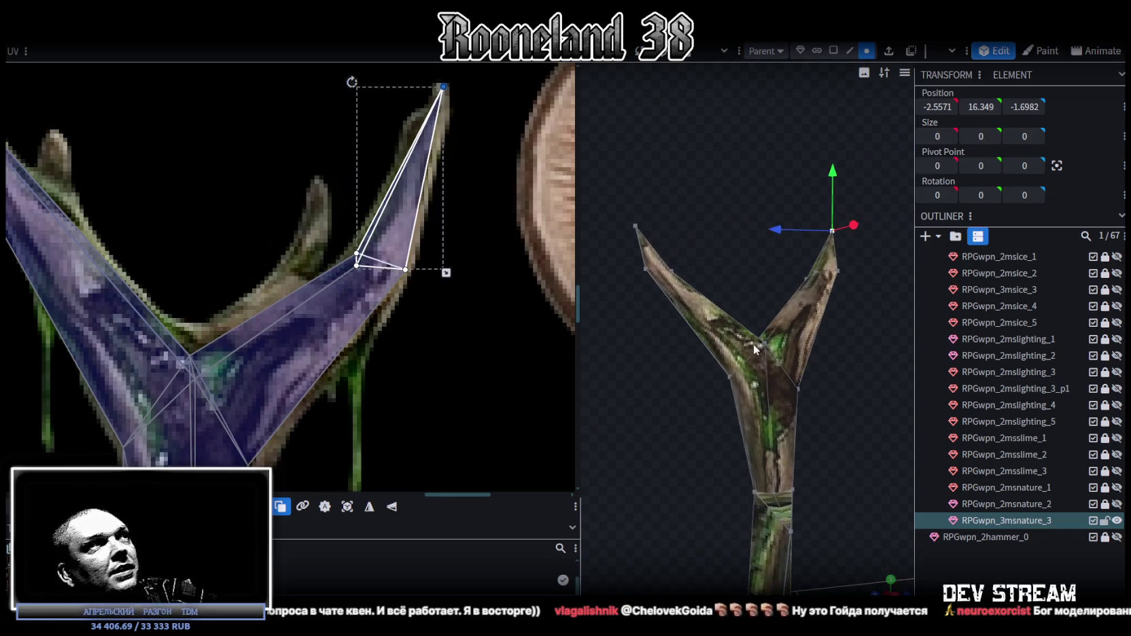
{"action": "scroll", "coordinate": [218, 279], "scroll_direction": "down", "scroll_amount": 3}
{"action": "left_click", "coordinate": [590, 212]}
{"action": "left_click", "coordinate": [680, 228]}
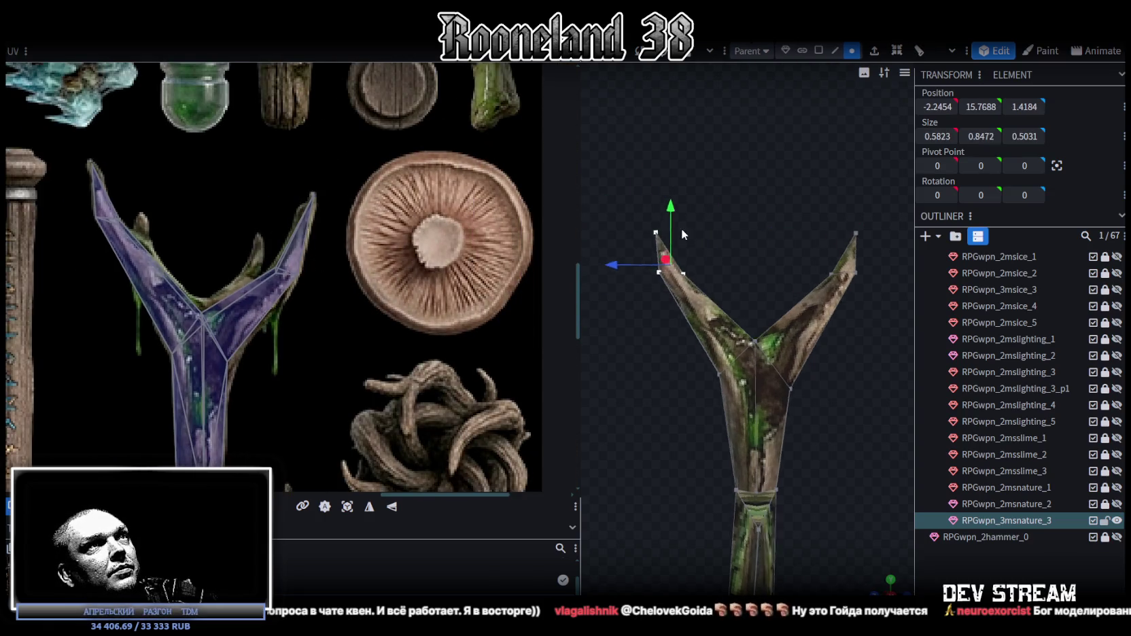
- Raise the left branch tip by 0.8 and lower the top vertices by 0.6 on Y
{"action": "mouse_move", "coordinate": [677, 208]}
{"action": "left_mouse_down"}
{"action": "mouse_move", "coordinate": [678, 164]}
{"action": "mouse_move", "coordinate": [816, 300]}
{"action": "mouse_move", "coordinate": [675, 427]}
{"action": "mouse_move", "coordinate": [736, 274]}
{"action": "mouse_move", "coordinate": [707, 292]}
{"action": "mouse_move", "coordinate": [685, 319]}
{"action": "mouse_move", "coordinate": [785, 346]}
{"action": "mouse_move", "coordinate": [666, 166]}
{"action": "mouse_move", "coordinate": [691, 216]}
{"action": "mouse_move", "coordinate": [734, 190]}
{"action": "mouse_move", "coordinate": [696, 227]}
{"action": "mouse_move", "coordinate": [753, 385]}
{"action": "mouse_move", "coordinate": [825, 310]}
{"action": "mouse_move", "coordinate": [740, 263]}
{"action": "mouse_move", "coordinate": [687, 281]}
{"action": "mouse_move", "coordinate": [758, 350]}
{"action": "mouse_move", "coordinate": [769, 311]}
{"action": "mouse_move", "coordinate": [698, 151]}
{"action": "mouse_move", "coordinate": [831, 278]}
{"action": "left_mouse_up"}
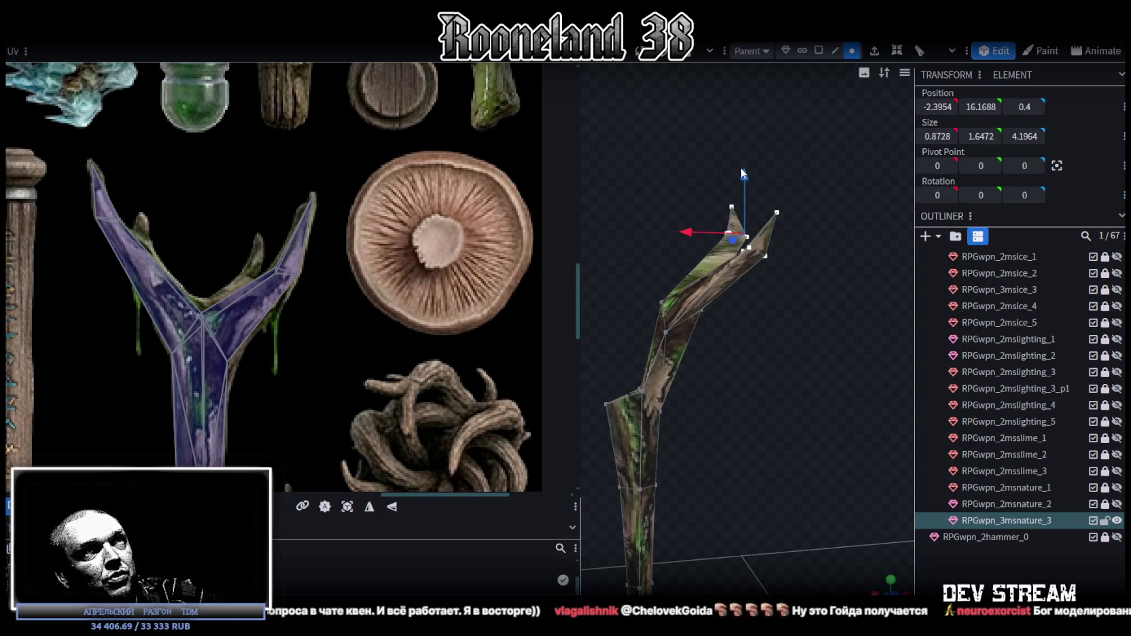
{"action": "left_click_drag", "start_coordinate": [748, 204], "coordinate": [746, 204]}
{"action": "mouse_move", "coordinate": [739, 388]}
{"action": "left_mouse_down"}
{"action": "mouse_move", "coordinate": [866, 402]}
{"action": "mouse_move", "coordinate": [709, 376]}
{"action": "left_mouse_up"}
- Move a branch vertex 0.4 left, then 0.2 along X, and inspect from above
{"action": "left_click", "coordinate": [652, 334]}
{"action": "left_click_drag", "start_coordinate": [652, 333], "coordinate": [620, 332]}
{"action": "mouse_move", "coordinate": [706, 385]}
{"action": "left_mouse_down"}
{"action": "mouse_move", "coordinate": [842, 424]}
{"action": "mouse_move", "coordinate": [758, 404]}
{"action": "mouse_move", "coordinate": [897, 376]}
{"action": "mouse_move", "coordinate": [899, 391]}
{"action": "mouse_move", "coordinate": [837, 326]}
{"action": "mouse_move", "coordinate": [857, 327]}
{"action": "left_mouse_up"}
{"action": "mouse_move", "coordinate": [782, 358]}
{"action": "left_mouse_down"}
{"action": "mouse_move", "coordinate": [710, 389]}
{"action": "mouse_move", "coordinate": [771, 378]}
{"action": "mouse_move", "coordinate": [733, 400]}
{"action": "mouse_move", "coordinate": [816, 304]}
{"action": "mouse_move", "coordinate": [794, 409]}
{"action": "mouse_move", "coordinate": [805, 416]}
{"action": "mouse_move", "coordinate": [827, 314]}
{"action": "mouse_move", "coordinate": [849, 346]}
{"action": "mouse_move", "coordinate": [782, 386]}
{"action": "left_mouse_up"}
{"action": "mouse_move", "coordinate": [691, 432]}
{"action": "left_mouse_down"}
{"action": "mouse_move", "coordinate": [866, 383]}
{"action": "mouse_move", "coordinate": [816, 344]}
{"action": "mouse_move", "coordinate": [794, 434]}
{"action": "mouse_move", "coordinate": [597, 435]}
{"action": "mouse_move", "coordinate": [860, 529]}
{"action": "mouse_move", "coordinate": [852, 465]}
{"action": "mouse_move", "coordinate": [739, 373]}
{"action": "mouse_move", "coordinate": [767, 380]}
{"action": "mouse_move", "coordinate": [808, 460]}
{"action": "left_mouse_up"}
{"action": "left_click_drag", "start_coordinate": [782, 121], "coordinate": [737, 285]}
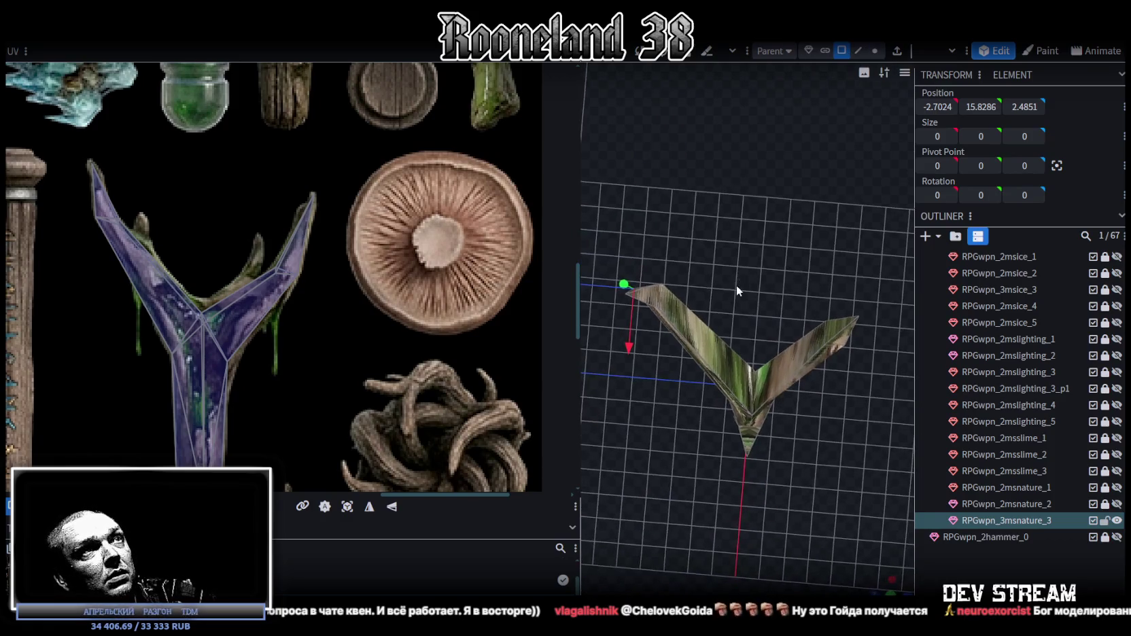
- Select the branch arm's face and auto re-map its UVs from a top-down view
{"action": "left_click", "coordinate": [706, 342]}
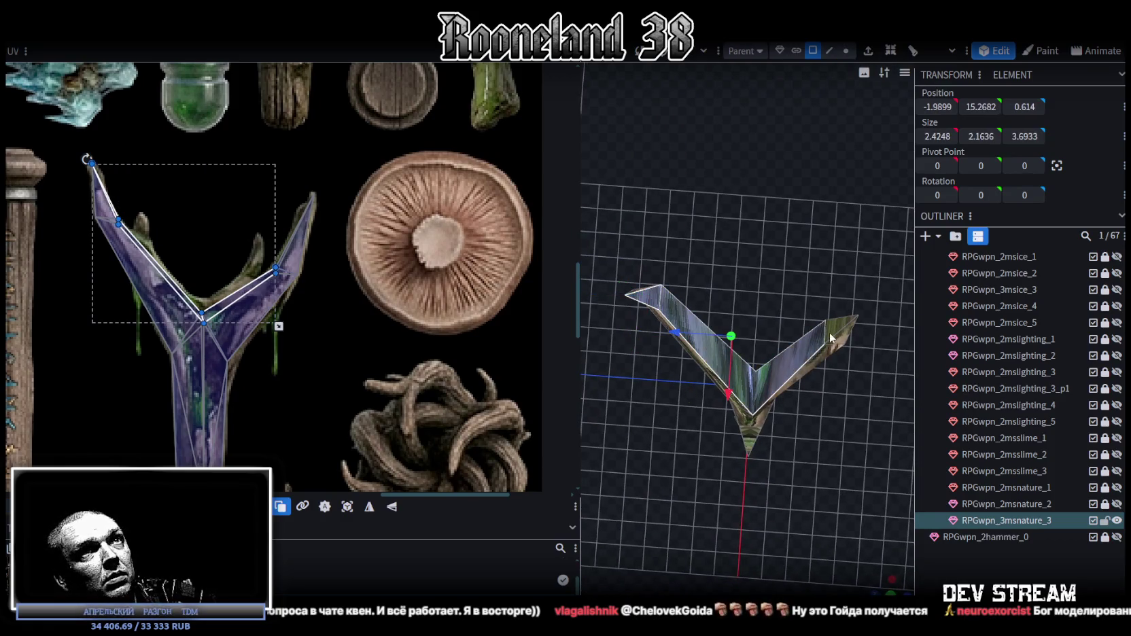
{"action": "mouse_move", "coordinate": [838, 349]}
{"action": "left_mouse_down"}
{"action": "mouse_move", "coordinate": [769, 307]}
{"action": "mouse_move", "coordinate": [591, 340]}
{"action": "mouse_move", "coordinate": [610, 330]}
{"action": "left_mouse_up"}
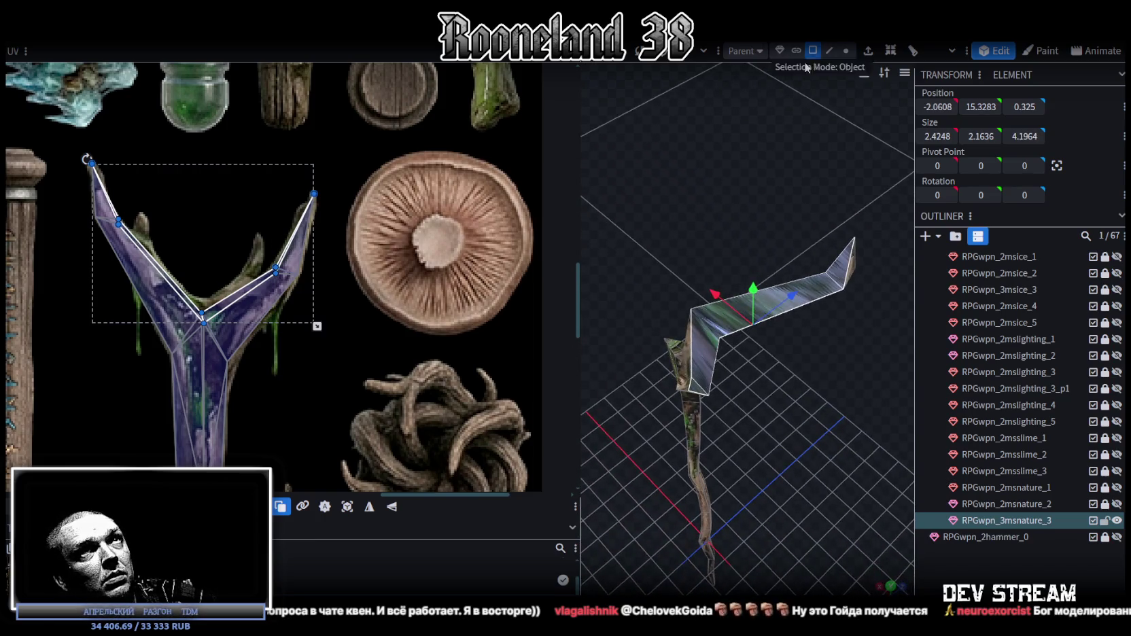
{"action": "left_click_drag", "start_coordinate": [751, 188], "coordinate": [584, 553]}
{"action": "key", "text": "KP_7"}
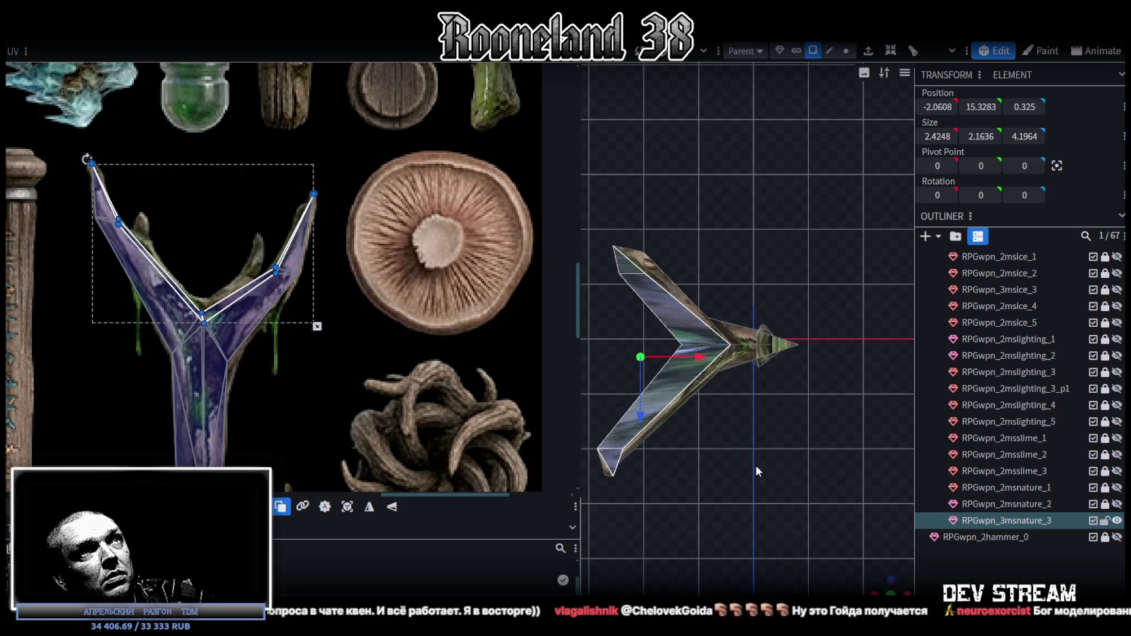
{"action": "left_click", "coordinate": [329, 509]}
- Rotate and vertically mirror the fork's UV island, then move it onto the Y-shaped branch
{"action": "scroll", "coordinate": [335, 457], "scroll_direction": "down", "scroll_amount": 2}
{"action": "scroll", "coordinate": [271, 295], "scroll_direction": "down", "scroll_amount": 2}
{"action": "scroll", "coordinate": [272, 295], "scroll_direction": "down", "scroll_amount": 2}
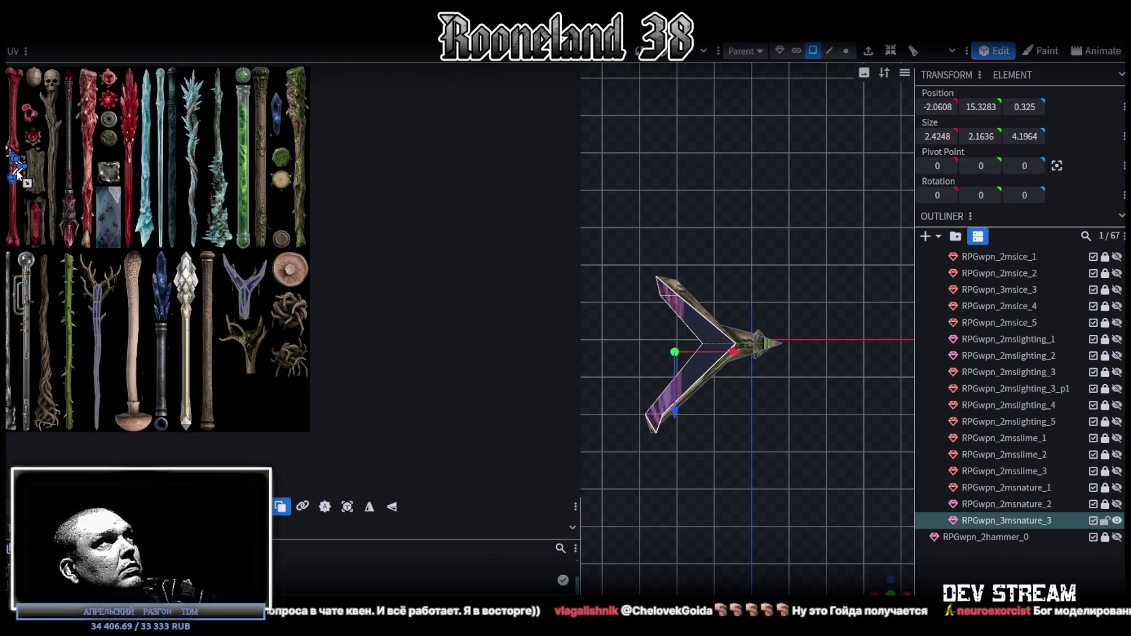
{"action": "scroll", "coordinate": [240, 283], "scroll_direction": "up", "scroll_amount": 4}
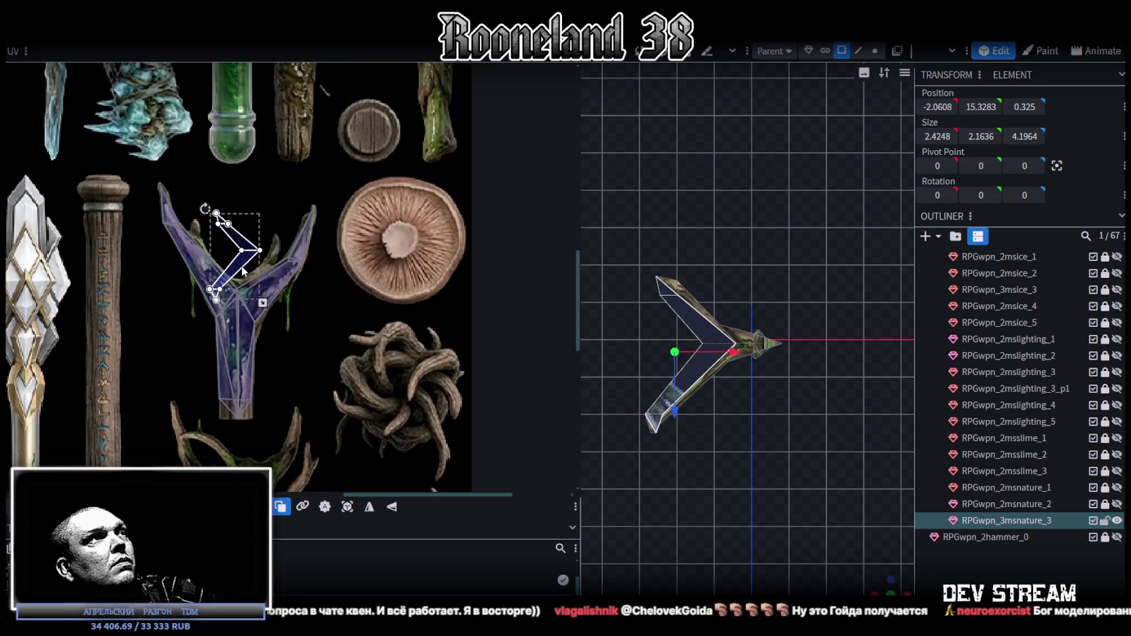
{"action": "right_click", "coordinate": [234, 269]}
{"action": "left_click", "coordinate": [292, 491]}
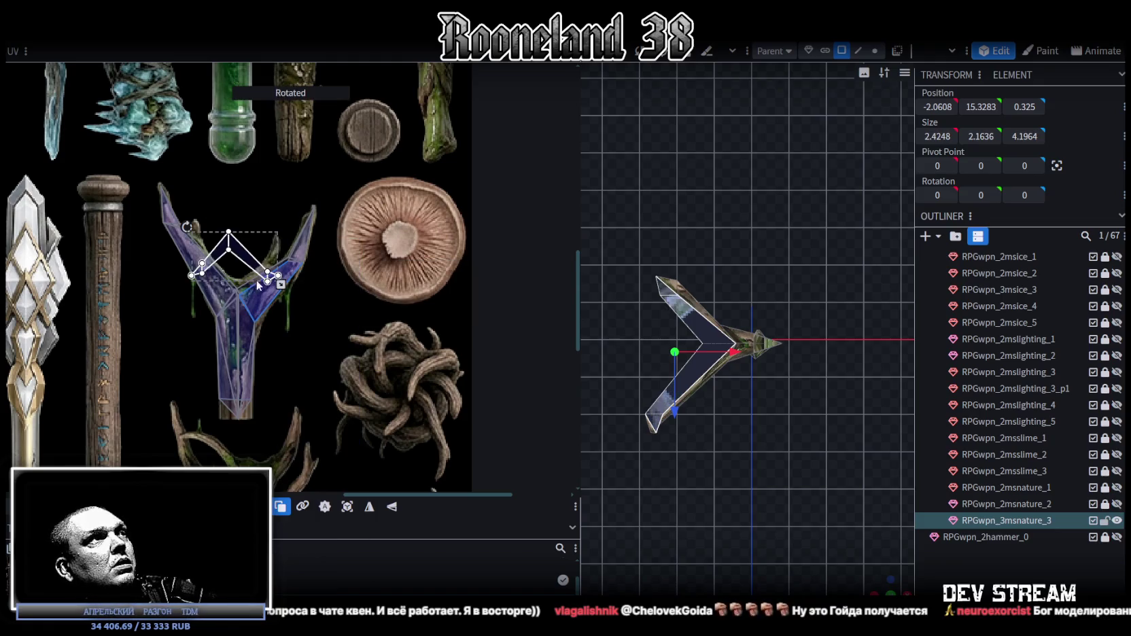
{"action": "left_click", "coordinate": [400, 514]}
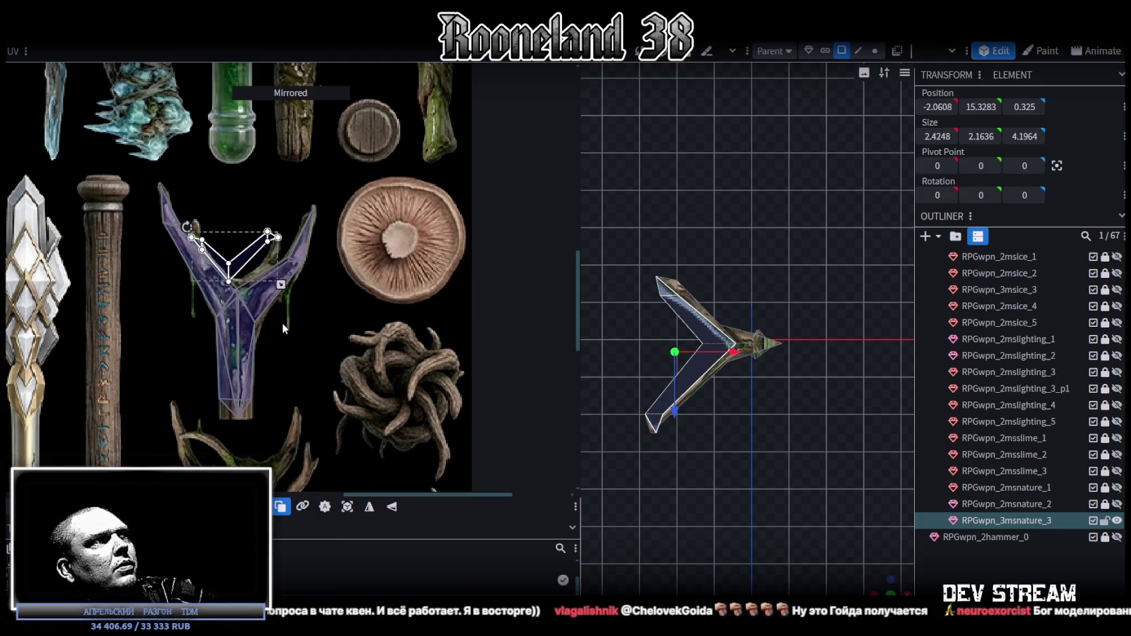
{"action": "scroll", "coordinate": [215, 239], "scroll_direction": "up", "scroll_amount": 3}
{"action": "left_click_drag", "start_coordinate": [229, 283], "coordinate": [175, 250]}
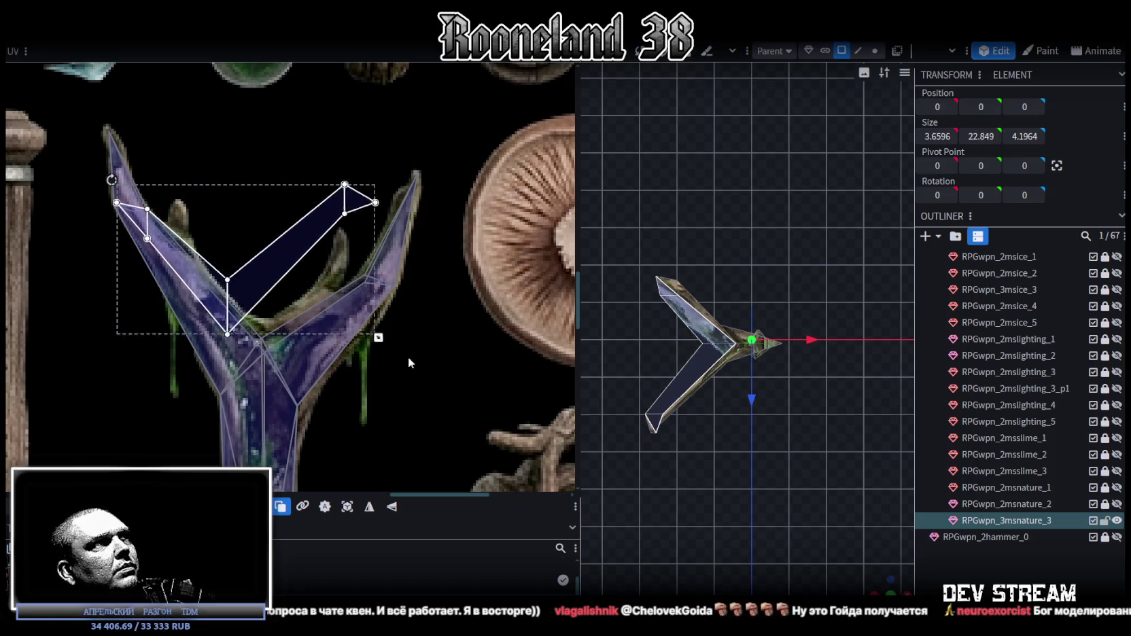
- Enlarge, slightly rotate and nudge the UV island to cover the Y branch
{"action": "mouse_move", "coordinate": [293, 288]}
{"action": "left_mouse_down"}
{"action": "mouse_move", "coordinate": [457, 381]}
{"action": "mouse_move", "coordinate": [301, 333]}
{"action": "left_mouse_up"}
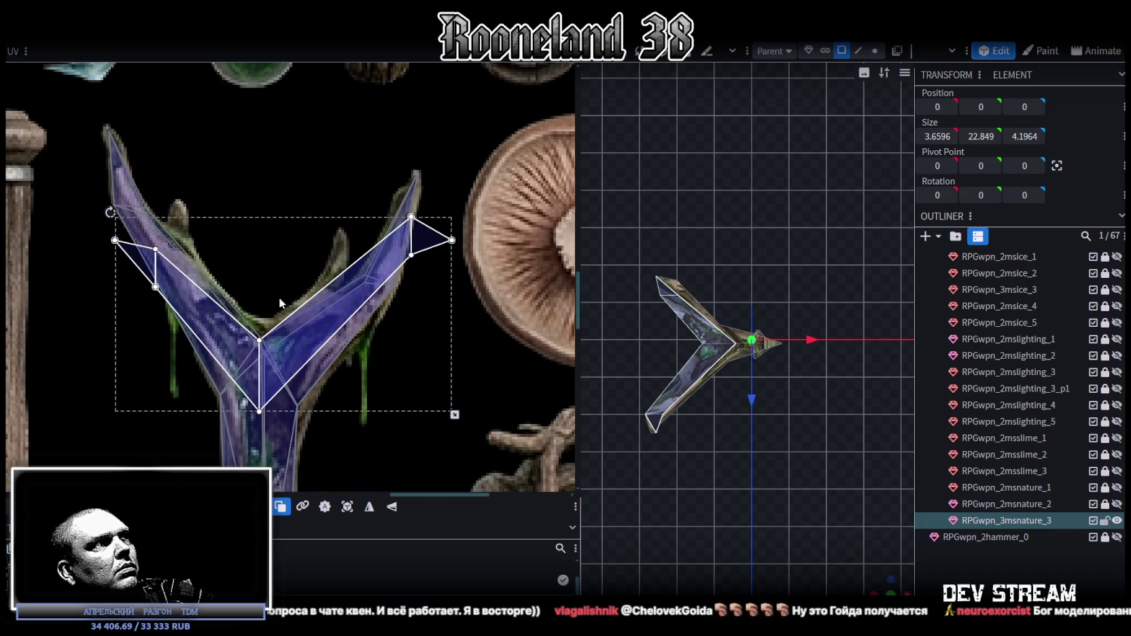
{"action": "left_click_drag", "start_coordinate": [114, 211], "coordinate": [123, 202]}
{"action": "left_click_drag", "start_coordinate": [261, 336], "coordinate": [270, 342]}
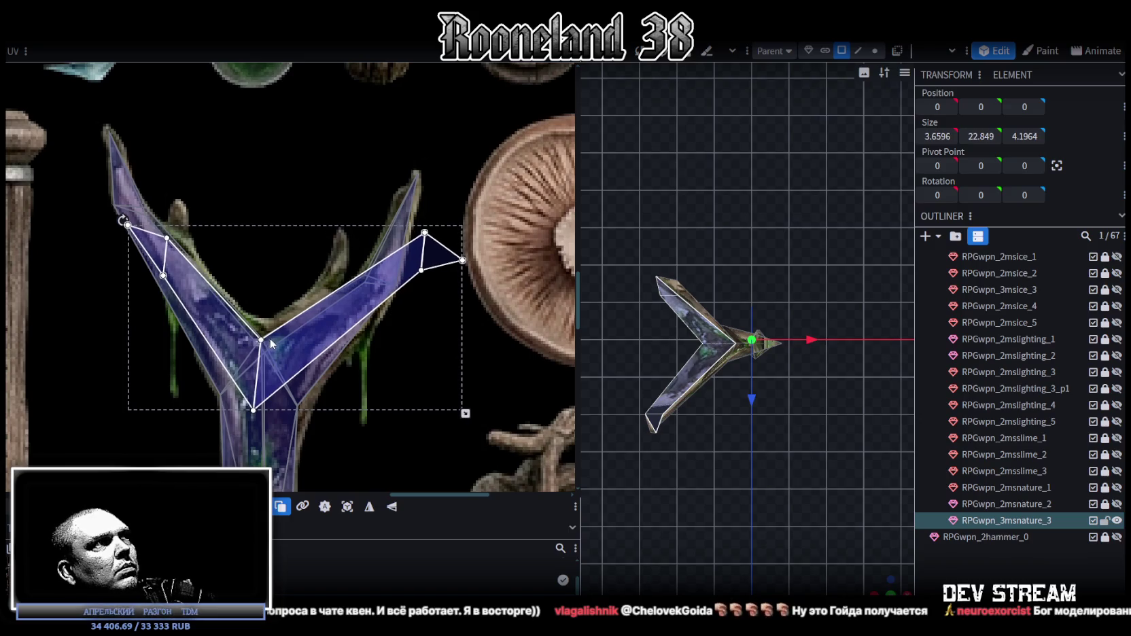
- Pull the top-right UV point down-left and move the prong tip onto the texture's right prong
{"action": "scroll", "coordinate": [403, 209], "scroll_direction": "up", "scroll_amount": 2}
{"action": "left_click", "coordinate": [388, 222]}
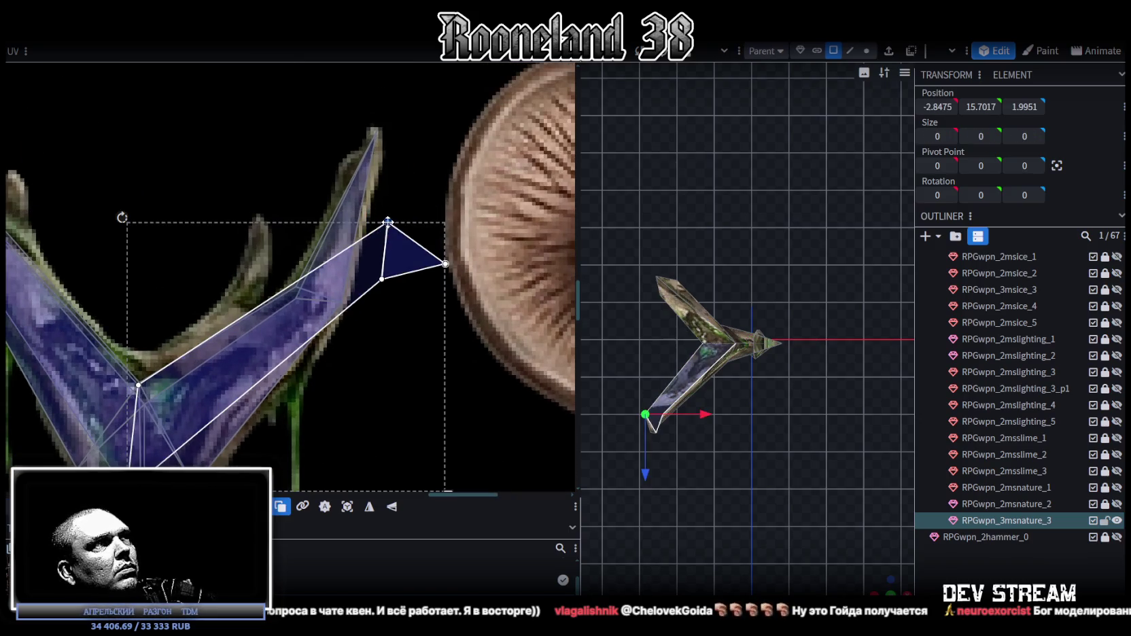
{"action": "left_click_drag", "start_coordinate": [388, 222], "coordinate": [295, 279]}
{"action": "left_click", "coordinate": [466, 273]}
{"action": "left_click", "coordinate": [447, 266]}
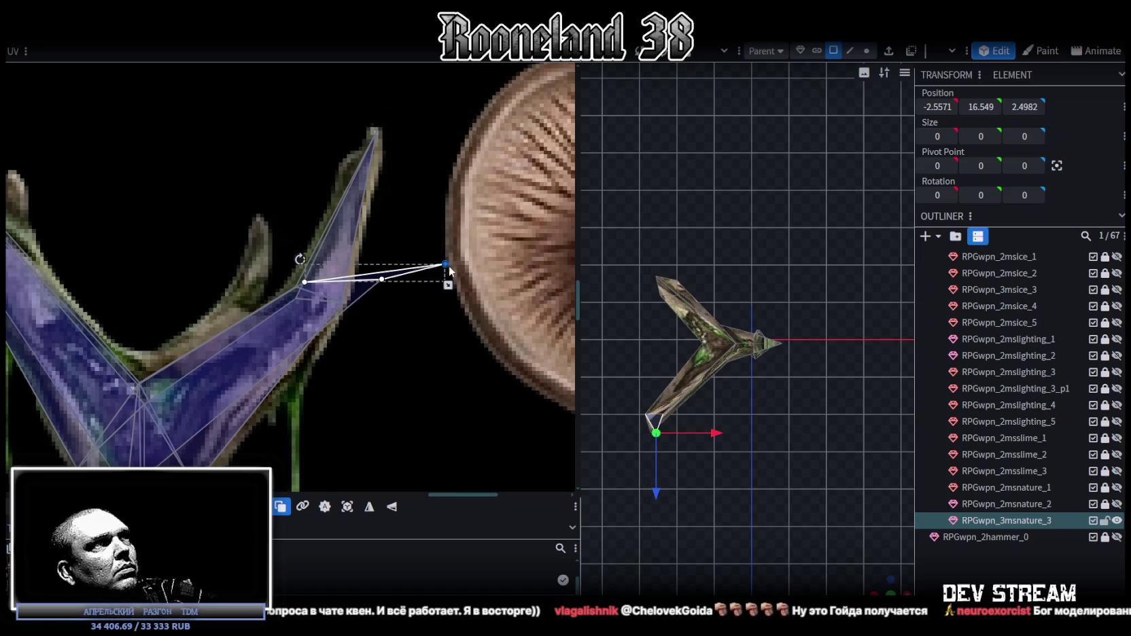
{"action": "left_click_drag", "start_coordinate": [440, 253], "coordinate": [372, 148]}
{"action": "mouse_move", "coordinate": [422, 334]}
{"action": "left_mouse_down"}
{"action": "mouse_move", "coordinate": [370, 261]}
{"action": "mouse_move", "coordinate": [344, 303]}
{"action": "left_mouse_up"}
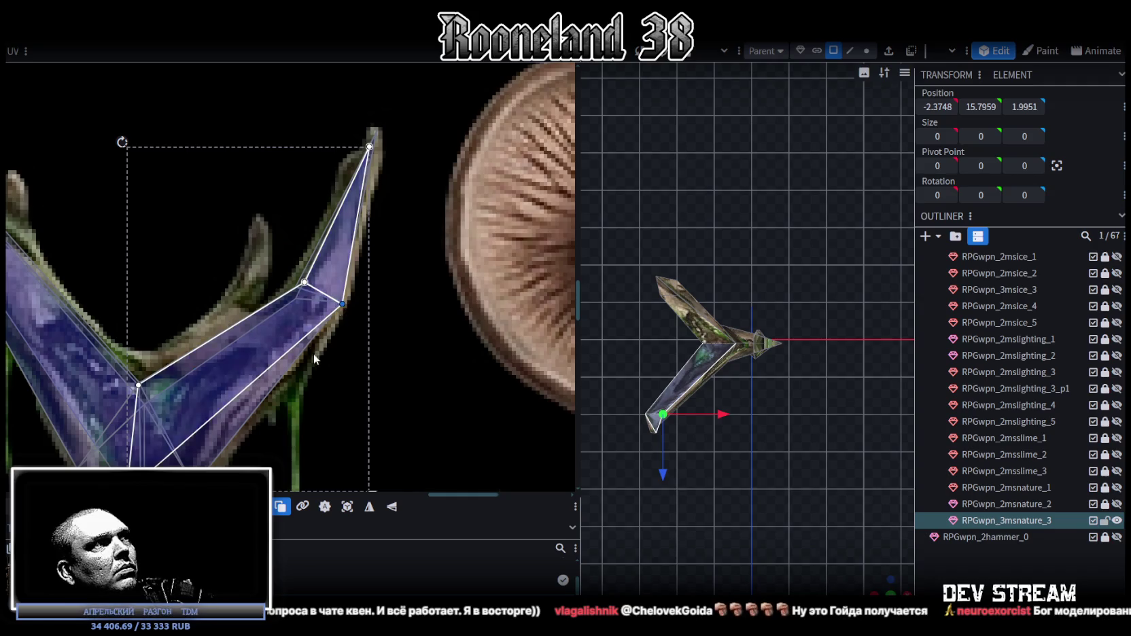
- Clear the selection to view the whole staff, then select the staff mesh
{"action": "scroll", "coordinate": [314, 353], "scroll_direction": "down", "scroll_amount": 3}
{"action": "mouse_move", "coordinate": [871, 587]}
{"action": "left_mouse_down"}
{"action": "mouse_move", "coordinate": [818, 418]}
{"action": "mouse_move", "coordinate": [746, 408]}
{"action": "mouse_move", "coordinate": [828, 422]}
{"action": "mouse_move", "coordinate": [708, 384]}
{"action": "mouse_move", "coordinate": [818, 438]}
{"action": "mouse_move", "coordinate": [772, 369]}
{"action": "mouse_move", "coordinate": [723, 355]}
{"action": "mouse_move", "coordinate": [771, 348]}
{"action": "mouse_move", "coordinate": [696, 219]}
{"action": "mouse_move", "coordinate": [744, 250]}
{"action": "left_mouse_up"}
{"action": "left_click", "coordinate": [817, 418]}
{"action": "left_click", "coordinate": [696, 219]}
- Select the staff's top fork piece and inspect its UV mapping
{"action": "scroll", "coordinate": [372, 277], "scroll_direction": "down", "scroll_amount": 3}
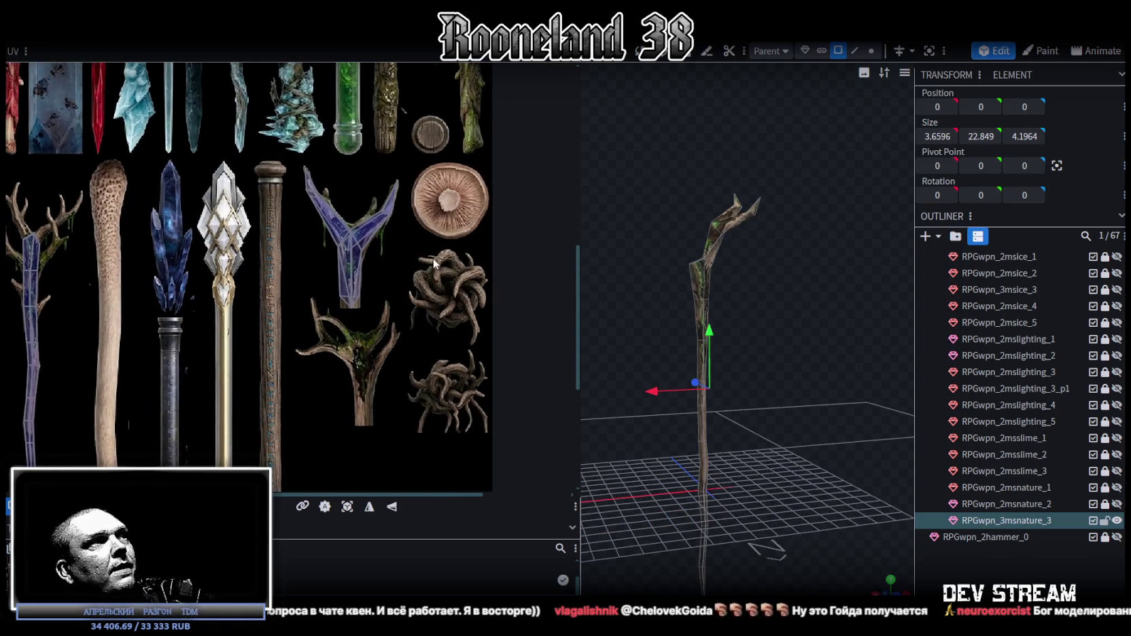
{"action": "left_click_drag", "start_coordinate": [796, 269], "coordinate": [772, 272]}
{"action": "scroll", "coordinate": [773, 272], "scroll_direction": "up", "scroll_amount": 2}
{"action": "left_click", "coordinate": [746, 233]}
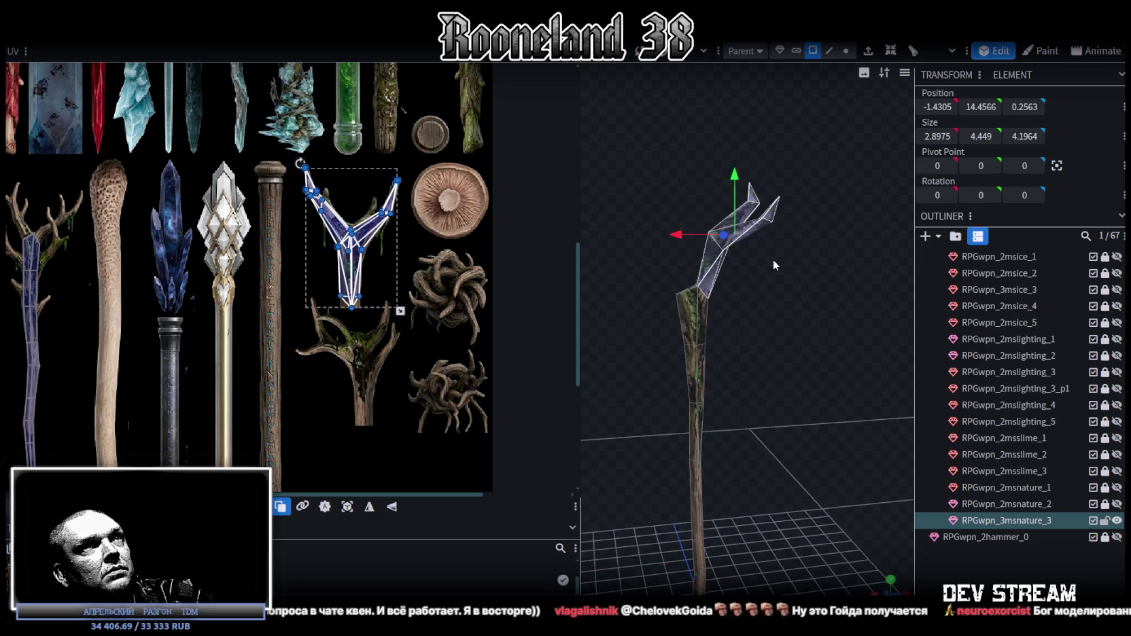
{"action": "mouse_move", "coordinate": [778, 283]}
{"action": "left_mouse_down"}
{"action": "mouse_move", "coordinate": [825, 382]}
{"action": "mouse_move", "coordinate": [742, 297]}
{"action": "left_mouse_up"}
{"action": "scroll", "coordinate": [843, 340], "scroll_direction": "up", "scroll_amount": 5}
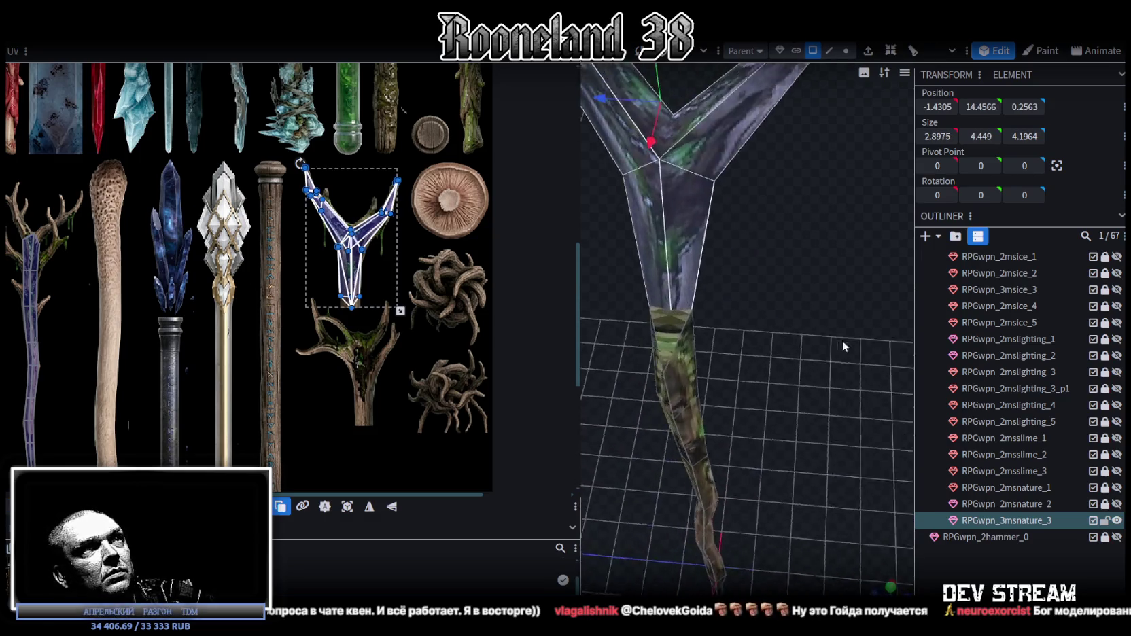
- Select the lower shaft piece and view the whole staff from several angles
{"action": "left_click", "coordinate": [714, 359]}
{"action": "mouse_move", "coordinate": [833, 342]}
{"action": "left_mouse_down"}
{"action": "mouse_move", "coordinate": [838, 304]}
{"action": "mouse_move", "coordinate": [816, 311]}
{"action": "left_mouse_up"}
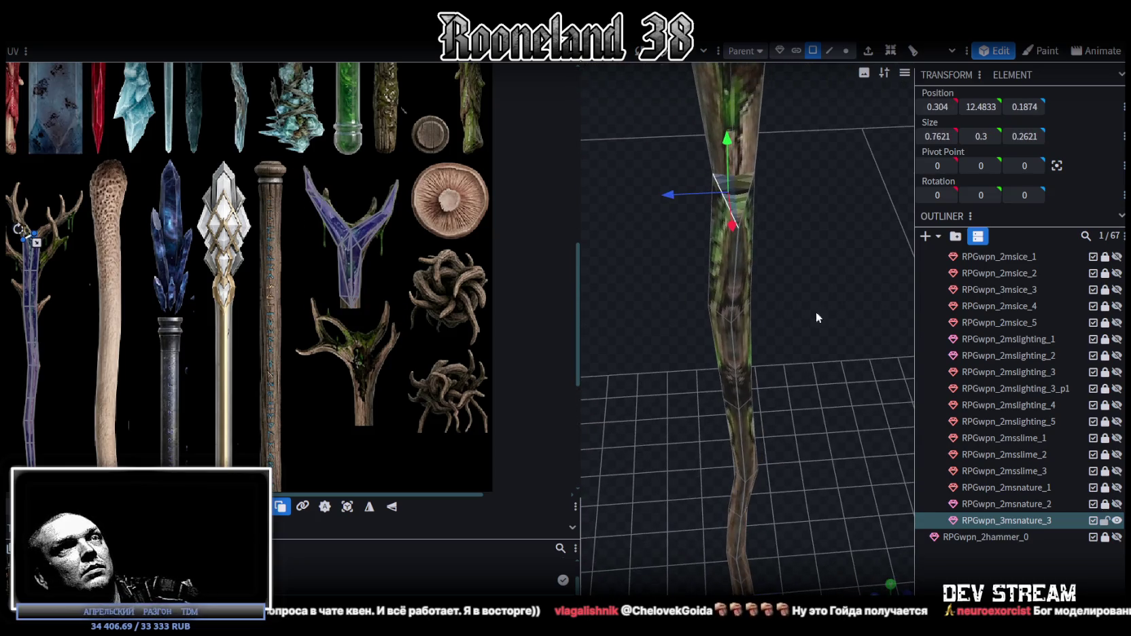
{"action": "scroll", "coordinate": [760, 201], "scroll_direction": "down", "scroll_amount": 5}
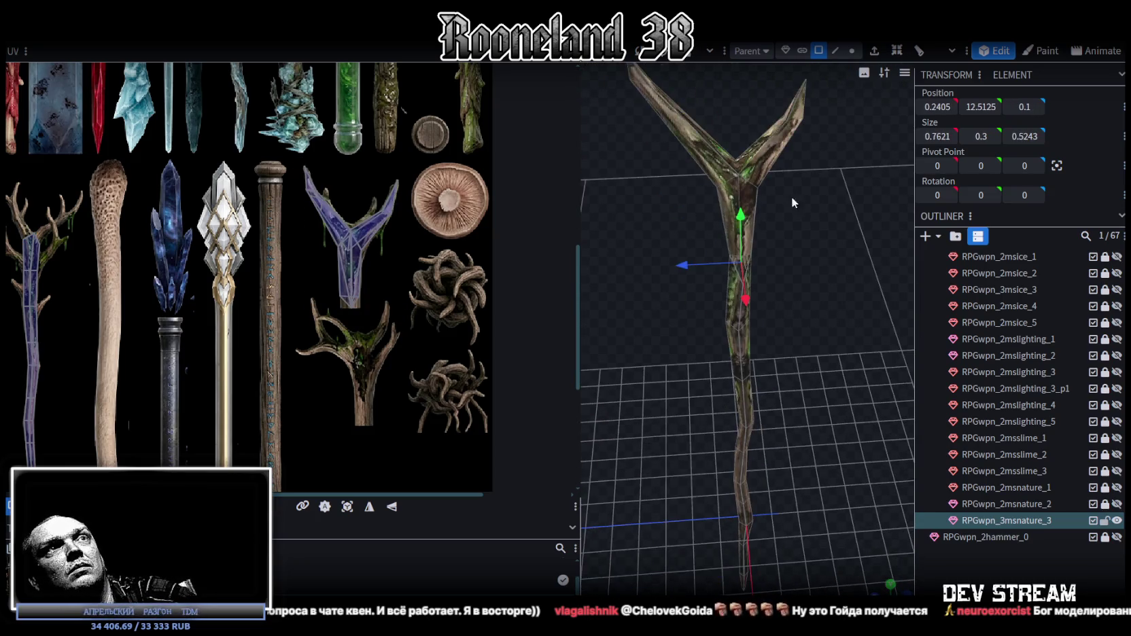
{"action": "scroll", "coordinate": [791, 196], "scroll_direction": "down", "scroll_amount": 3}
{"action": "left_click_drag", "start_coordinate": [796, 159], "coordinate": [803, 174]}
- Box-select all 18 faces of the upper fork and copy them
{"action": "mouse_move", "coordinate": [652, 122]}
{"action": "left_mouse_down", "text": "ctrl"}
{"action": "mouse_move", "coordinate": [835, 244]}
{"action": "mouse_move", "coordinate": [746, 264]}
{"action": "left_mouse_up", "text": "ctrl"}
{"action": "scroll", "coordinate": [728, 285], "scroll_direction": "up", "scroll_amount": 5}
{"action": "key", "text": "ctrl+c"}
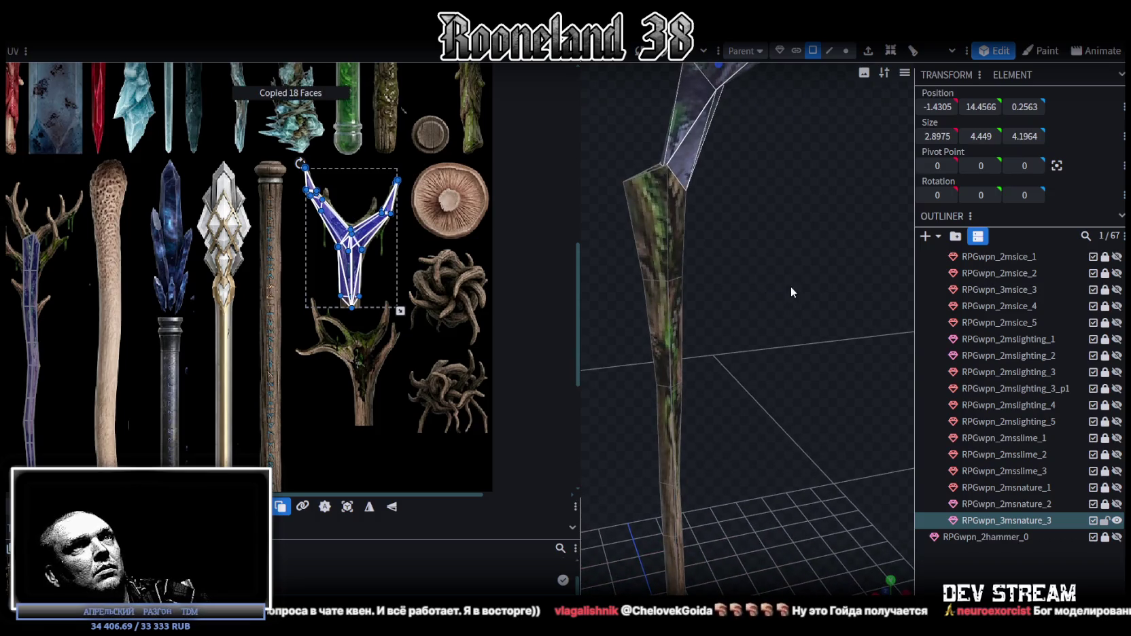
- Mirror the pasted fork copy along X and along Z
{"action": "scroll", "coordinate": [792, 287], "scroll_direction": "down", "scroll_amount": 3}
{"action": "right_click", "coordinate": [141, 42]}
{"action": "mouse_move", "coordinate": [181, 67]}
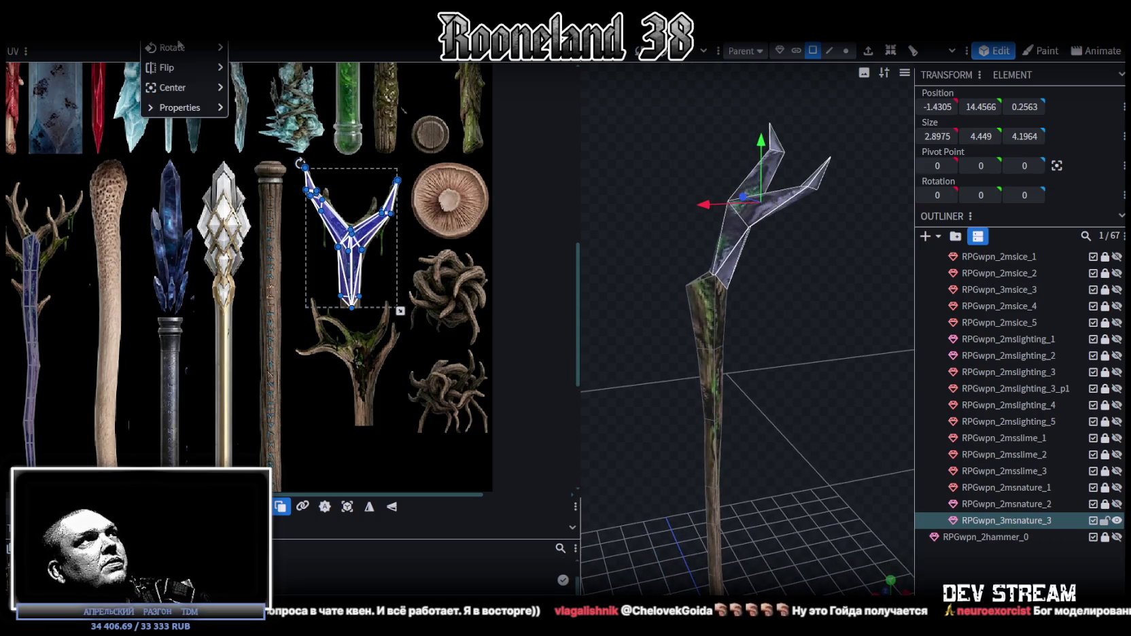
{"action": "left_click", "coordinate": [259, 70]}
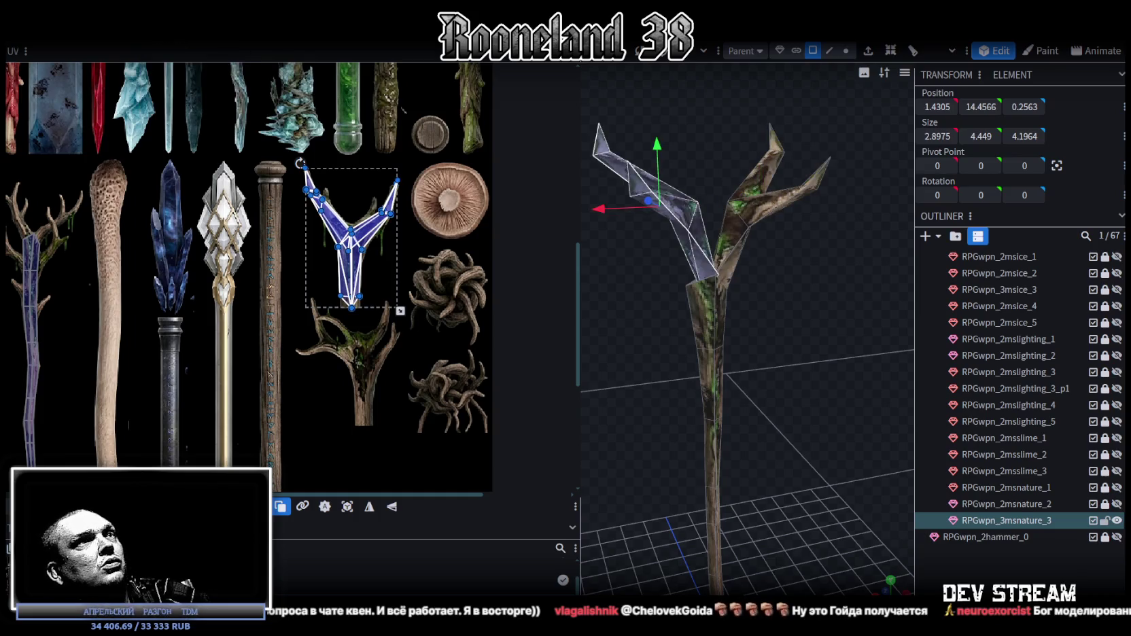
{"action": "right_click", "coordinate": [142, 42]}
{"action": "mouse_move", "coordinate": [177, 67]}
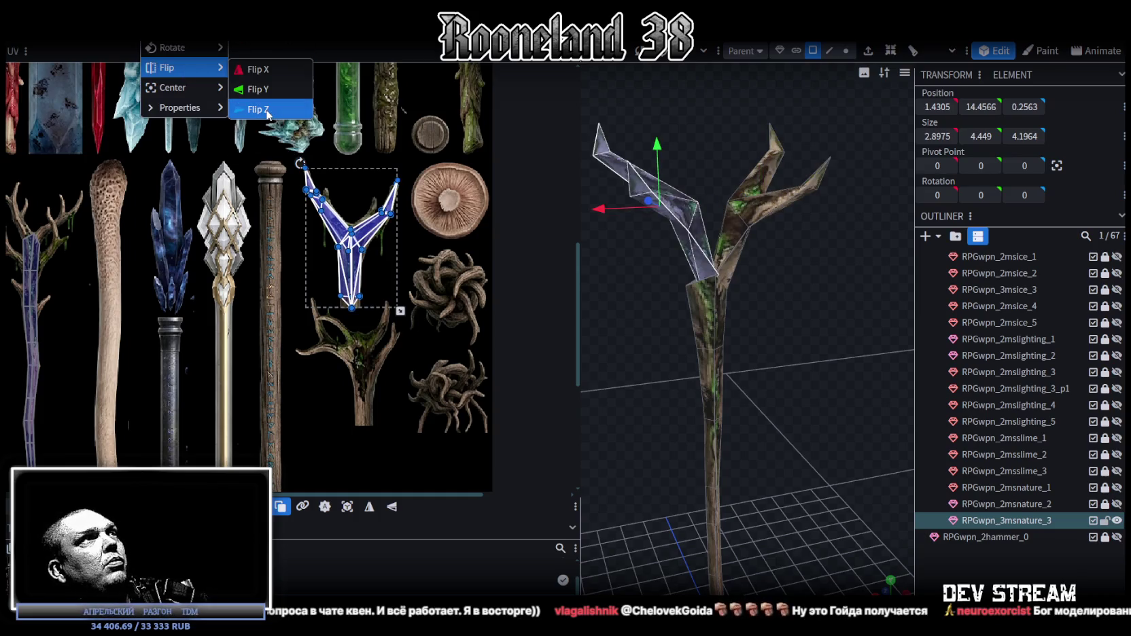
{"action": "left_click", "coordinate": [259, 110]}
- Rotate the copied fork -22.5° around the vertical axis
{"action": "mouse_move", "coordinate": [589, 366]}
{"action": "left_mouse_down"}
{"action": "mouse_move", "coordinate": [733, 378]}
{"action": "mouse_move", "coordinate": [654, 399]}
{"action": "mouse_move", "coordinate": [811, 344]}
{"action": "mouse_move", "coordinate": [776, 342]}
{"action": "mouse_move", "coordinate": [777, 355]}
{"action": "mouse_move", "coordinate": [786, 343]}
{"action": "mouse_move", "coordinate": [751, 238]}
{"action": "left_mouse_up"}
{"action": "key", "text": "r"}
{"action": "left_click_drag", "start_coordinate": [752, 183], "coordinate": [767, 198]}
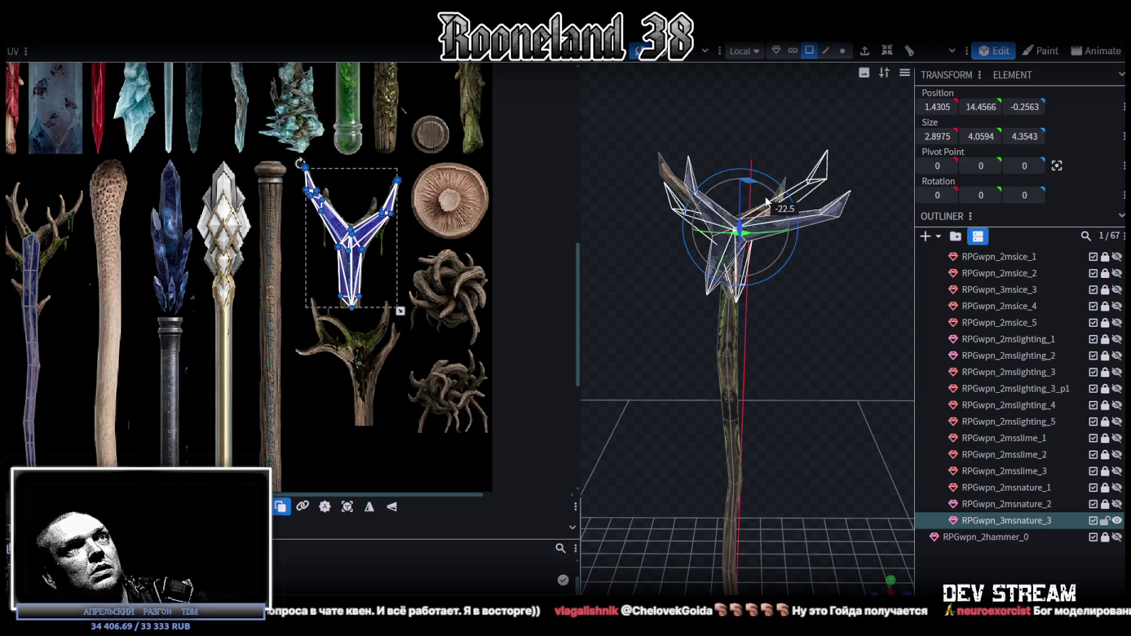
- Move the copied fork back along Z and 0.5 along X
{"action": "key", "text": "v"}
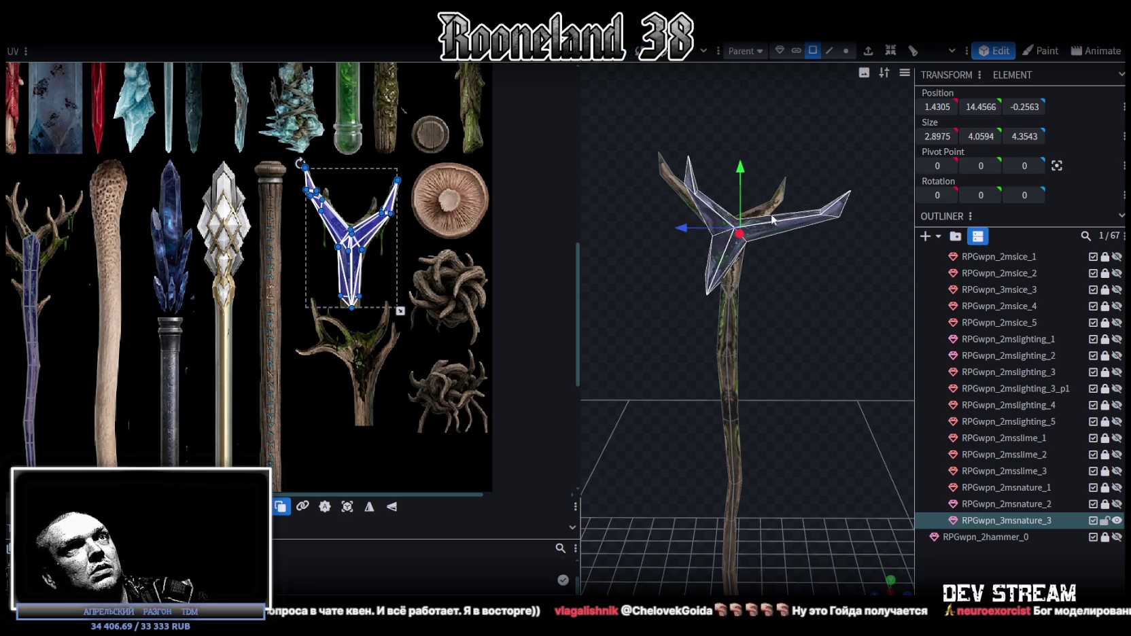
{"action": "left_click_drag", "start_coordinate": [704, 238], "coordinate": [712, 239]}
{"action": "scroll", "coordinate": [696, 369], "scroll_direction": "up", "scroll_amount": 5}
{"action": "mouse_move", "coordinate": [697, 368]}
{"action": "left_mouse_down"}
{"action": "mouse_move", "coordinate": [810, 401]}
{"action": "mouse_move", "coordinate": [782, 377]}
{"action": "mouse_move", "coordinate": [729, 360]}
{"action": "left_mouse_up"}
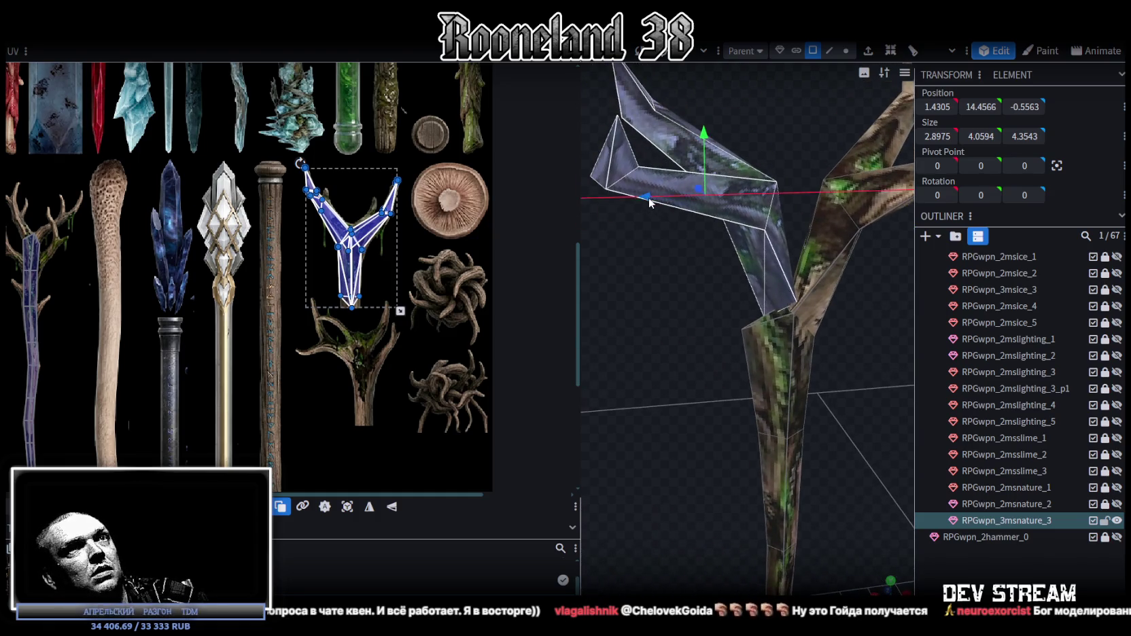
{"action": "left_click_drag", "start_coordinate": [651, 203], "coordinate": [788, 210]}
{"action": "scroll", "coordinate": [788, 210], "scroll_direction": "up", "scroll_amount": 2}
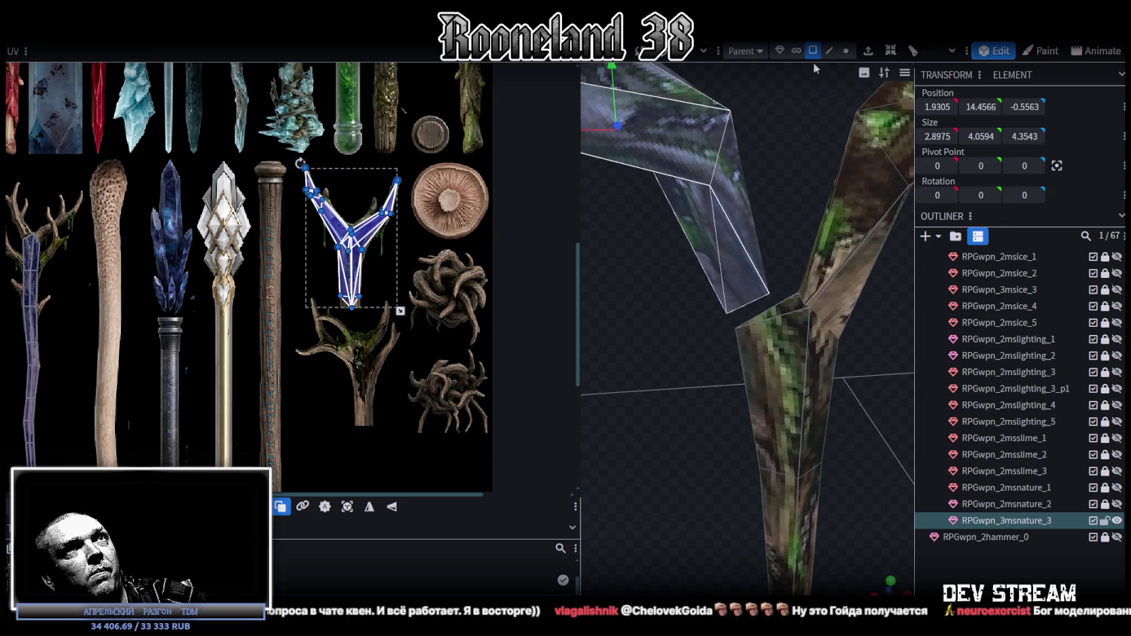
- In vertex mode, select the two matching vertices at the new branch's base
{"action": "left_click", "coordinate": [846, 50]}
{"action": "mouse_move", "coordinate": [820, 108]}
{"action": "left_mouse_down"}
{"action": "mouse_move", "coordinate": [765, 247]}
{"action": "mouse_move", "coordinate": [810, 308]}
{"action": "left_mouse_up"}
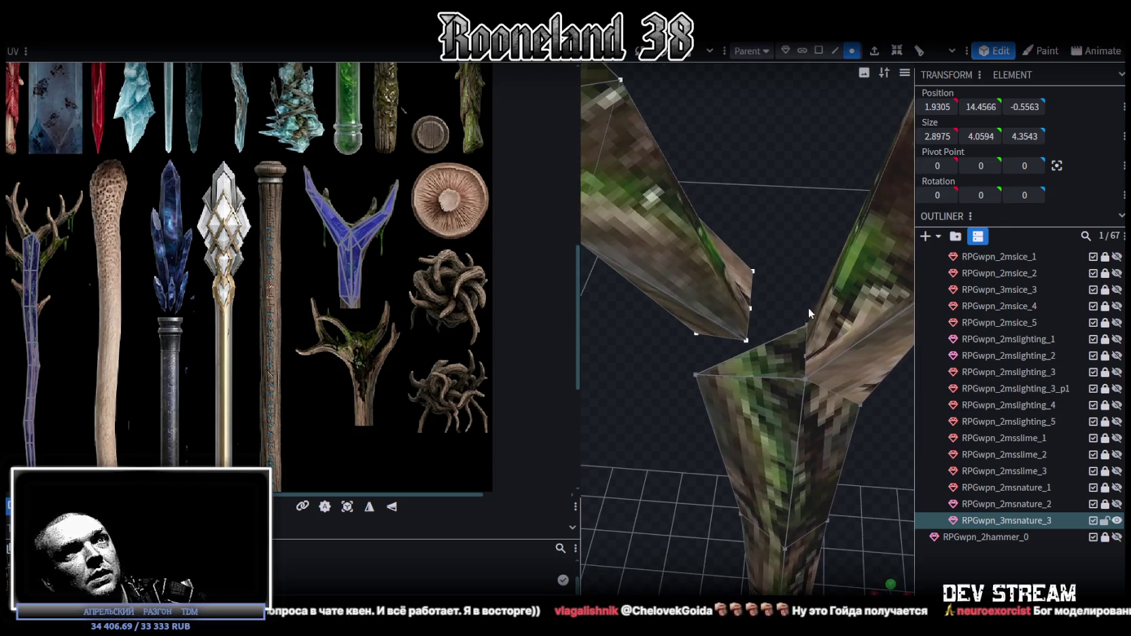
{"action": "left_click", "coordinate": [750, 308]}
{"action": "left_click", "coordinate": [751, 271], "text": "shift"}
{"action": "right_click", "coordinate": [753, 259]}
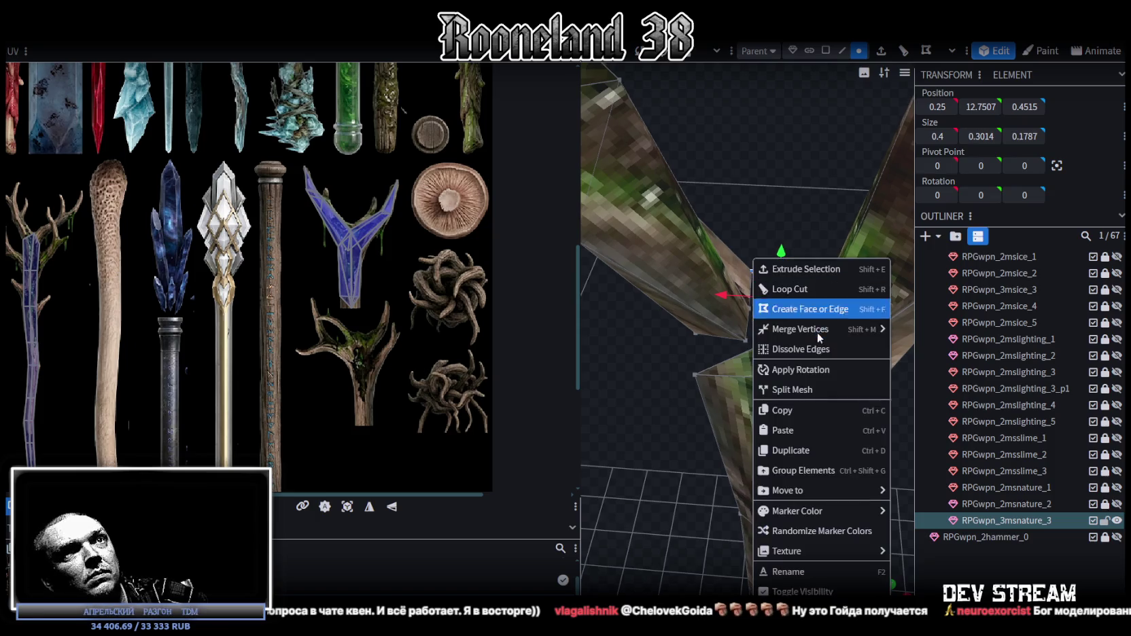
- Merge the branch-base vertex pairs one by one with Merge All
{"action": "mouse_move", "coordinate": [801, 329]}
{"action": "left_click", "coordinate": [911, 331]}
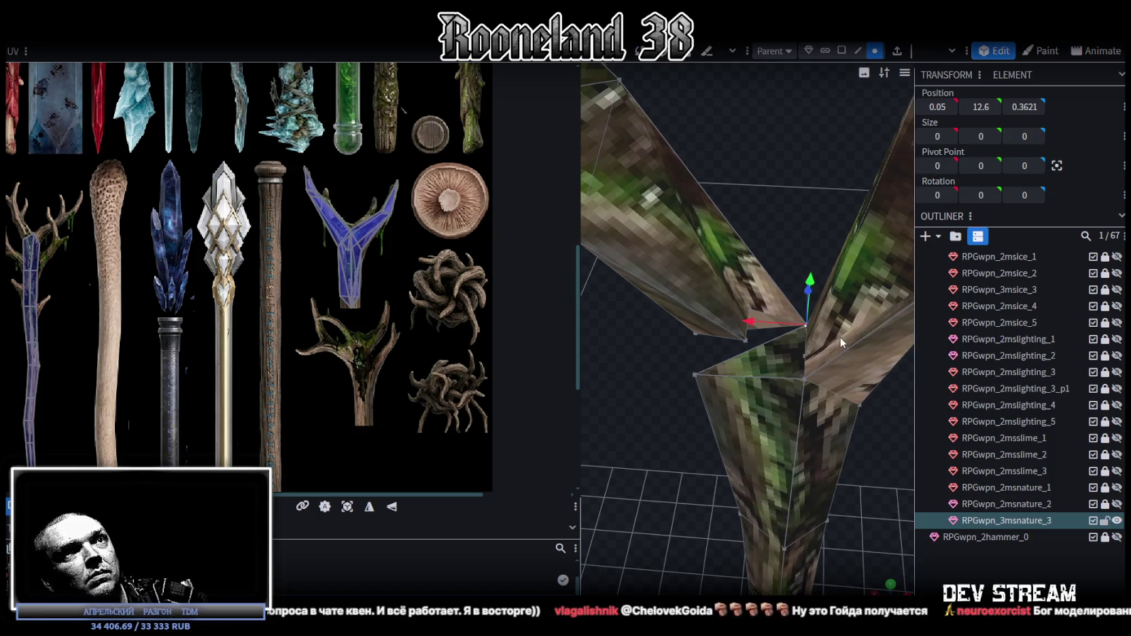
{"action": "left_click", "coordinate": [748, 308], "text": "shift"}
{"action": "right_click", "coordinate": [748, 308]}
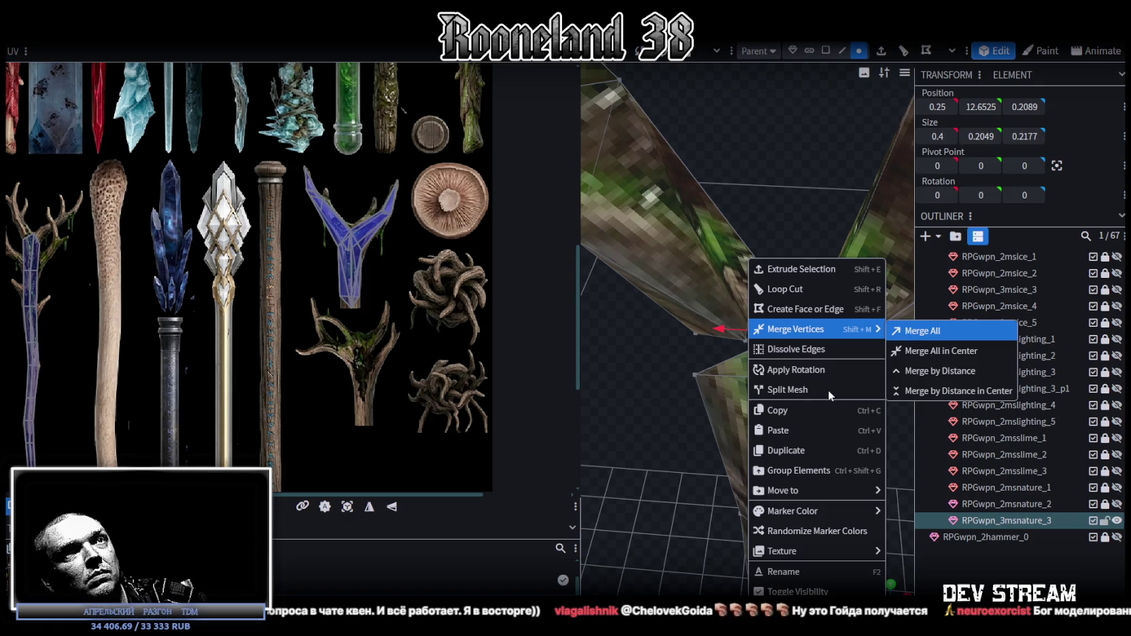
{"action": "left_click", "coordinate": [906, 331]}
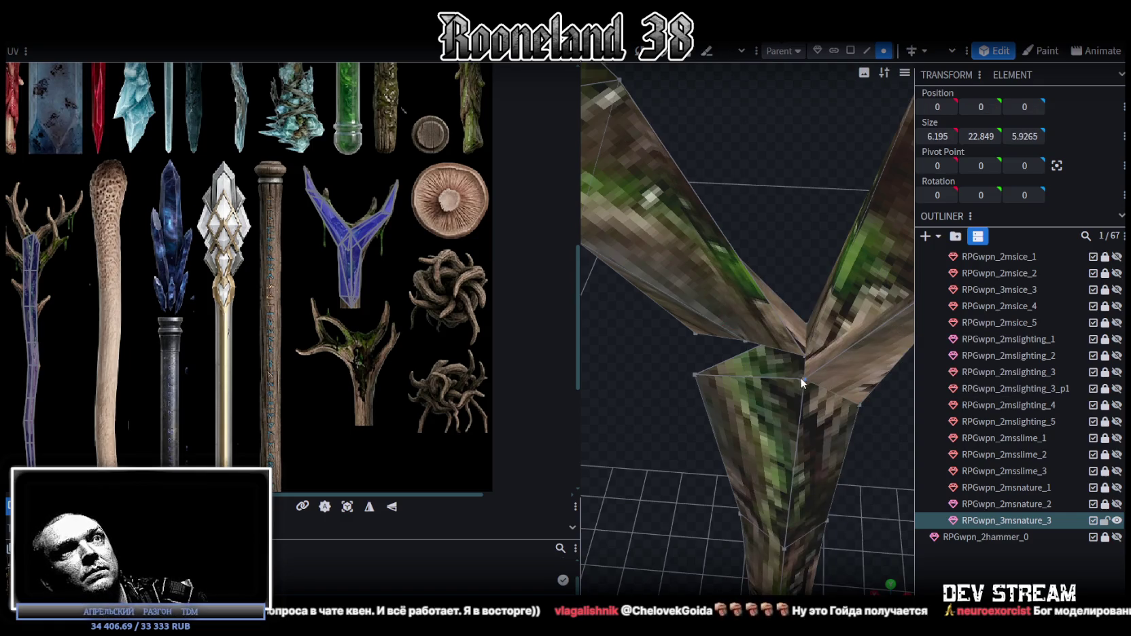
{"action": "right_click", "coordinate": [745, 345]}
{"action": "mouse_move", "coordinate": [791, 329]}
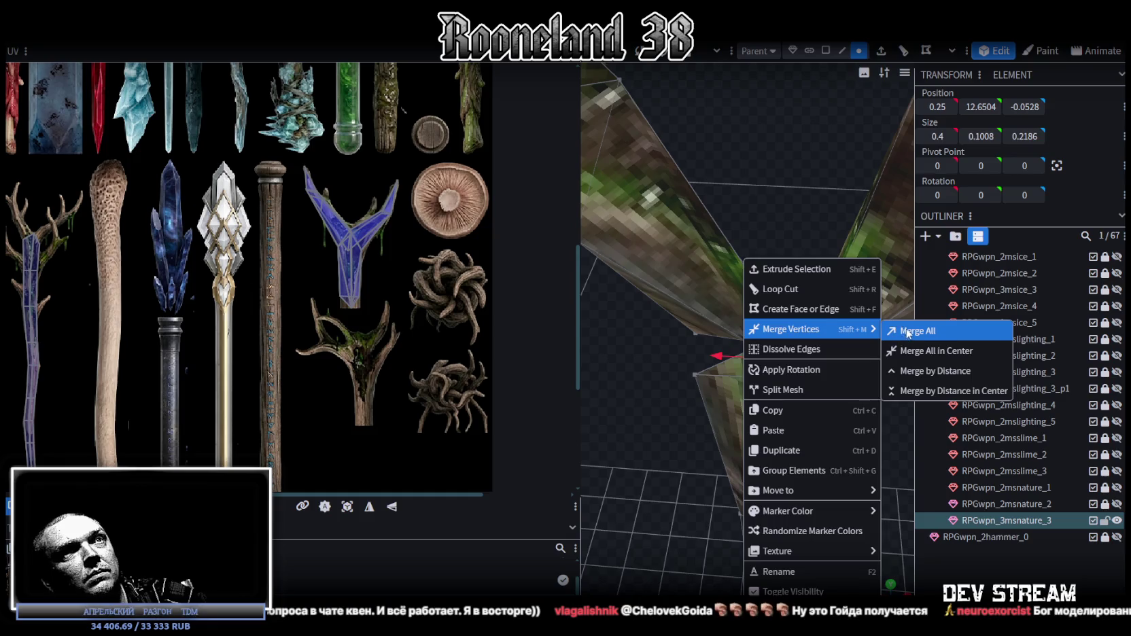
{"action": "left_click", "coordinate": [911, 331]}
- Merge the last loose pair of base vertices and check the joined two-branch top
{"action": "mouse_move", "coordinate": [620, 450]}
{"action": "left_mouse_down"}
{"action": "mouse_move", "coordinate": [733, 426]}
{"action": "mouse_move", "coordinate": [778, 349]}
{"action": "mouse_move", "coordinate": [758, 396]}
{"action": "mouse_move", "coordinate": [846, 270]}
{"action": "left_mouse_up"}
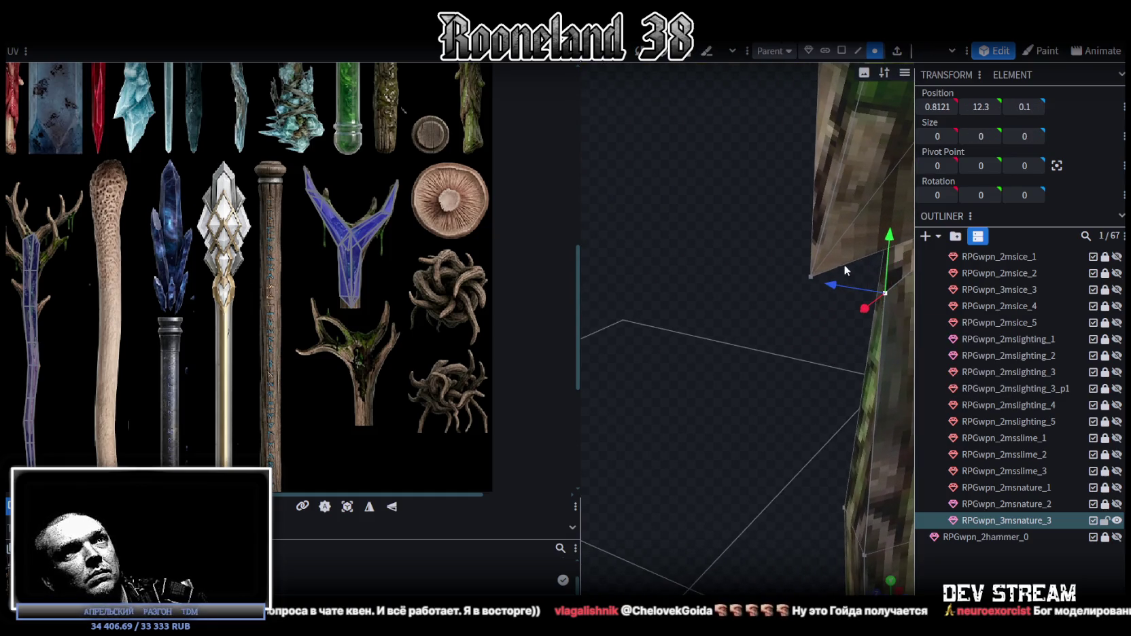
{"action": "right_click", "coordinate": [813, 277]}
{"action": "left_click", "coordinate": [971, 331]}
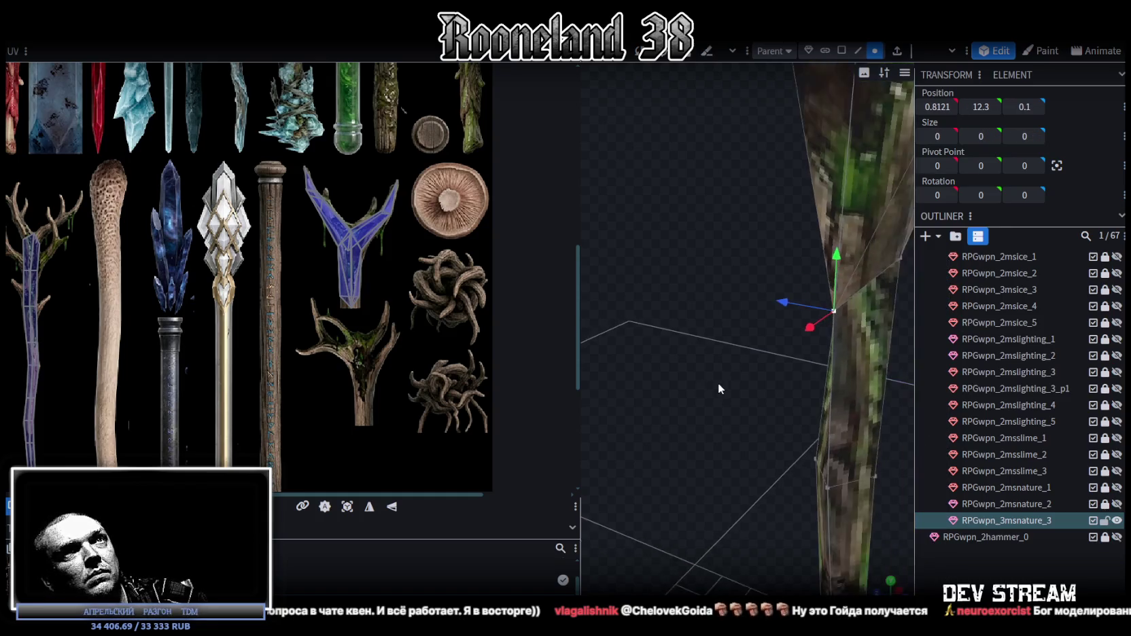
{"action": "scroll", "coordinate": [742, 377], "scroll_direction": "down", "scroll_amount": 5}
{"action": "mouse_move", "coordinate": [714, 333]}
{"action": "left_mouse_down"}
{"action": "mouse_move", "coordinate": [700, 333]}
{"action": "mouse_move", "coordinate": [661, 280]}
{"action": "mouse_move", "coordinate": [908, 375]}
{"action": "mouse_move", "coordinate": [976, 385]}
{"action": "mouse_move", "coordinate": [662, 365]}
{"action": "mouse_move", "coordinate": [339, 297]}
{"action": "left_mouse_up"}
{"action": "scroll", "coordinate": [368, 300], "scroll_direction": "up", "scroll_amount": 3}
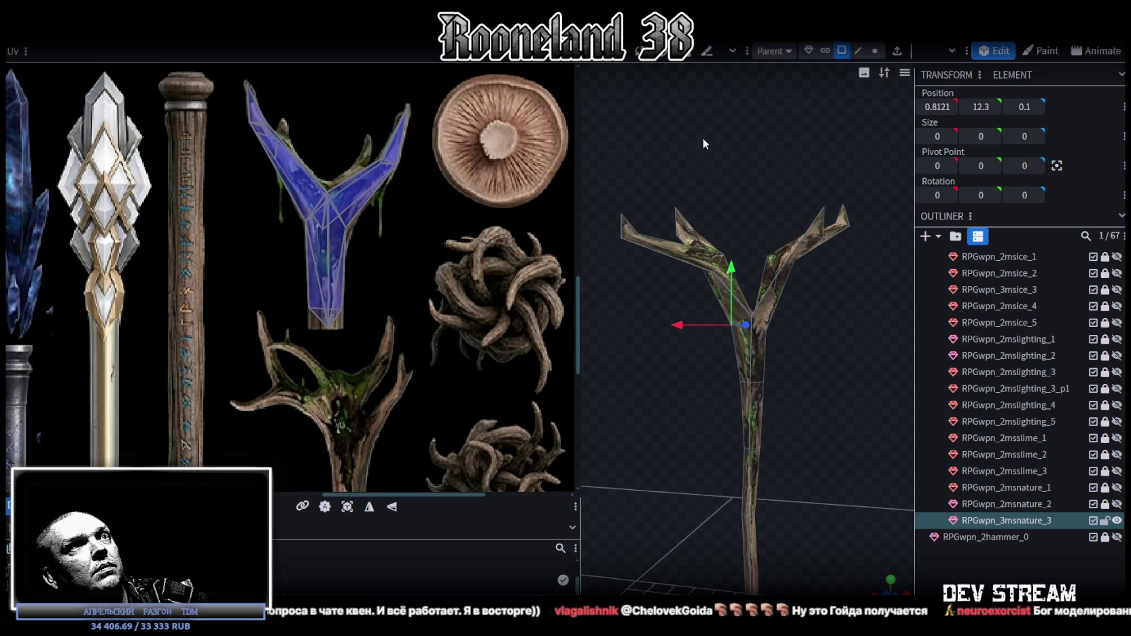
- Select the fork's upper-left branch and bring its UV island beside the antler texture
{"action": "scroll", "coordinate": [764, 181], "scroll_direction": "up", "scroll_amount": 2}
{"action": "left_click_drag", "start_coordinate": [645, 138], "coordinate": [799, 281], "text": "ctrl"}
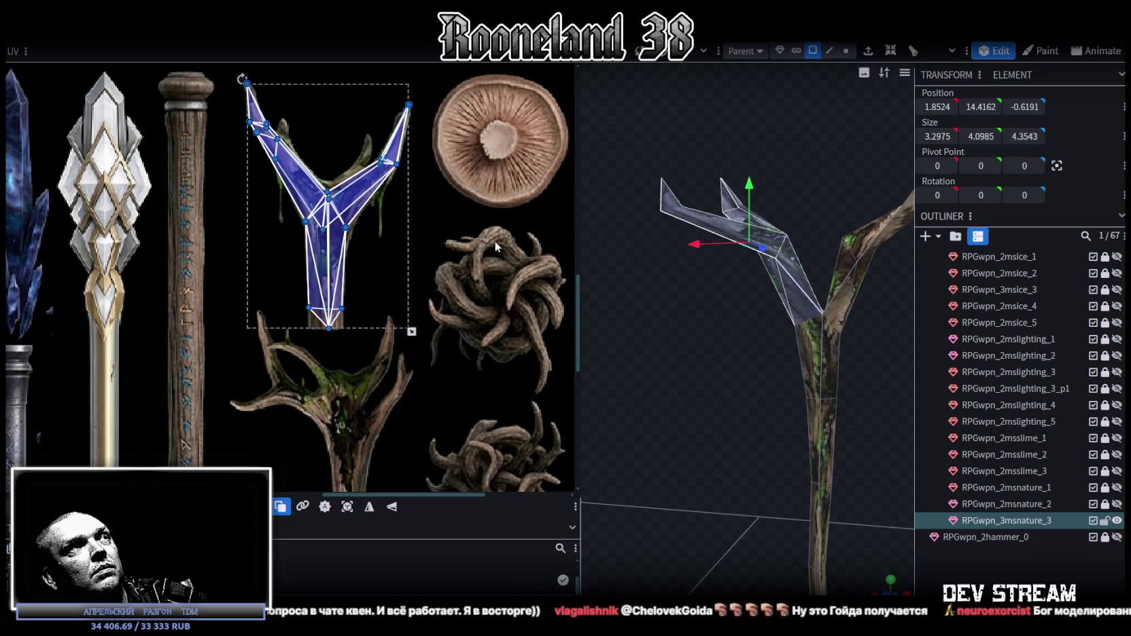
{"action": "scroll", "coordinate": [475, 272], "scroll_direction": "down", "scroll_amount": 3}
{"action": "middle_click_drag", "start_coordinate": [340, 272], "coordinate": [422, 272]}
{"action": "scroll", "coordinate": [150, 221], "scroll_direction": "up", "scroll_amount": 3}
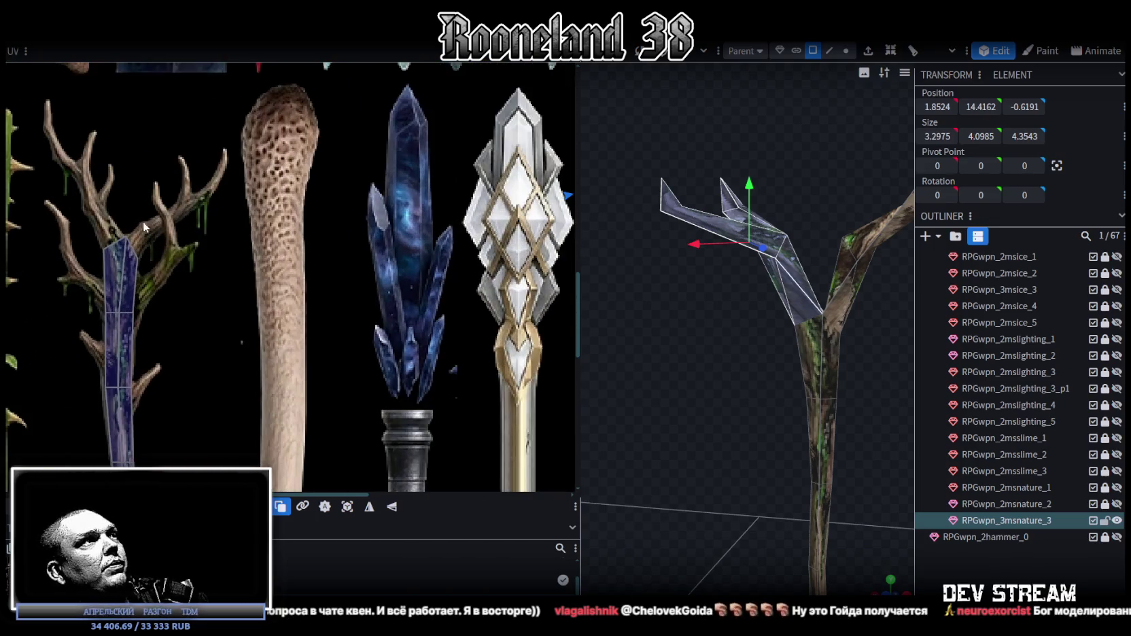
{"action": "scroll", "coordinate": [325, 258], "scroll_direction": "right", "scroll_amount": 3}
{"action": "scroll", "coordinate": [204, 190], "scroll_direction": "right", "scroll_amount": 3}
{"action": "middle_click_drag", "start_coordinate": [217, 163], "coordinate": [304, 144]}
- Scale and move the branch UV island to fit over the antler artwork
{"action": "left_click_drag", "start_coordinate": [361, 145], "coordinate": [438, 376]}
{"action": "scroll", "coordinate": [393, 330], "scroll_direction": "up", "scroll_amount": 3}
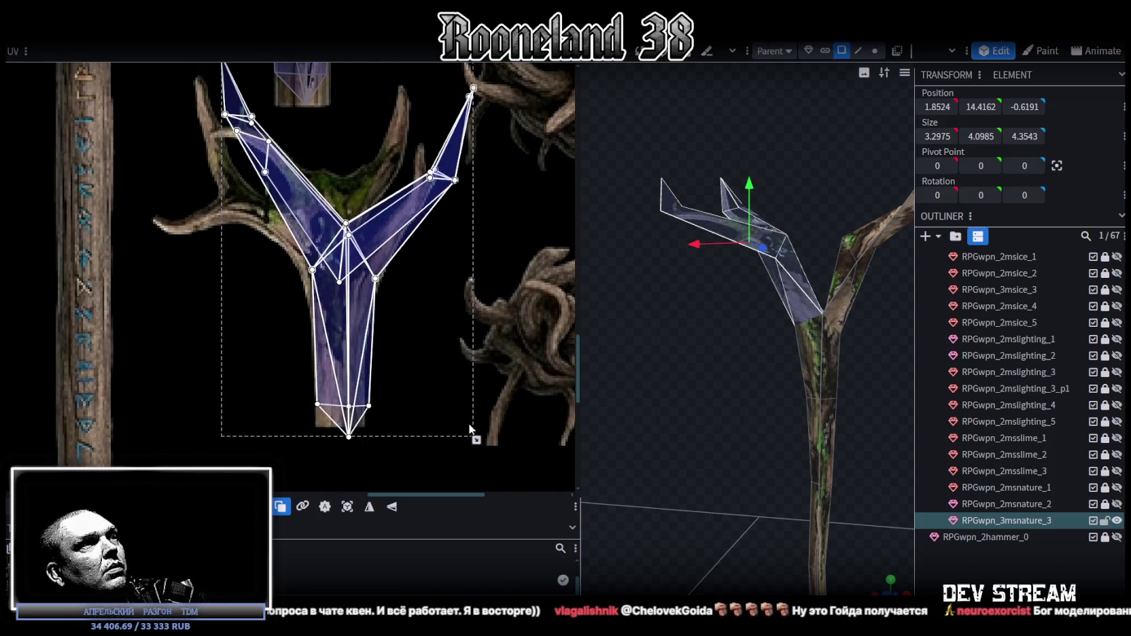
{"action": "left_click_drag", "start_coordinate": [476, 440], "coordinate": [451, 424]}
{"action": "left_click_drag", "start_coordinate": [332, 304], "coordinate": [343, 334]}
{"action": "scroll", "coordinate": [345, 270], "scroll_direction": "up", "scroll_amount": 3}
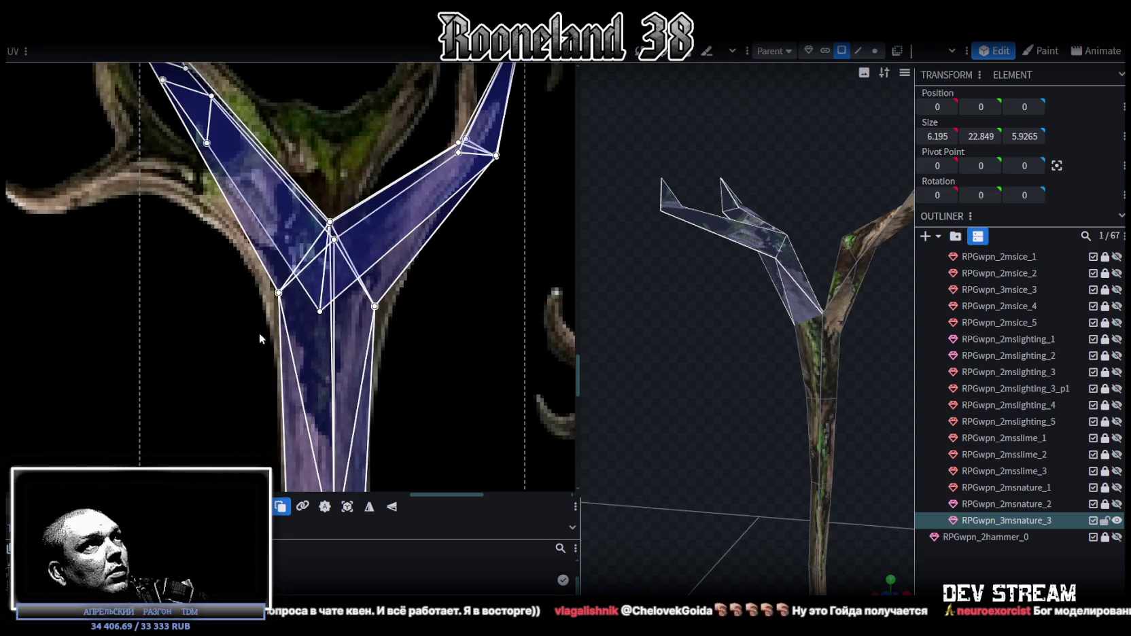
- Shift the inner fork UV points downward onto the antler
{"action": "left_click_drag", "start_coordinate": [245, 351], "coordinate": [443, 165]}
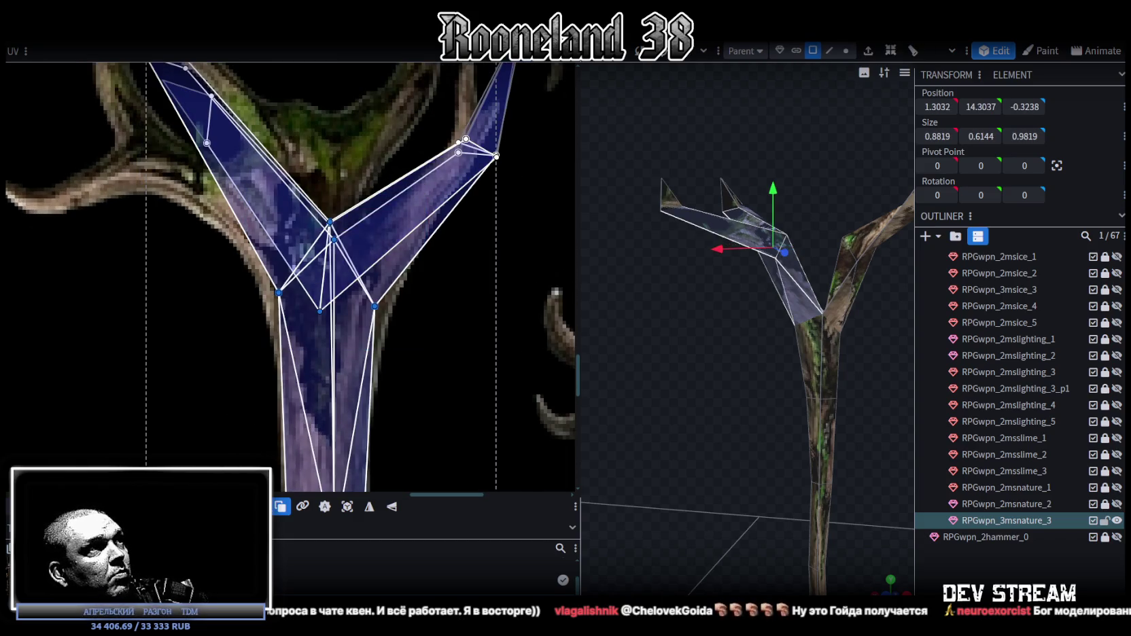
{"action": "left_click_drag", "start_coordinate": [326, 272], "coordinate": [326, 305]}
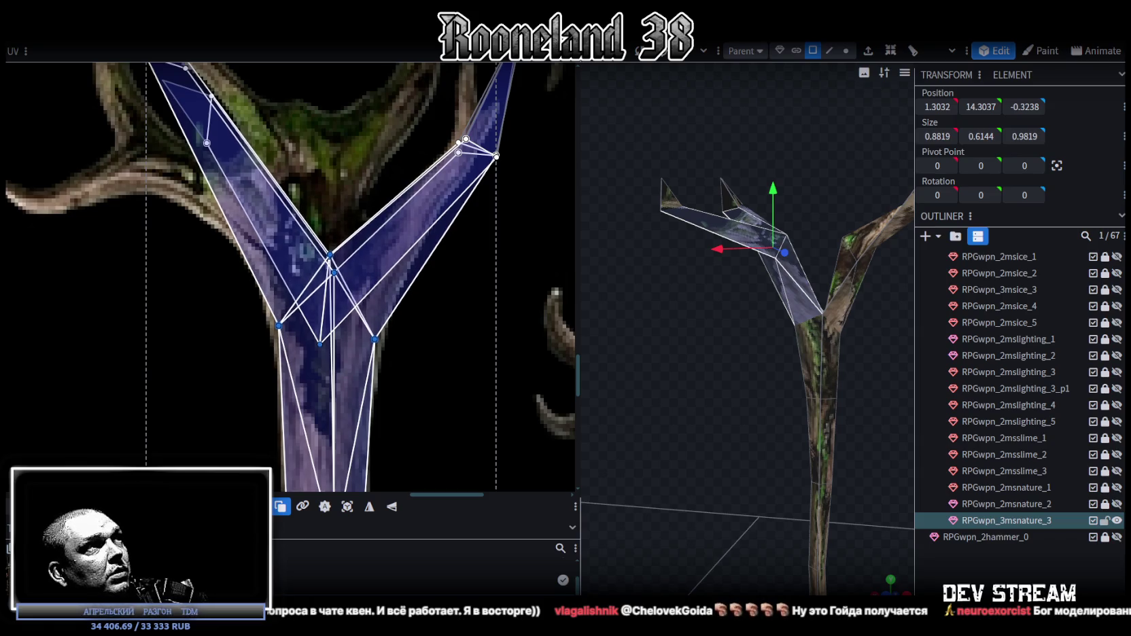
{"action": "scroll", "coordinate": [359, 342], "scroll_direction": "up", "scroll_amount": 1}
{"action": "scroll", "coordinate": [375, 194], "scroll_direction": "up", "scroll_amount": 1}
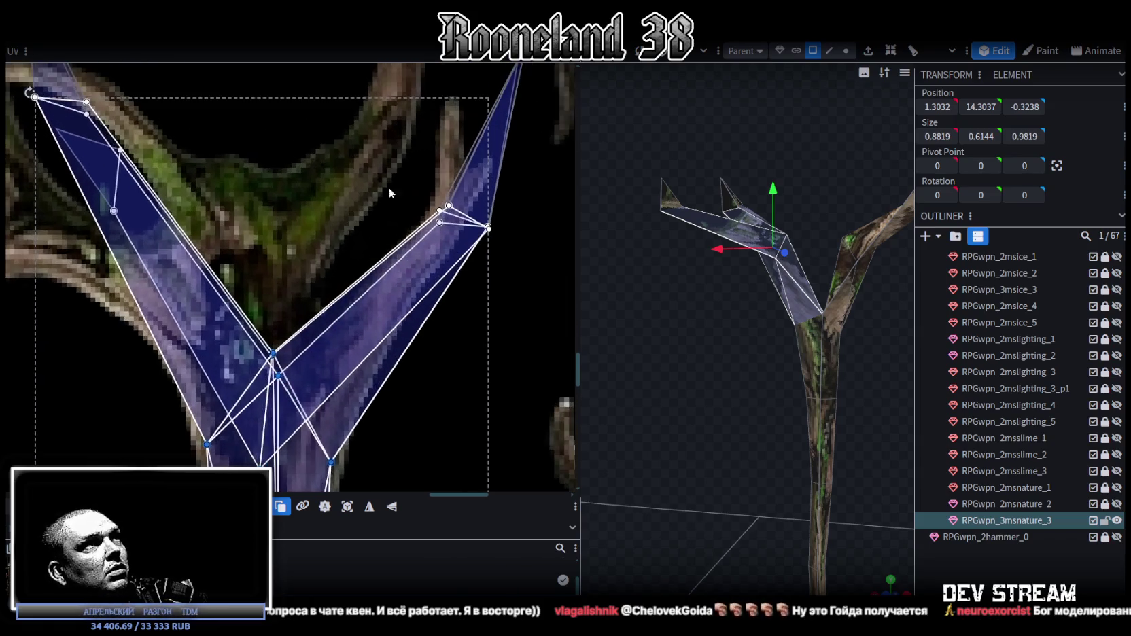
- Move the right branch UV points down-left and pull the prong tip onto the small tine
{"action": "left_click", "coordinate": [500, 252]}
{"action": "left_click", "coordinate": [440, 208]}
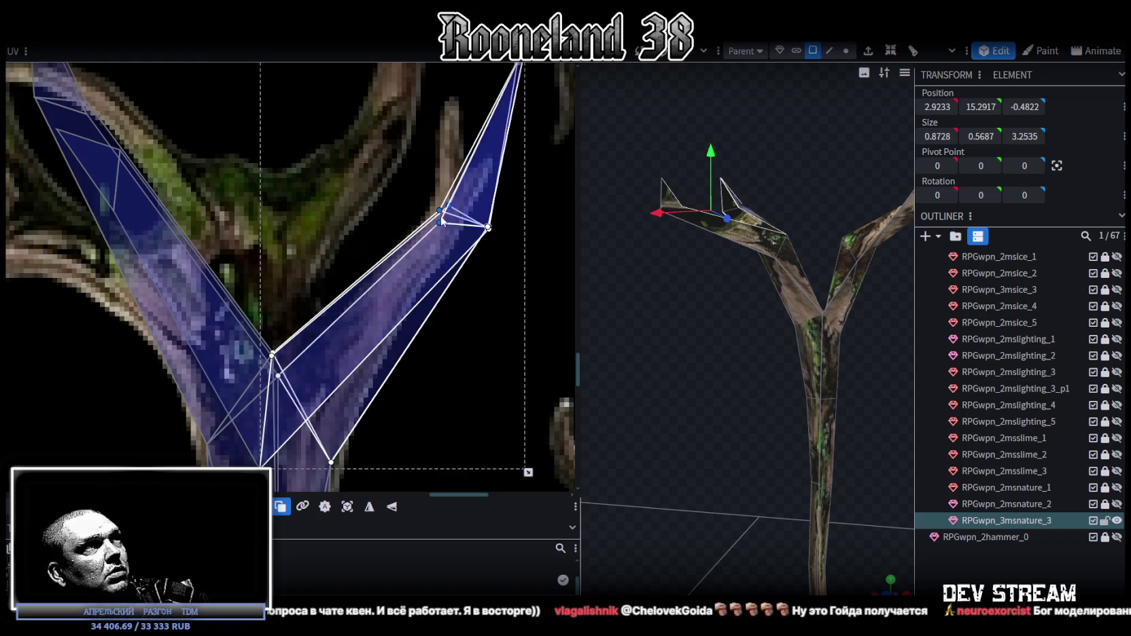
{"action": "mouse_move", "coordinate": [440, 212]}
{"action": "left_mouse_down"}
{"action": "mouse_move", "coordinate": [415, 233]}
{"action": "mouse_move", "coordinate": [426, 263]}
{"action": "left_mouse_up"}
{"action": "left_click", "coordinate": [488, 227]}
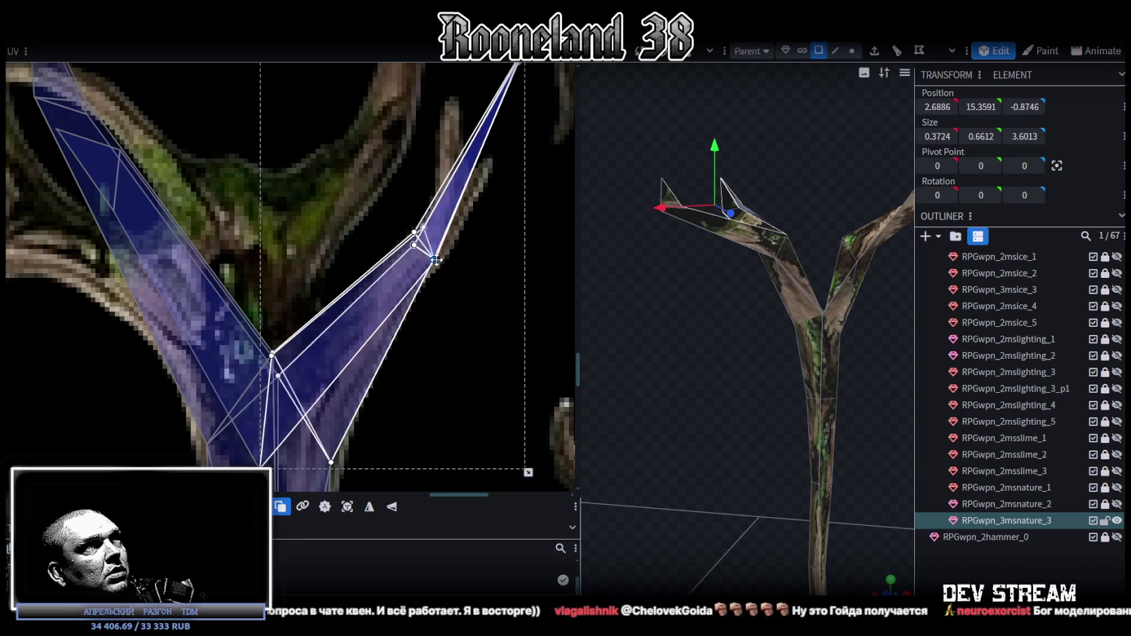
{"action": "middle_click_drag", "start_coordinate": [450, 275], "coordinate": [396, 348]}
{"action": "left_click", "coordinate": [471, 117]}
{"action": "left_click_drag", "start_coordinate": [472, 118], "coordinate": [408, 233]}
- Rearrange the left branch's UV points and tip along the antler's left curve
{"action": "scroll", "coordinate": [404, 240], "scroll_direction": "down", "scroll_amount": 3}
{"action": "scroll", "coordinate": [415, 264], "scroll_direction": "up", "scroll_amount": 1}
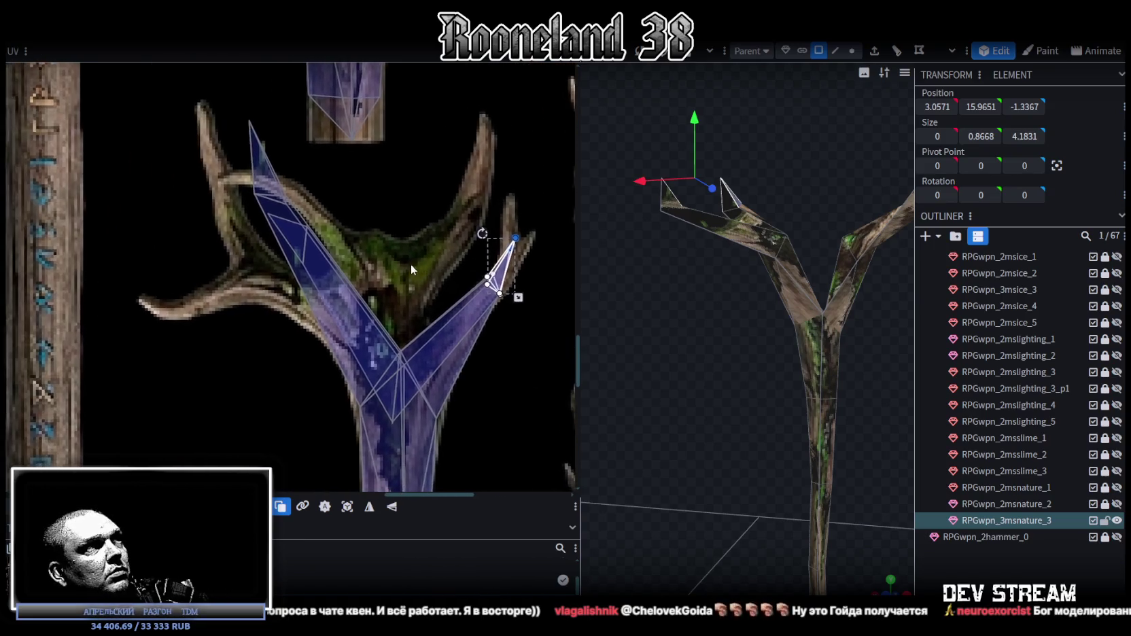
{"action": "scroll", "coordinate": [335, 249], "scroll_direction": "up", "scroll_amount": 1}
{"action": "left_click", "coordinate": [285, 224]}
{"action": "left_click_drag", "start_coordinate": [341, 181], "coordinate": [215, 294]}
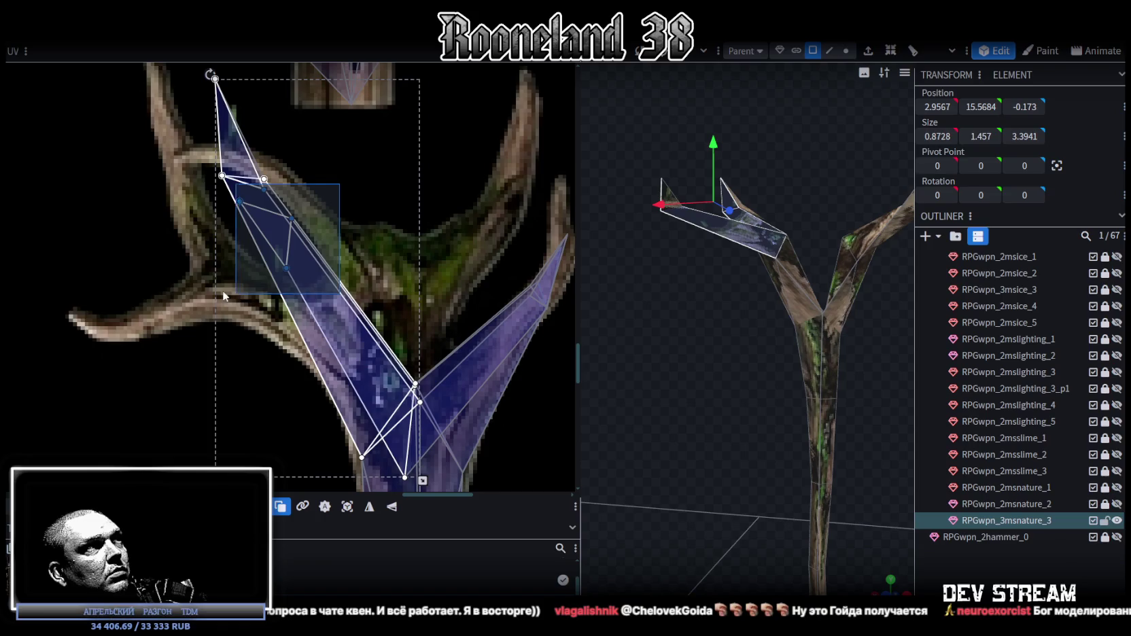
{"action": "left_click_drag", "start_coordinate": [181, 69], "coordinate": [308, 281]}
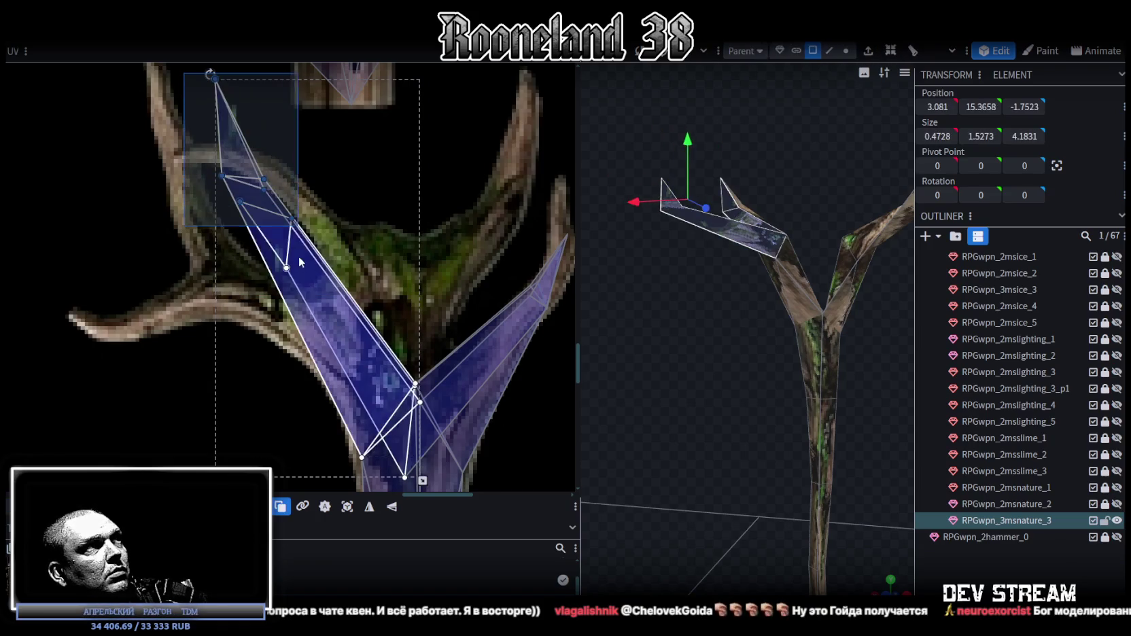
{"action": "left_click_drag", "start_coordinate": [292, 217], "coordinate": [294, 282]}
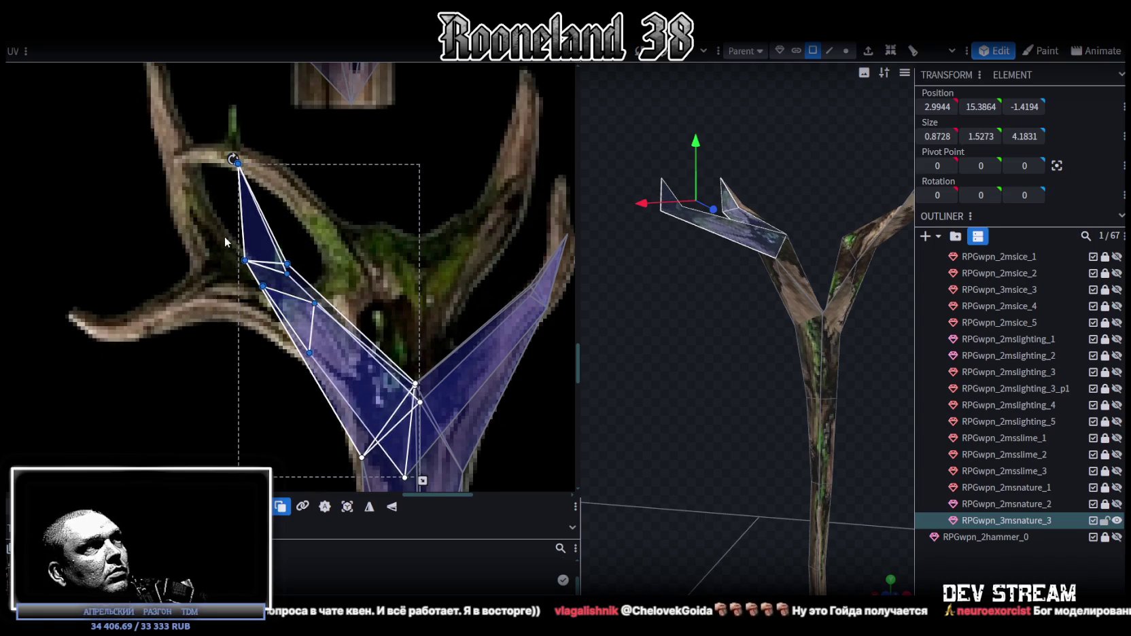
{"action": "left_click_drag", "start_coordinate": [227, 241], "coordinate": [266, 285]}
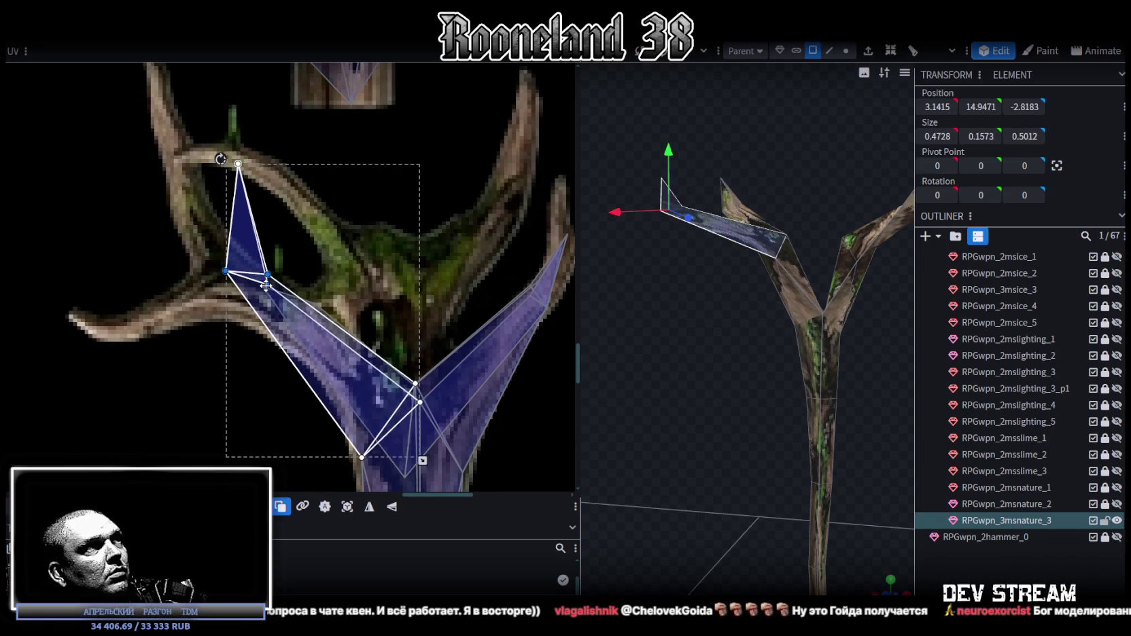
{"action": "left_click", "coordinate": [238, 164]}
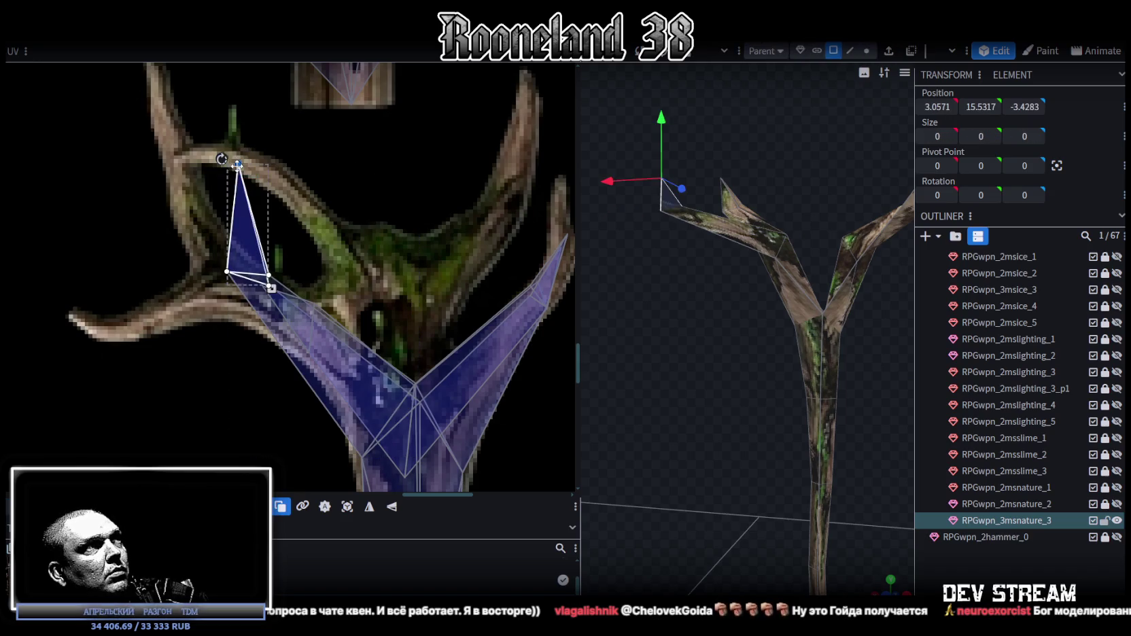
{"action": "left_click_drag", "start_coordinate": [238, 164], "coordinate": [185, 183]}
- Orbit the model to review the fitted prong UVs
{"action": "scroll", "coordinate": [239, 238], "scroll_direction": "up", "scroll_amount": 2}
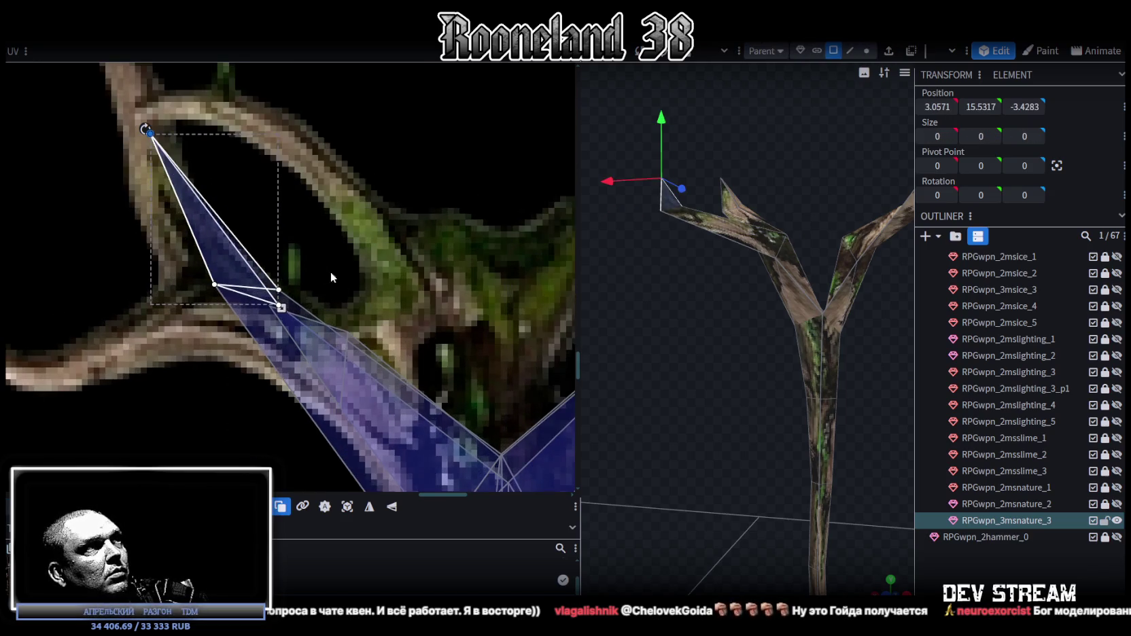
{"action": "left_click_drag", "start_coordinate": [665, 283], "coordinate": [674, 302]}
{"action": "mouse_move", "coordinate": [679, 306]}
{"action": "left_mouse_down"}
{"action": "mouse_move", "coordinate": [716, 313]}
{"action": "mouse_move", "coordinate": [784, 74]}
{"action": "left_mouse_up"}
{"action": "left_click", "coordinate": [849, 52]}
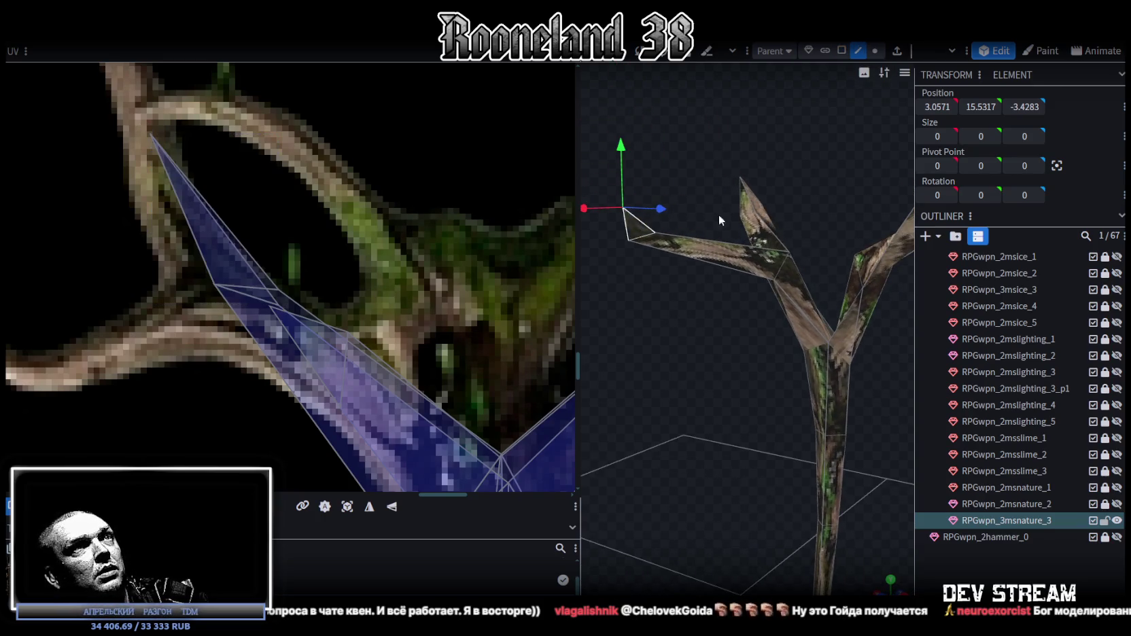
- Loop-cut an edge across the left branch and select the new cut's UV points
{"action": "left_click", "coordinate": [703, 262]}
{"action": "left_click", "coordinate": [877, 54]}
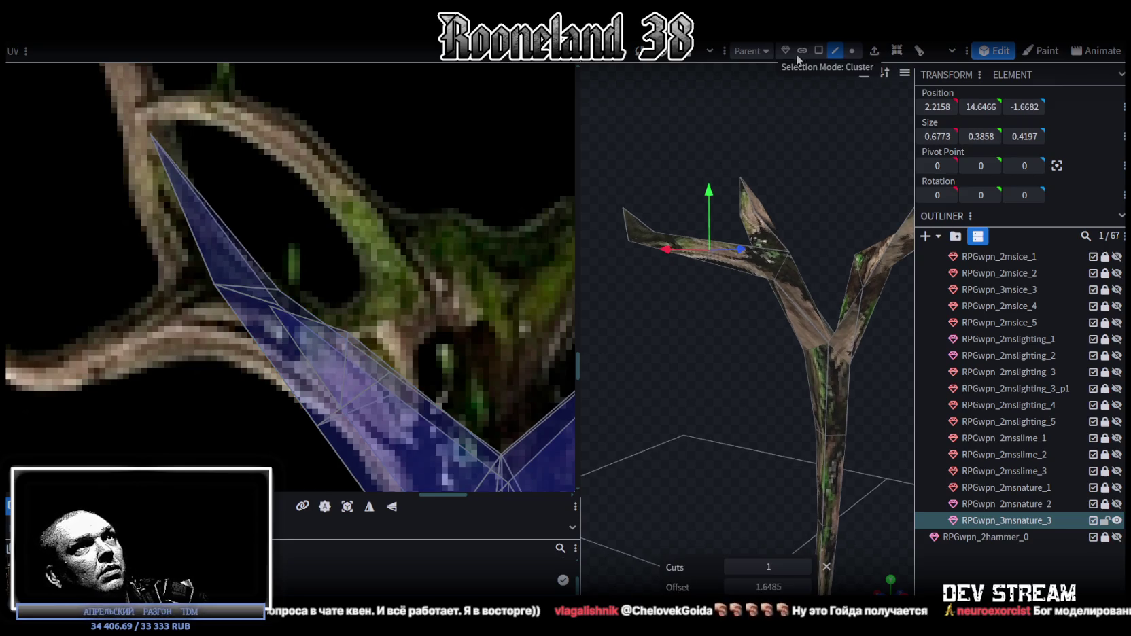
{"action": "scroll", "coordinate": [425, 405], "scroll_direction": "down", "scroll_amount": 1}
{"action": "scroll", "coordinate": [415, 381], "scroll_direction": "down", "scroll_amount": 1}
{"action": "mouse_move", "coordinate": [311, 397]}
{"action": "left_mouse_down"}
{"action": "mouse_move", "coordinate": [405, 310]}
{"action": "mouse_move", "coordinate": [379, 333]}
{"action": "left_mouse_up"}
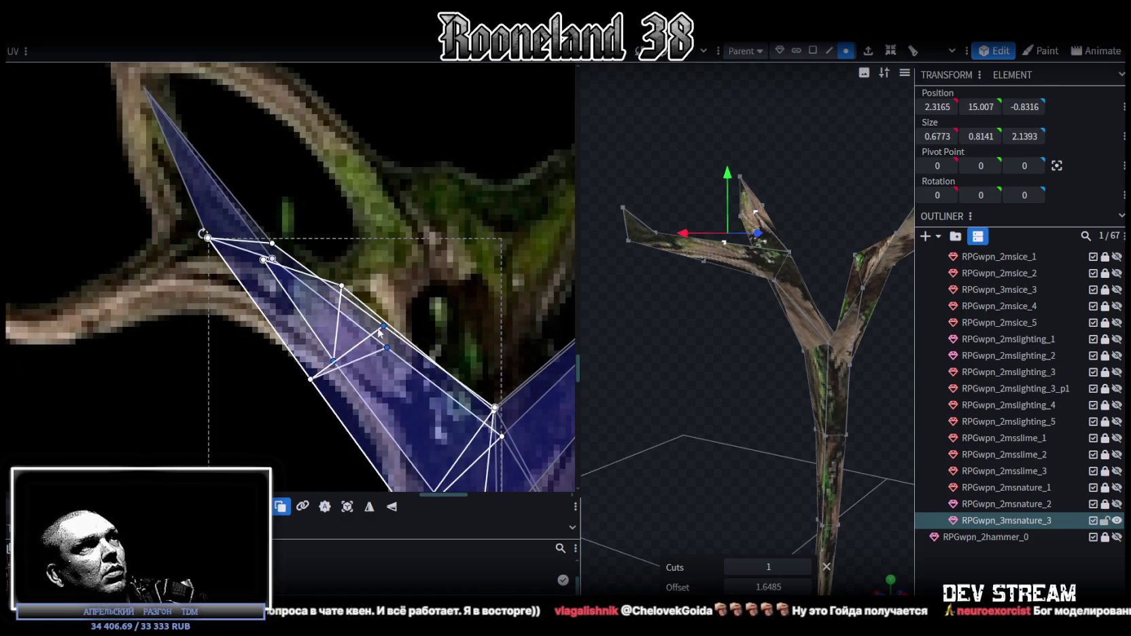
{"action": "left_click_drag", "start_coordinate": [289, 405], "coordinate": [401, 328]}
- Select the left branch's UV island and nudge its points slightly down
{"action": "left_click", "coordinate": [813, 50]}
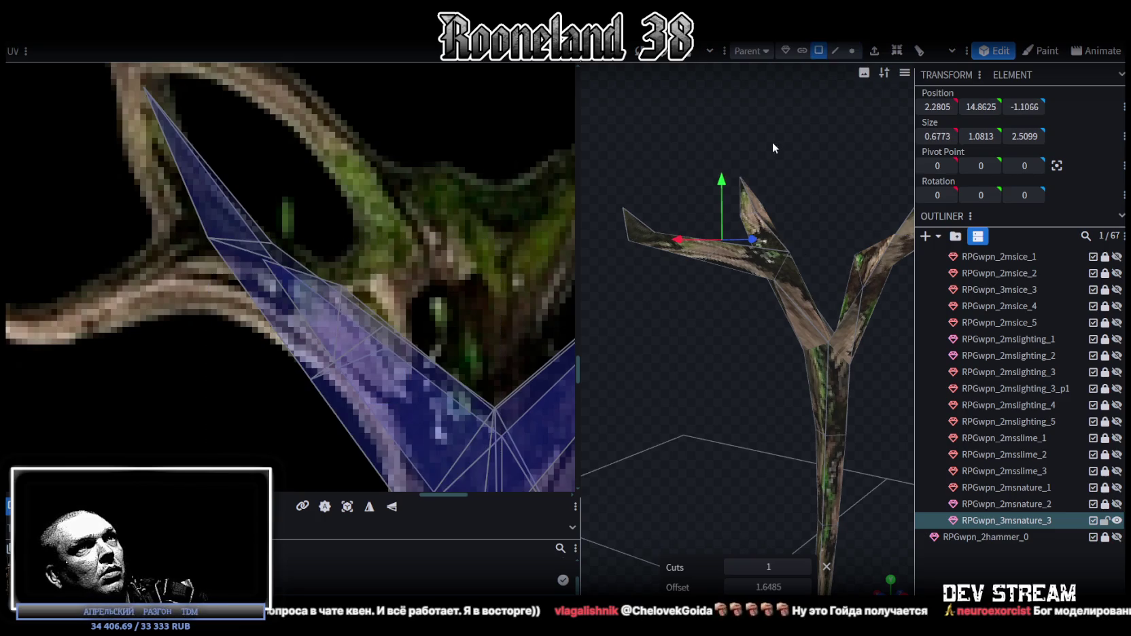
{"action": "left_click", "coordinate": [288, 414]}
{"action": "mouse_move", "coordinate": [665, 325]}
{"action": "left_mouse_down"}
{"action": "mouse_move", "coordinate": [736, 374]}
{"action": "mouse_move", "coordinate": [749, 219]}
{"action": "left_mouse_up"}
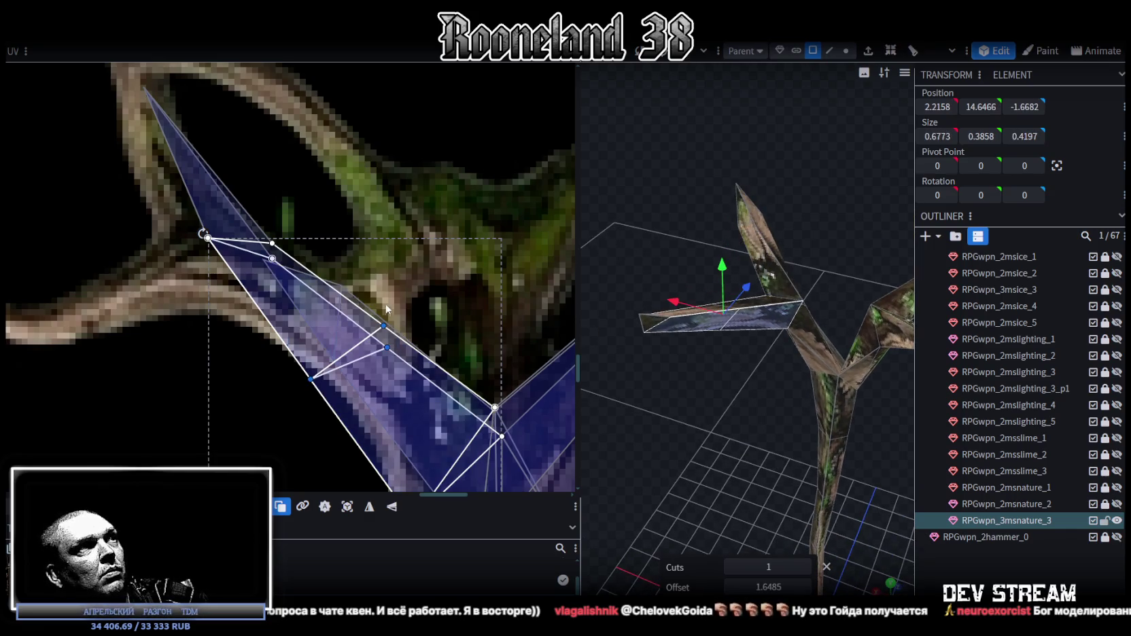
{"action": "left_click_drag", "start_coordinate": [384, 327], "coordinate": [429, 328]}
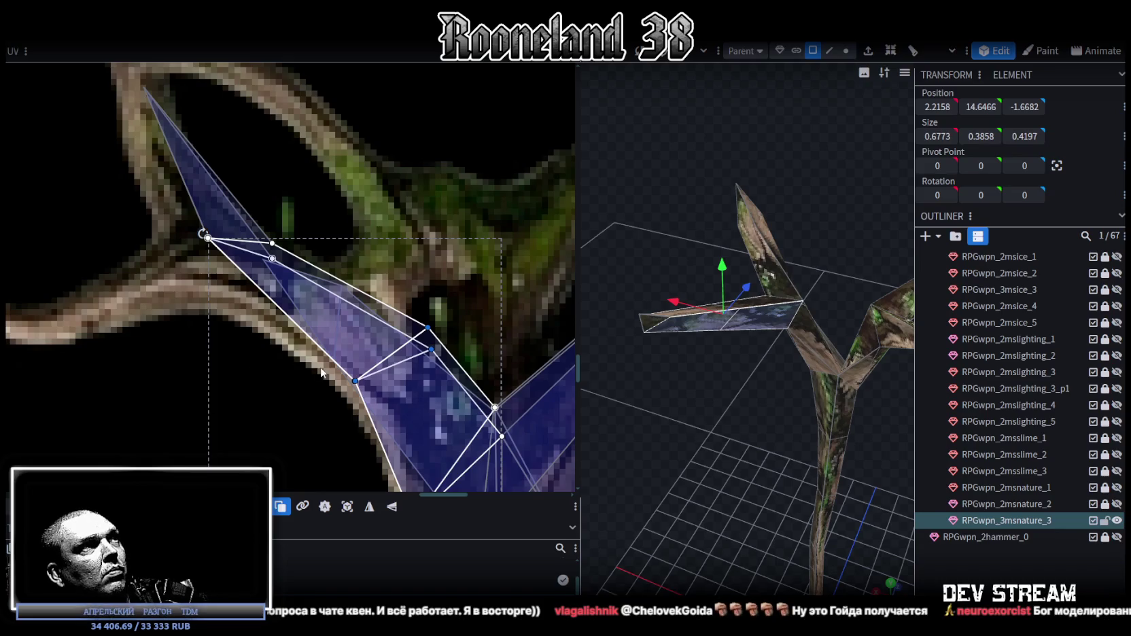
- Shift the upper left-branch UV points left so they hug the antler art
{"action": "left_click_drag", "start_coordinate": [157, 204], "coordinate": [326, 249]}
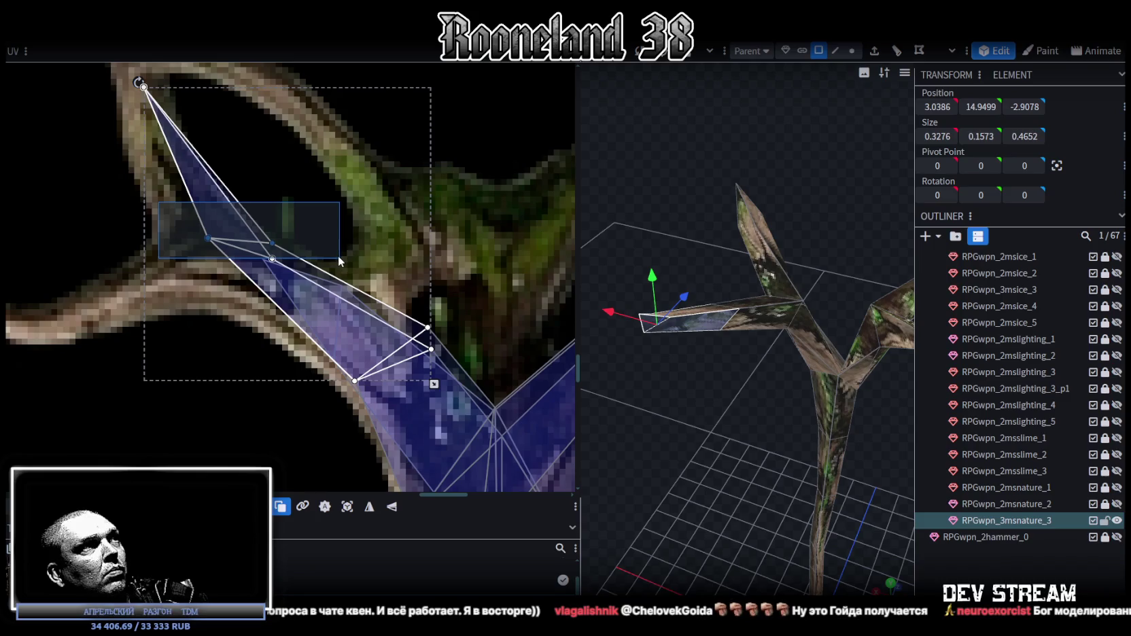
{"action": "left_click_drag", "start_coordinate": [335, 257], "coordinate": [338, 257]}
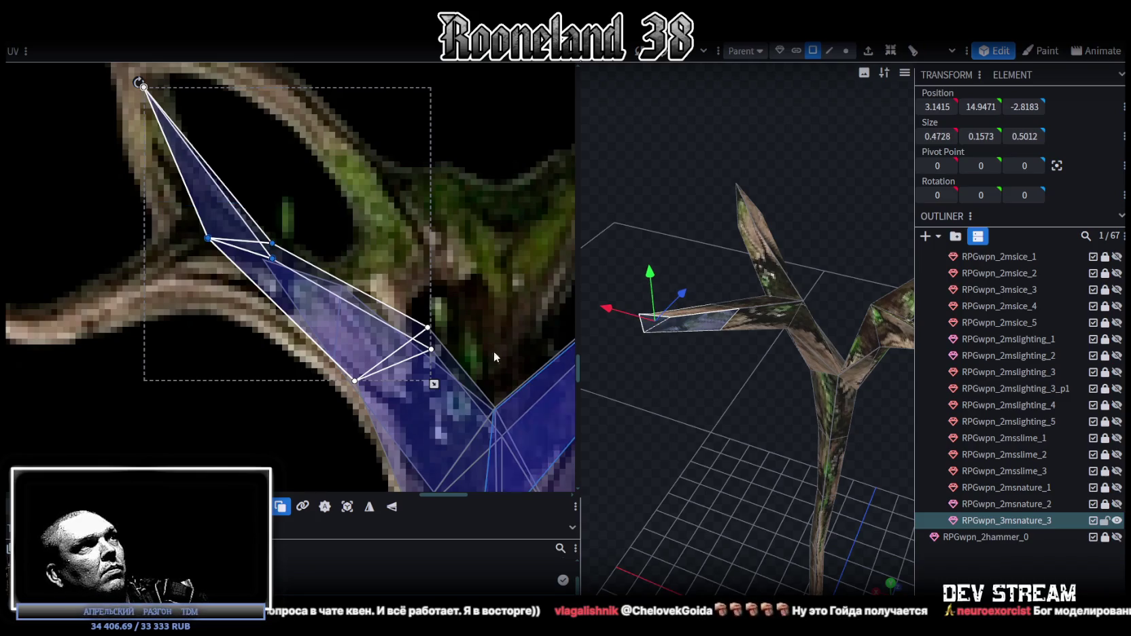
{"action": "left_click_drag", "start_coordinate": [272, 258], "coordinate": [235, 258]}
{"action": "mouse_move", "coordinate": [598, 307]}
{"action": "left_mouse_down"}
{"action": "mouse_move", "coordinate": [612, 373]}
{"action": "mouse_move", "coordinate": [851, 474]}
{"action": "mouse_move", "coordinate": [674, 483]}
{"action": "mouse_move", "coordinate": [764, 393]}
{"action": "mouse_move", "coordinate": [728, 375]}
{"action": "mouse_move", "coordinate": [774, 488]}
{"action": "mouse_move", "coordinate": [688, 365]}
{"action": "mouse_move", "coordinate": [769, 497]}
{"action": "mouse_move", "coordinate": [696, 498]}
{"action": "mouse_move", "coordinate": [773, 356]}
{"action": "left_mouse_up"}
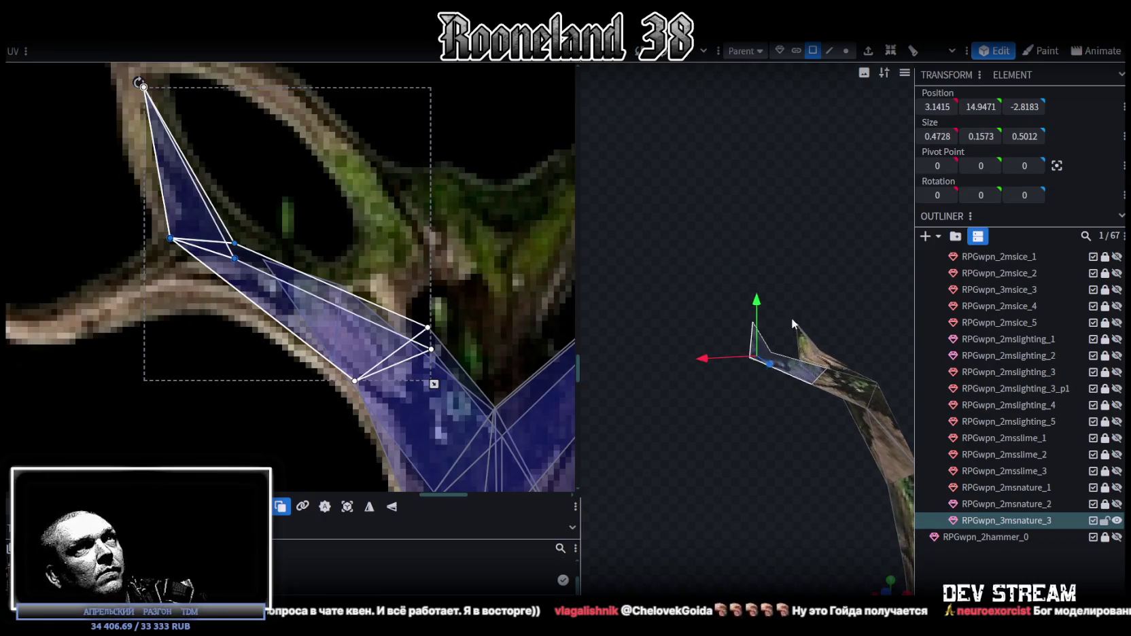
{"action": "left_click", "coordinate": [844, 54]}
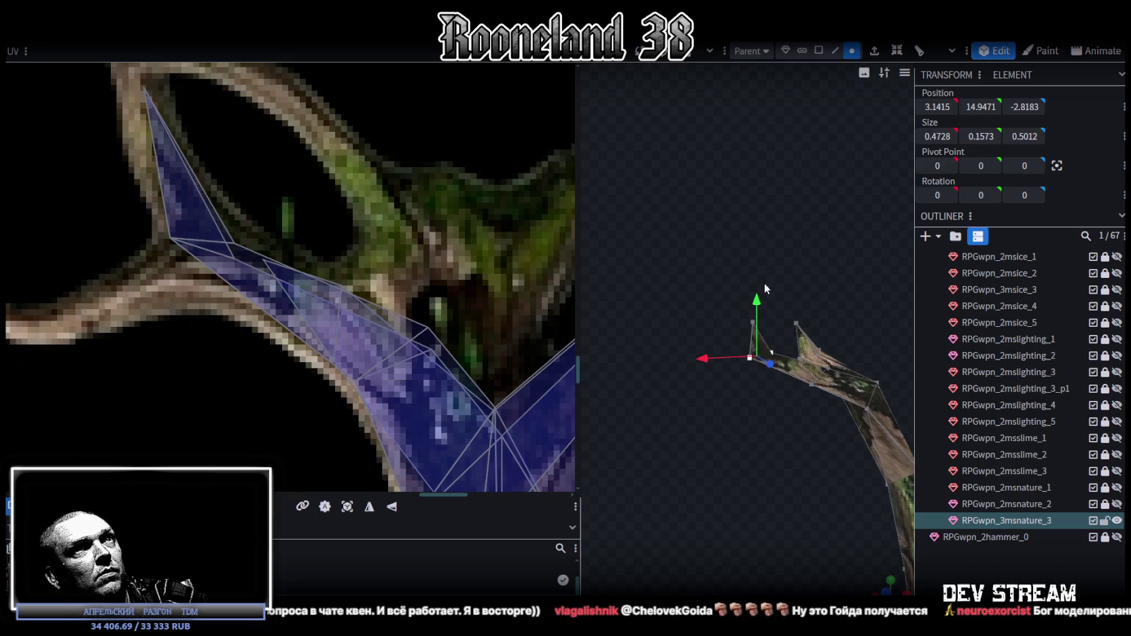
- Raise a branch-end vertex and shift a group of branch vertices sideways and in depth
{"action": "left_click", "coordinate": [754, 325]}
{"action": "mouse_move", "coordinate": [754, 249]}
{"action": "left_mouse_down"}
{"action": "mouse_move", "coordinate": [758, 234]}
{"action": "mouse_move", "coordinate": [797, 329]}
{"action": "mouse_move", "coordinate": [720, 298]}
{"action": "left_mouse_up"}
{"action": "mouse_move", "coordinate": [694, 333]}
{"action": "left_mouse_down"}
{"action": "mouse_move", "coordinate": [754, 295]}
{"action": "mouse_move", "coordinate": [799, 243]}
{"action": "mouse_move", "coordinate": [780, 221]}
{"action": "left_mouse_up"}
{"action": "mouse_move", "coordinate": [812, 375]}
{"action": "left_mouse_down"}
{"action": "mouse_move", "coordinate": [692, 428]}
{"action": "mouse_move", "coordinate": [812, 299]}
{"action": "mouse_move", "coordinate": [793, 297]}
{"action": "left_mouse_up"}
{"action": "left_click_drag", "start_coordinate": [834, 378], "coordinate": [817, 357]}
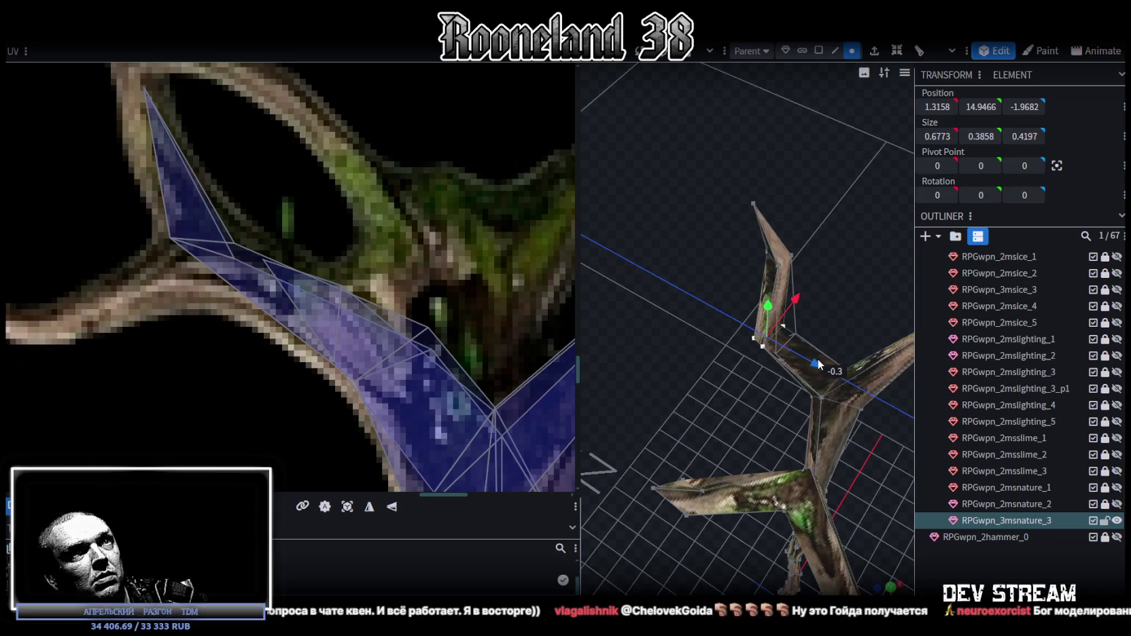
{"action": "left_click_drag", "start_coordinate": [806, 310], "coordinate": [803, 293]}
{"action": "mouse_move", "coordinate": [822, 354]}
{"action": "left_mouse_down"}
{"action": "mouse_move", "coordinate": [832, 358]}
{"action": "mouse_move", "coordinate": [834, 245]}
{"action": "mouse_move", "coordinate": [725, 137]}
{"action": "mouse_move", "coordinate": [861, 216]}
{"action": "mouse_move", "coordinate": [815, 303]}
{"action": "mouse_move", "coordinate": [686, 221]}
{"action": "mouse_move", "coordinate": [733, 222]}
{"action": "mouse_move", "coordinate": [739, 246]}
{"action": "left_mouse_up"}
- Lower the vertices near the fork and shift them slightly sideways
{"action": "left_click", "coordinate": [718, 275]}
{"action": "left_click_drag", "start_coordinate": [748, 299], "coordinate": [769, 377]}
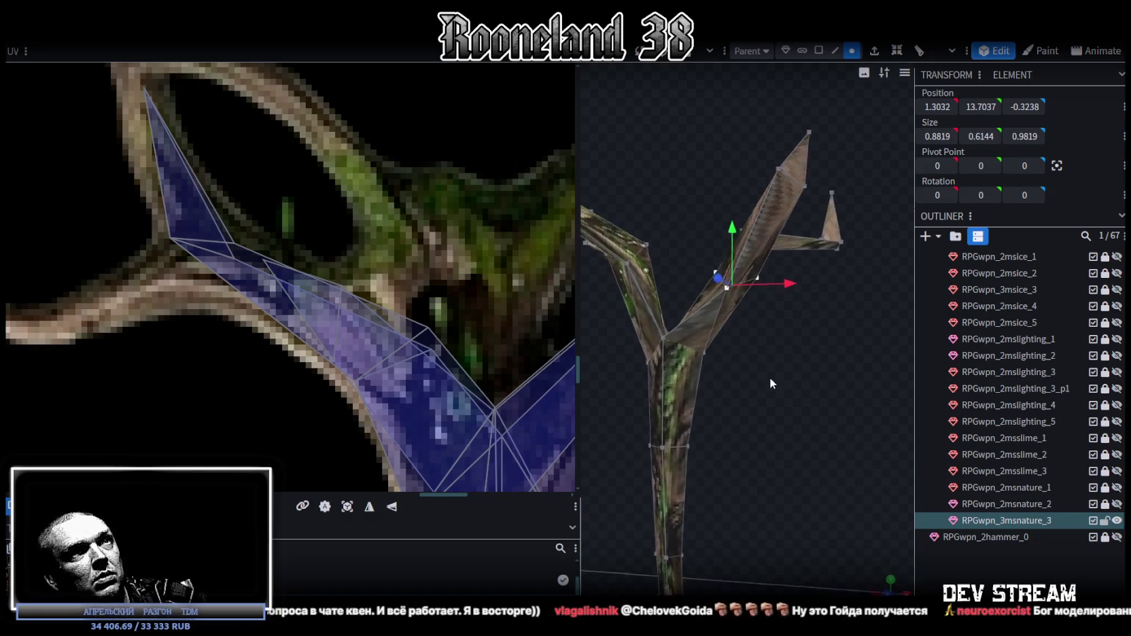
{"action": "scroll", "coordinate": [771, 384], "scroll_direction": "up", "scroll_amount": 2}
{"action": "mouse_move", "coordinate": [790, 261]}
{"action": "left_mouse_down"}
{"action": "mouse_move", "coordinate": [776, 263]}
{"action": "mouse_move", "coordinate": [773, 401]}
{"action": "left_mouse_up"}
- Rotate the selected branch vertices and inspect the reshaped fork
{"action": "key", "text": "r"}
{"action": "left_click_drag", "start_coordinate": [705, 311], "coordinate": [682, 307]}
{"action": "mouse_move", "coordinate": [721, 368]}
{"action": "left_mouse_down"}
{"action": "mouse_move", "coordinate": [672, 412]}
{"action": "mouse_move", "coordinate": [689, 418]}
{"action": "mouse_move", "coordinate": [760, 272]}
{"action": "left_mouse_up"}
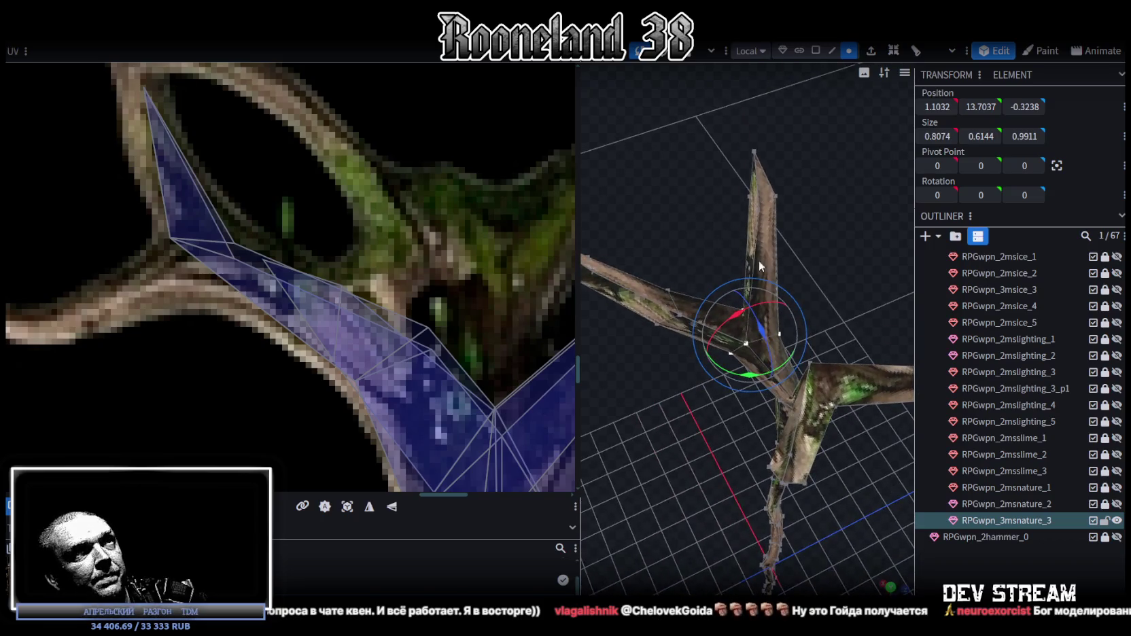
{"action": "scroll", "coordinate": [440, 236], "scroll_direction": "down", "scroll_amount": 3}
{"action": "scroll", "coordinate": [318, 285], "scroll_direction": "up", "scroll_amount": 1}
{"action": "mouse_move", "coordinate": [781, 210]}
{"action": "left_mouse_down"}
{"action": "mouse_move", "coordinate": [722, 210]}
{"action": "mouse_move", "coordinate": [807, 194]}
{"action": "mouse_move", "coordinate": [824, 291]}
{"action": "mouse_move", "coordinate": [868, 312]}
{"action": "left_mouse_up"}
{"action": "key", "text": "v"}
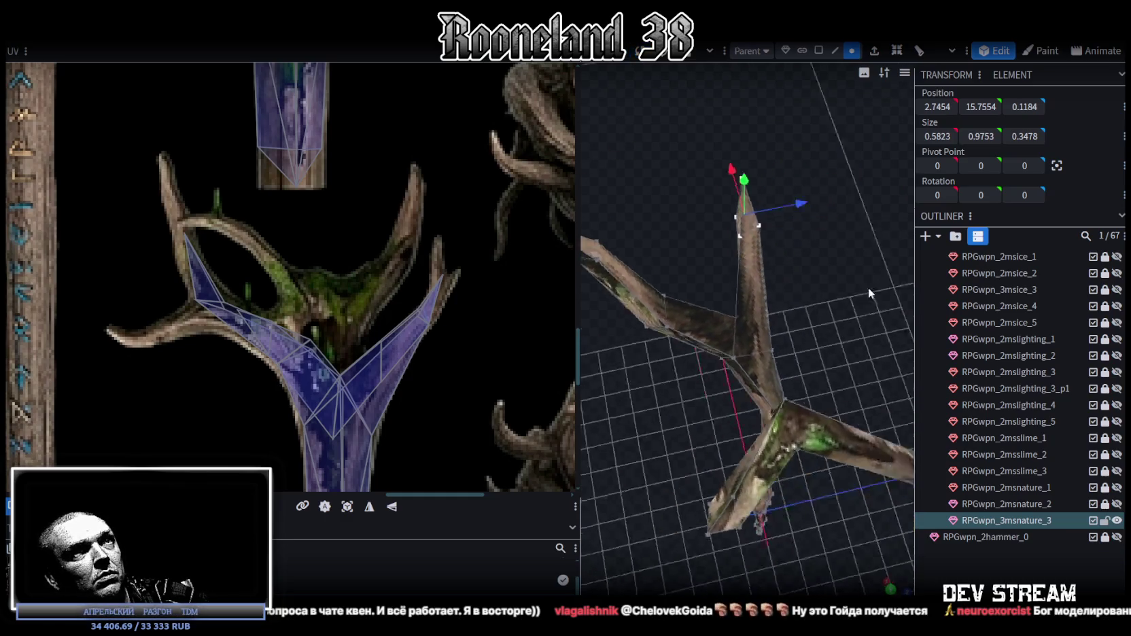